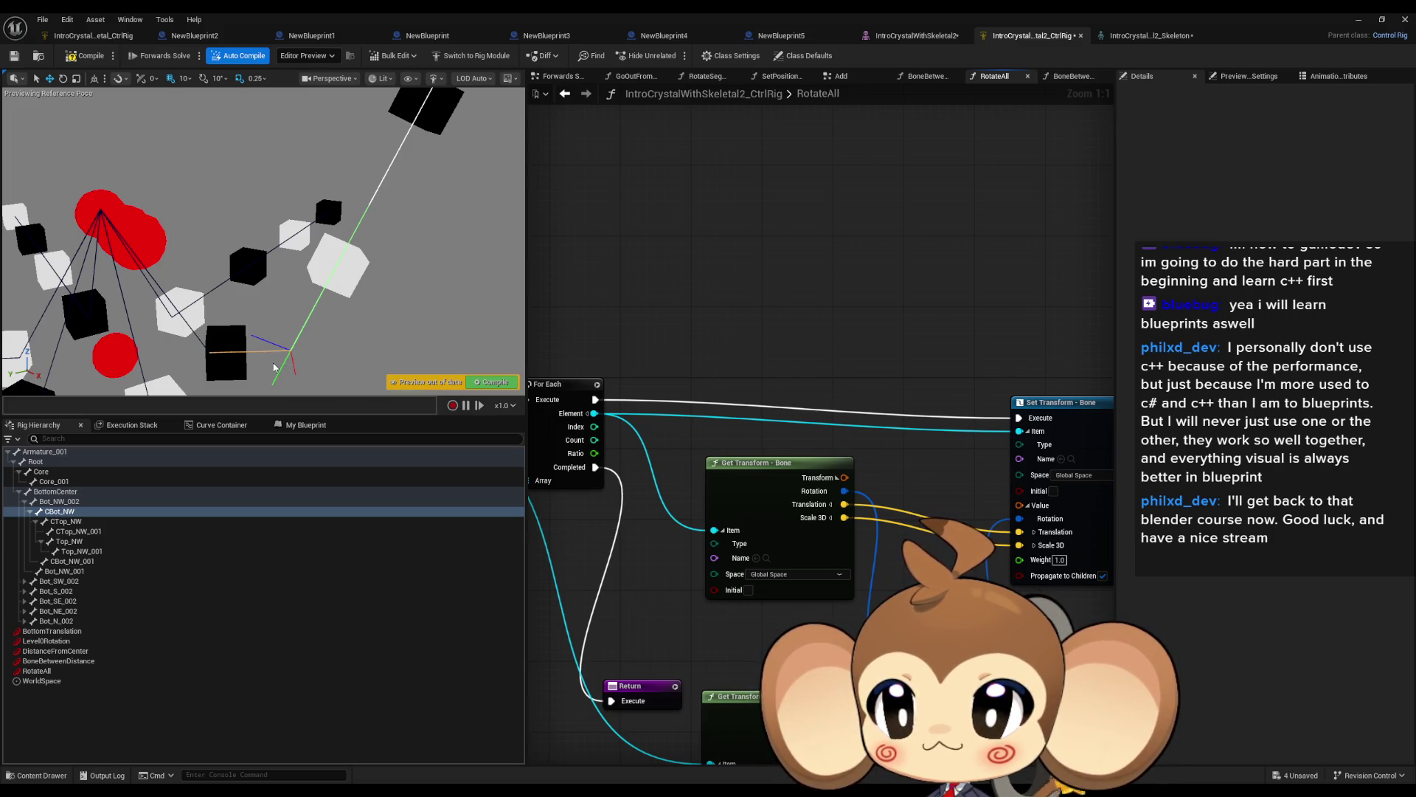
Zoom out of the RotateAll graph, select BoneBetweenDistance, and switch to the Forwards Solve graph.
scroll(845, 385, "down", 5)
left_click_drag(802, 366, 939, 335)
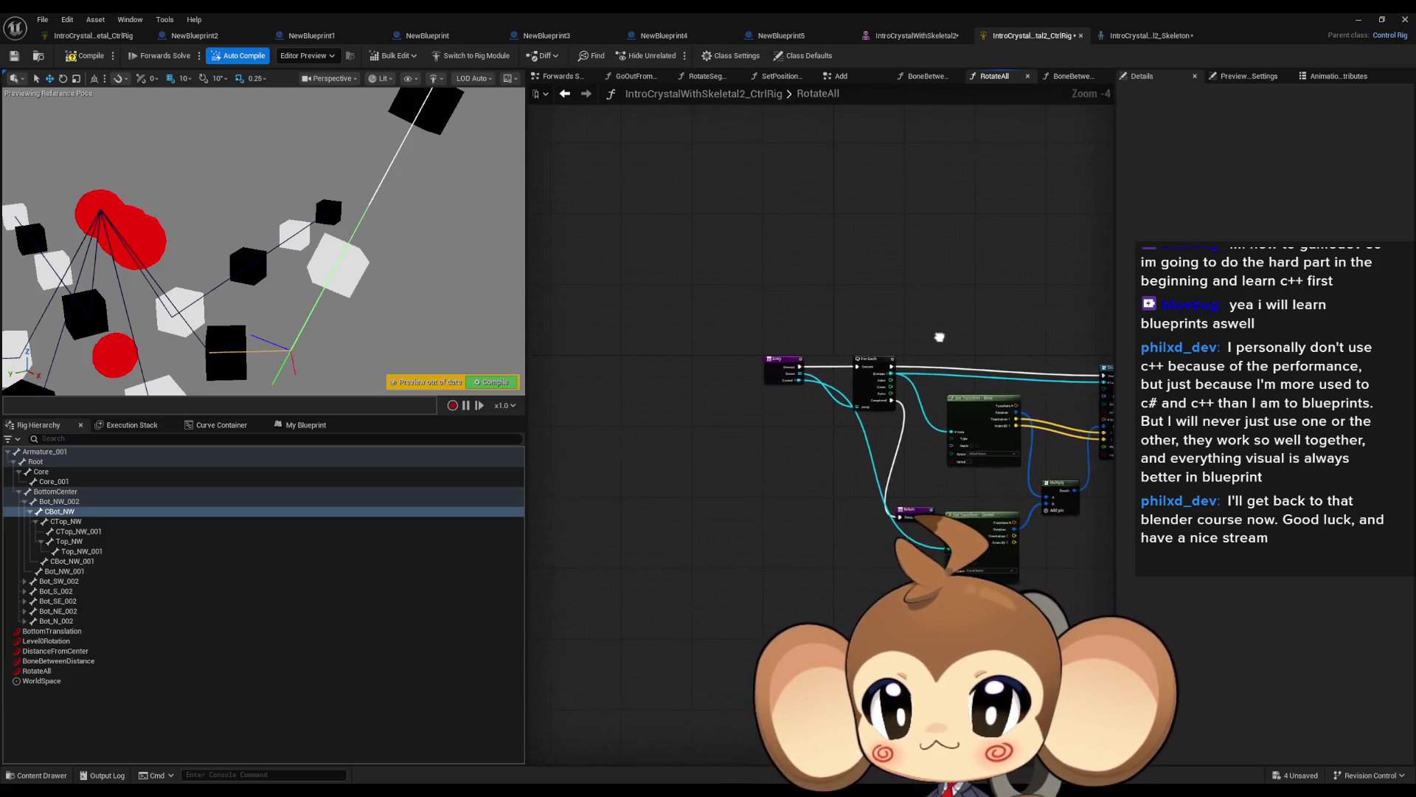
left_click_drag(736, 336, 687, 333)
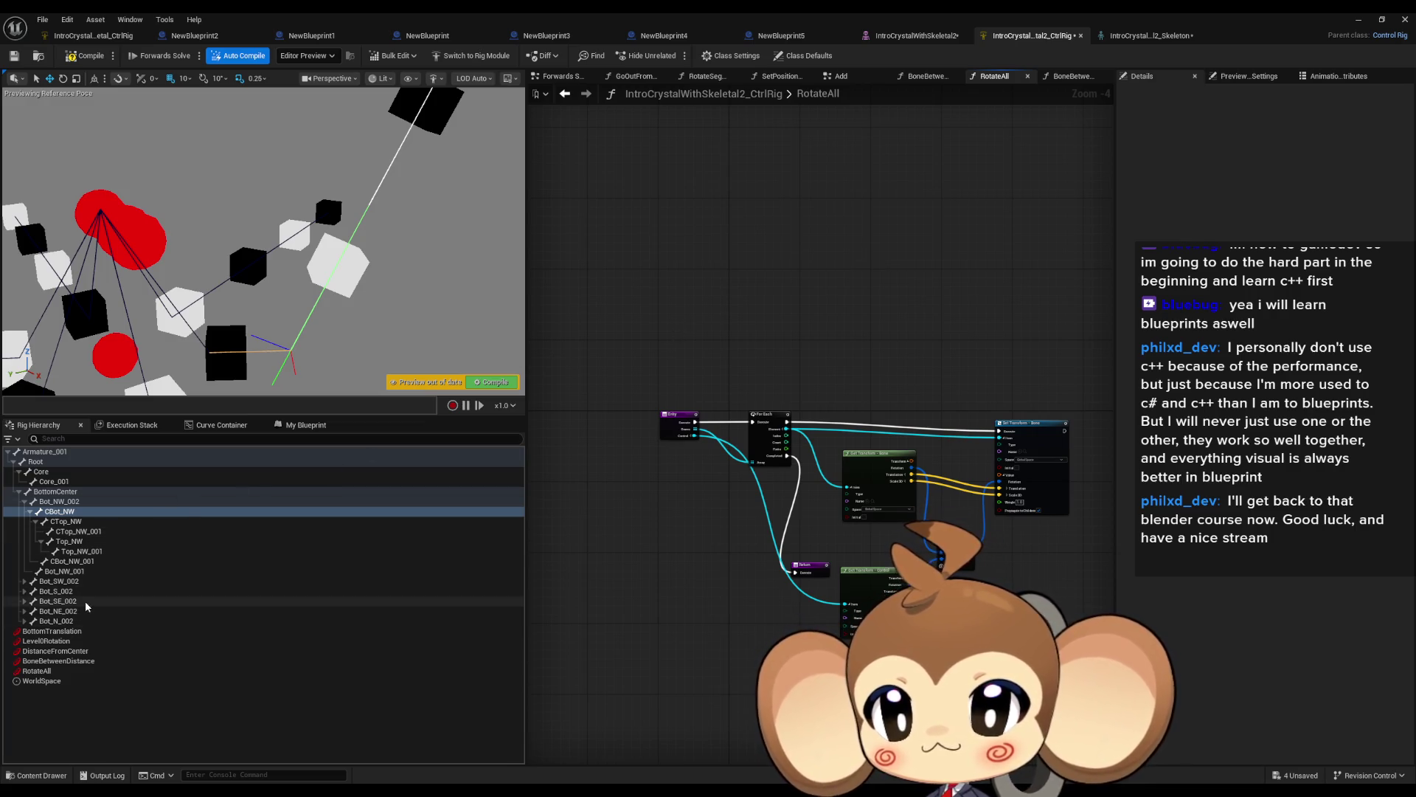
left_click(83, 661)
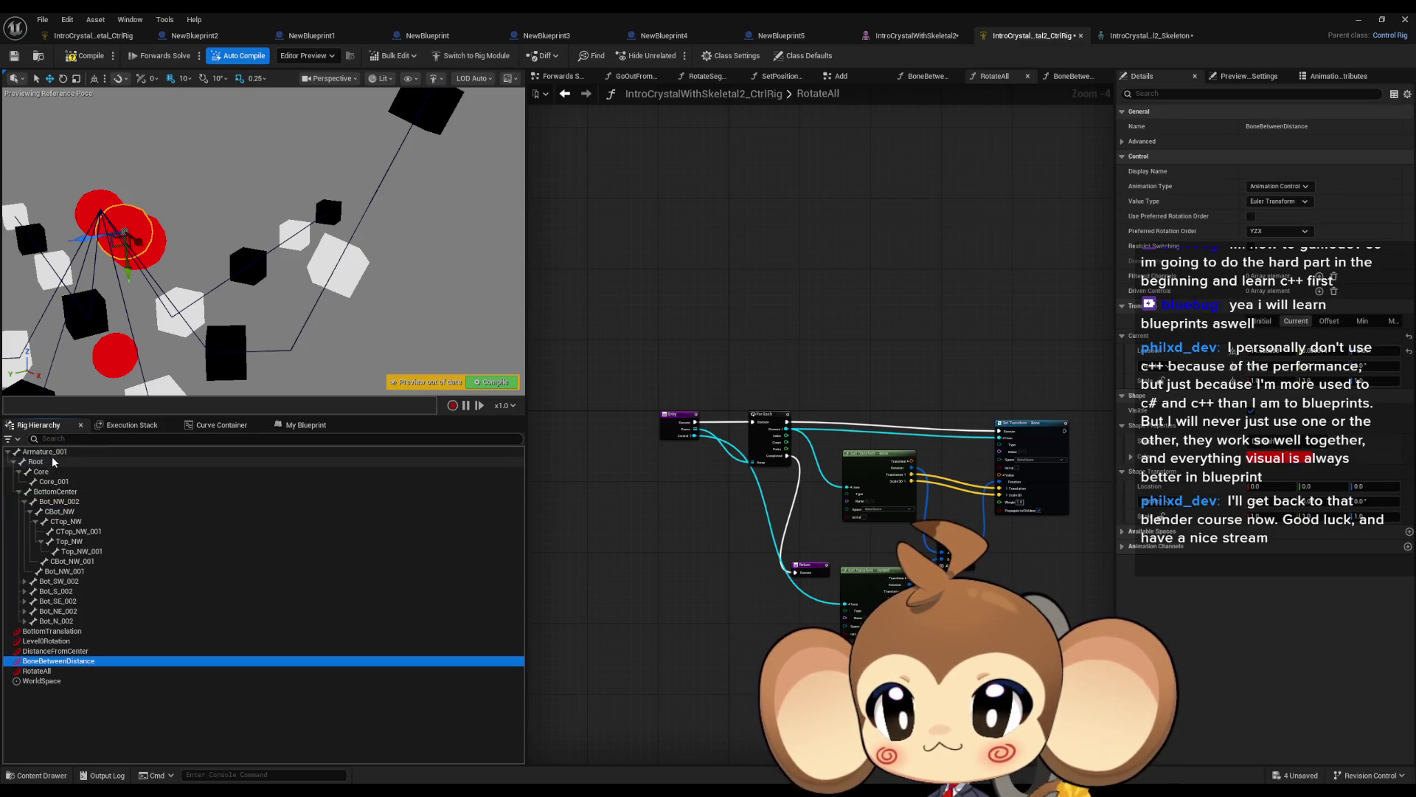
left_click(561, 76)
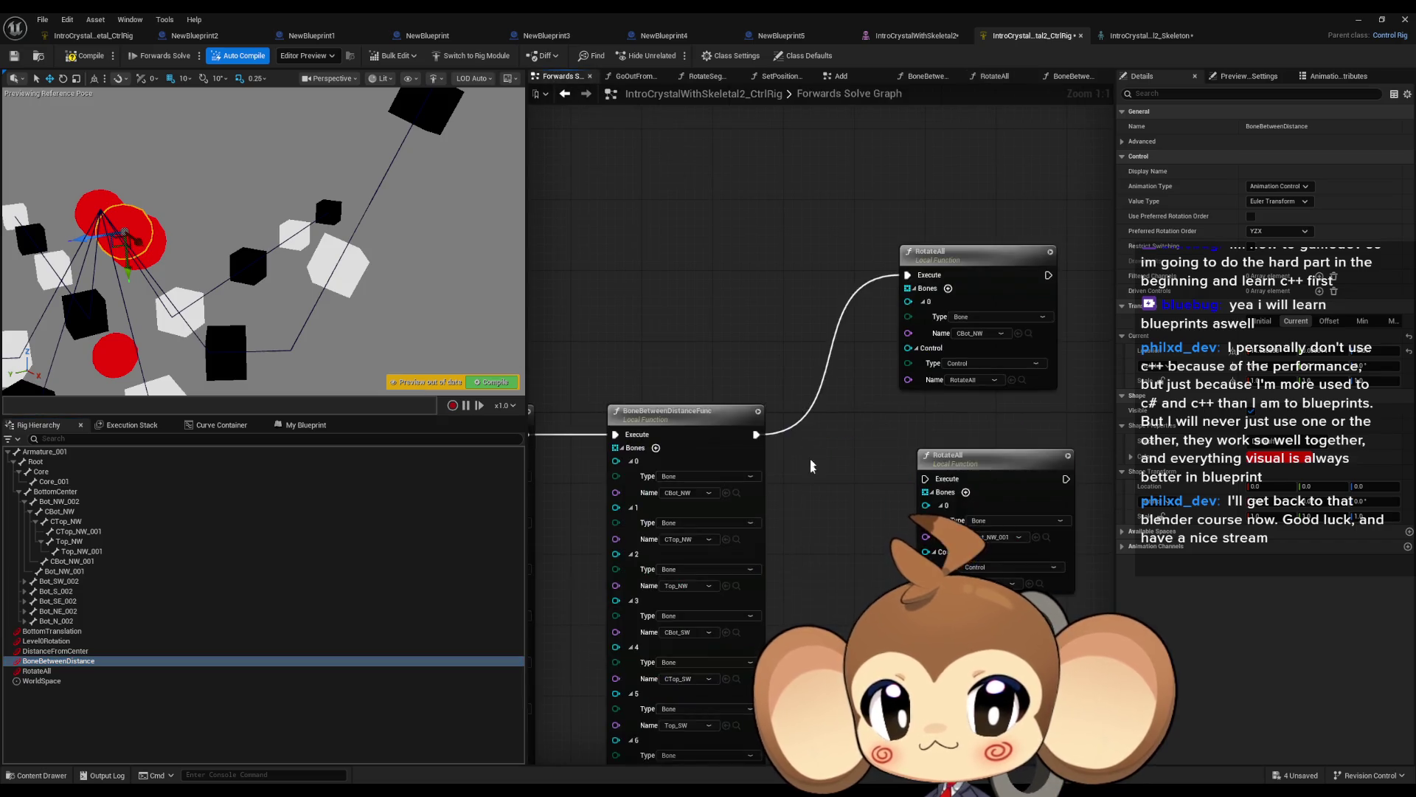
scroll(826, 514, "up", 1)
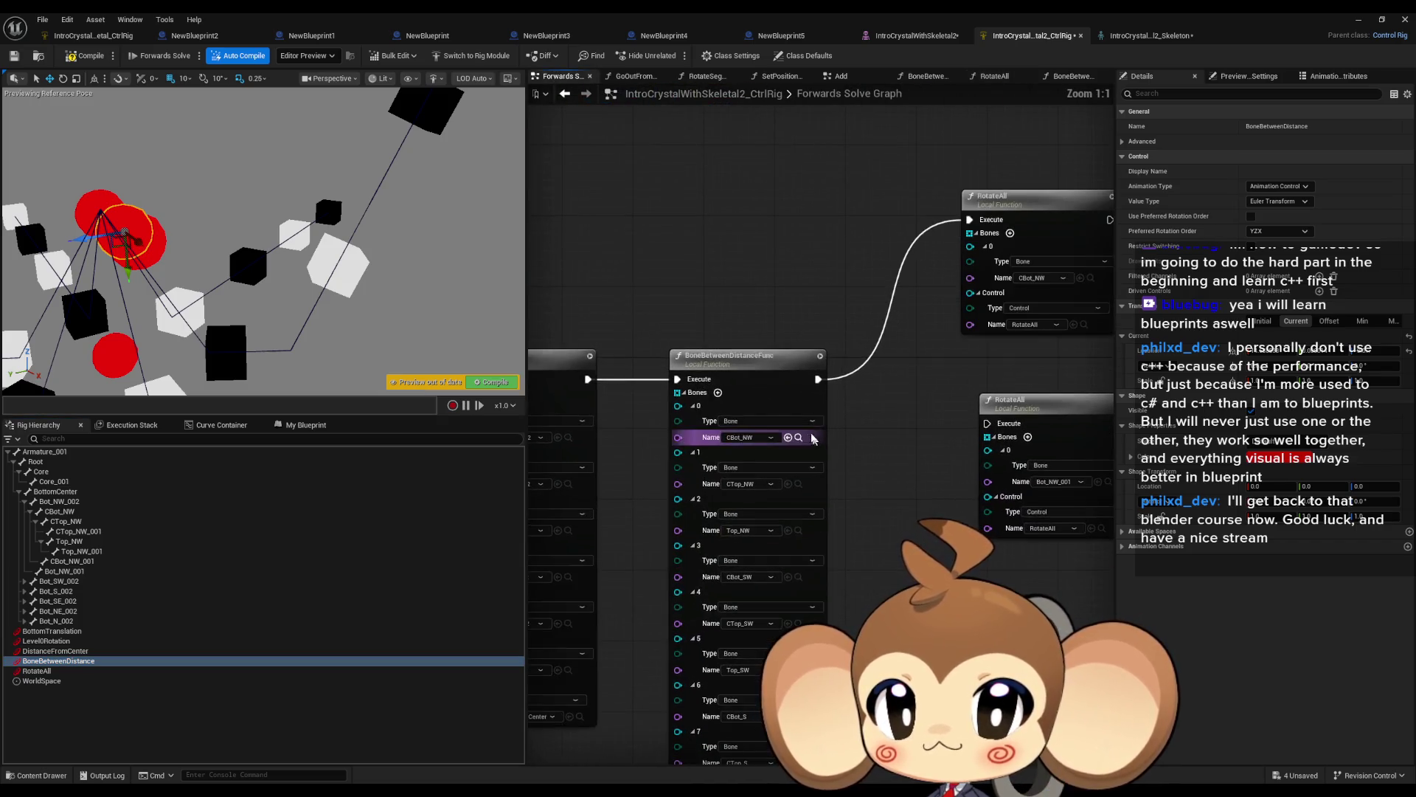
left_click(751, 378)
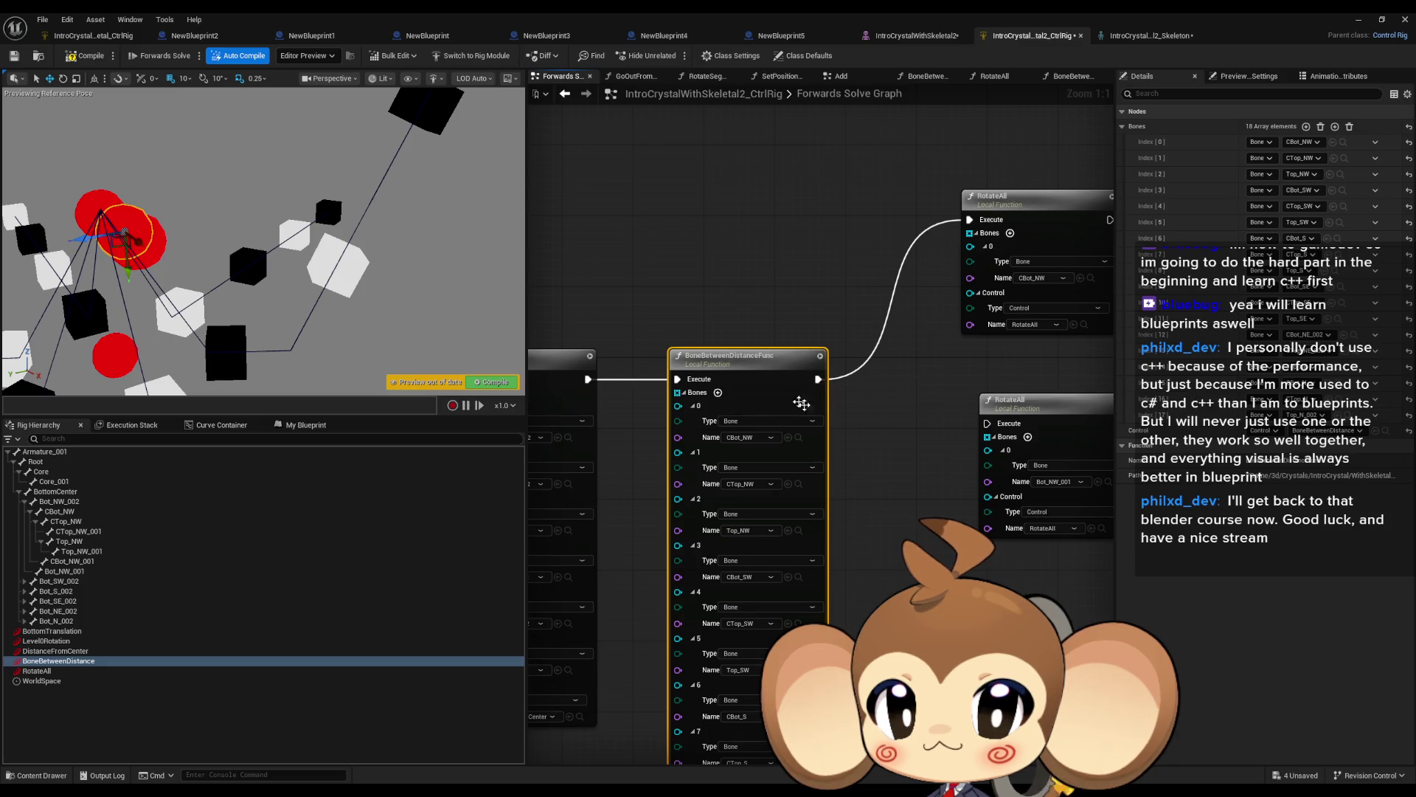
left_click_drag(895, 511, 911, 476)
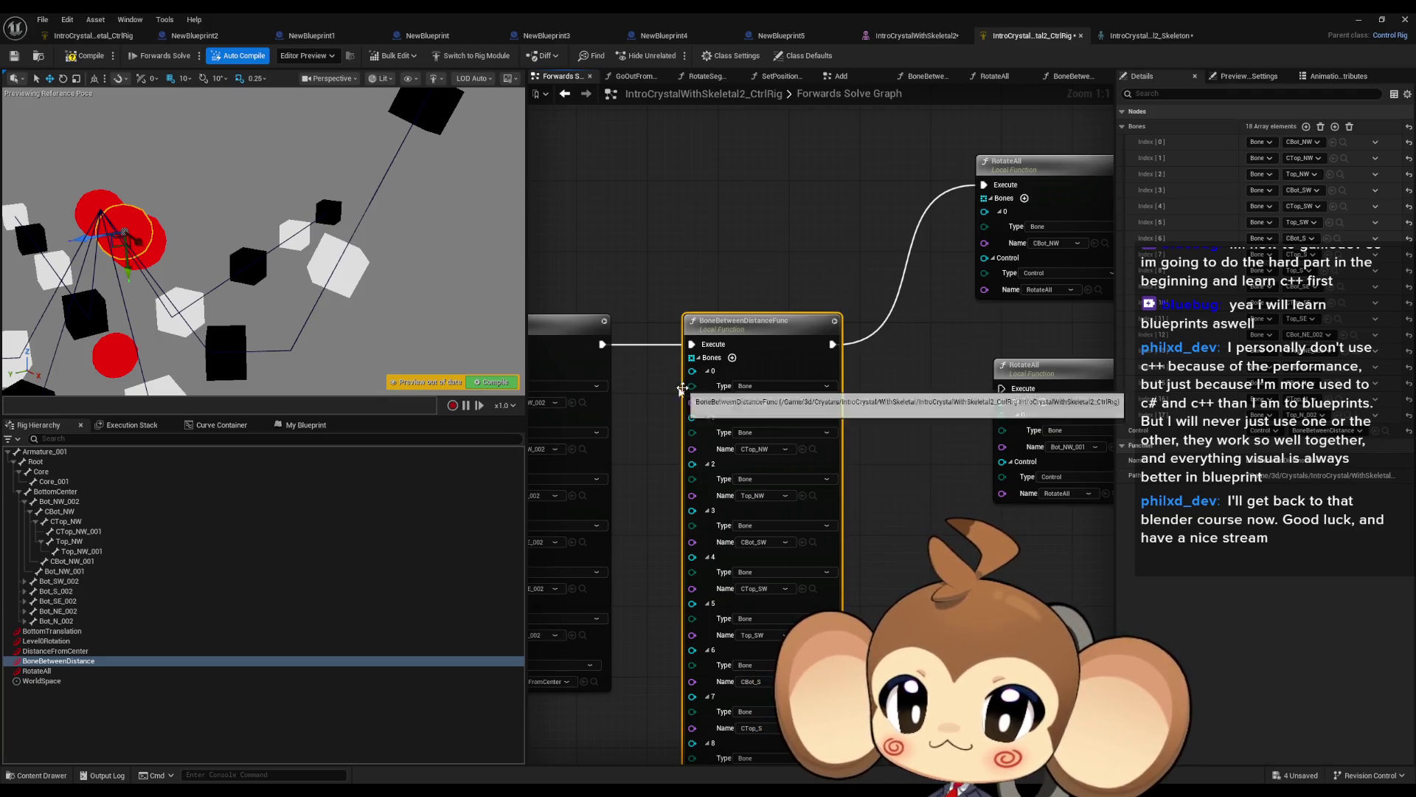
left_click(305, 320)
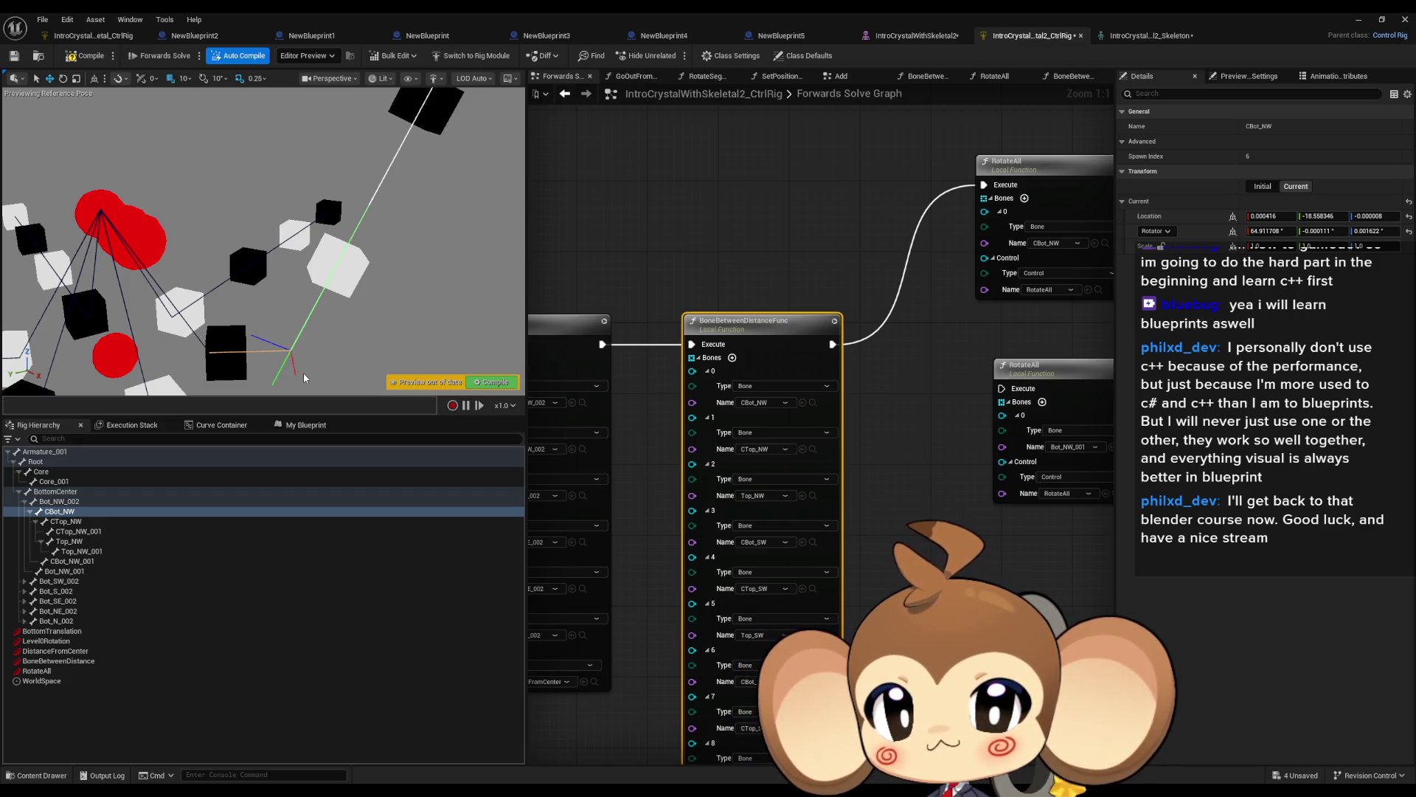
Move the BoneBetweenDistanceFunc node higher in the graph, above the two RotateAll nodes.
scroll(738, 354, "down", 5)
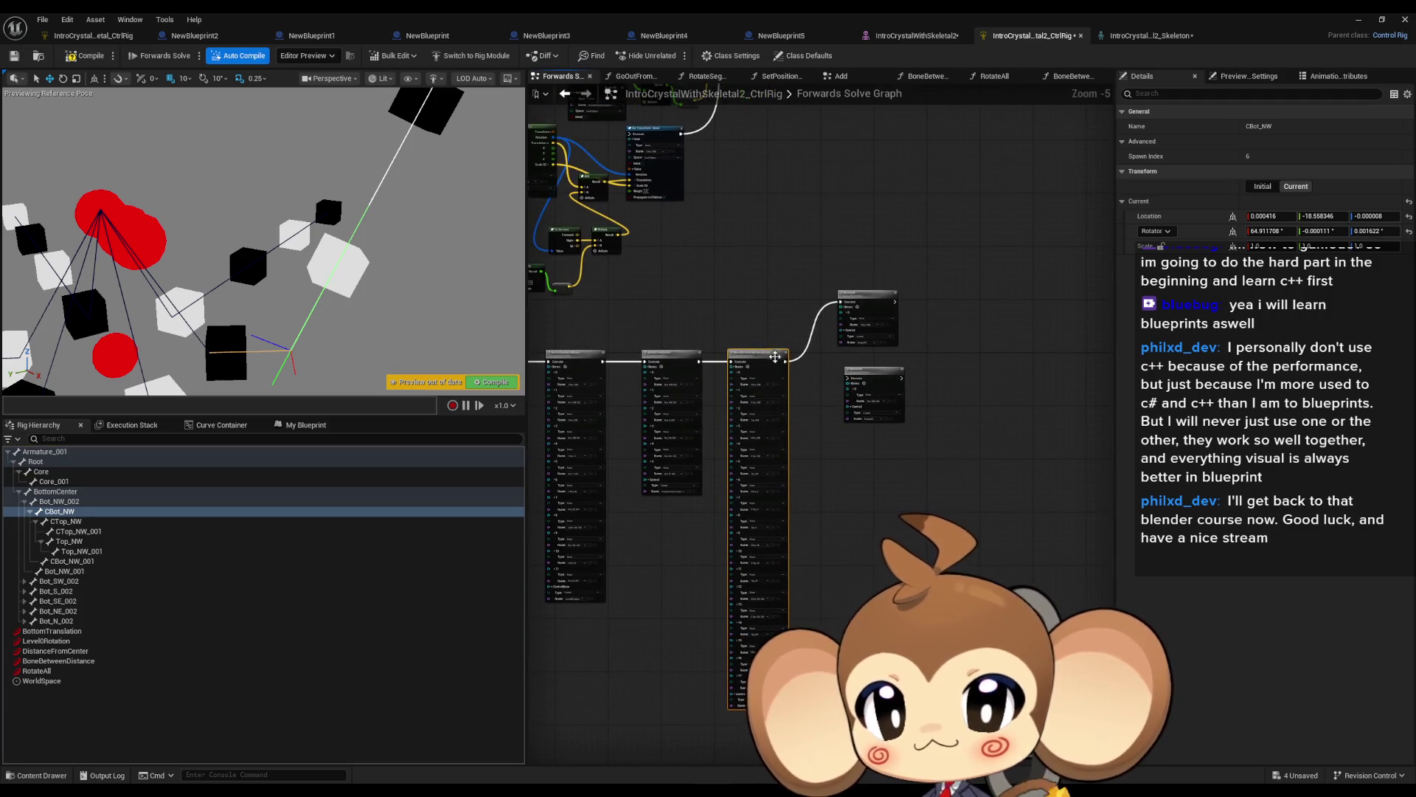
left_click_drag(828, 336, 912, 412)
scroll(874, 304, "up", 4)
mouse_move(661, 453)
left_mouse_down()
mouse_move(715, 516)
mouse_move(754, 145)
left_mouse_up()
scroll(812, 274, "up", 2)
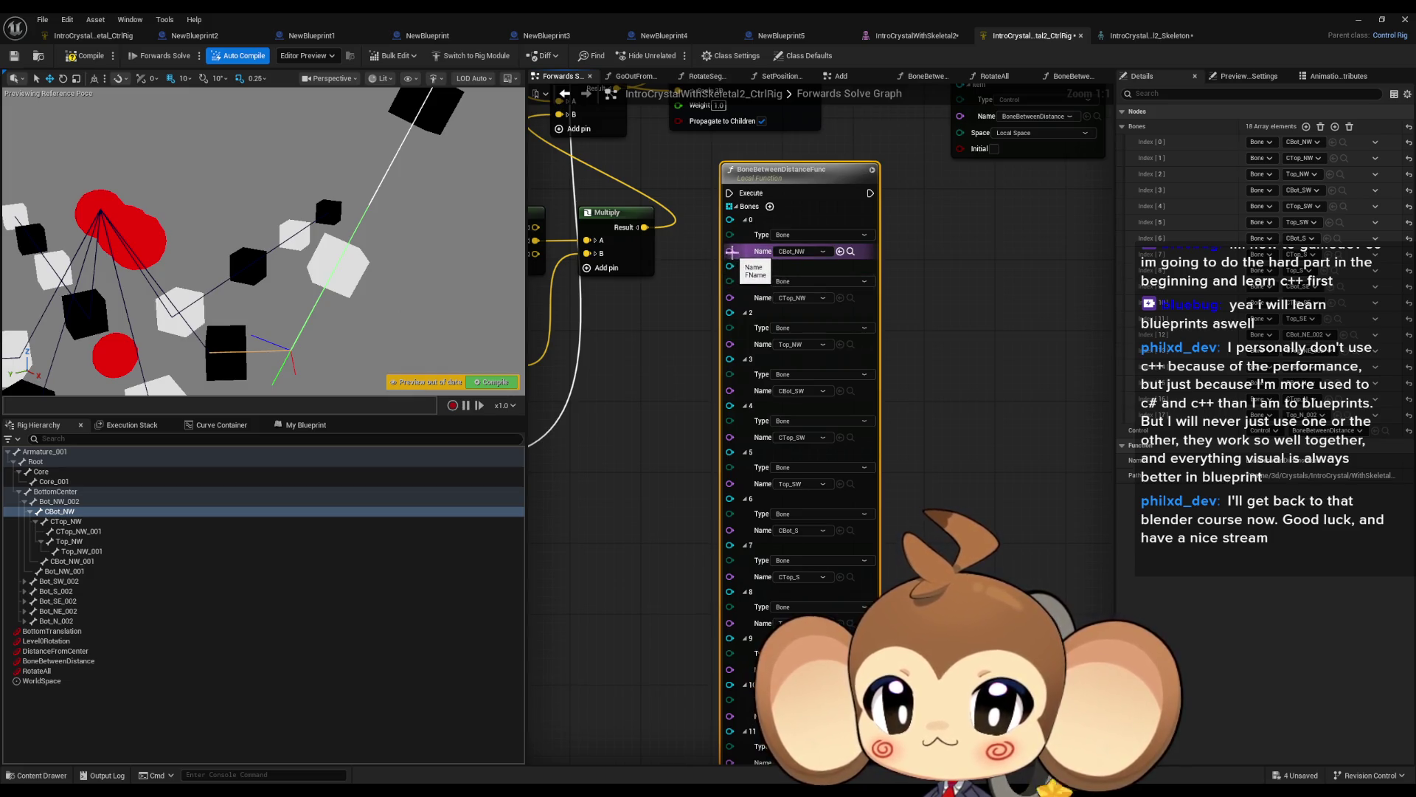
Remove CBot_NW and CBot_SW from the Bones list, then undo the CBot_SW removal.
right_click(730, 221)
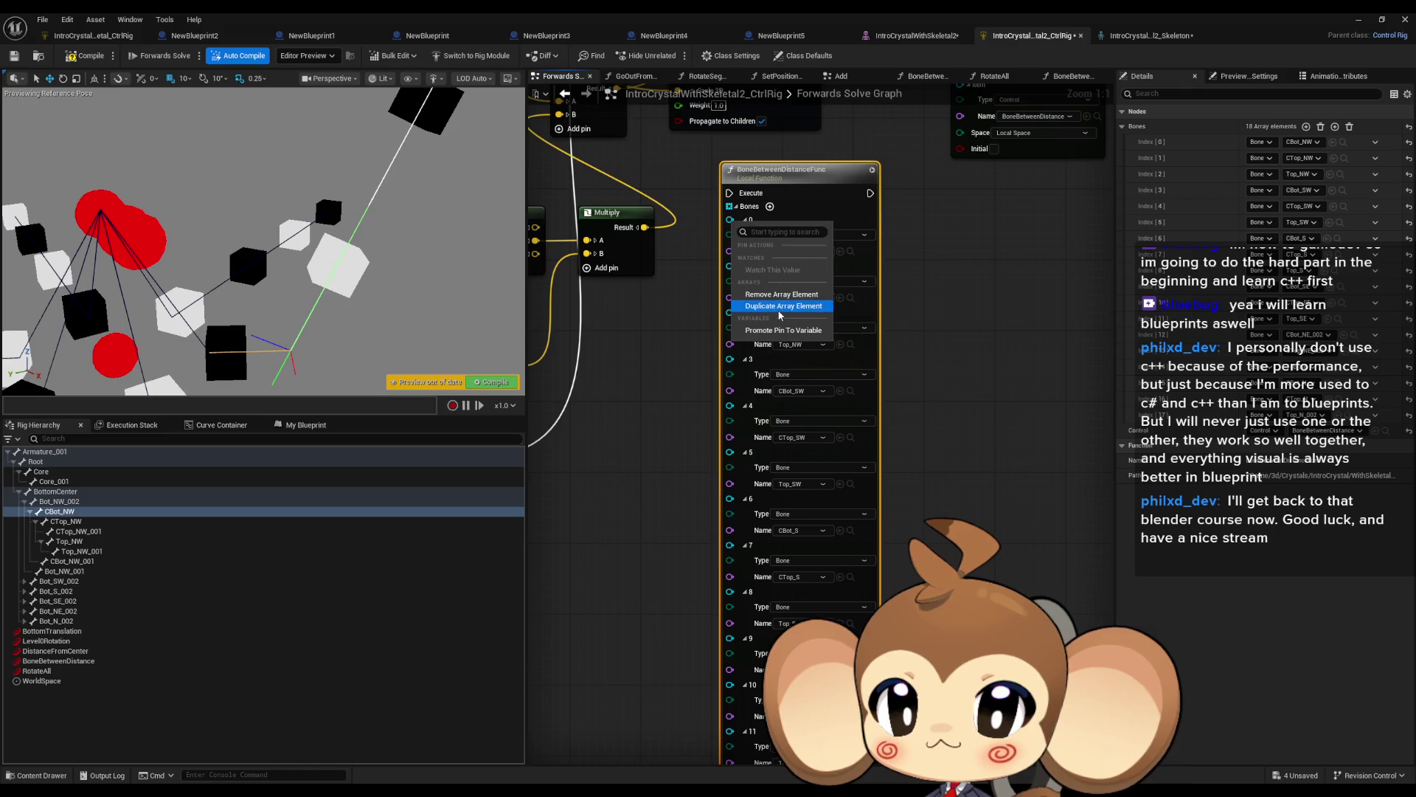
left_click(782, 294)
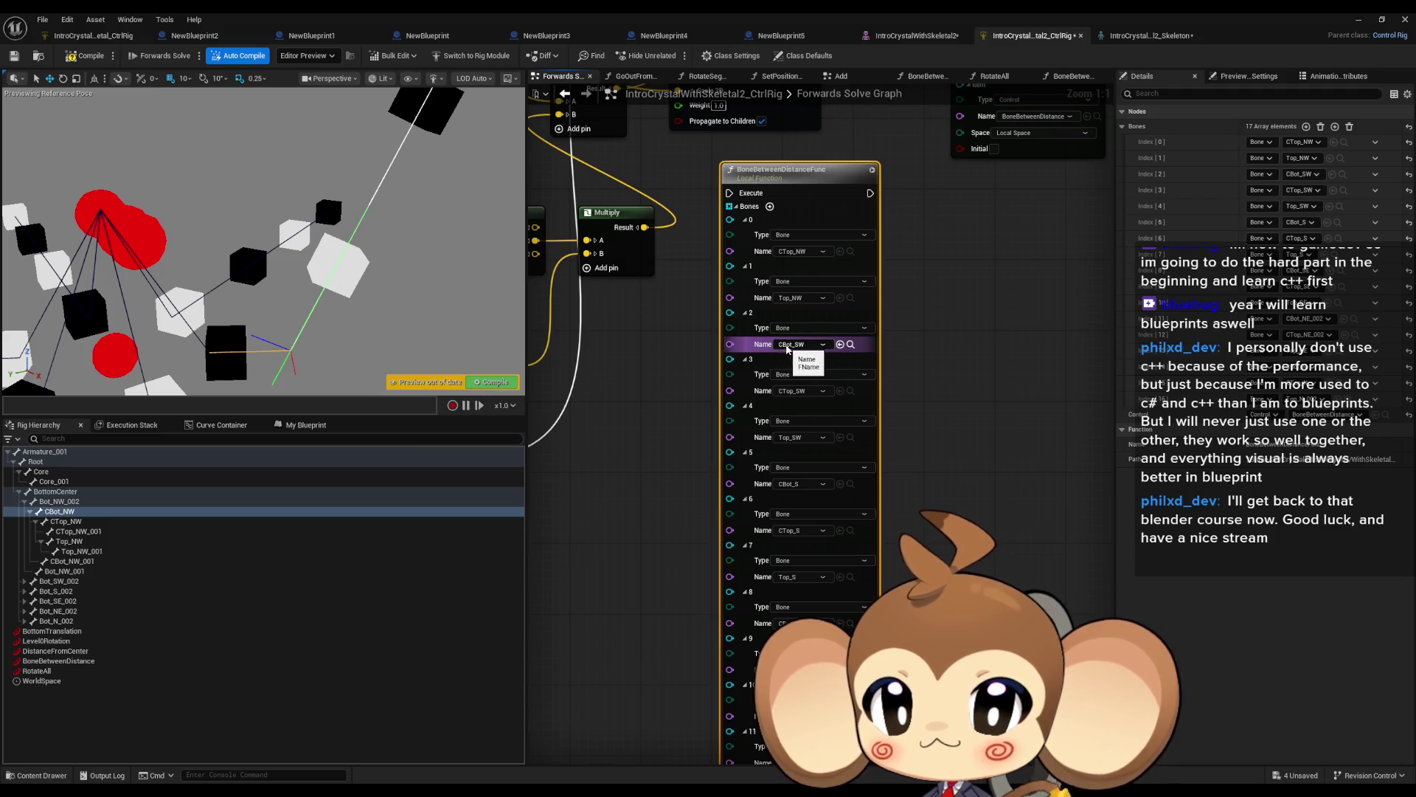
right_click(730, 318)
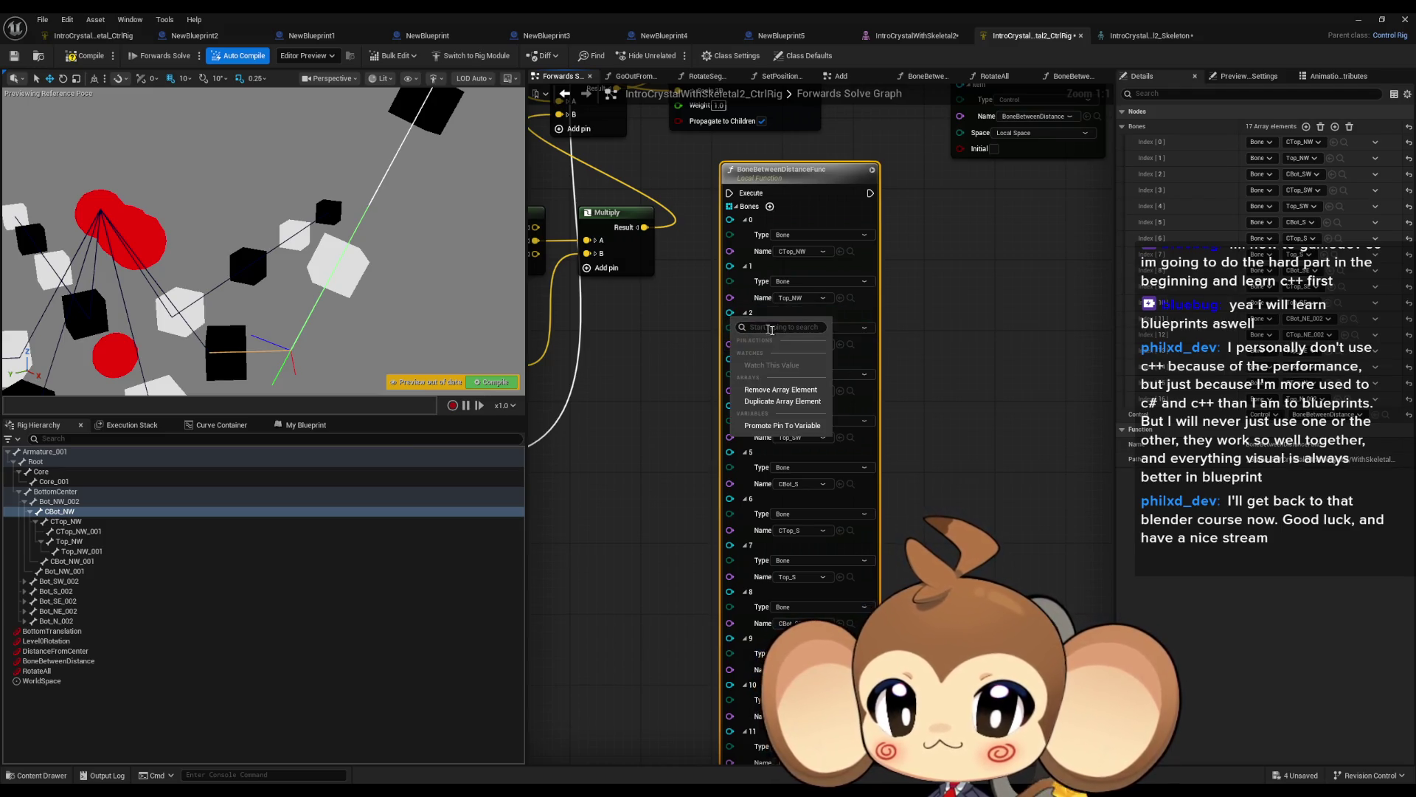
left_click(794, 388)
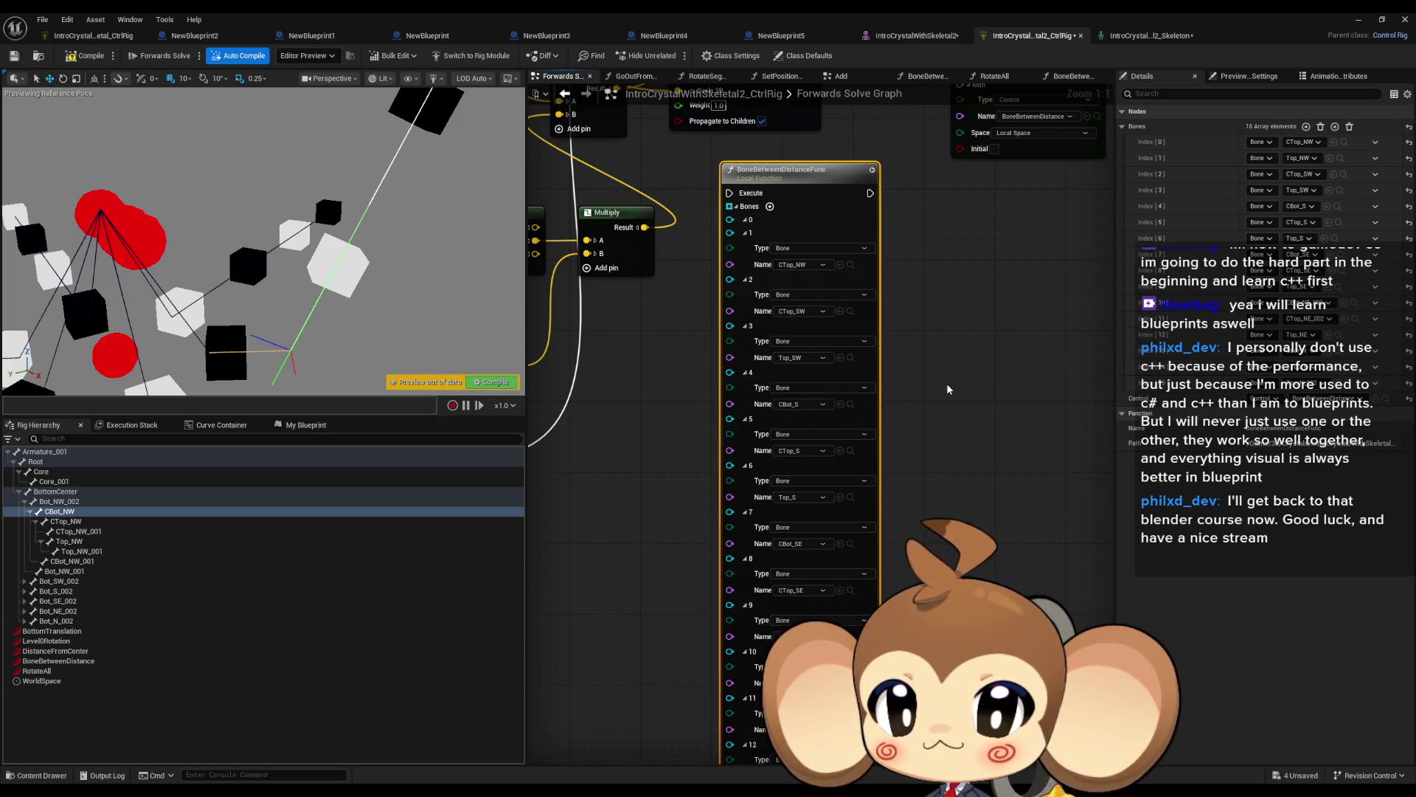
left_click_drag(948, 389, 948, 361)
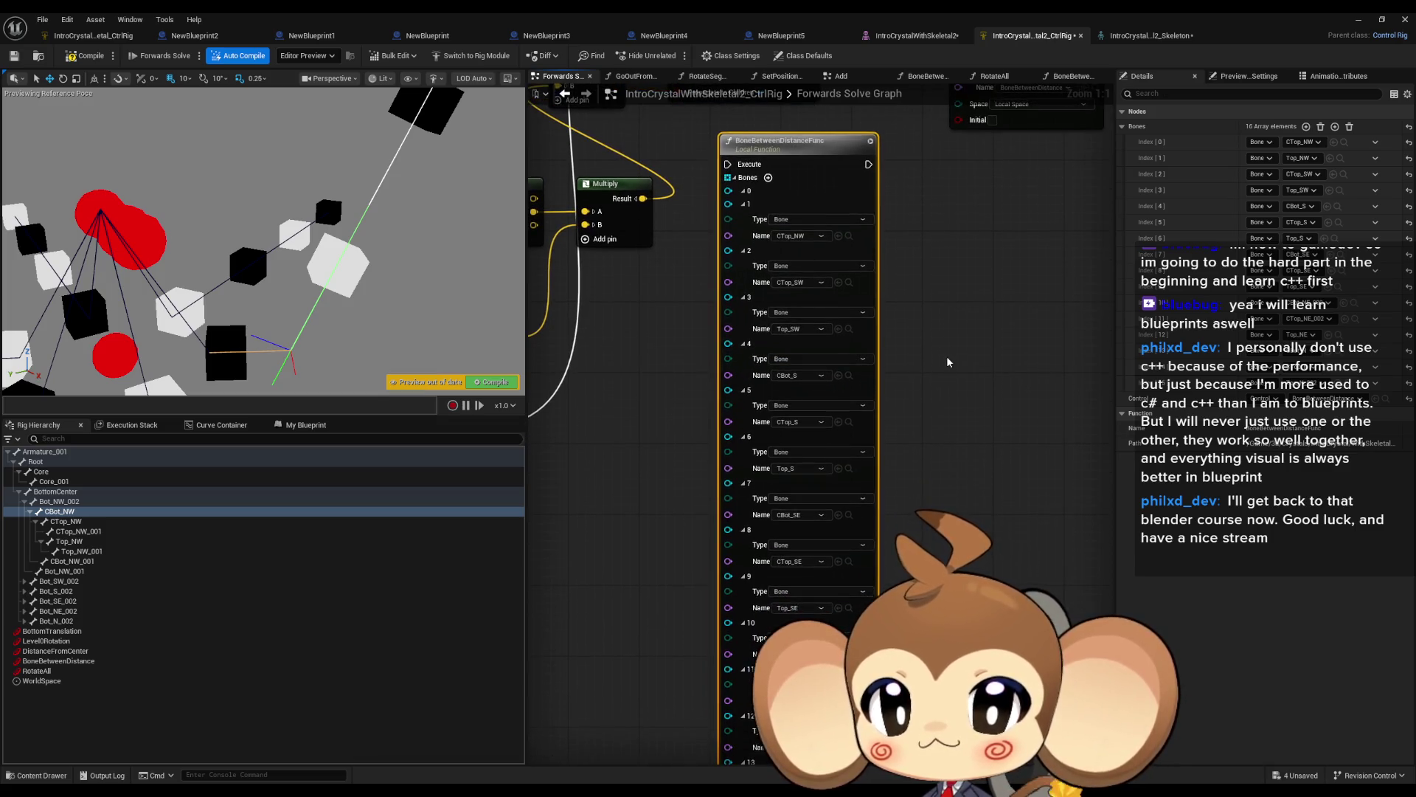
key("ctrl+z")
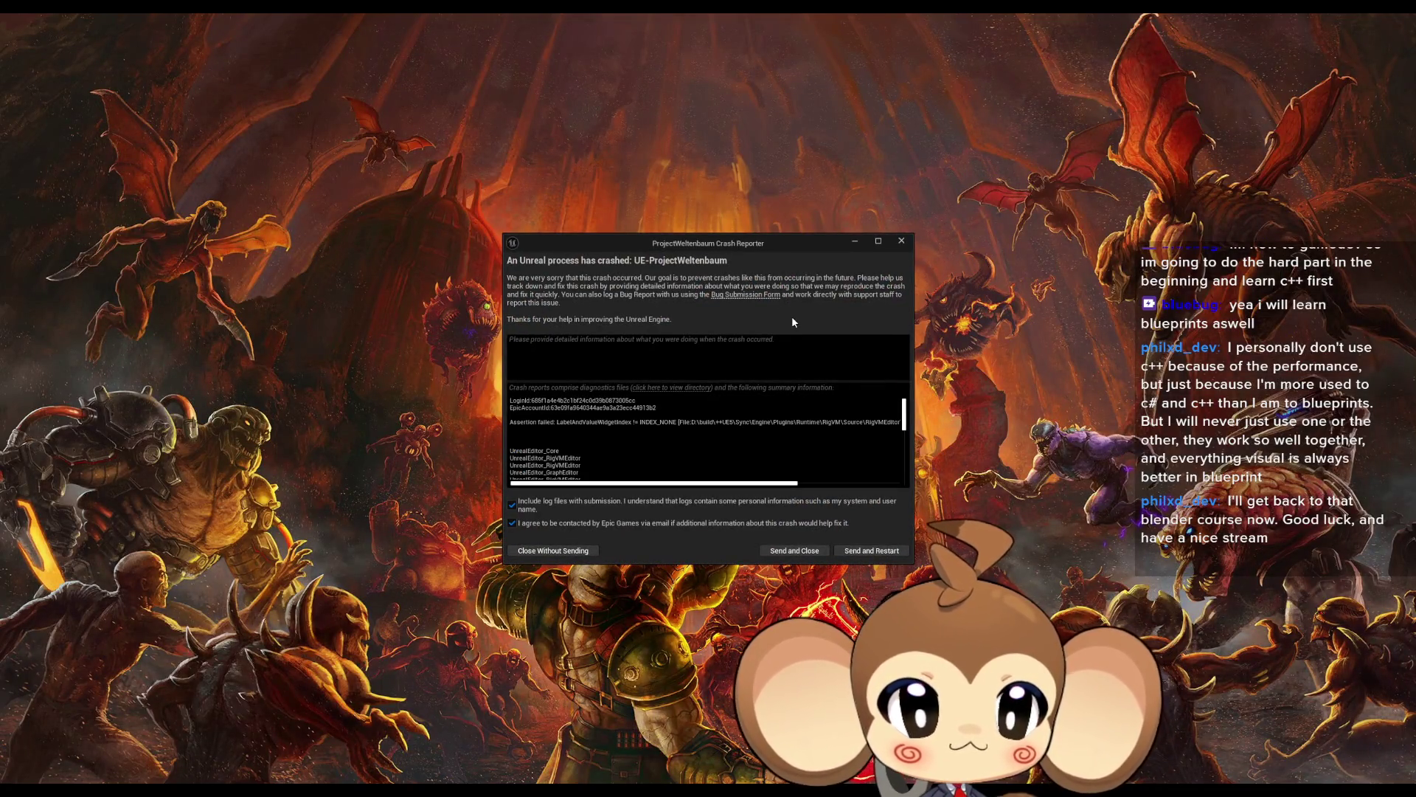
Send the crash report, restart the editor, and skip restoring auto-saved packages.
left_click(873, 549)
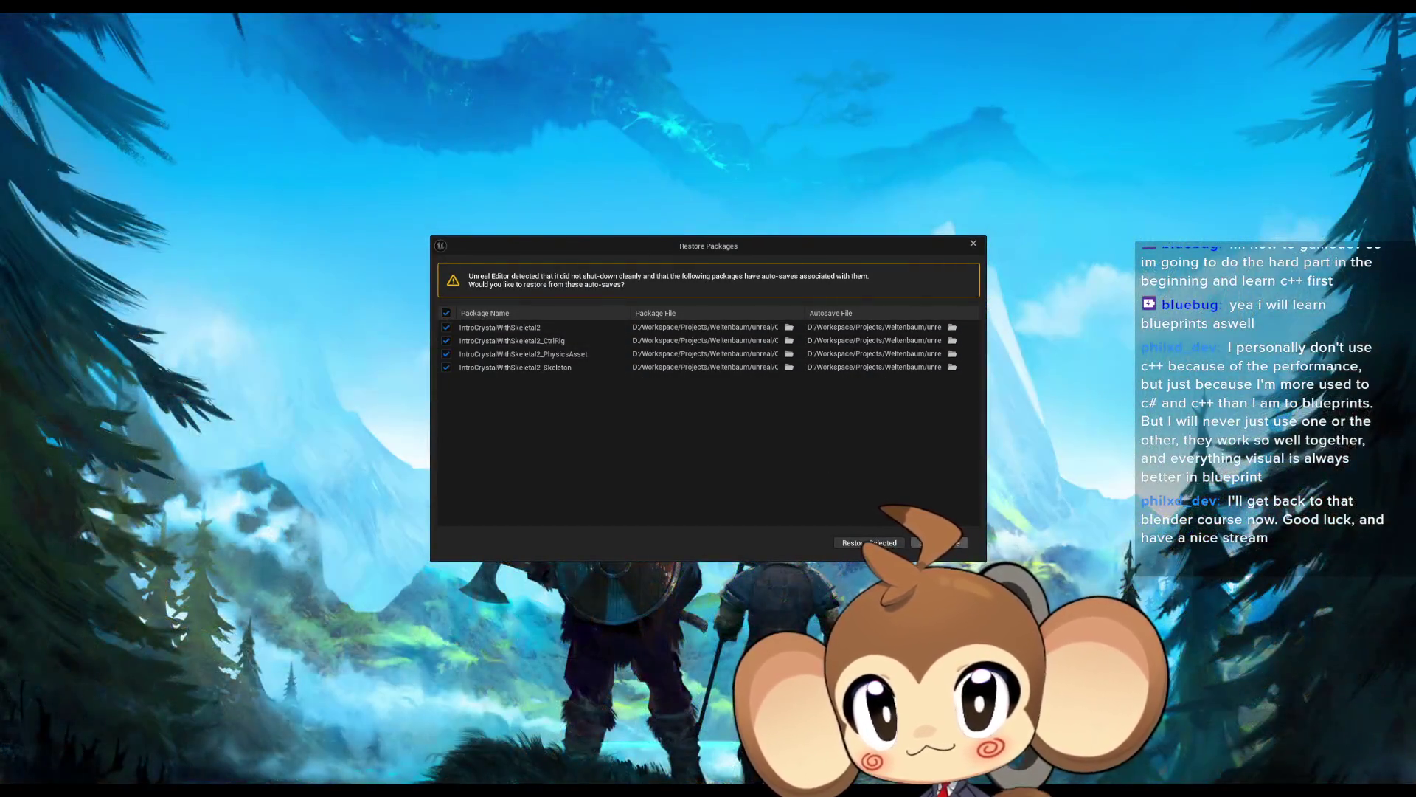
left_click(931, 546)
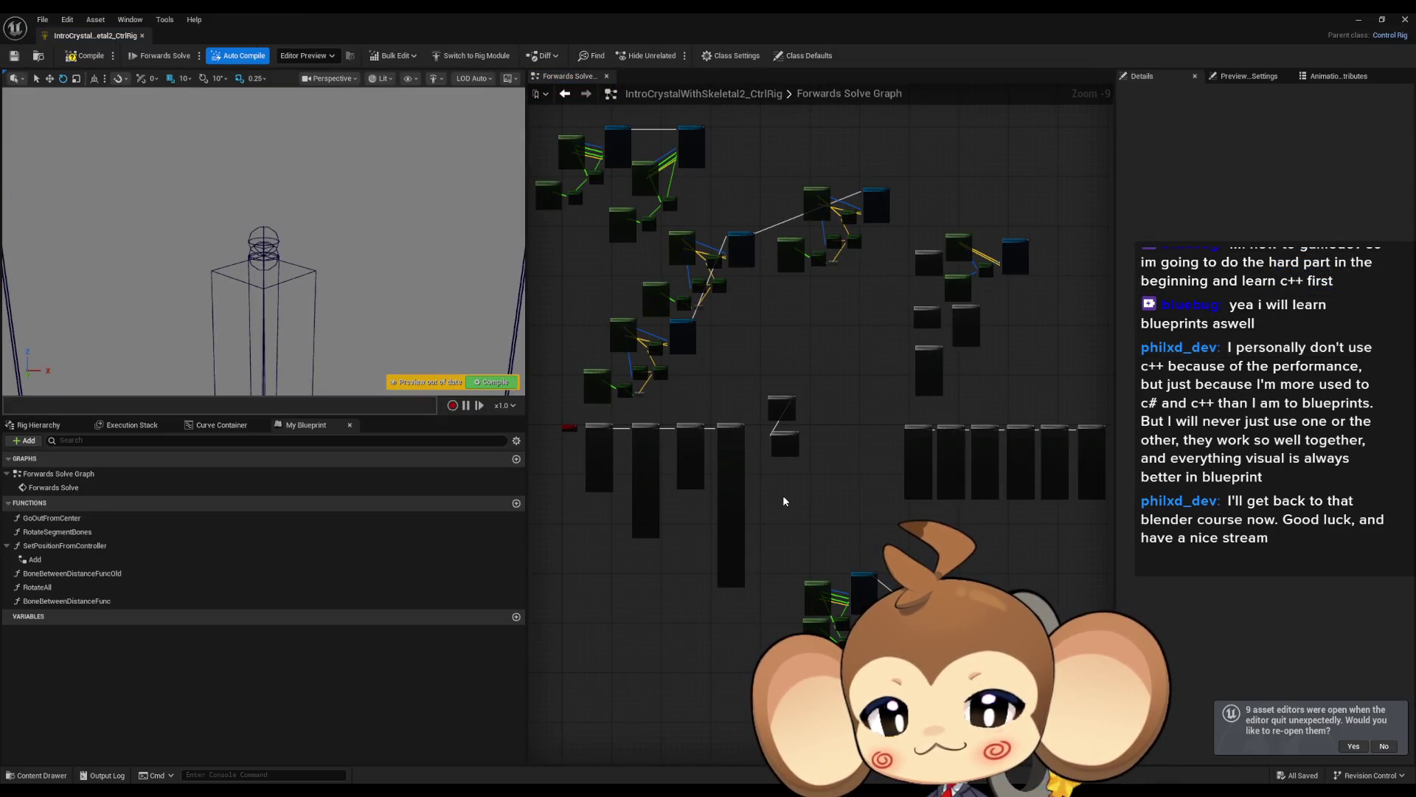
Recompile the crystal's Control Rig.
scroll(782, 502, "up", 6)
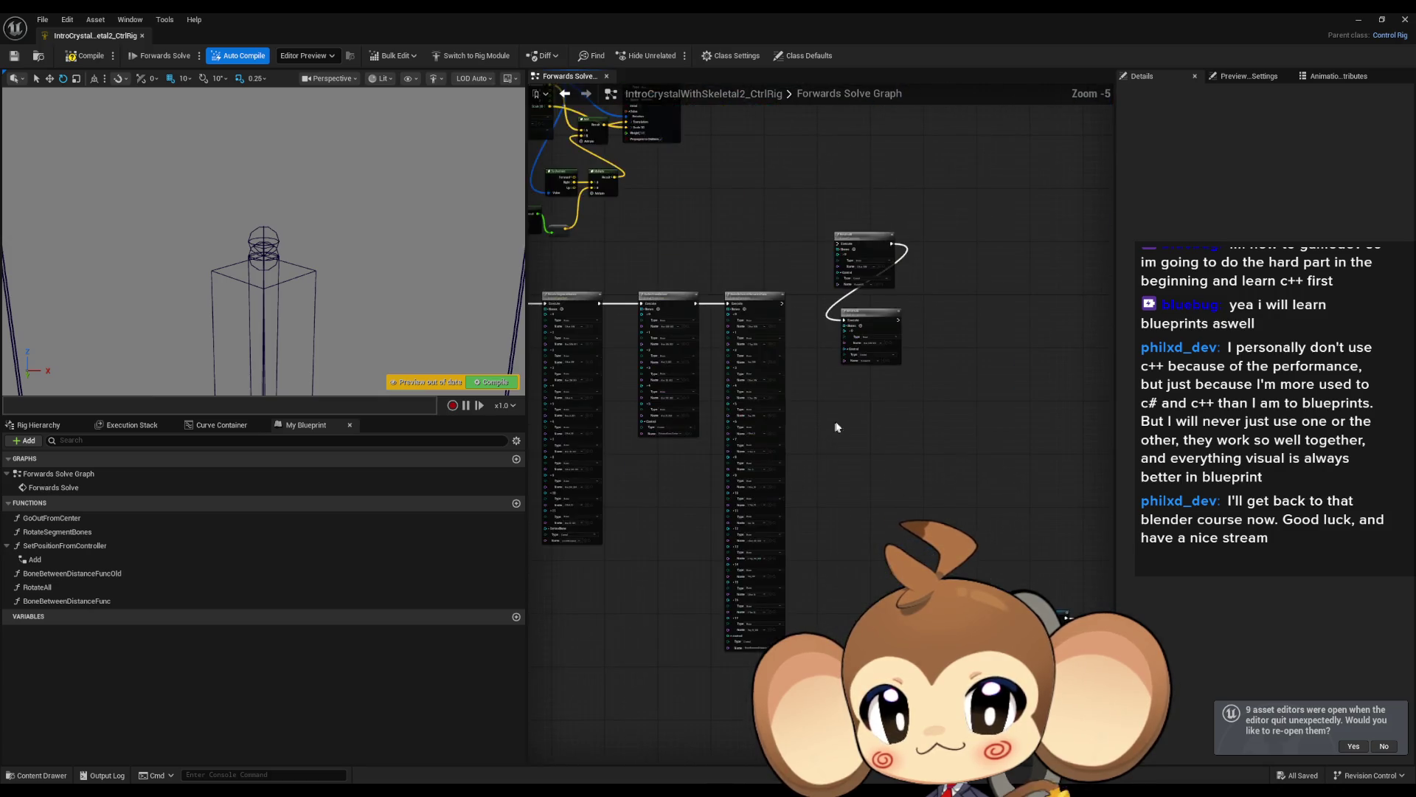
scroll(842, 433, "down", 1)
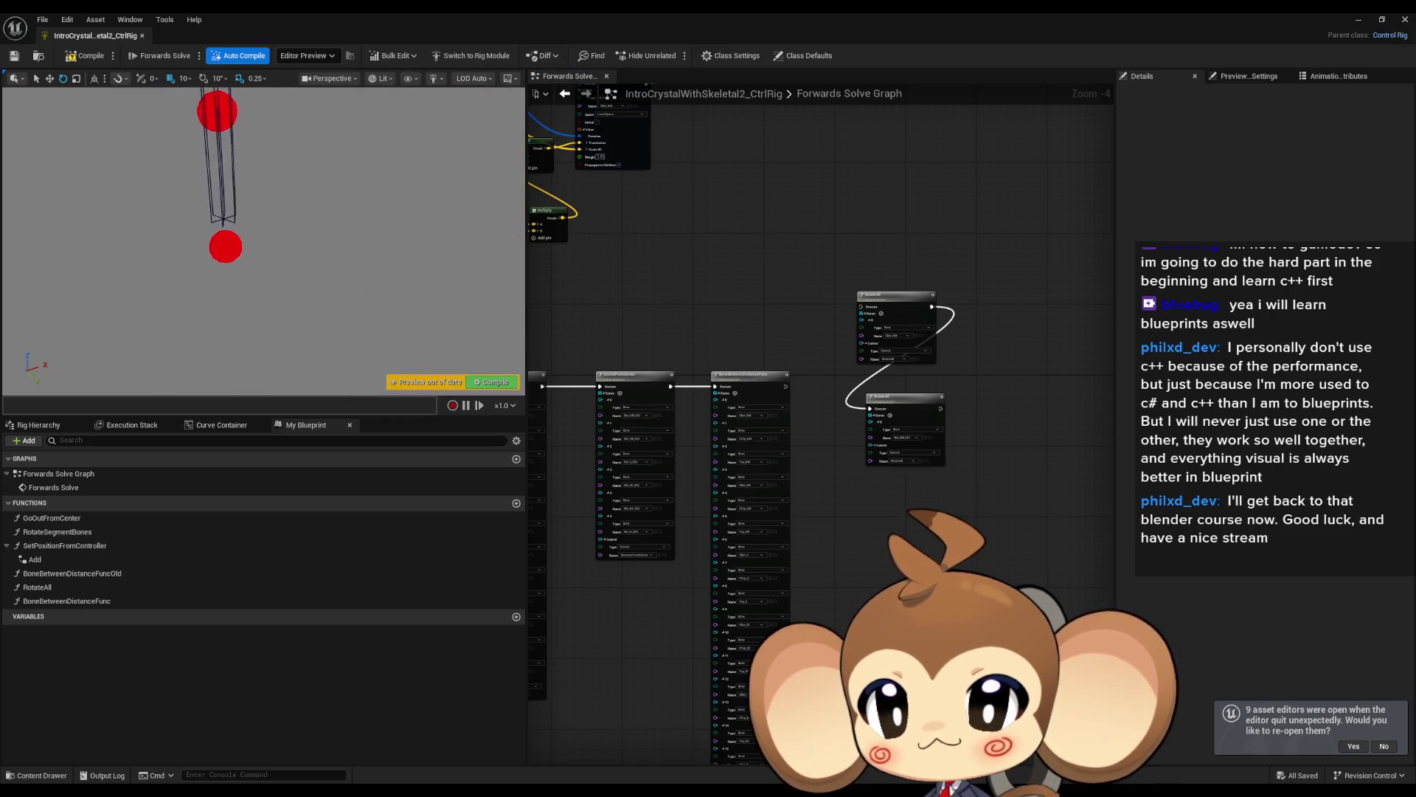
scroll(648, 323, "up", 5)
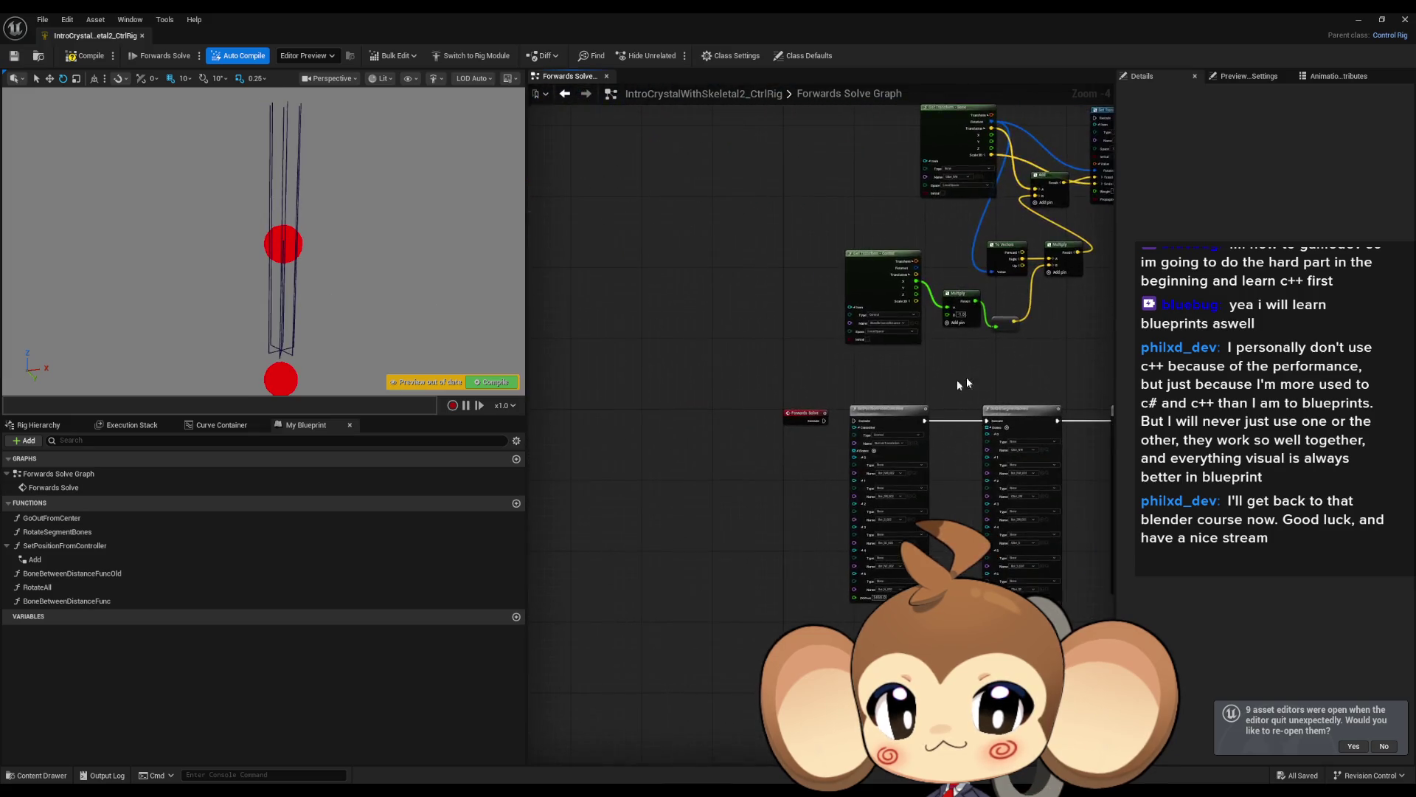
left_click(85, 55)
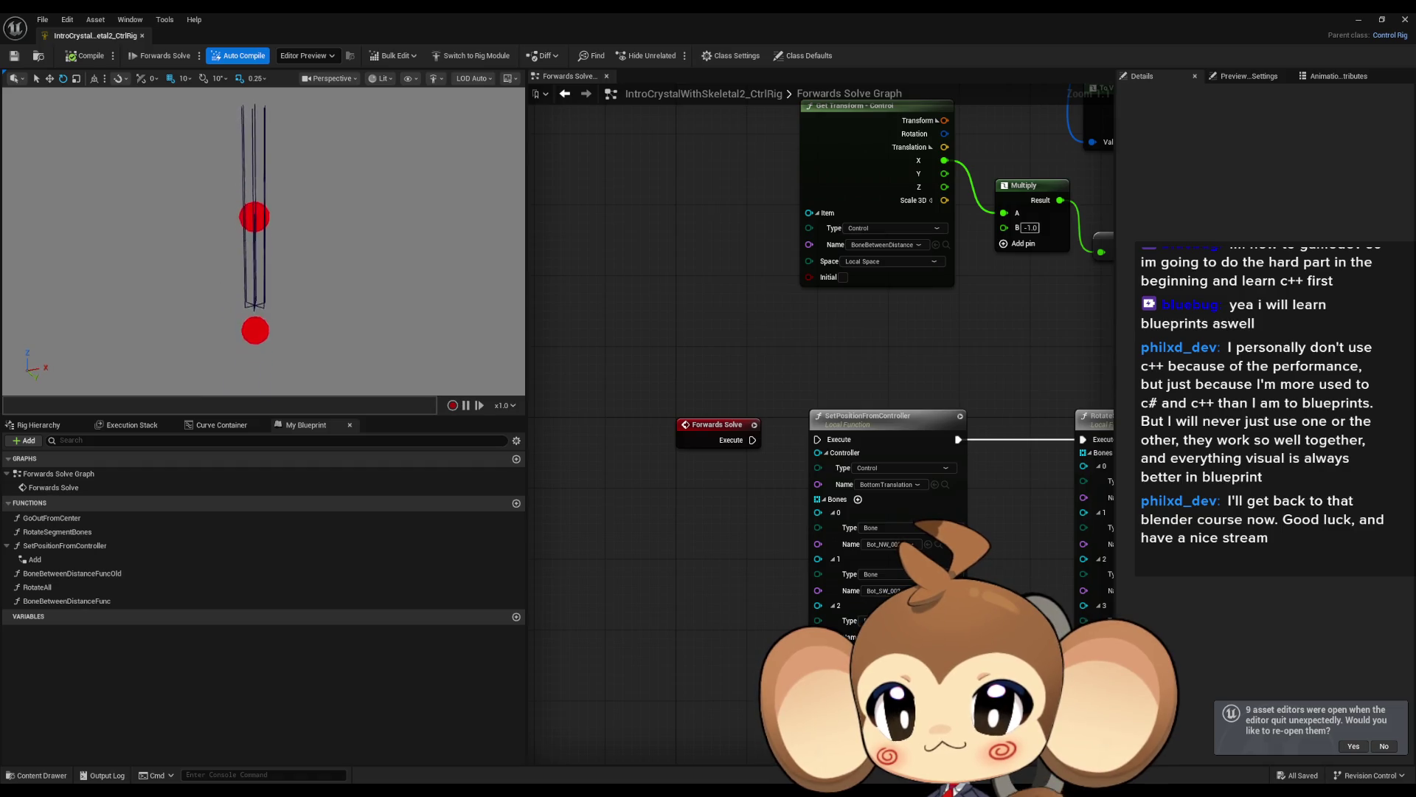
Browse the Preview Mesh list without choosing one, then minimize the Control Rig editor.
left_click(1247, 76)
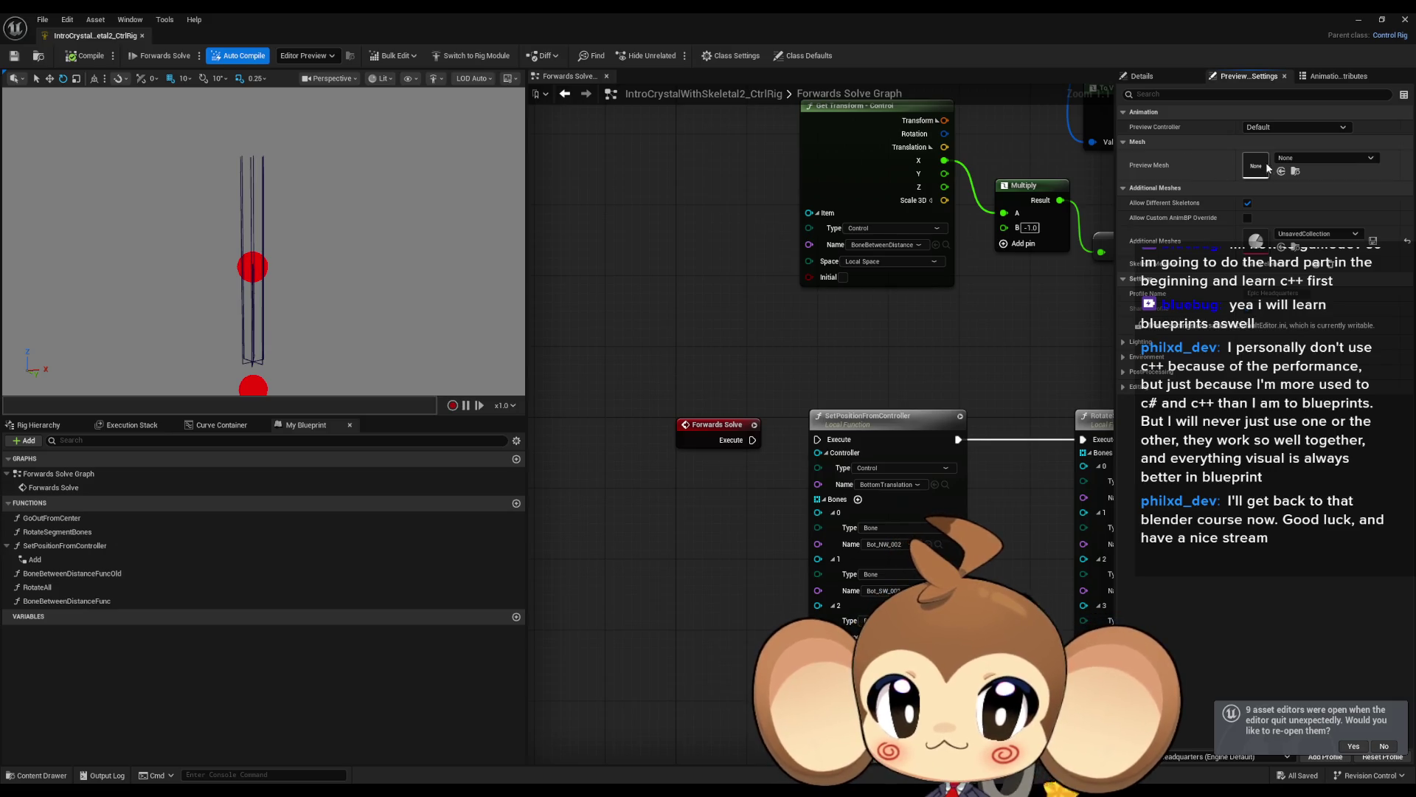
left_click(1294, 158)
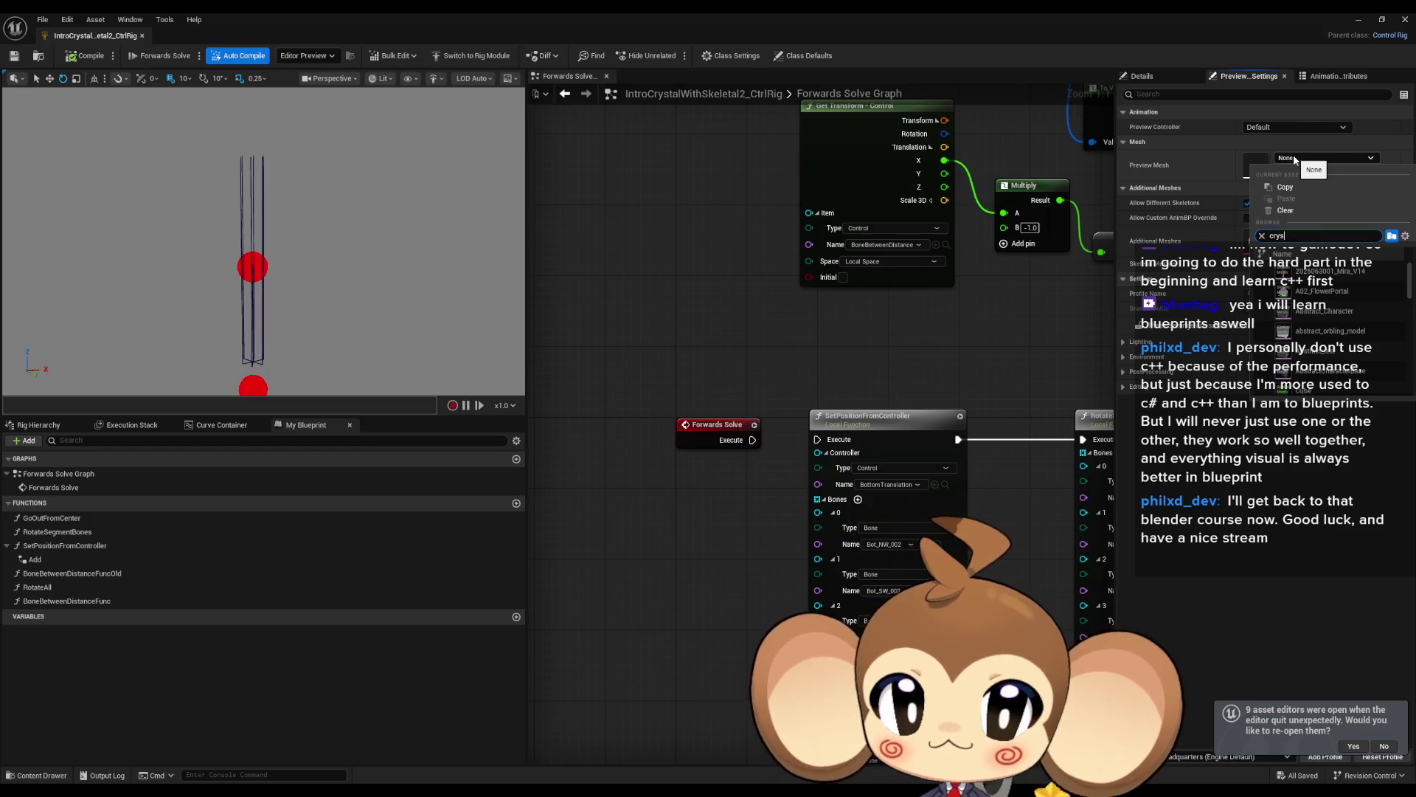
type("ta")
scroll(1370, 354, "down", 2)
scroll(1320, 383, "up", 3)
left_click(905, 301)
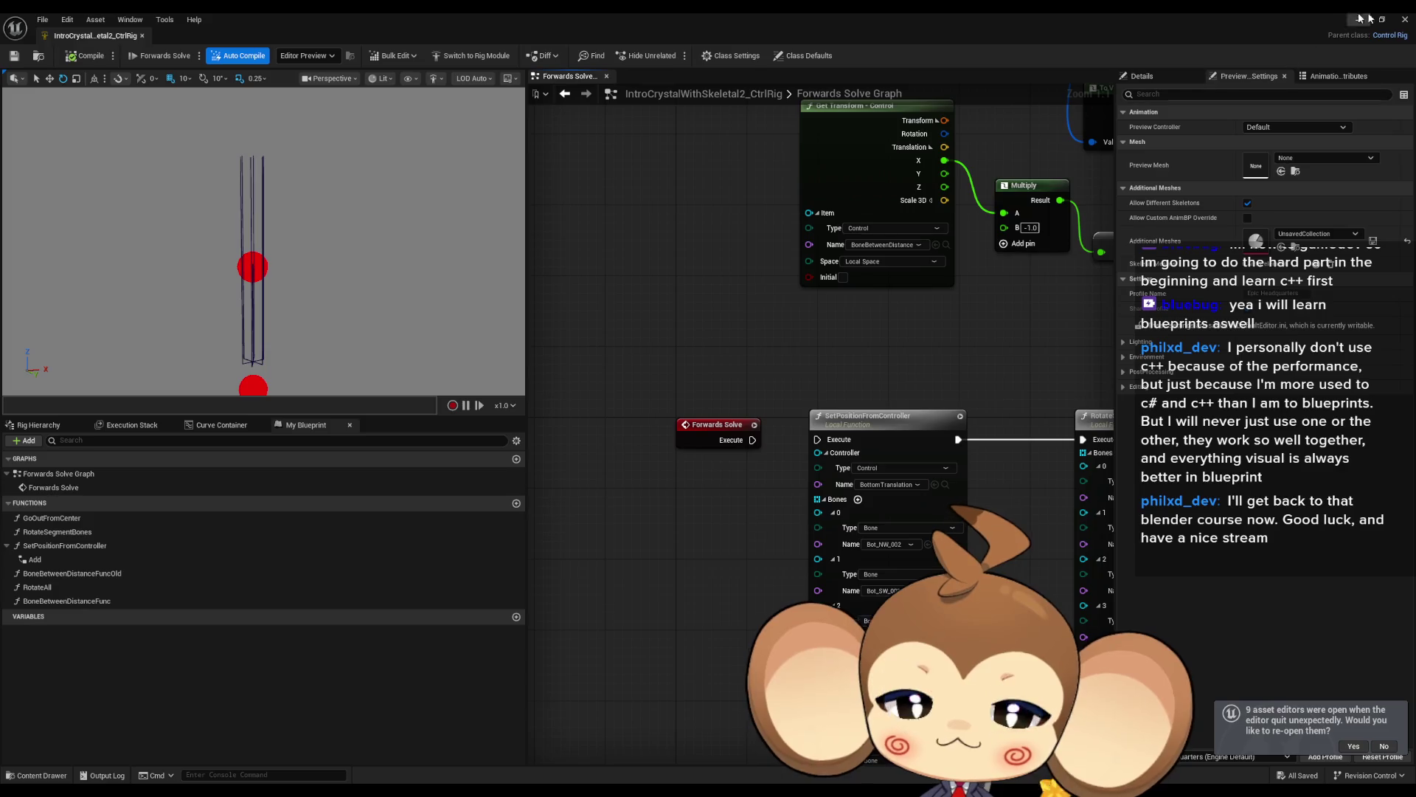
left_click(1361, 22)
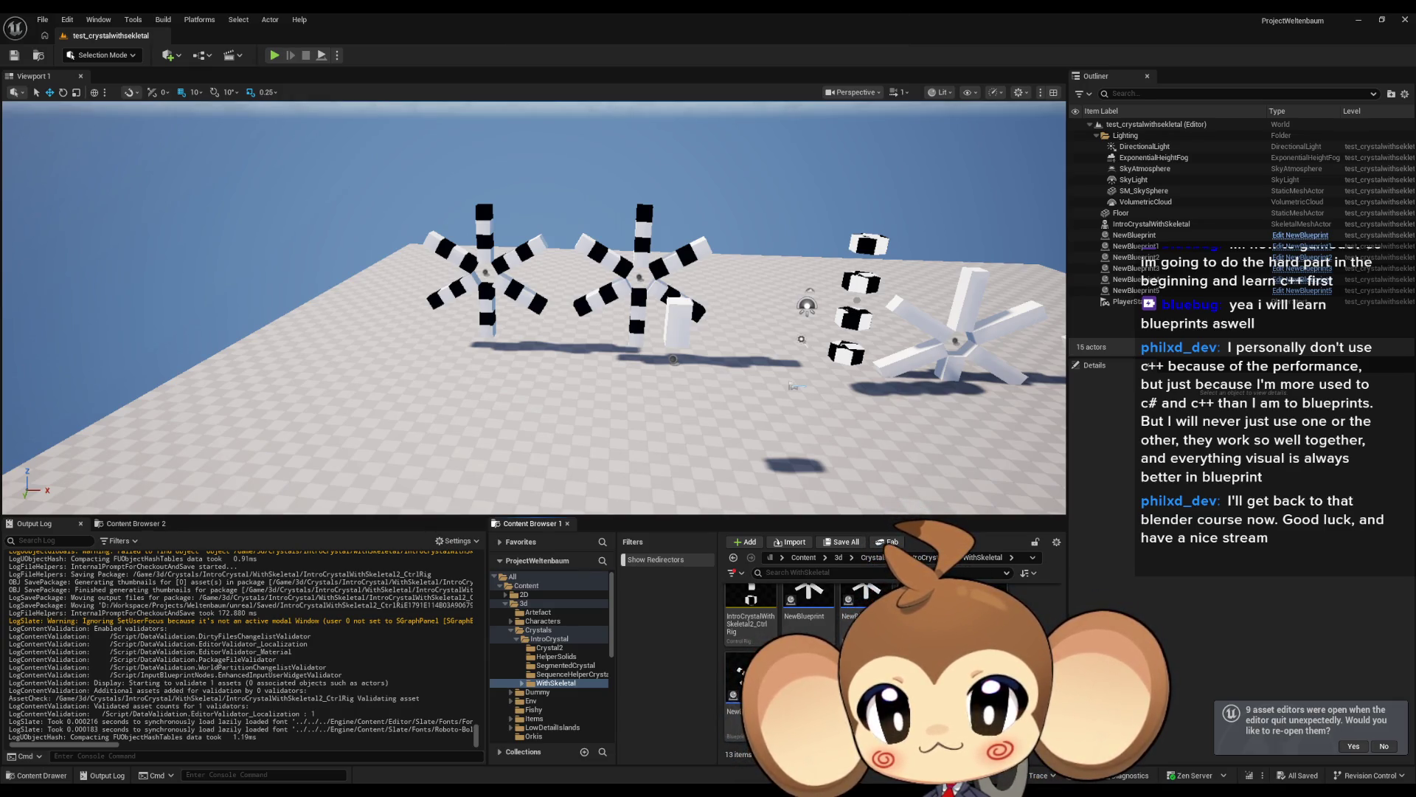
Import IntroCrystalWithSkeletal2.fbx into the WithSkeletal folder and open the new skeletal mesh.
left_click(1386, 747)
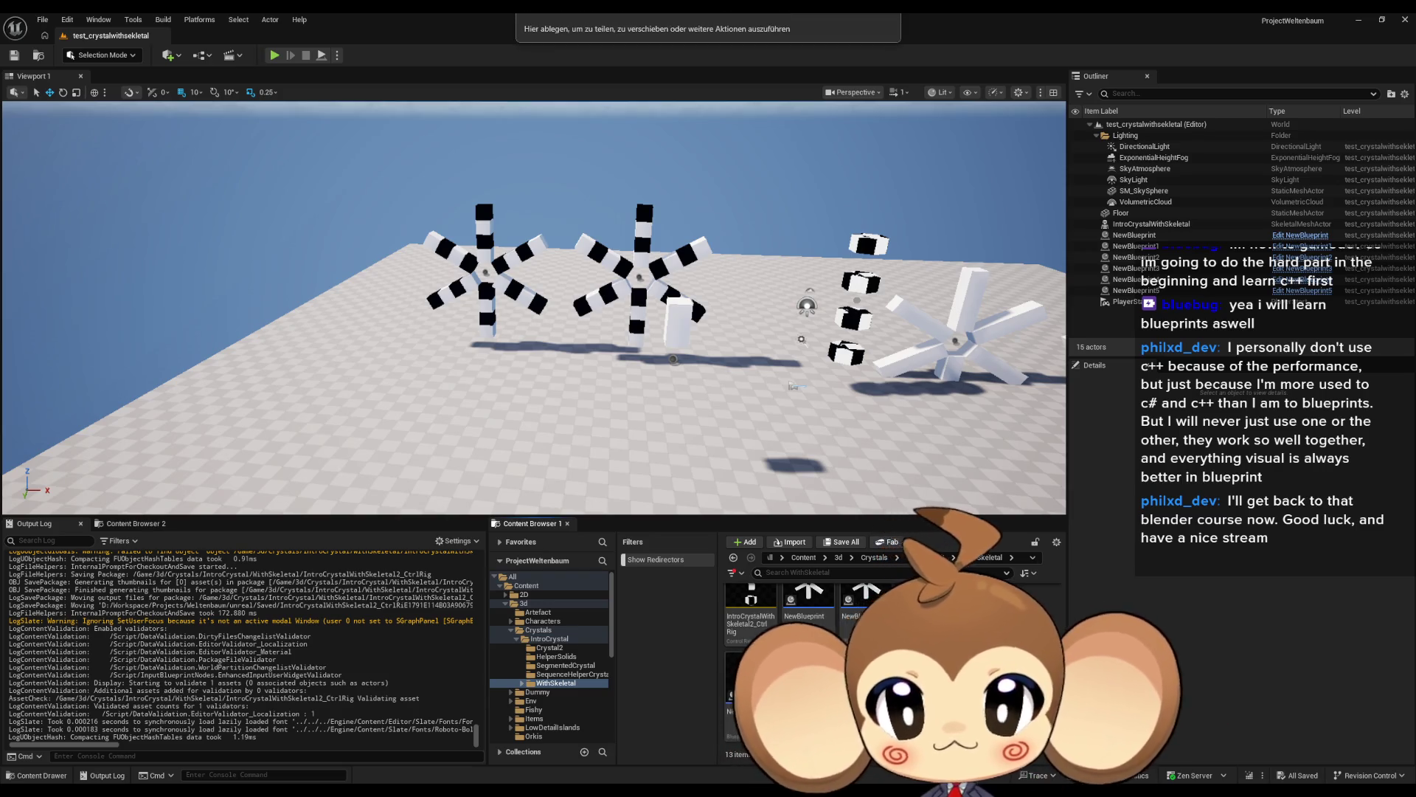
left_click_drag(793, 385, 794, 385)
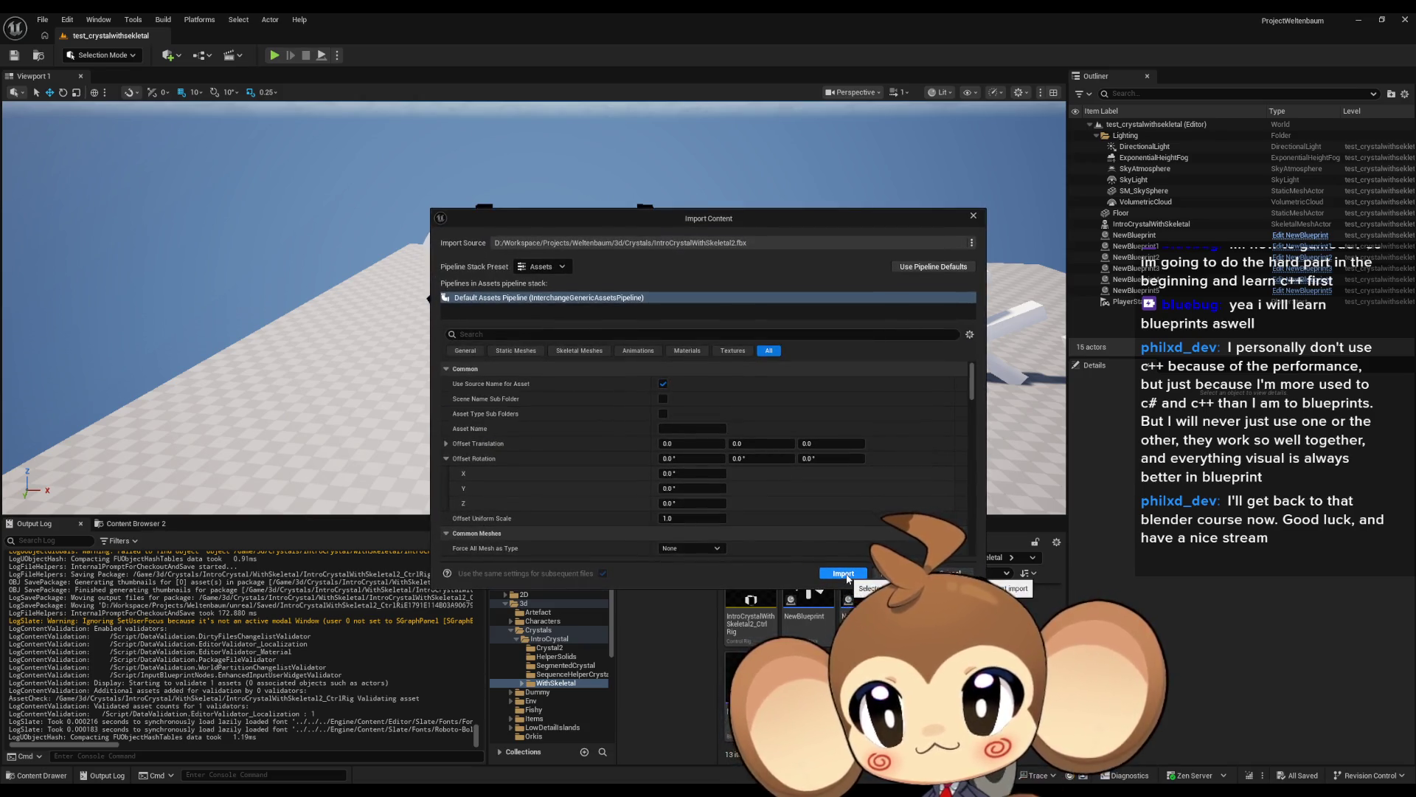
left_click(845, 574)
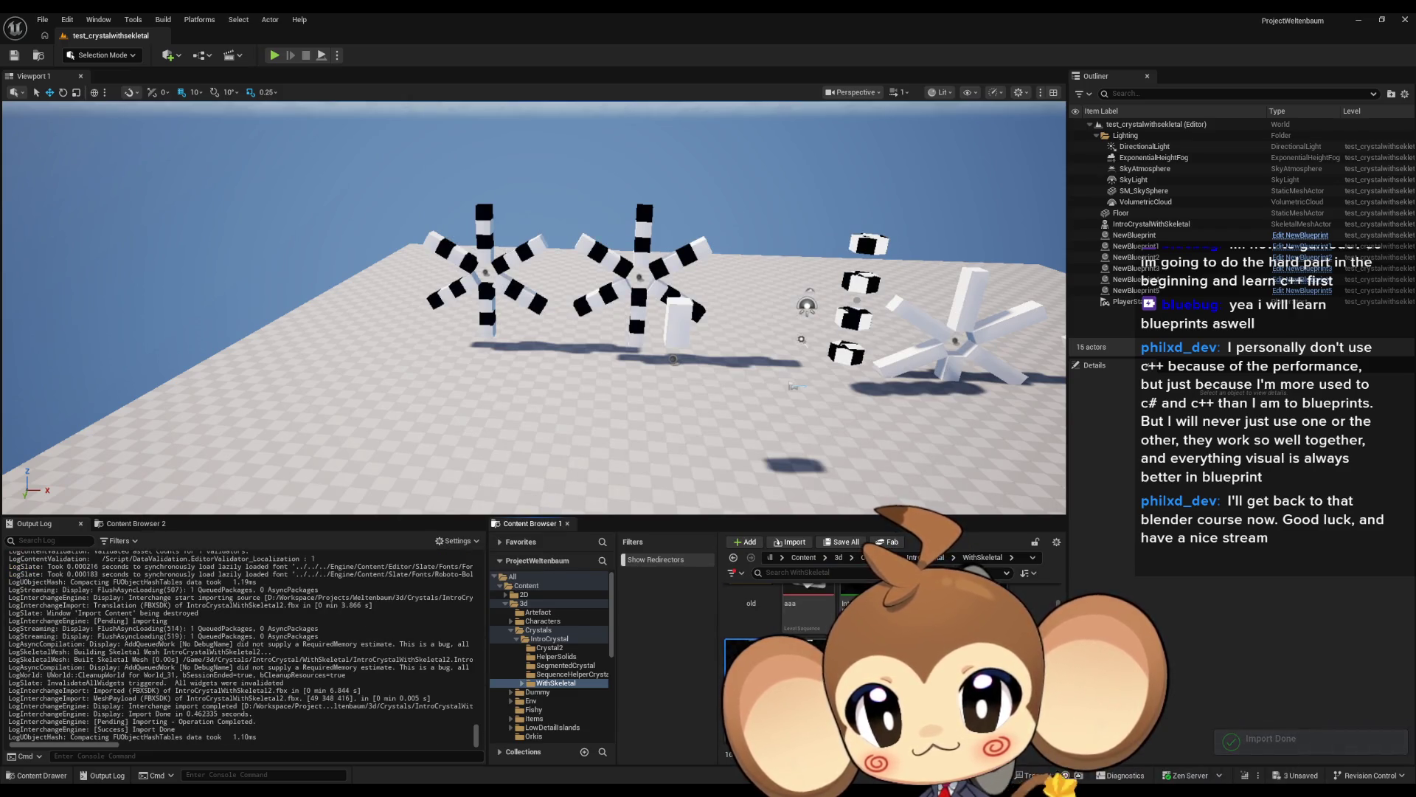
double_click(752, 664)
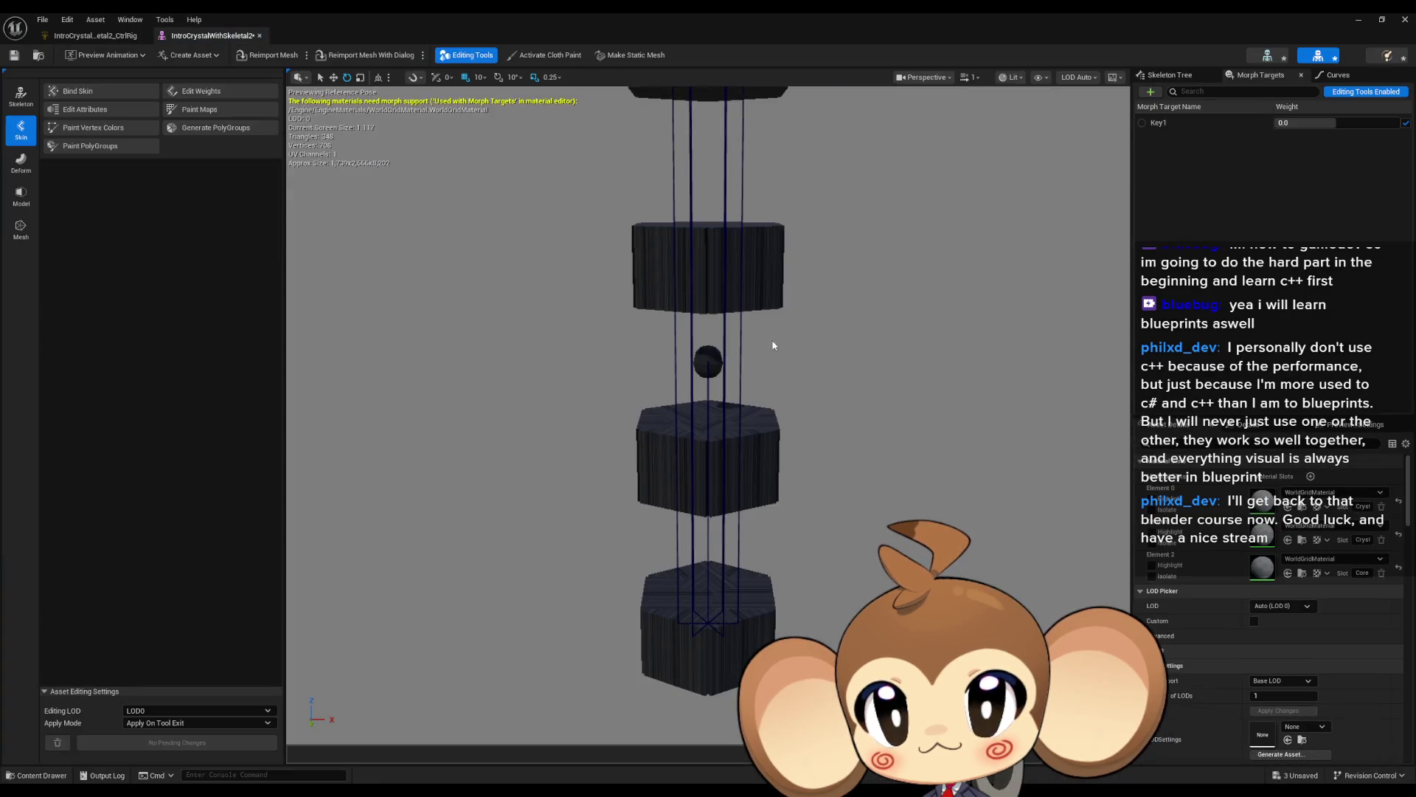
Open the original IntroCrystalWithSkeletal mesh from the old crystal folder for comparison.
double_click(710, 12)
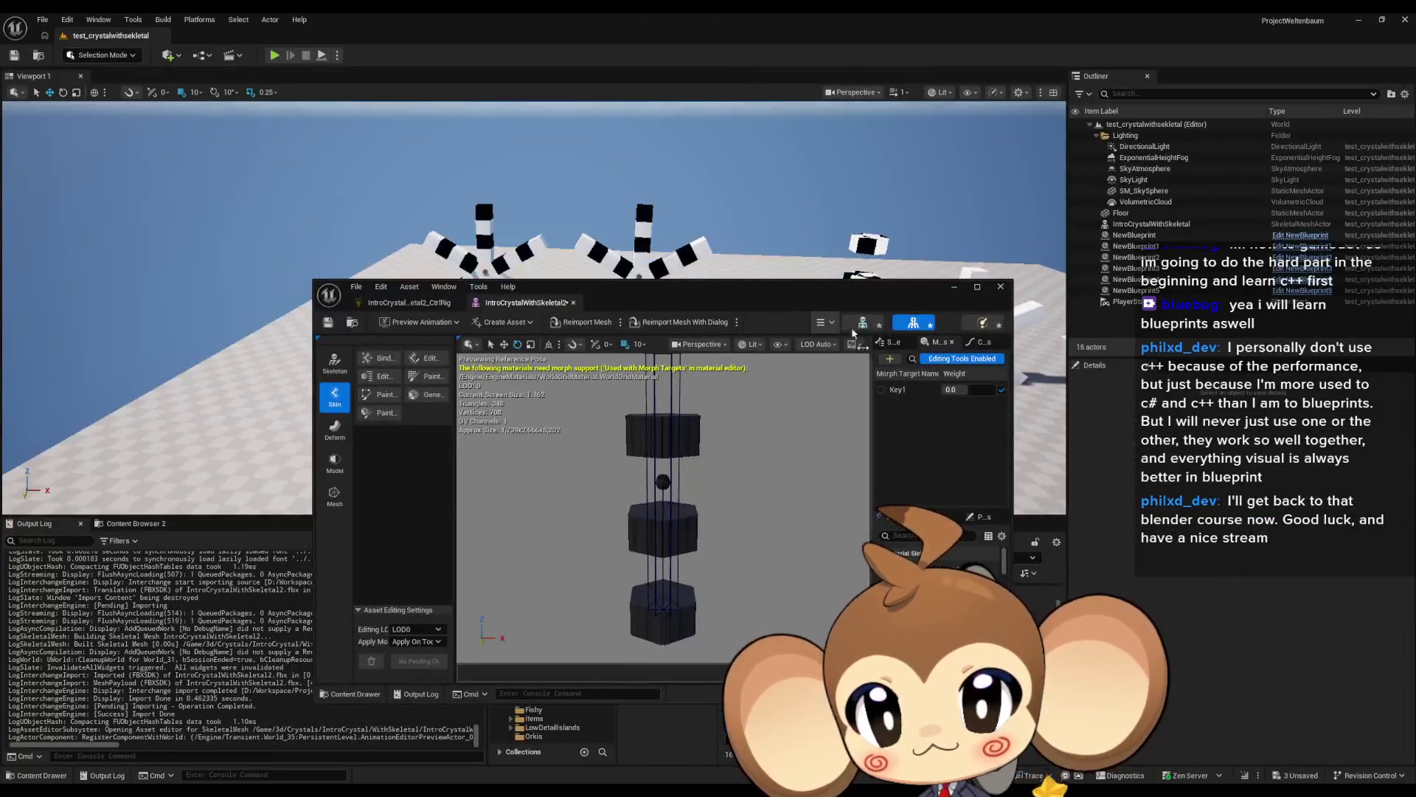
left_click_drag(816, 288, 550, 224)
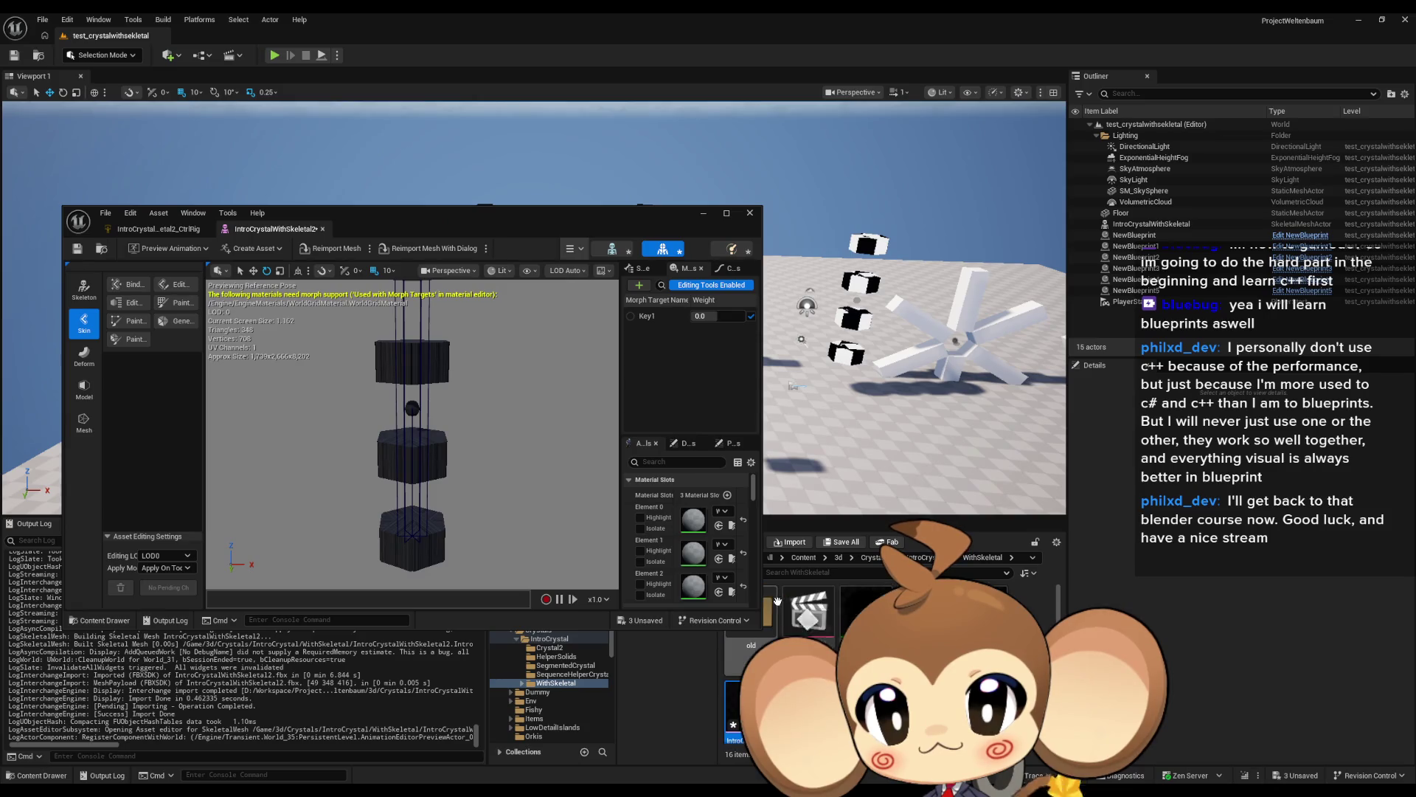
double_click(772, 608)
left_click(810, 617)
left_click_drag(484, 215, 658, 259)
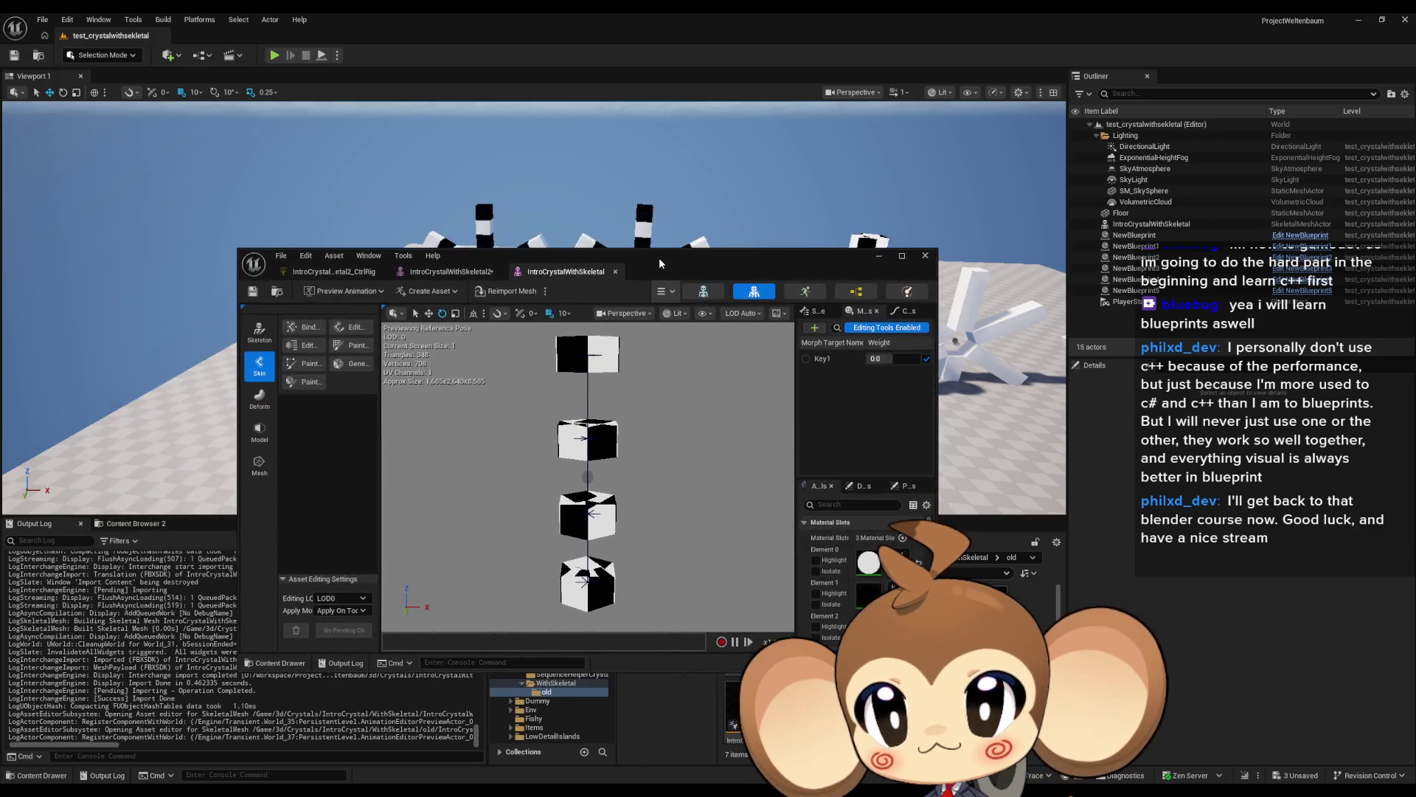
double_click(658, 258)
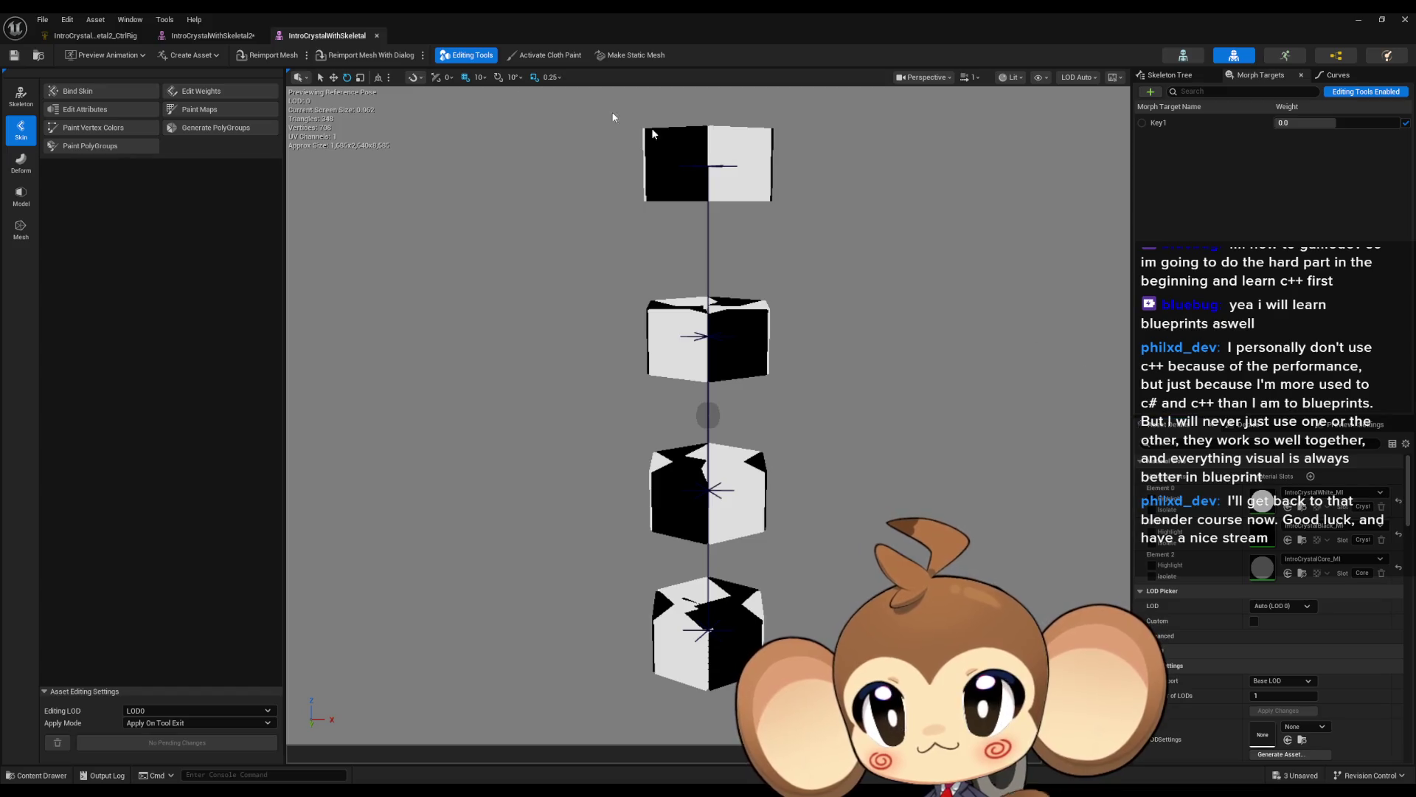
Compare the material slots of IntroCrystalWithSkeletal2 against the original mesh.
left_click(213, 36)
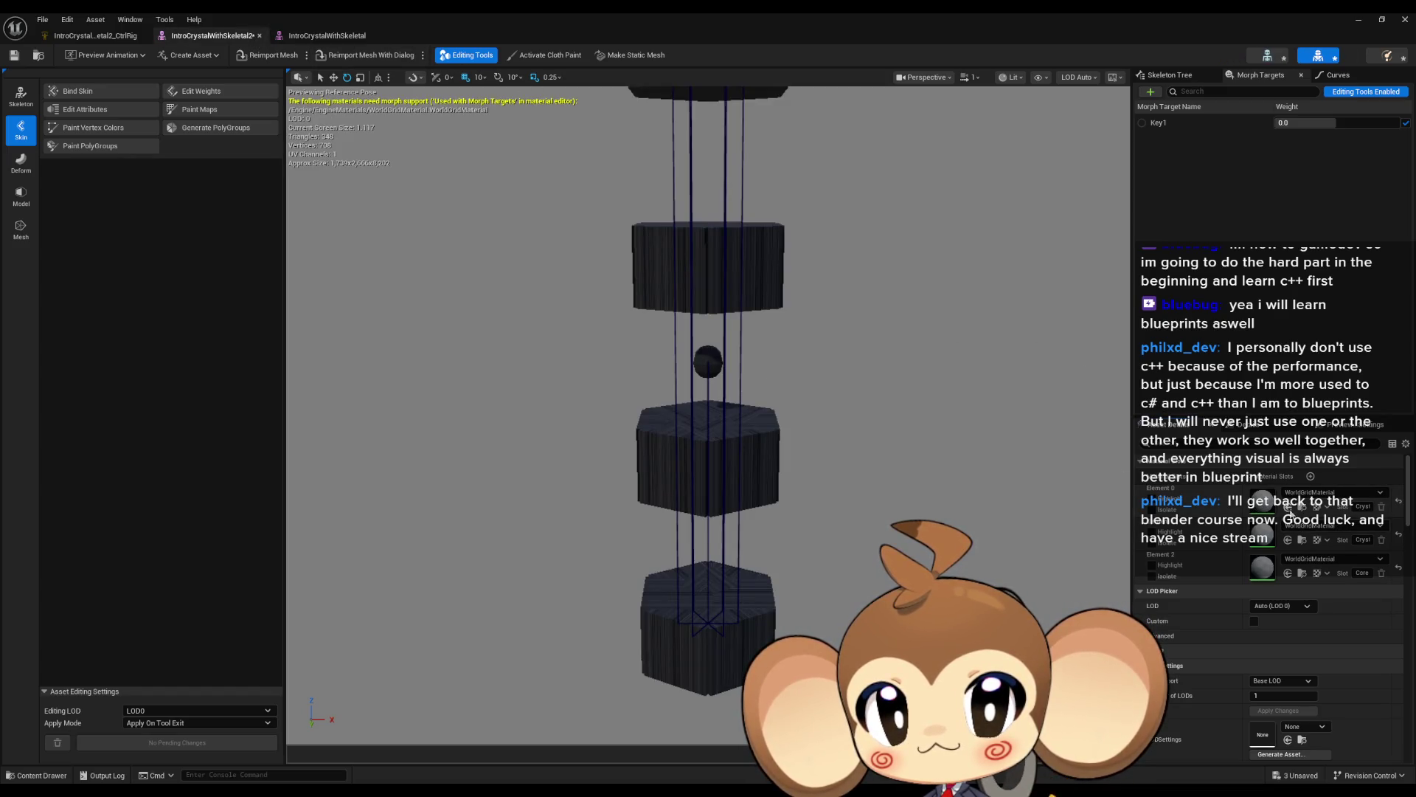
left_click(327, 35)
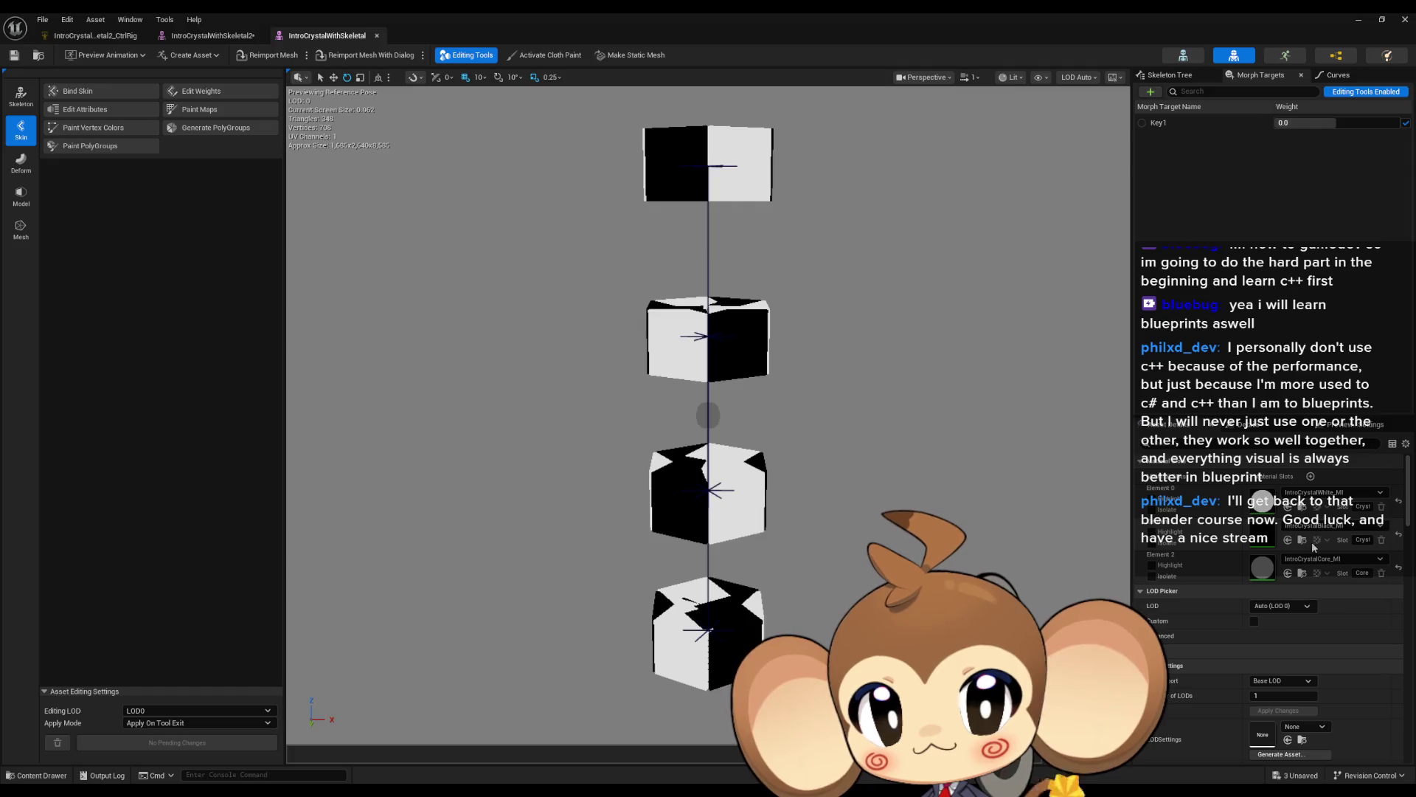
left_click(219, 36)
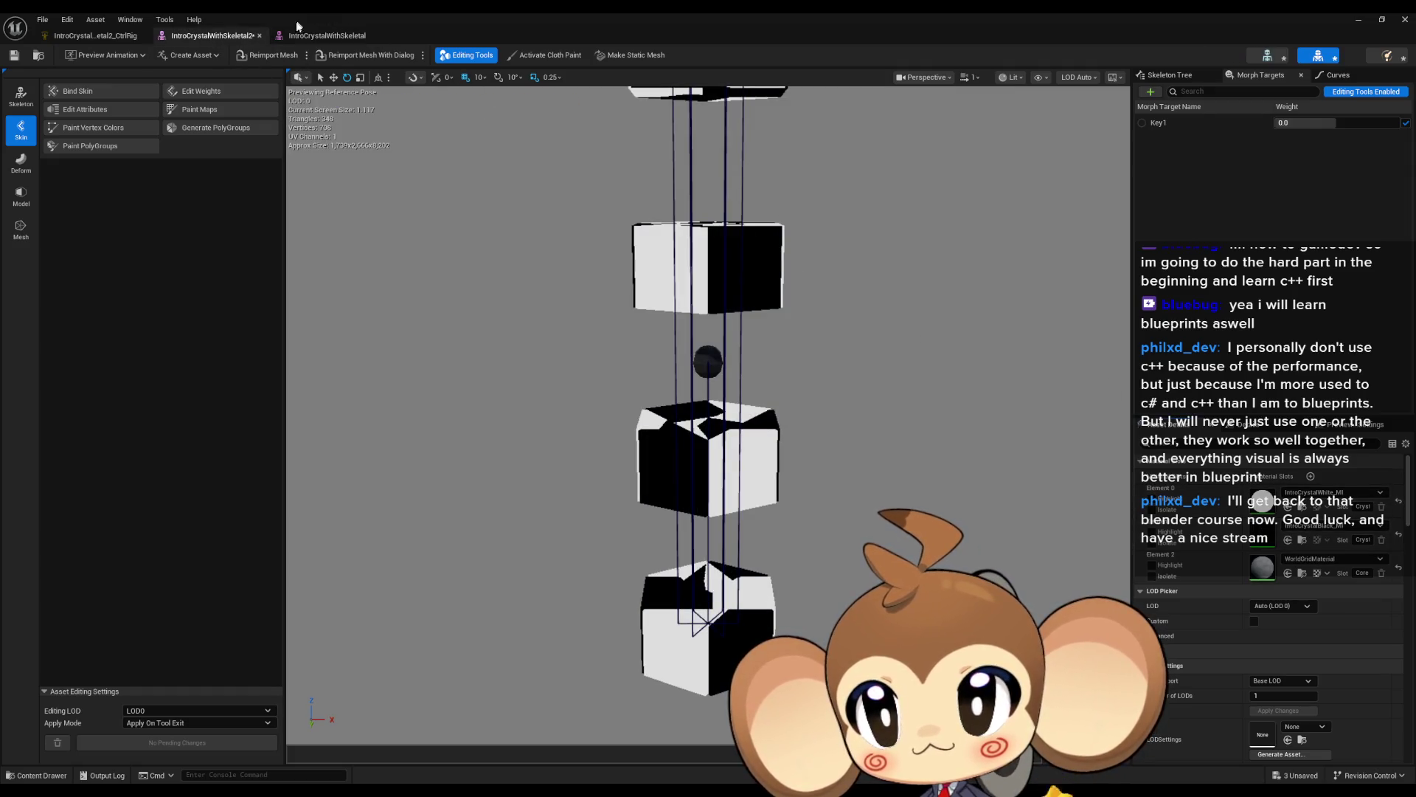
left_click(327, 36)
left_click(214, 36)
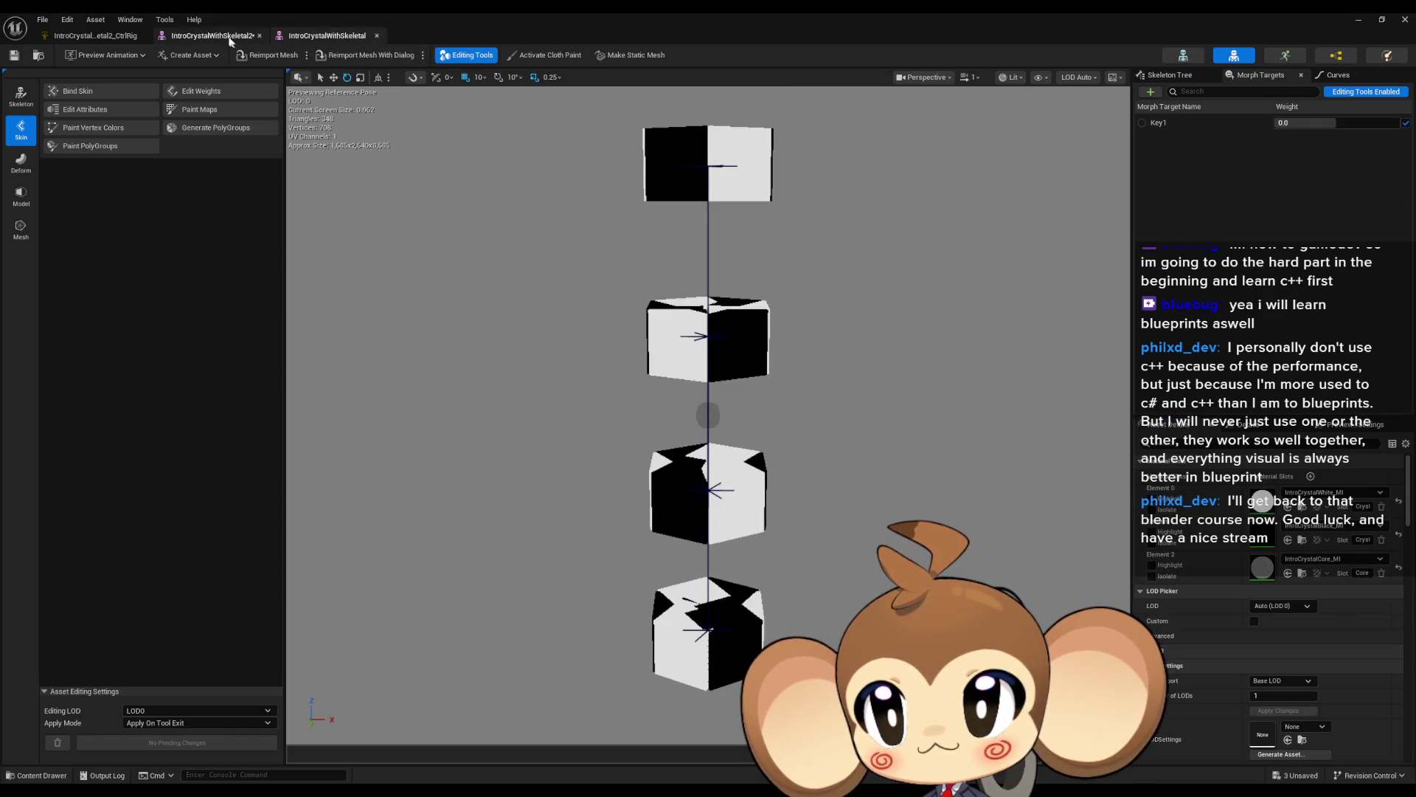
Assign IntroCrystalCore_MI to Element 2, save all assets, and close the mesh tab.
left_click(1288, 575)
left_click(42, 20)
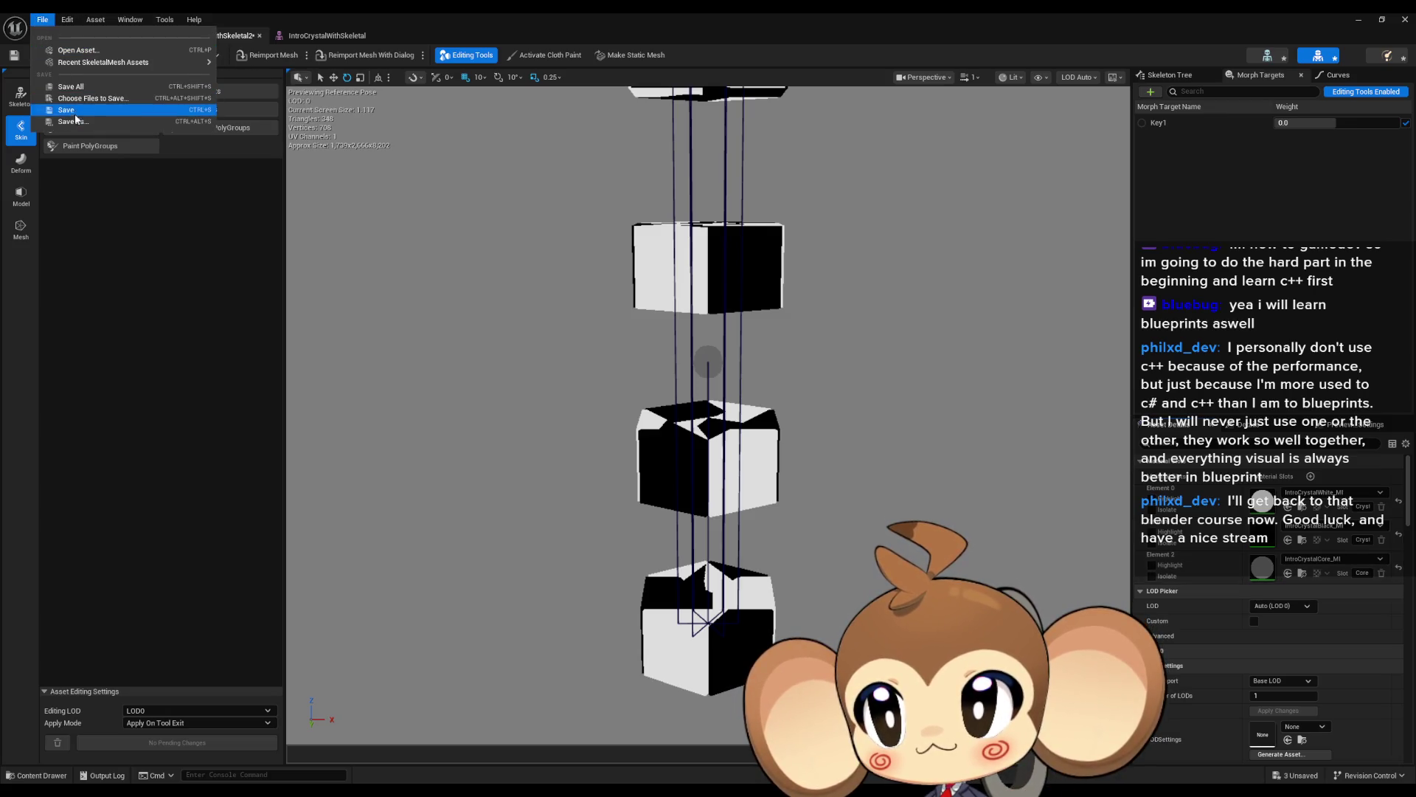
left_click(76, 87)
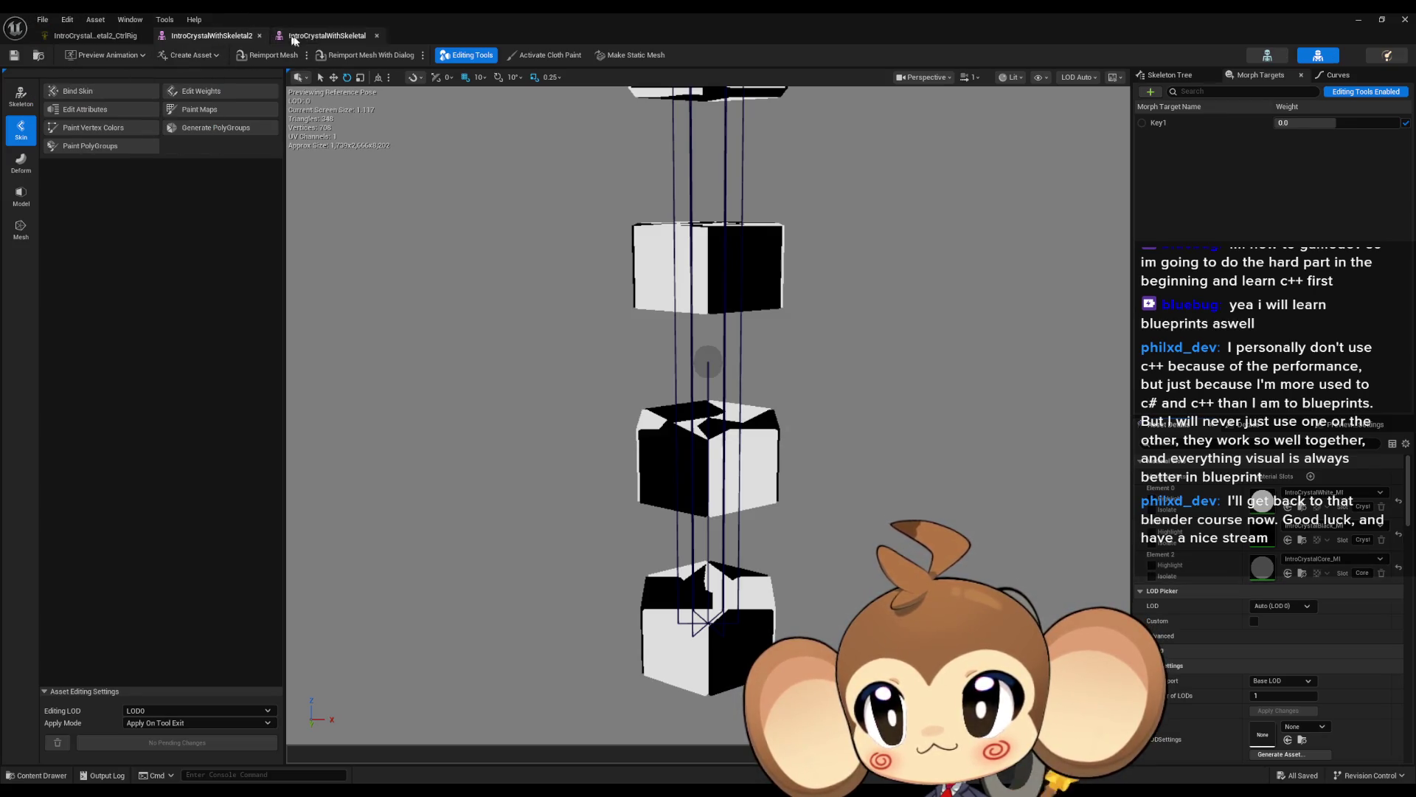
left_click(259, 35)
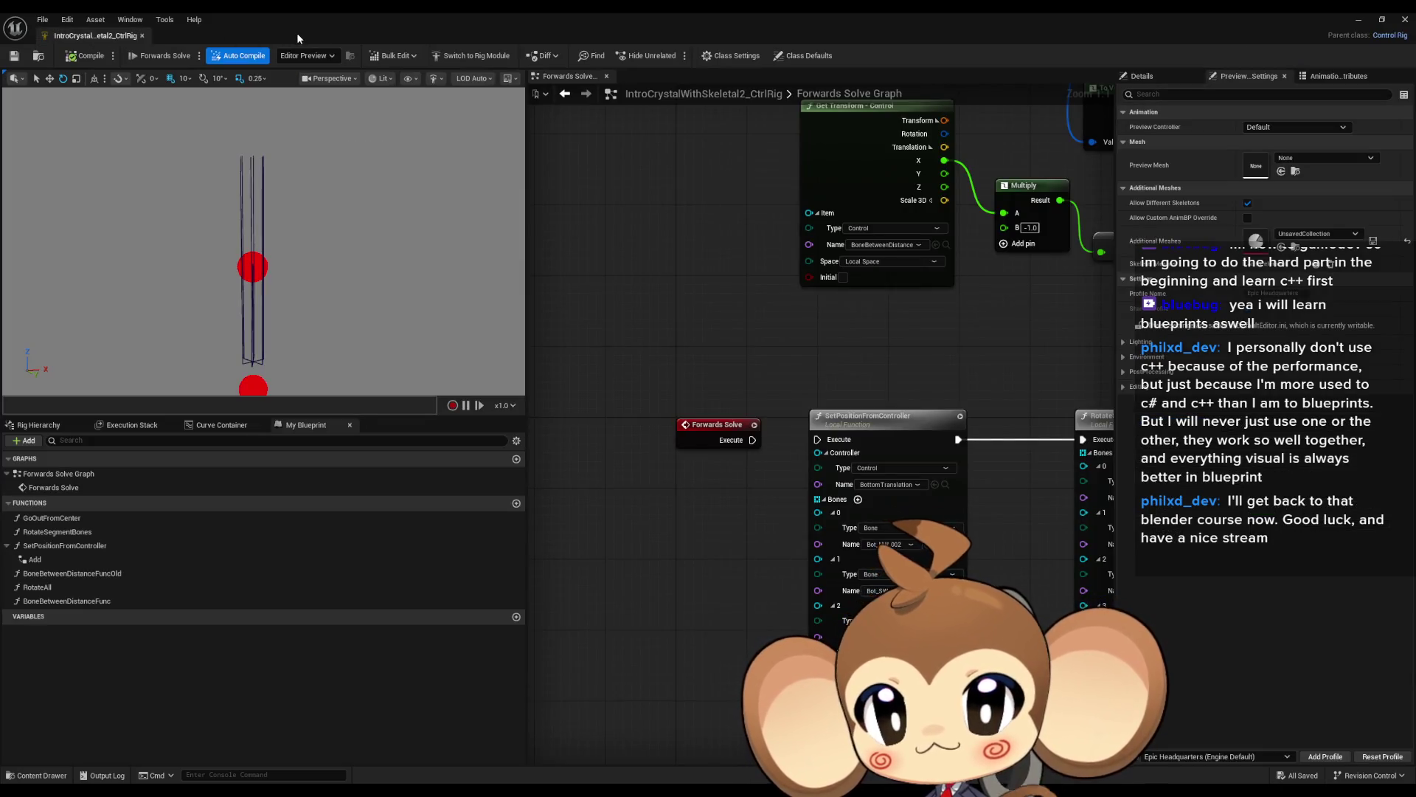
Set the preview mesh to IntroCrystalWithSkeletal2 and briefly wire then unwire SetPositionFromController.
left_click(1299, 158)
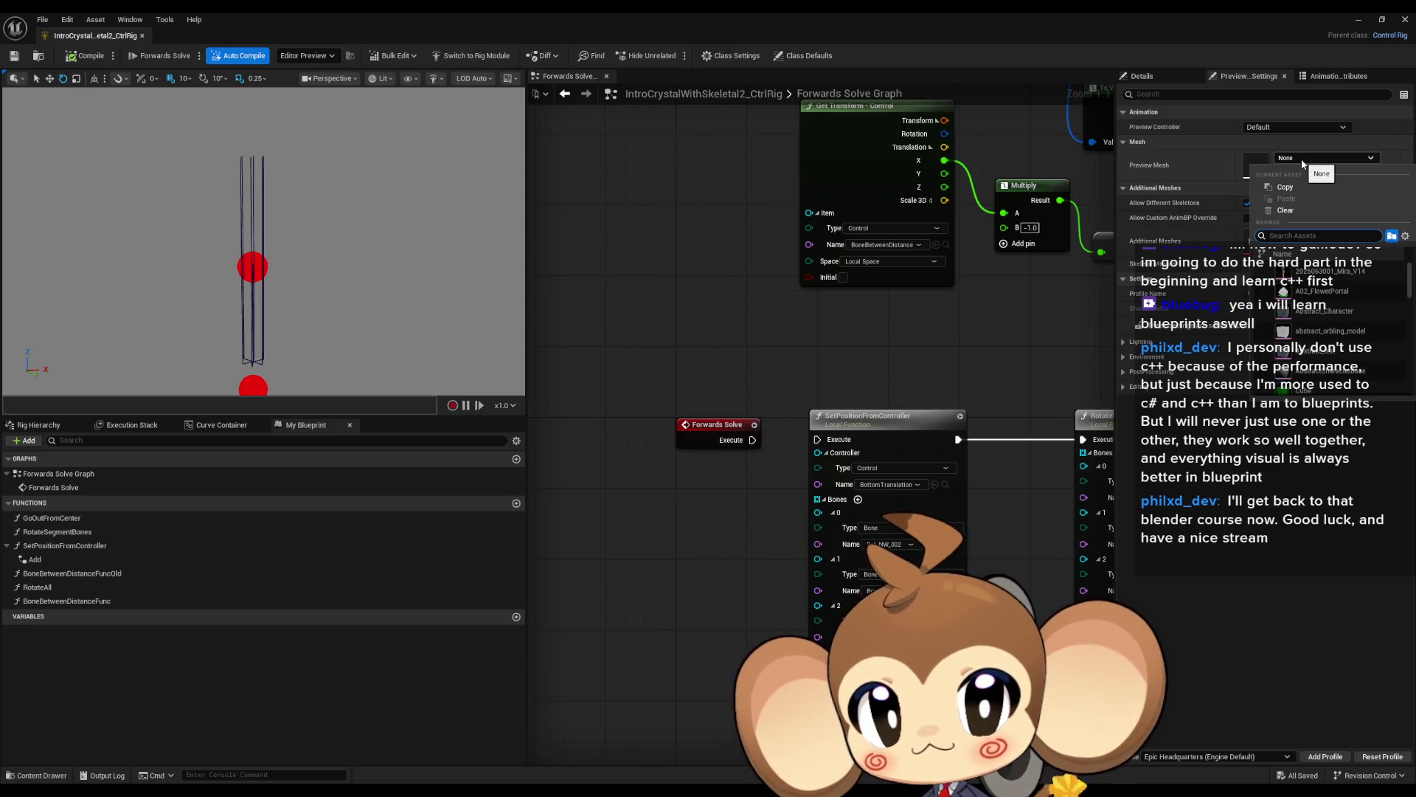
type("crys")
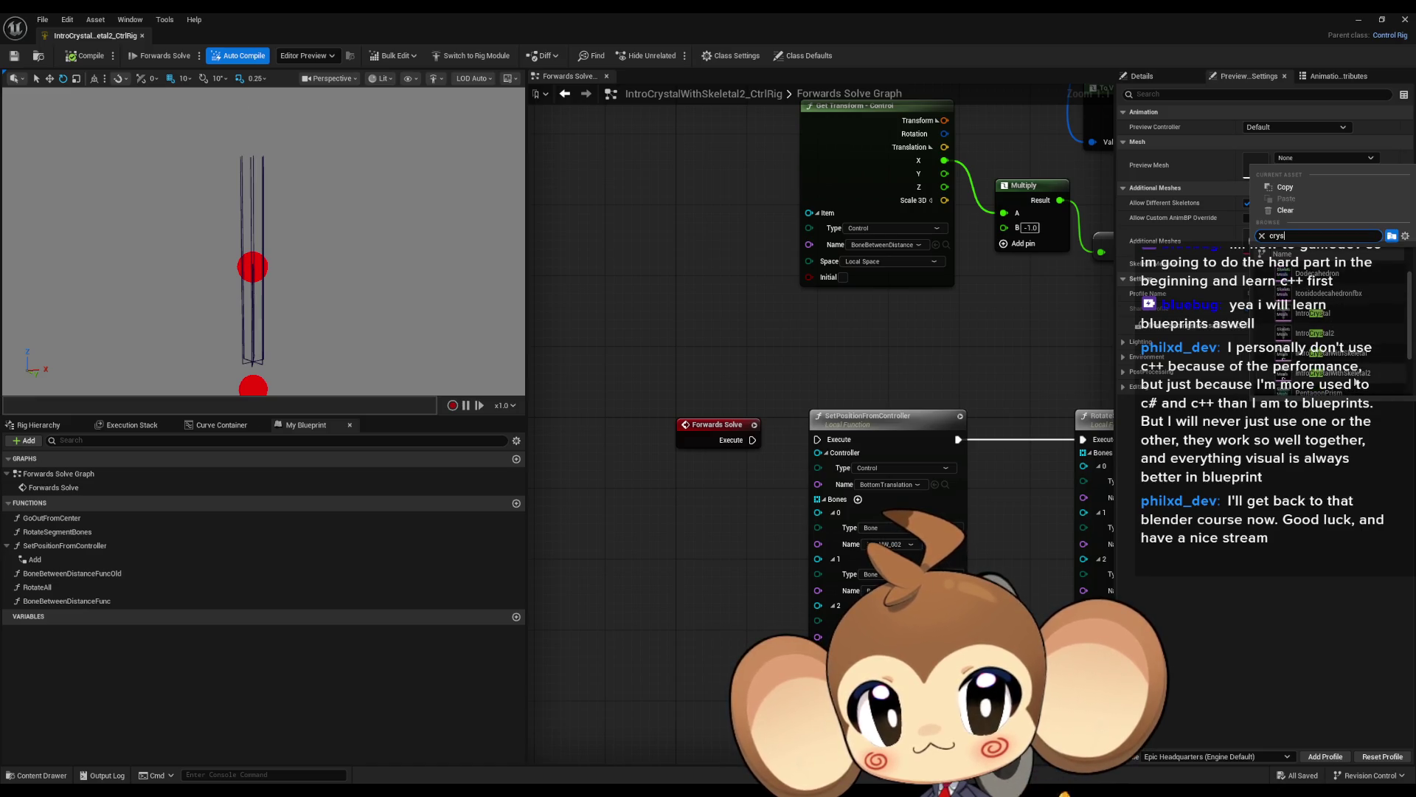
left_click(1359, 384)
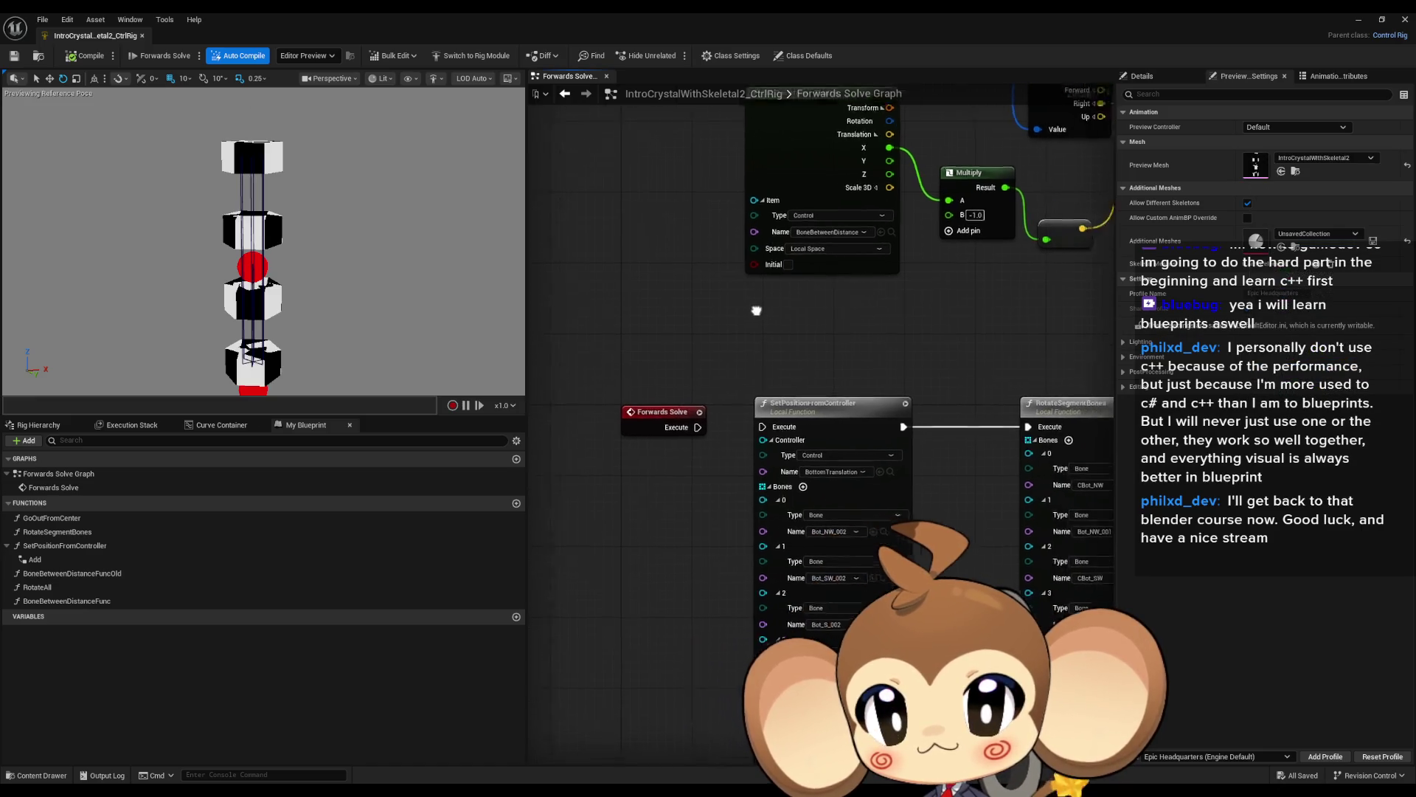
left_click_drag(664, 415, 730, 416)
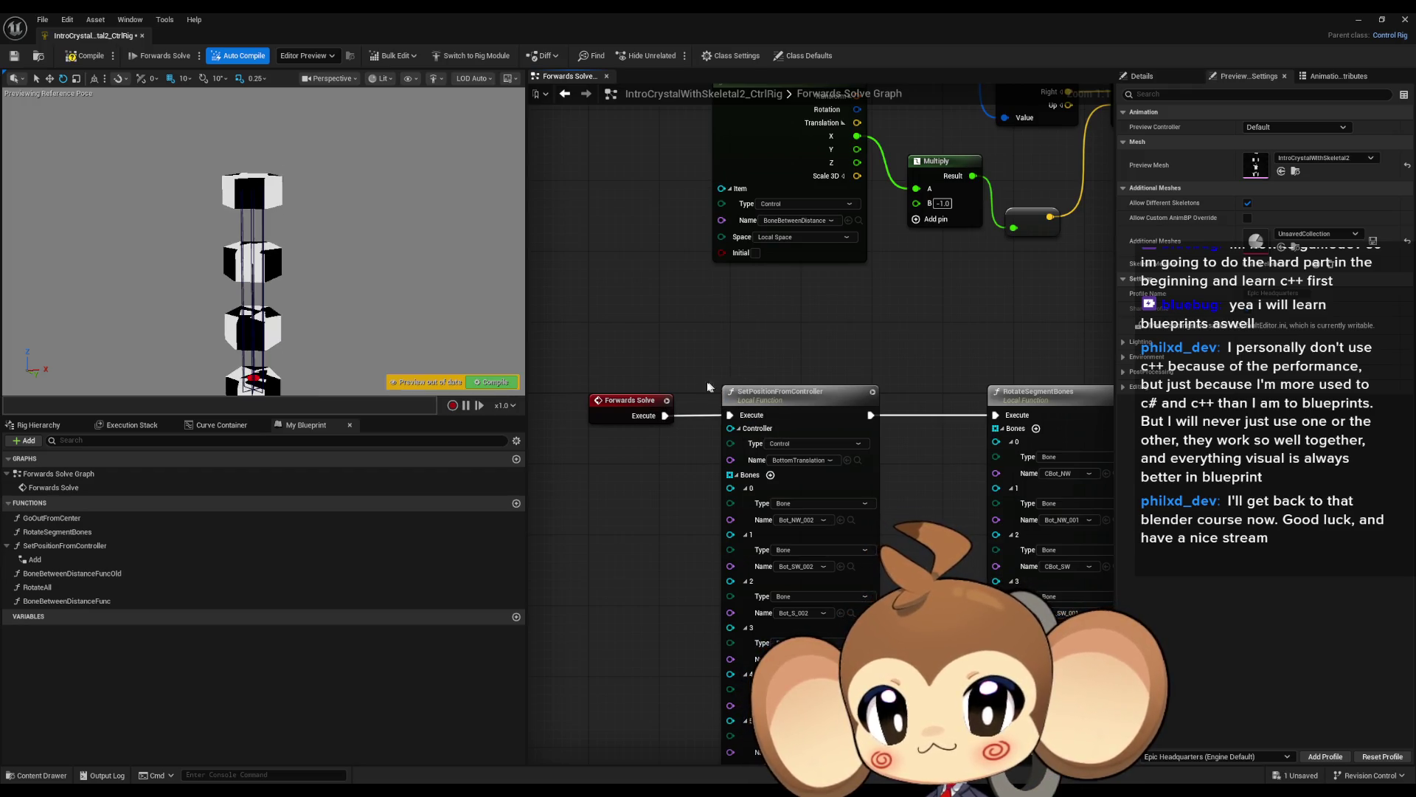
left_click(665, 416, "alt")
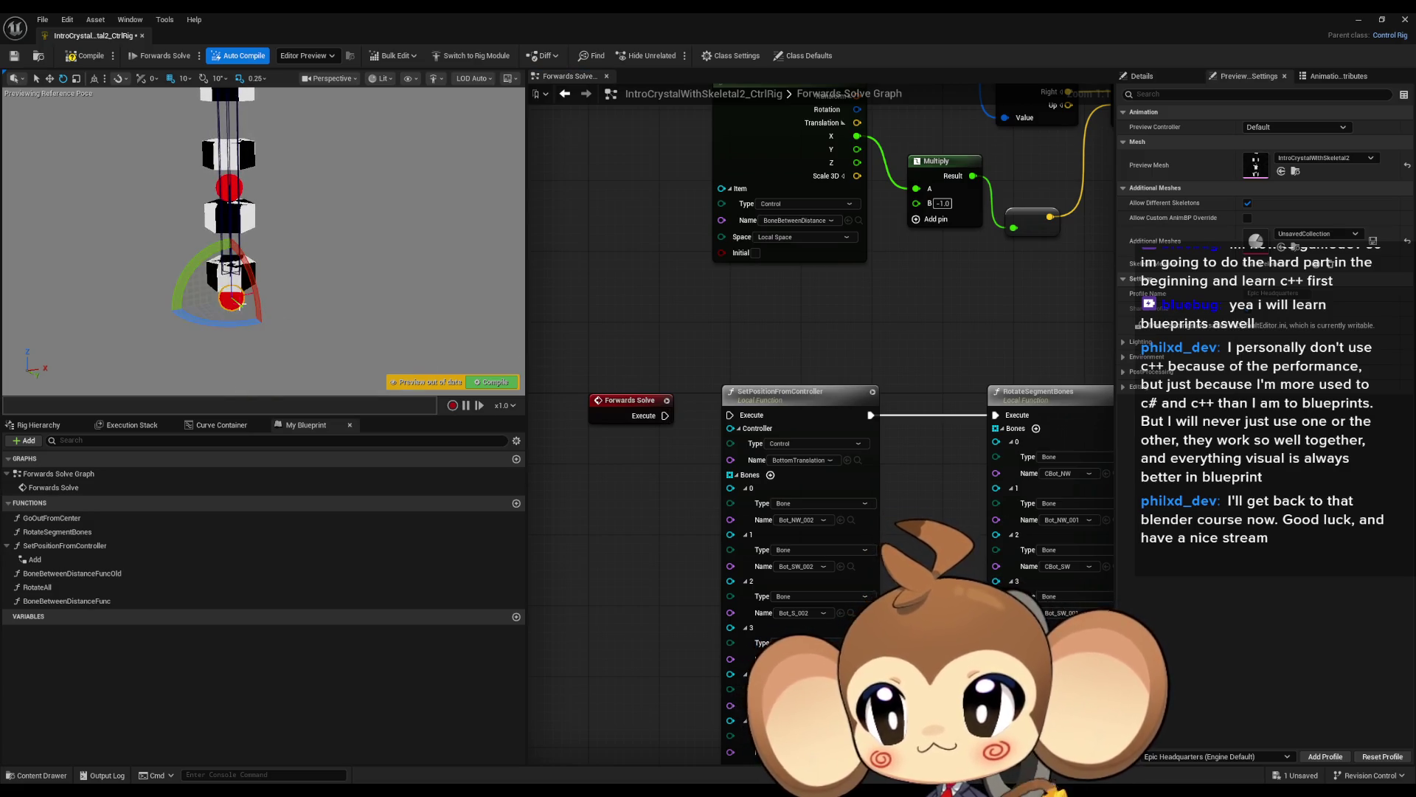
Inspect the BottomTranslation control's Initial transform values in its details.
left_click(49, 79)
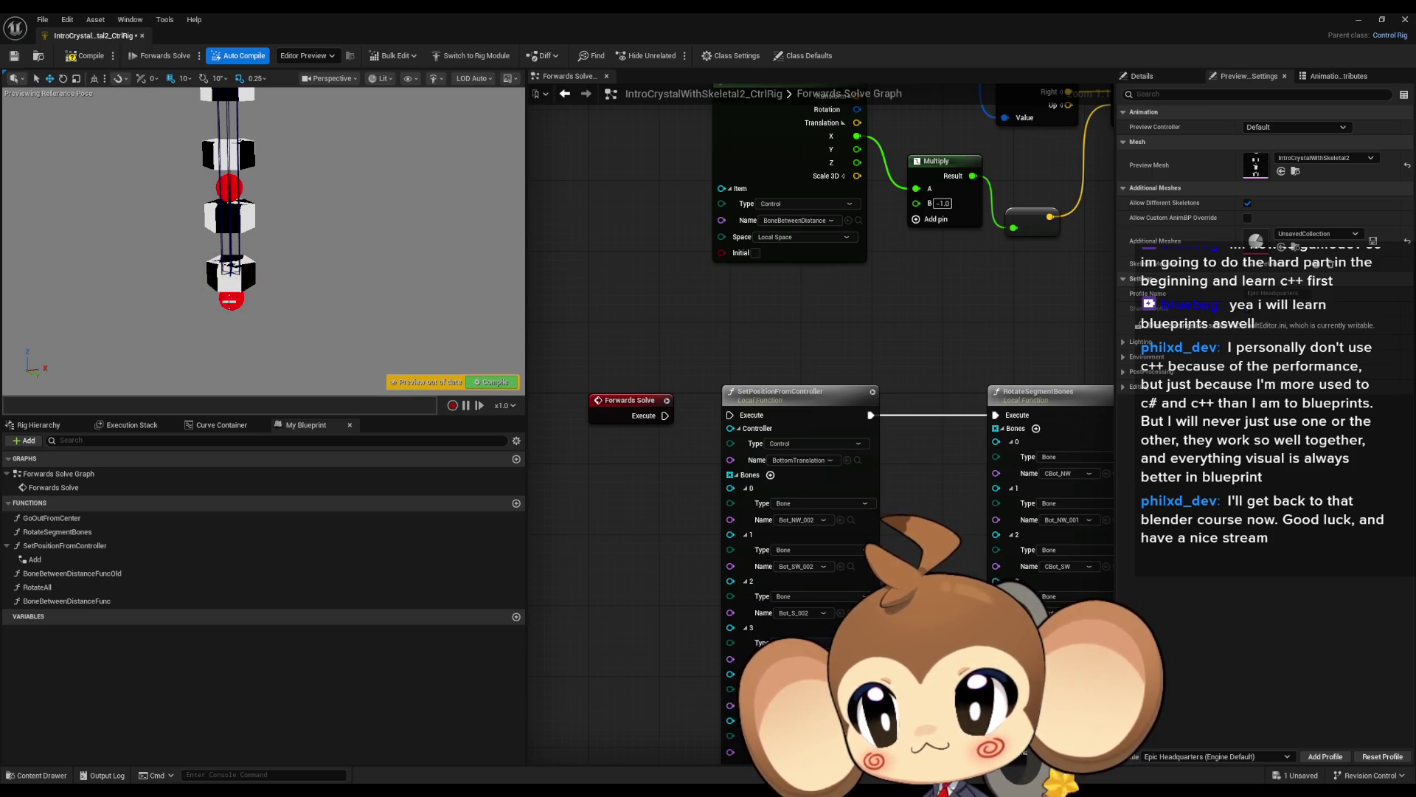
left_click(38, 425)
left_click(38, 740)
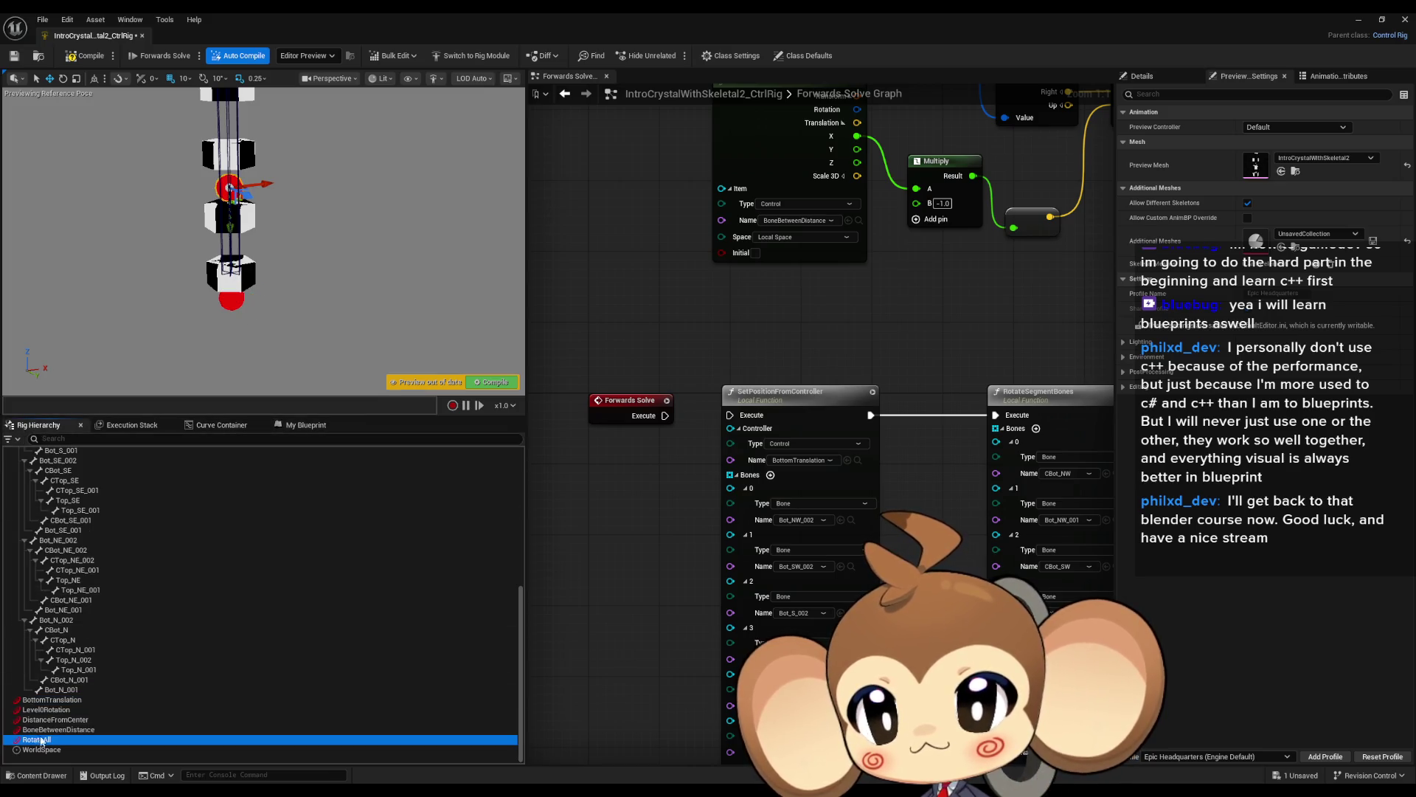
left_click(44, 699)
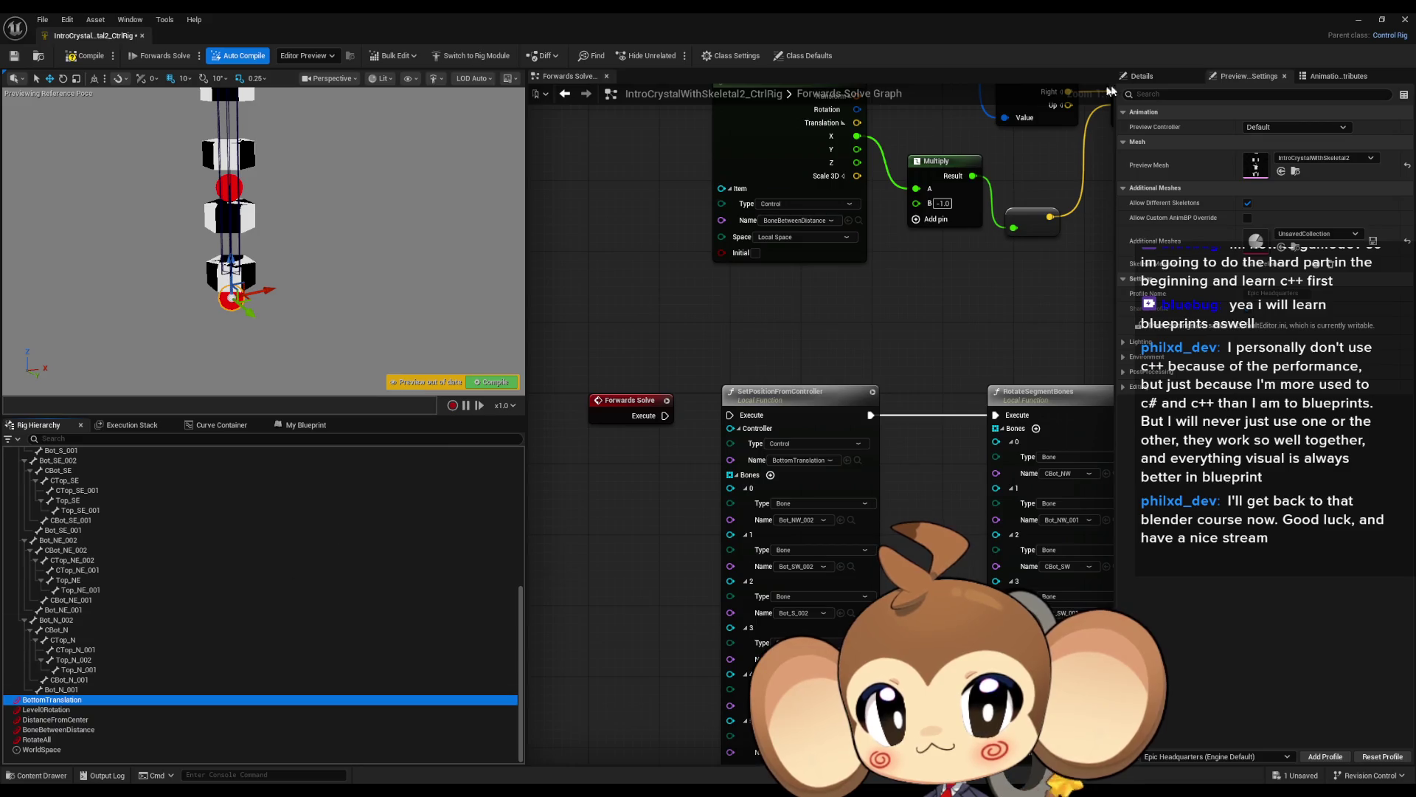
left_click(1152, 76)
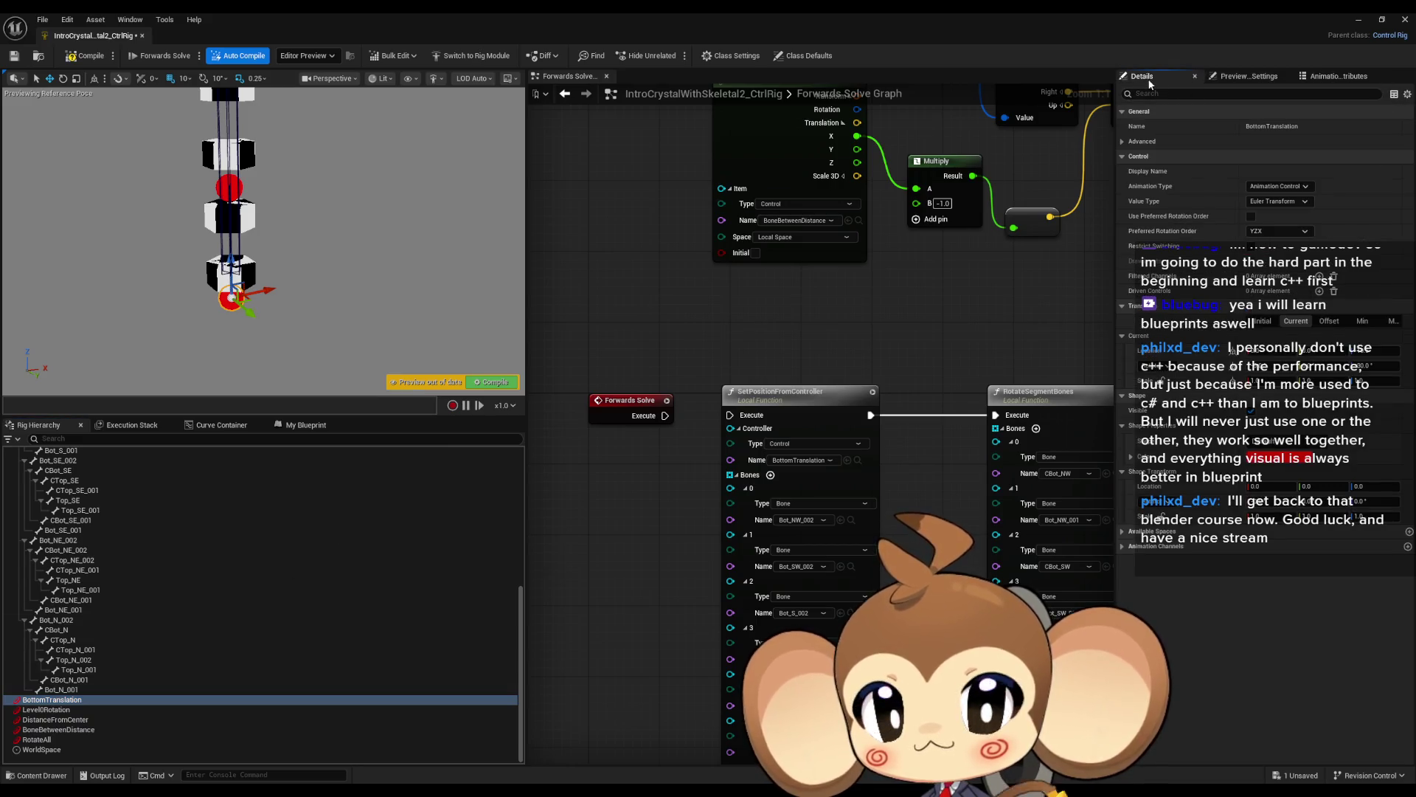
left_click(1262, 321)
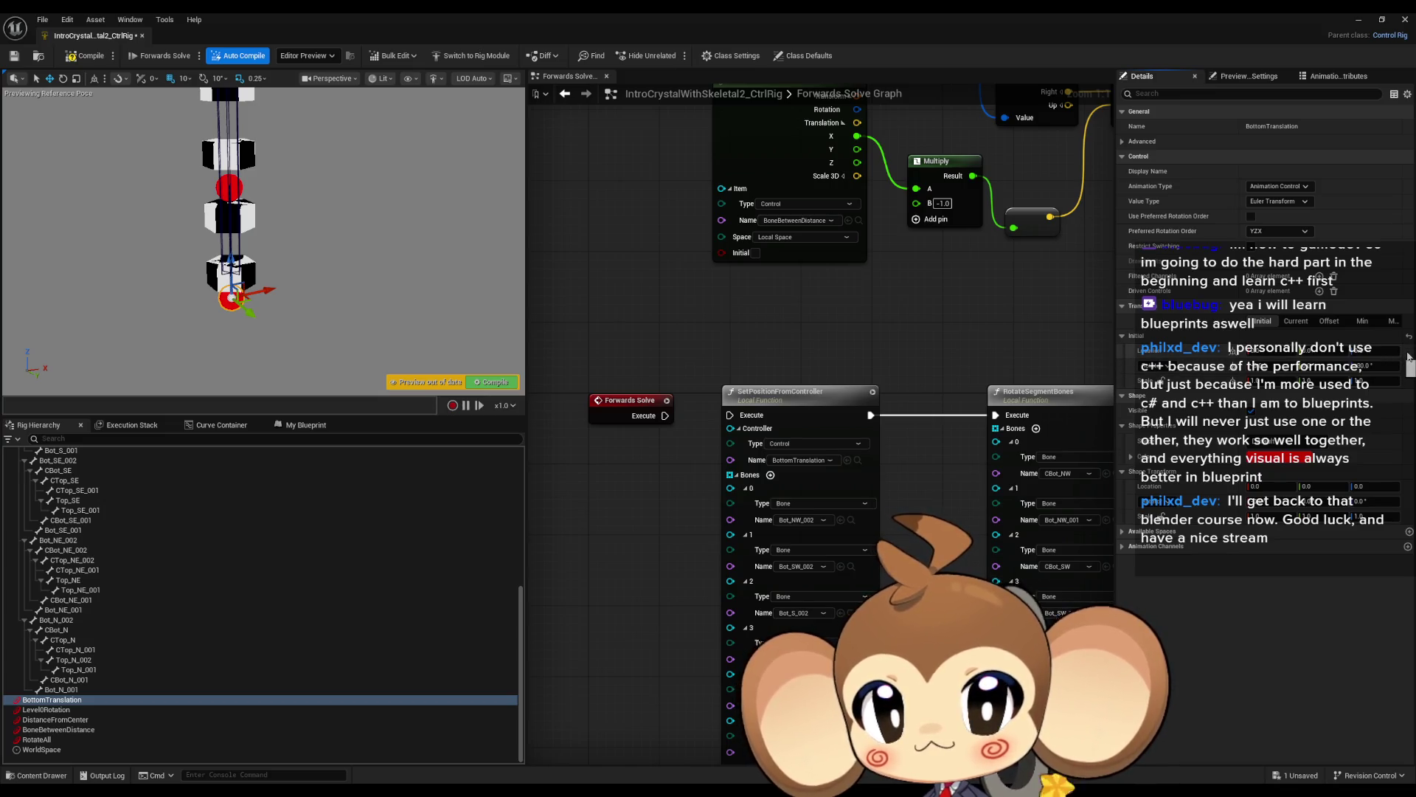
Compile, wire Forwards Solve into SetPositionFromController, and test-move BottomTranslation, then undo.
left_click(71, 55)
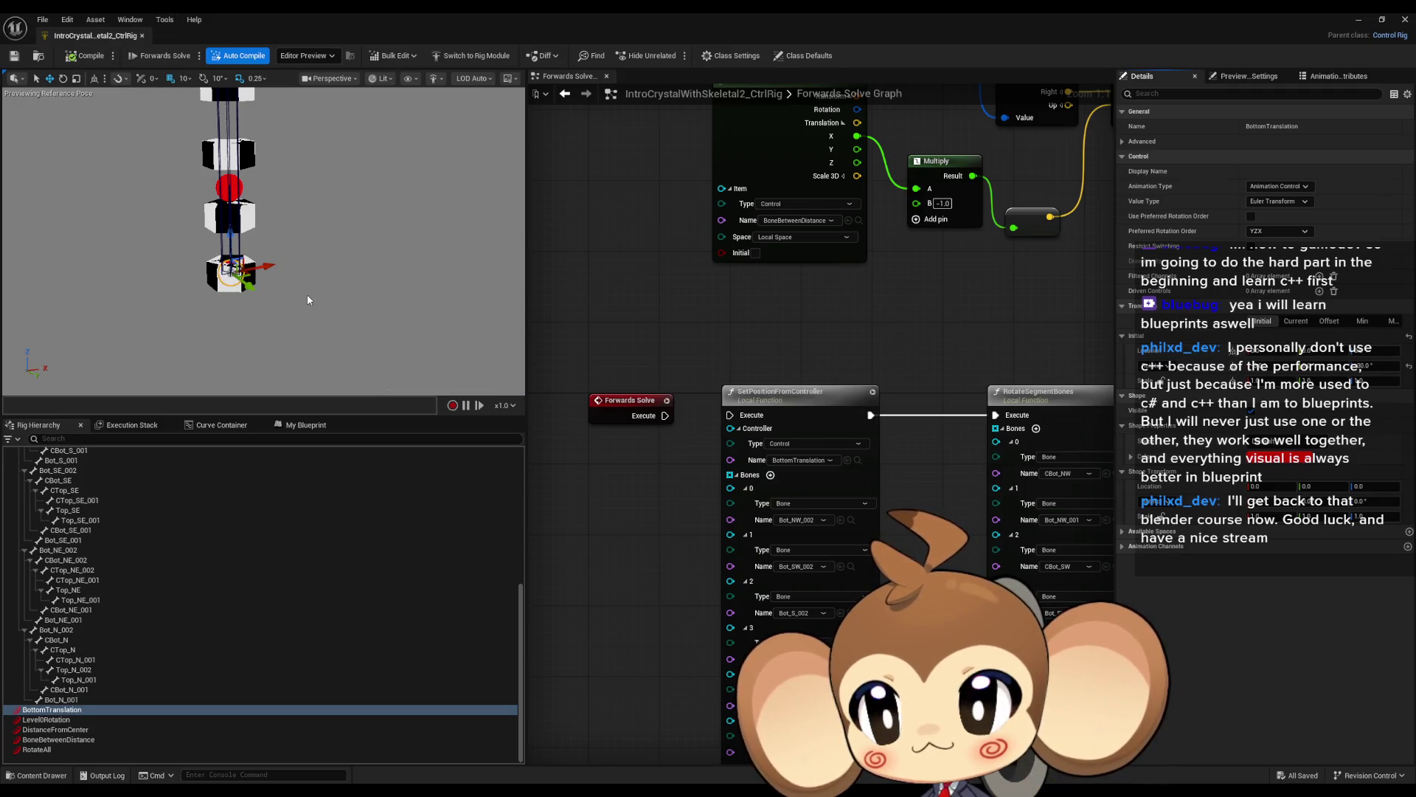
left_click_drag(666, 415, 729, 417)
mouse_move(266, 264)
left_mouse_down()
mouse_move(413, 222)
mouse_move(450, 236)
mouse_move(221, 273)
mouse_move(356, 287)
left_mouse_up()
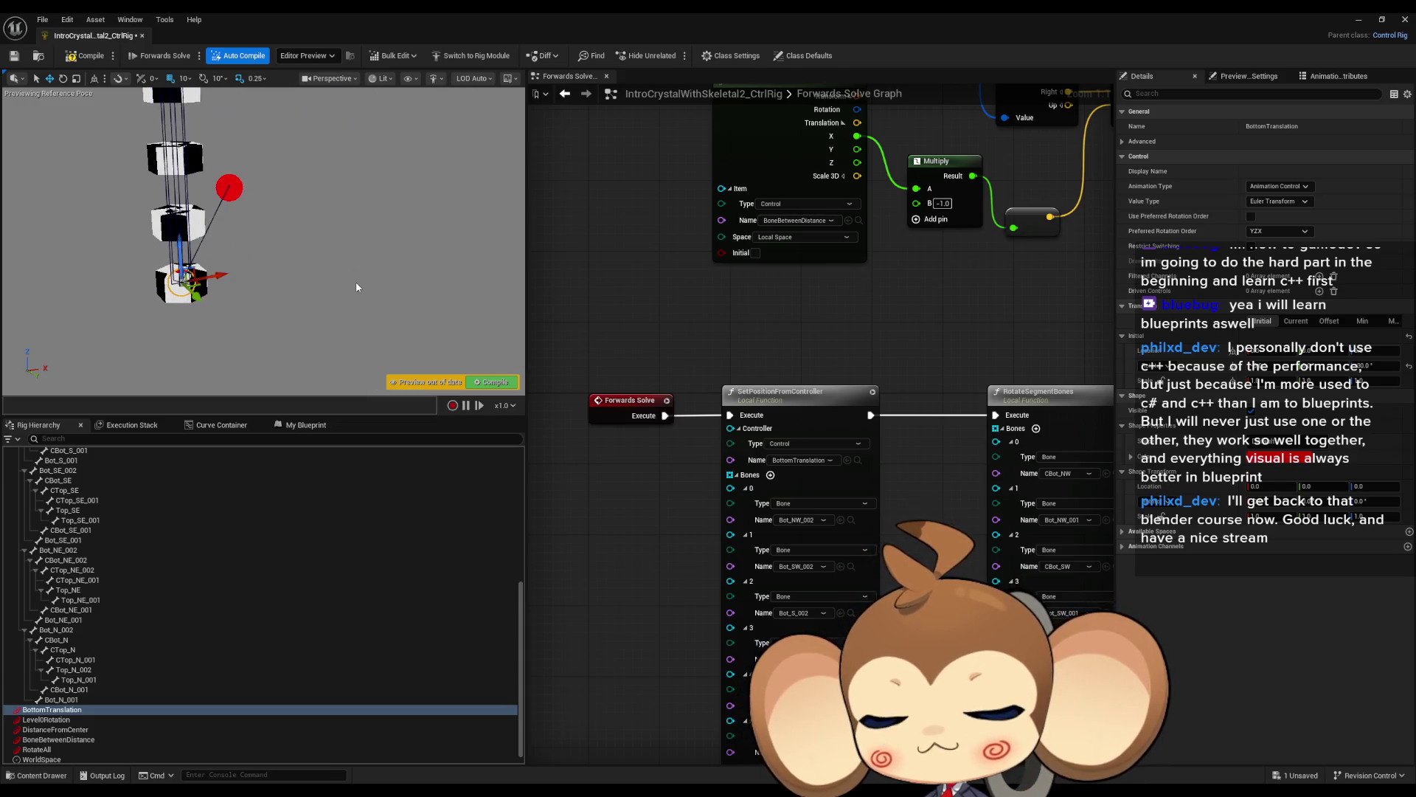
key("ctrl+z")
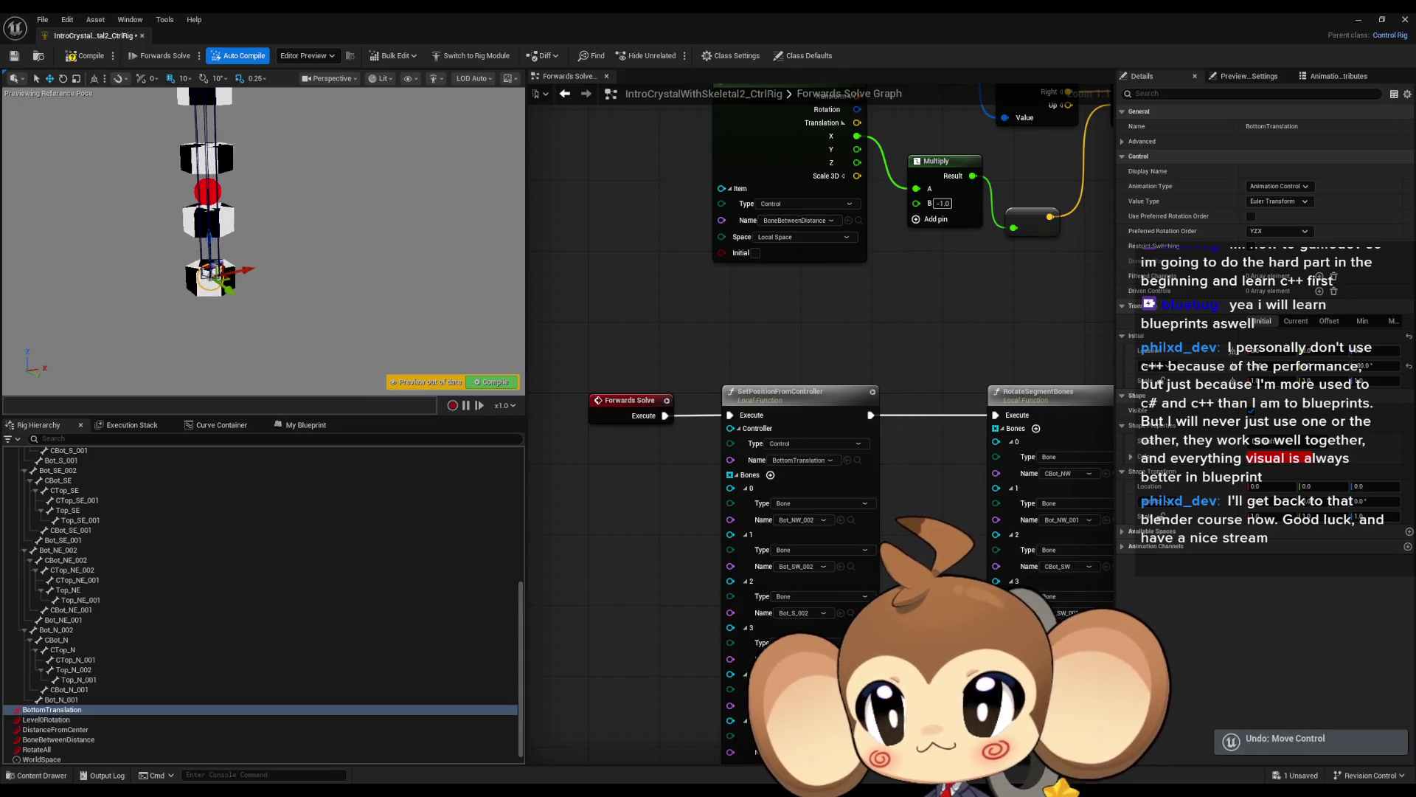
left_click_drag(340, 301, 340, 254)
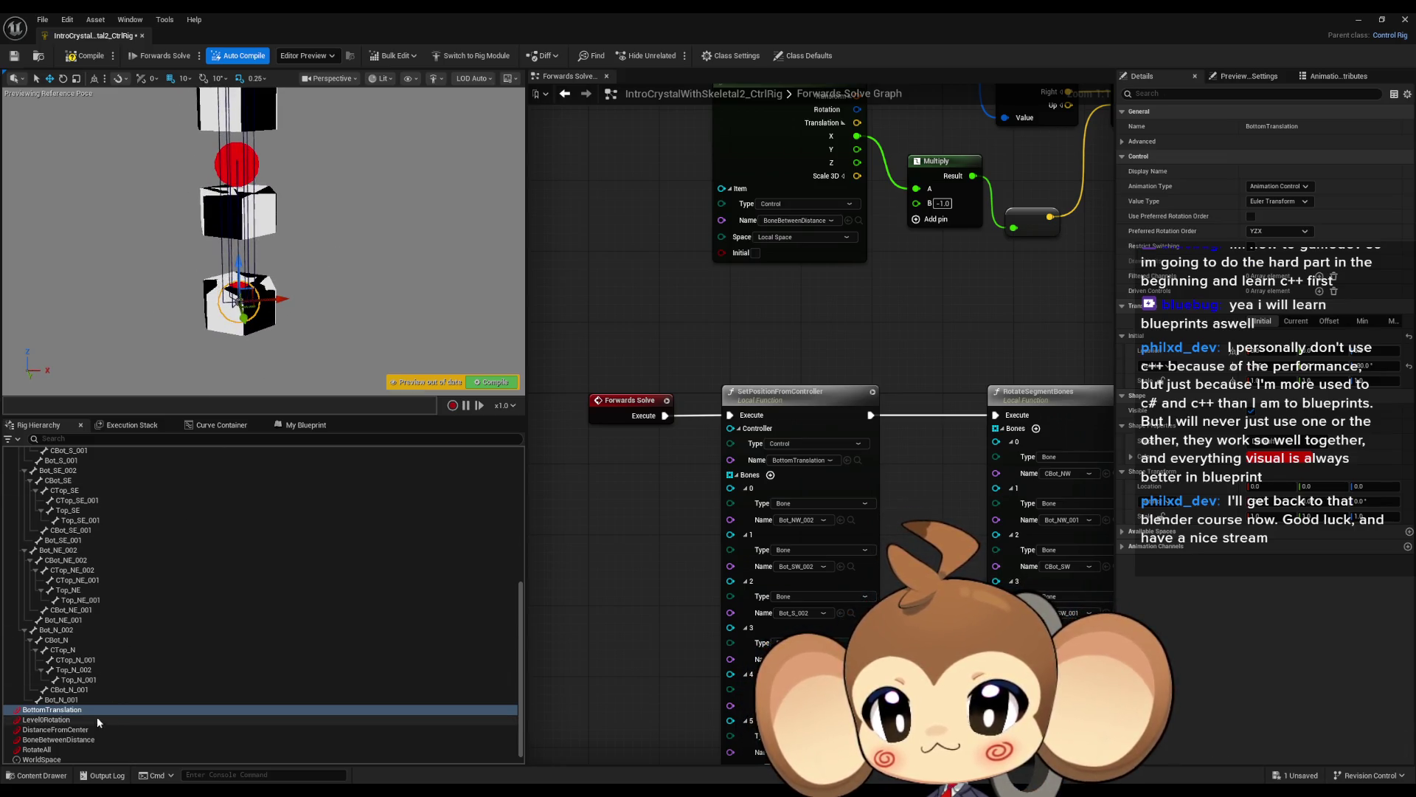
left_click(58, 719)
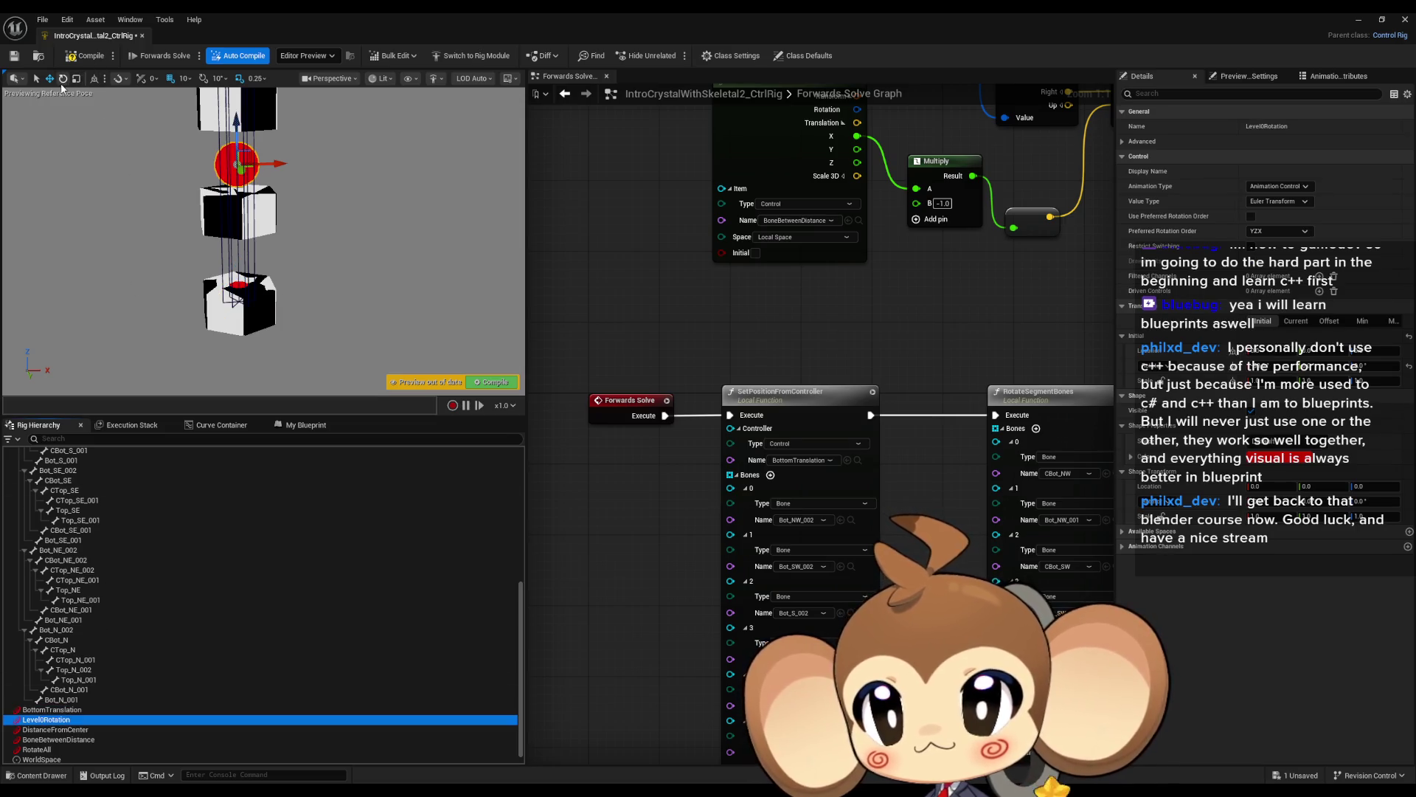
Test the rig by rotating Level0Rotation and moving the DistanceFromCenter and BoneBetweenDistance controls.
left_click(63, 79)
mouse_move(242, 152)
left_mouse_down()
mouse_move(267, 147)
mouse_move(210, 137)
mouse_move(270, 149)
left_mouse_up()
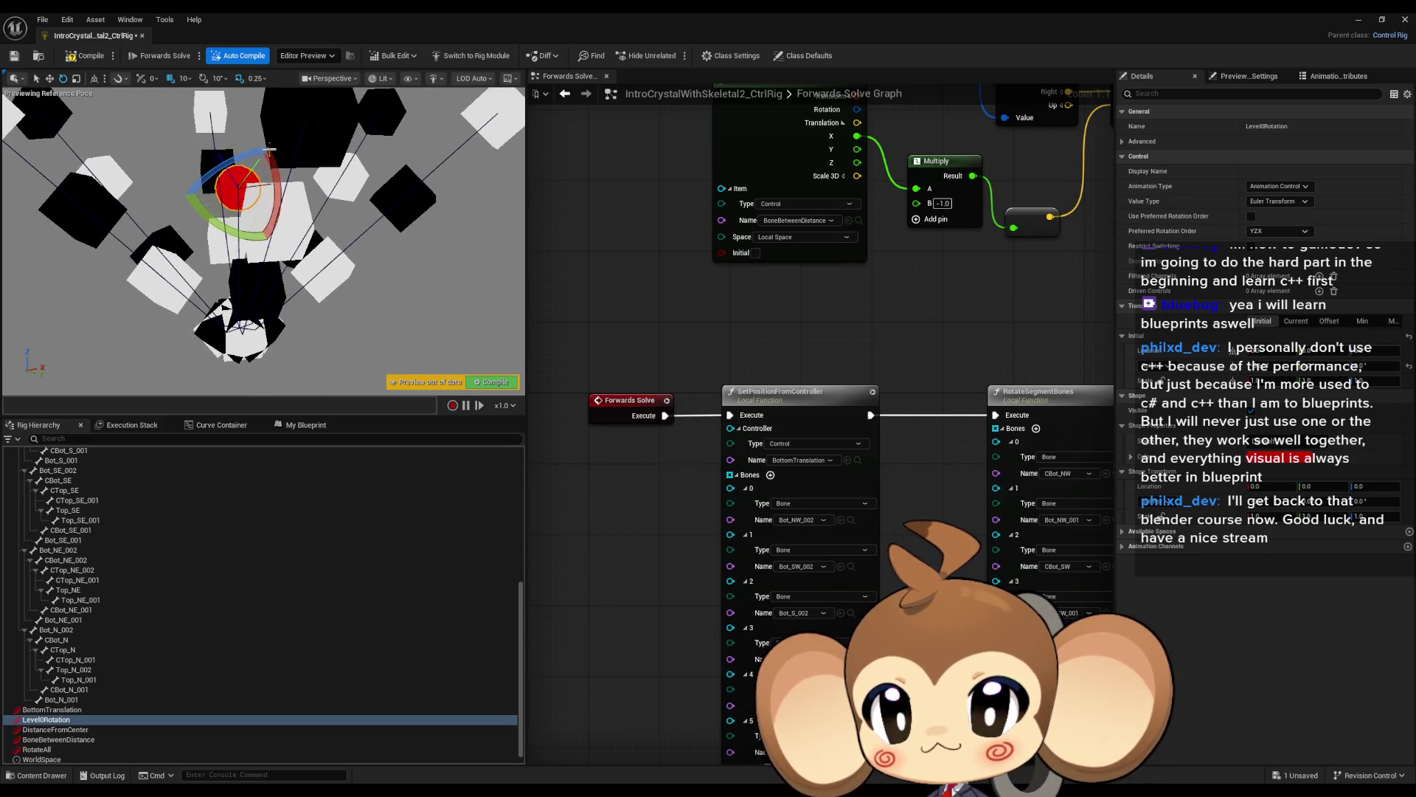
left_click(86, 731)
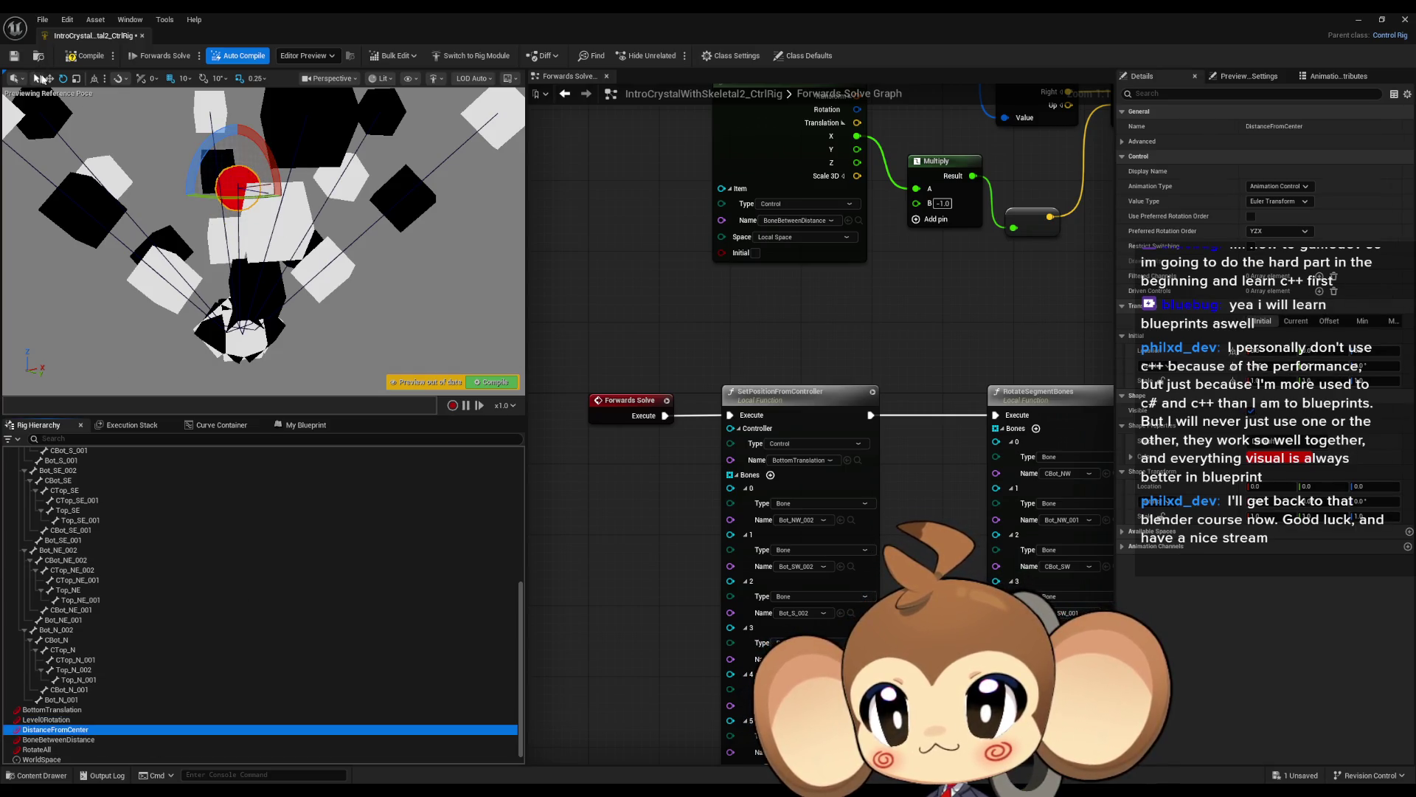
left_click(48, 78)
left_click_drag(271, 180, 317, 174)
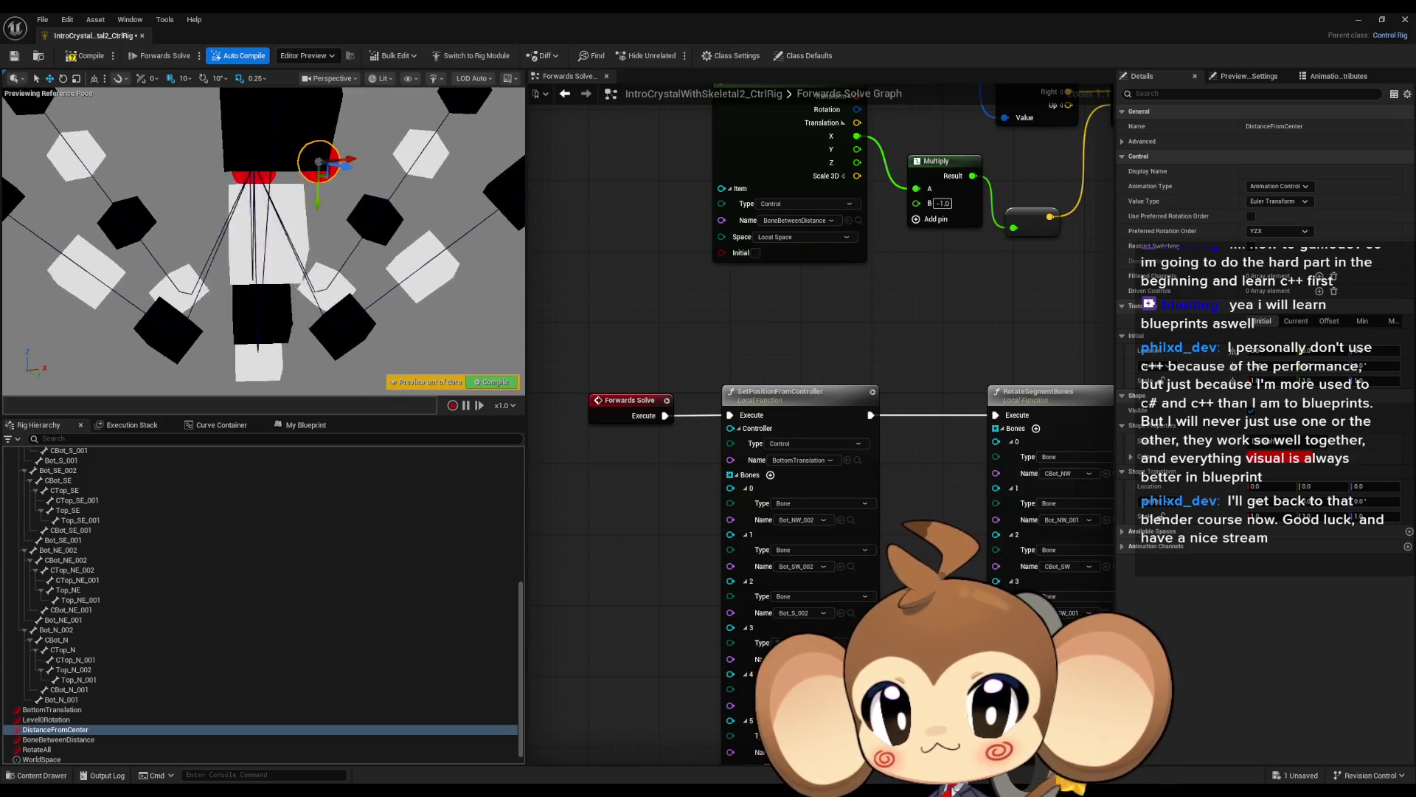
left_click(56, 739)
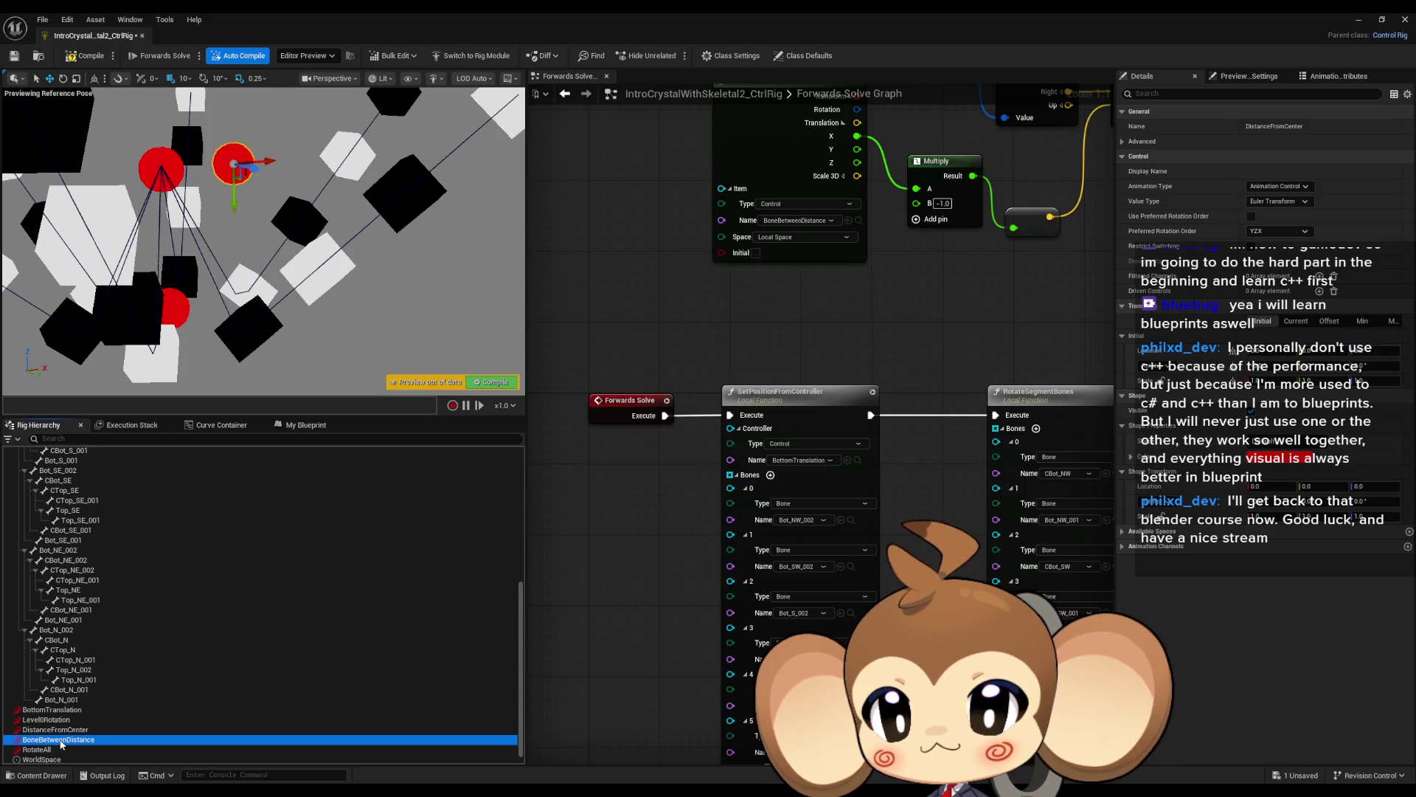
mouse_move(205, 169)
left_mouse_down()
mouse_move(267, 149)
mouse_move(309, 164)
left_mouse_up()
Rotate Level0Rotation to about -30 degrees.
left_click(55, 720)
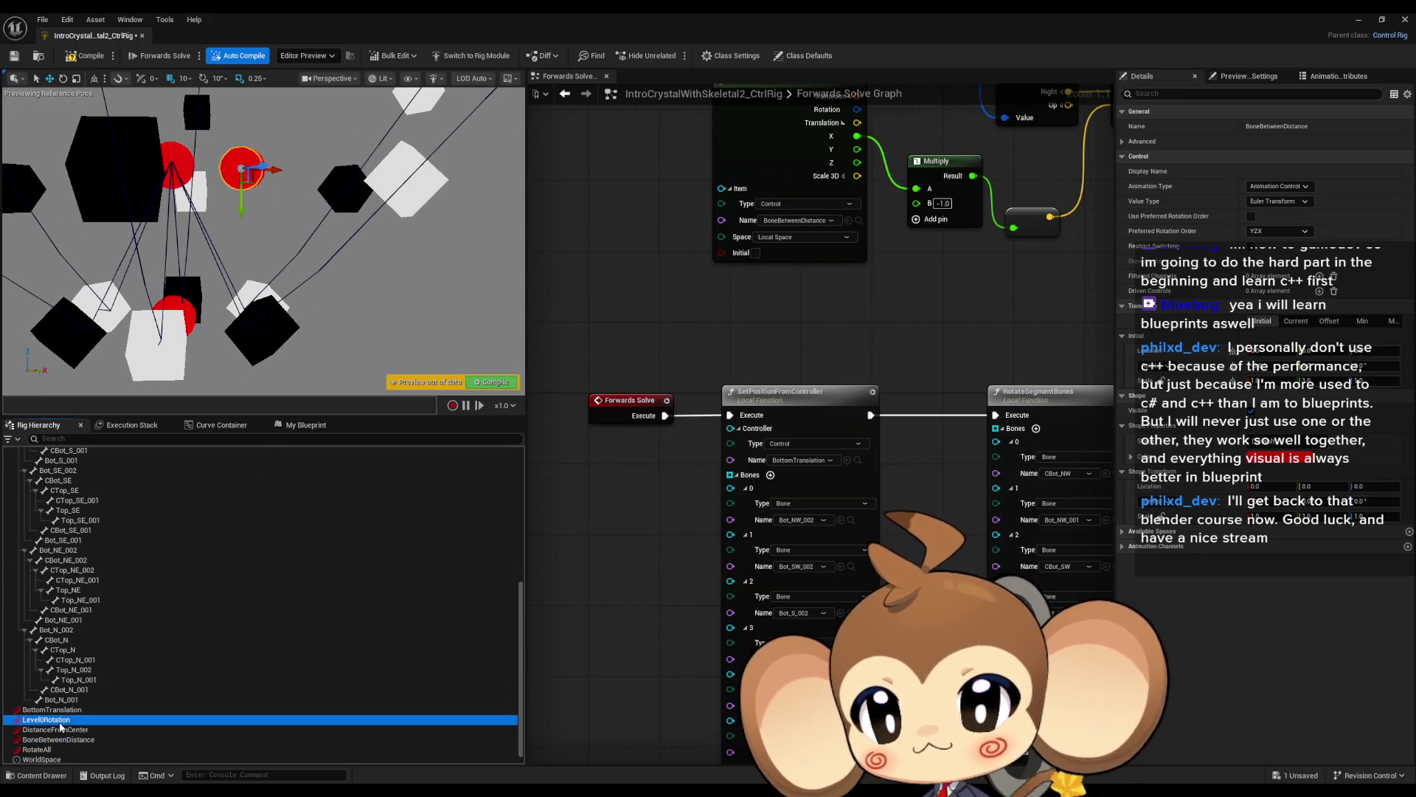
left_click(64, 78)
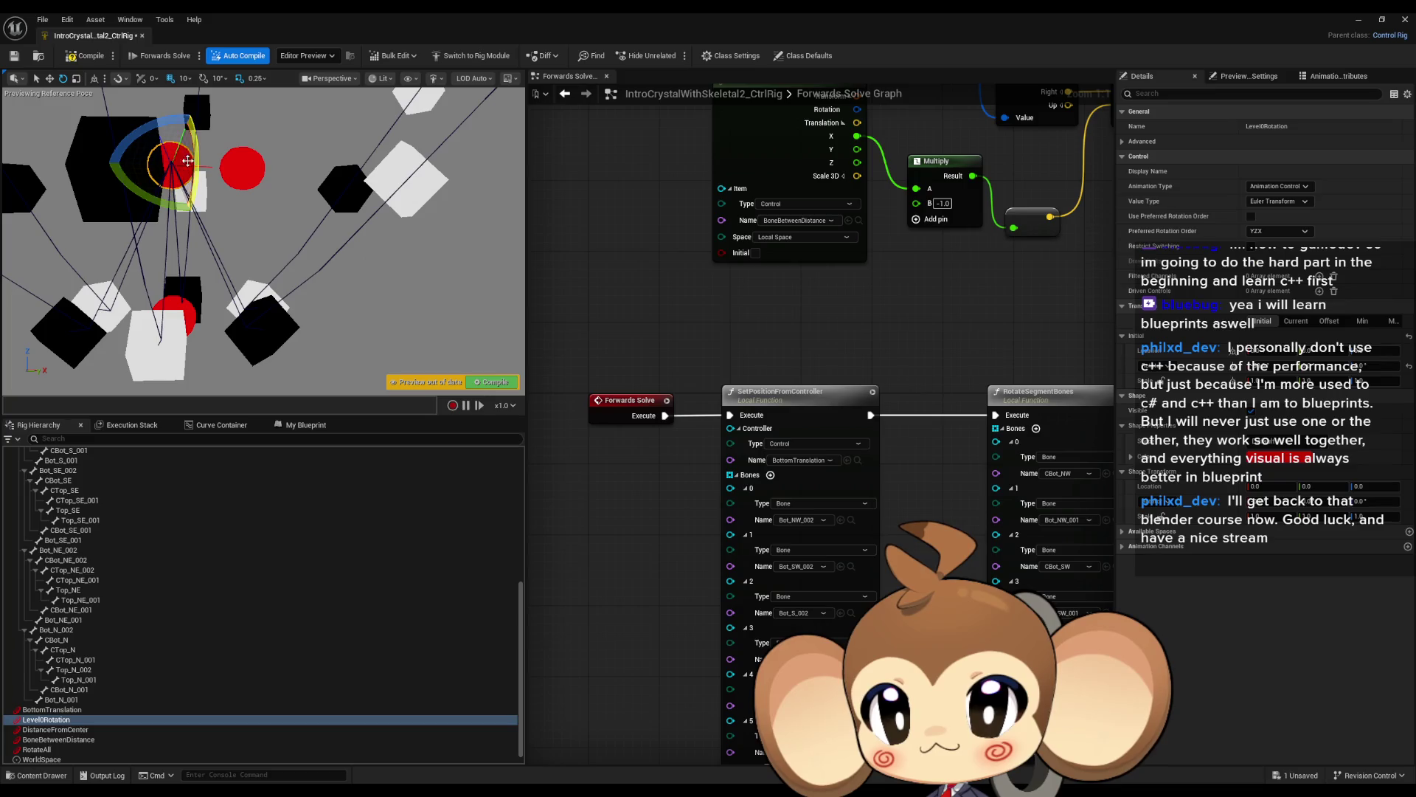
mouse_move(156, 122)
left_mouse_down()
mouse_move(151, 169)
mouse_move(127, 116)
left_mouse_up()
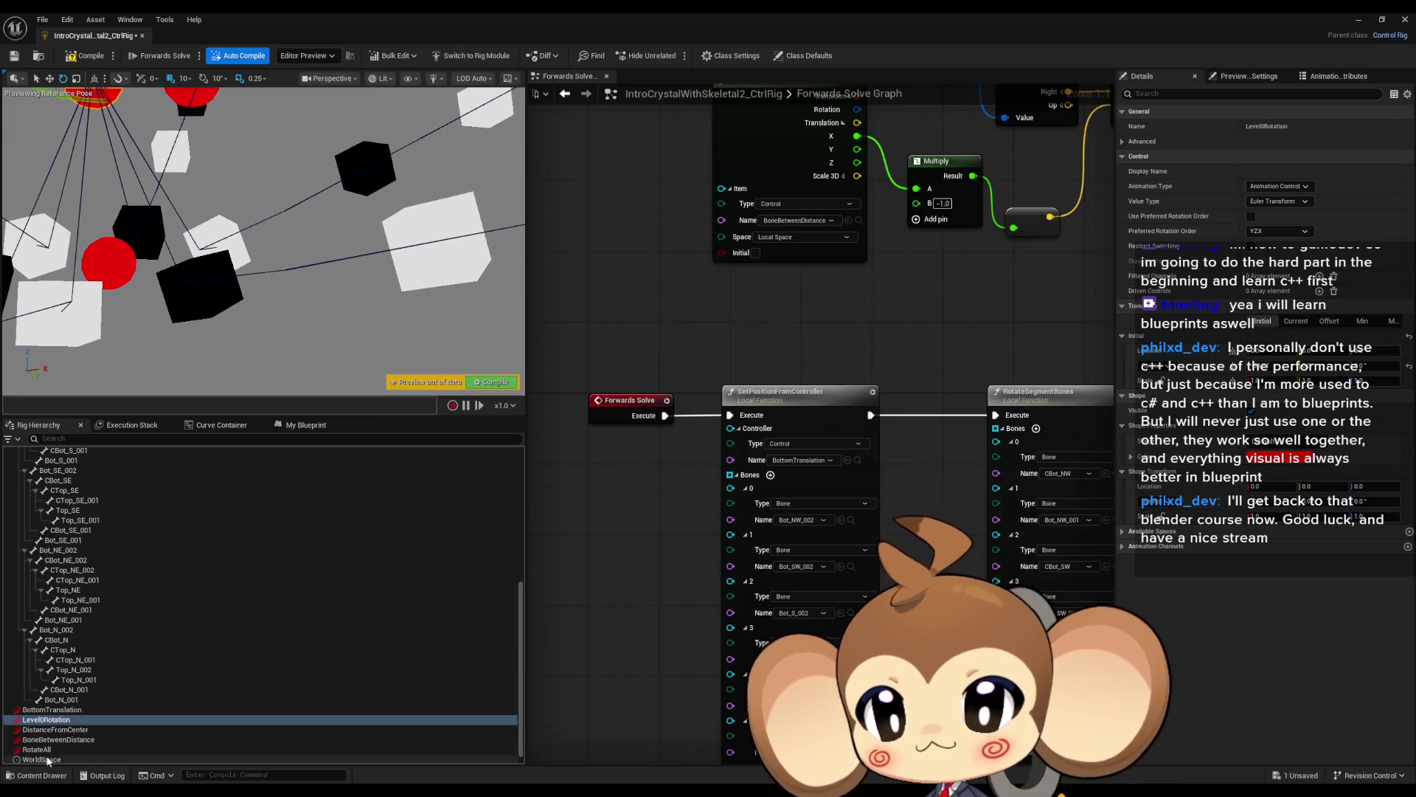
left_click(88, 748)
left_click(153, 151)
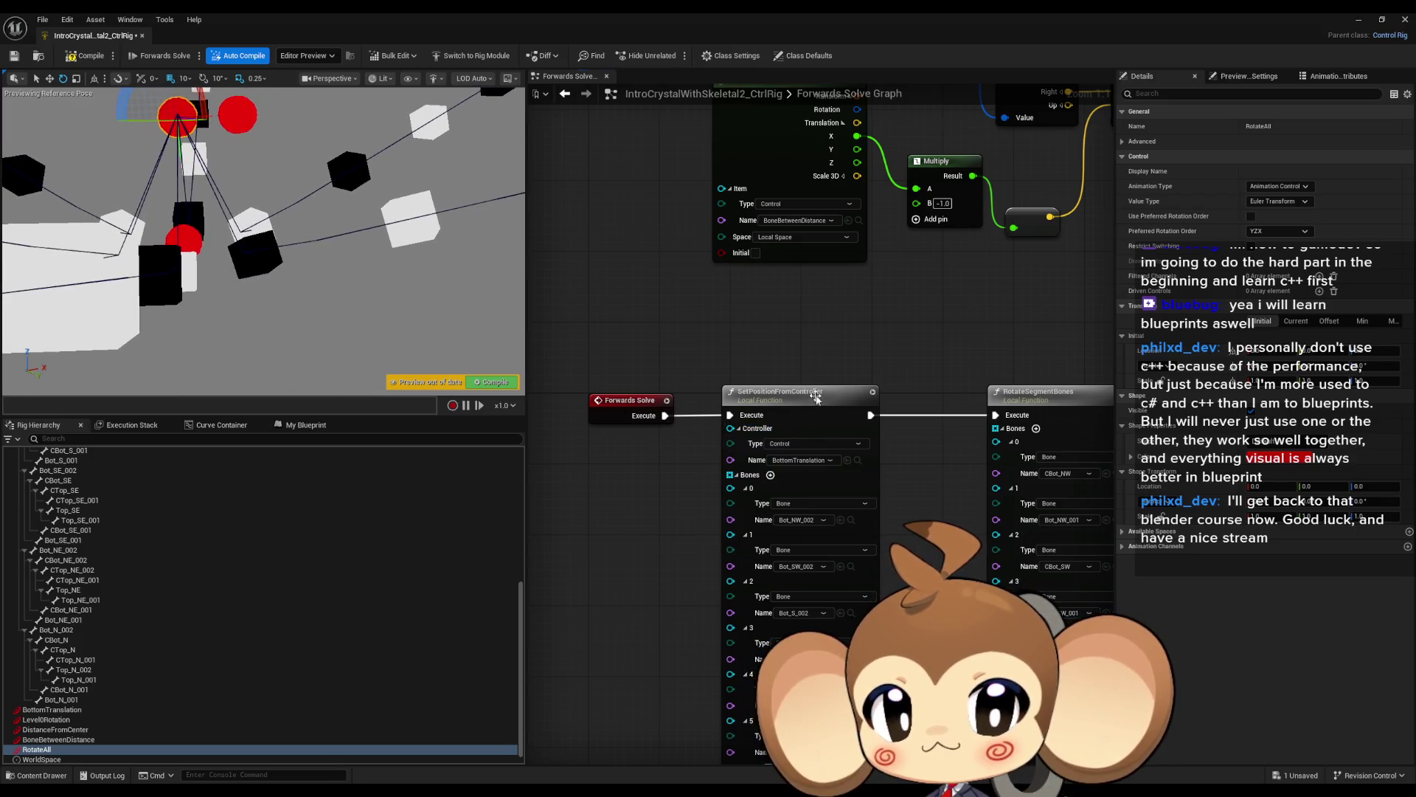
Connect BoneBetweenDistanceFunc's Execute output to the upper RotateAll node's Execute input.
scroll(815, 398, "down", 4)
scroll(859, 469, "up", 4)
mouse_move(859, 469)
left_mouse_down()
mouse_move(949, 332)
mouse_move(1013, 307)
left_mouse_up()
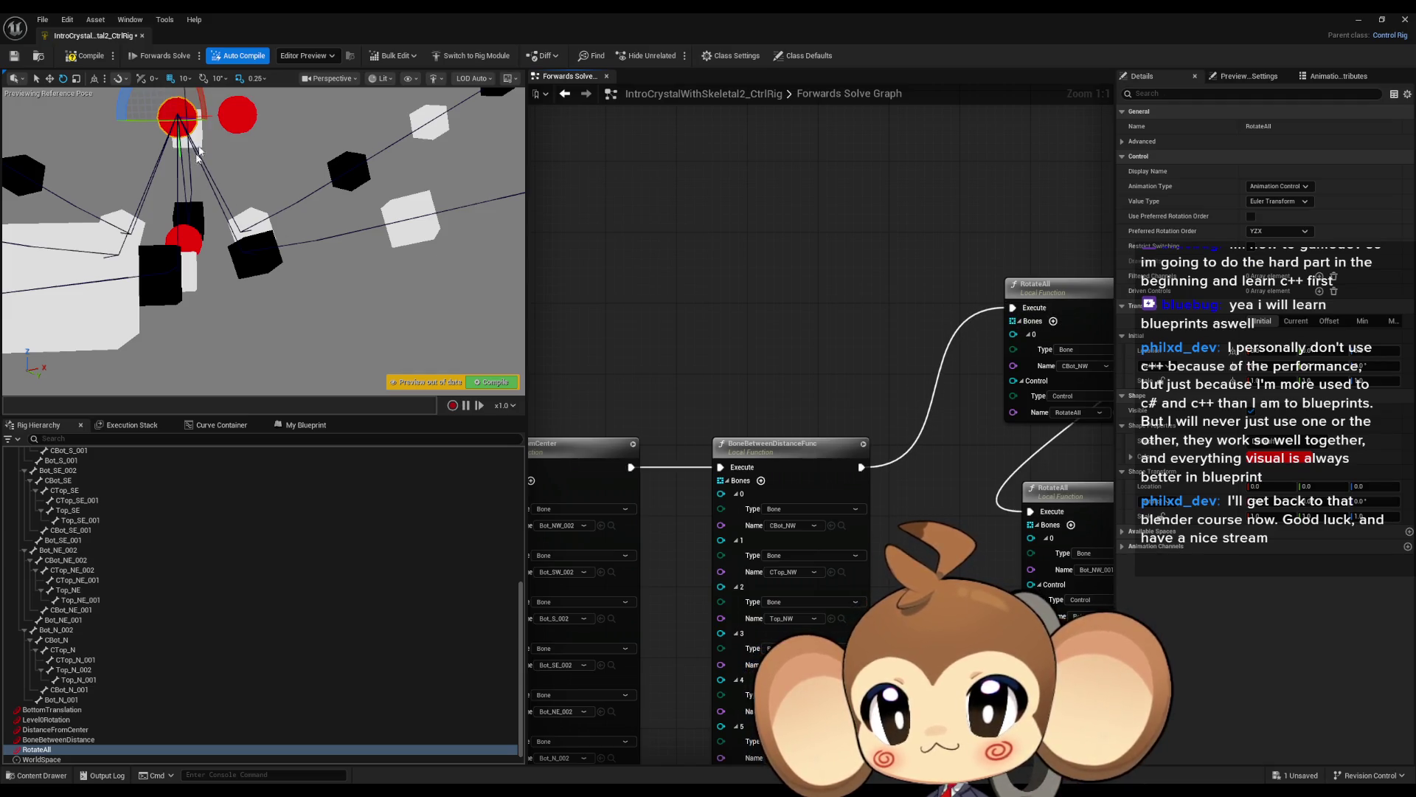
Rotate the RotateAll control to about 11, then -22 degrees, and inspect the crystal closer.
mouse_move(208, 107)
left_mouse_down()
mouse_move(263, 200)
mouse_move(366, 177)
left_mouse_up()
mouse_move(177, 209)
left_mouse_down()
mouse_move(133, 121)
mouse_move(125, 198)
mouse_move(119, 185)
mouse_move(131, 205)
mouse_move(134, 111)
mouse_move(117, 170)
mouse_move(136, 214)
left_mouse_up()
mouse_move(259, 244)
left_mouse_down()
mouse_move(199, 221)
mouse_move(455, 264)
left_mouse_up()
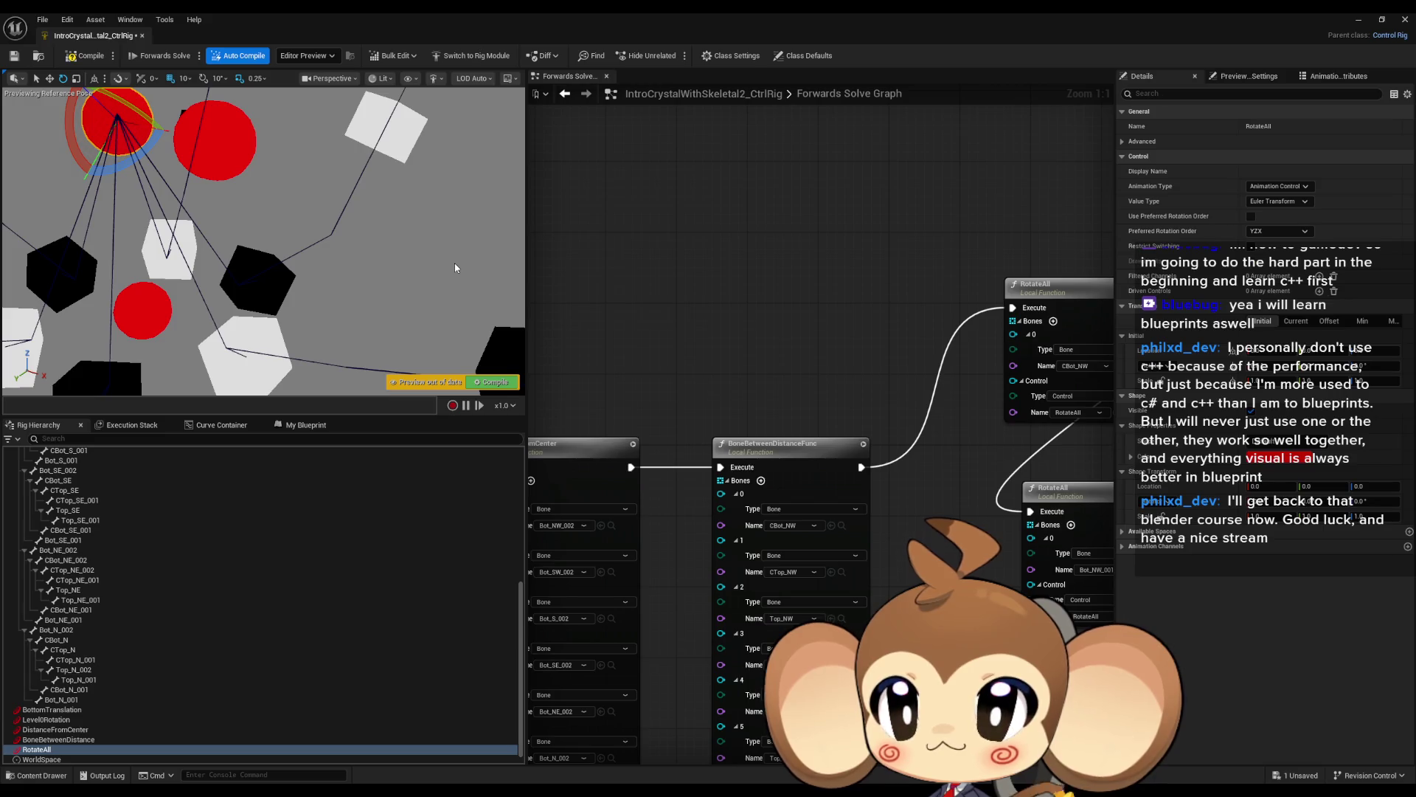
Save and compile the rig, then break the exec wire from BoneBetweenDistanceFunc to RotateAll.
left_click(43, 20)
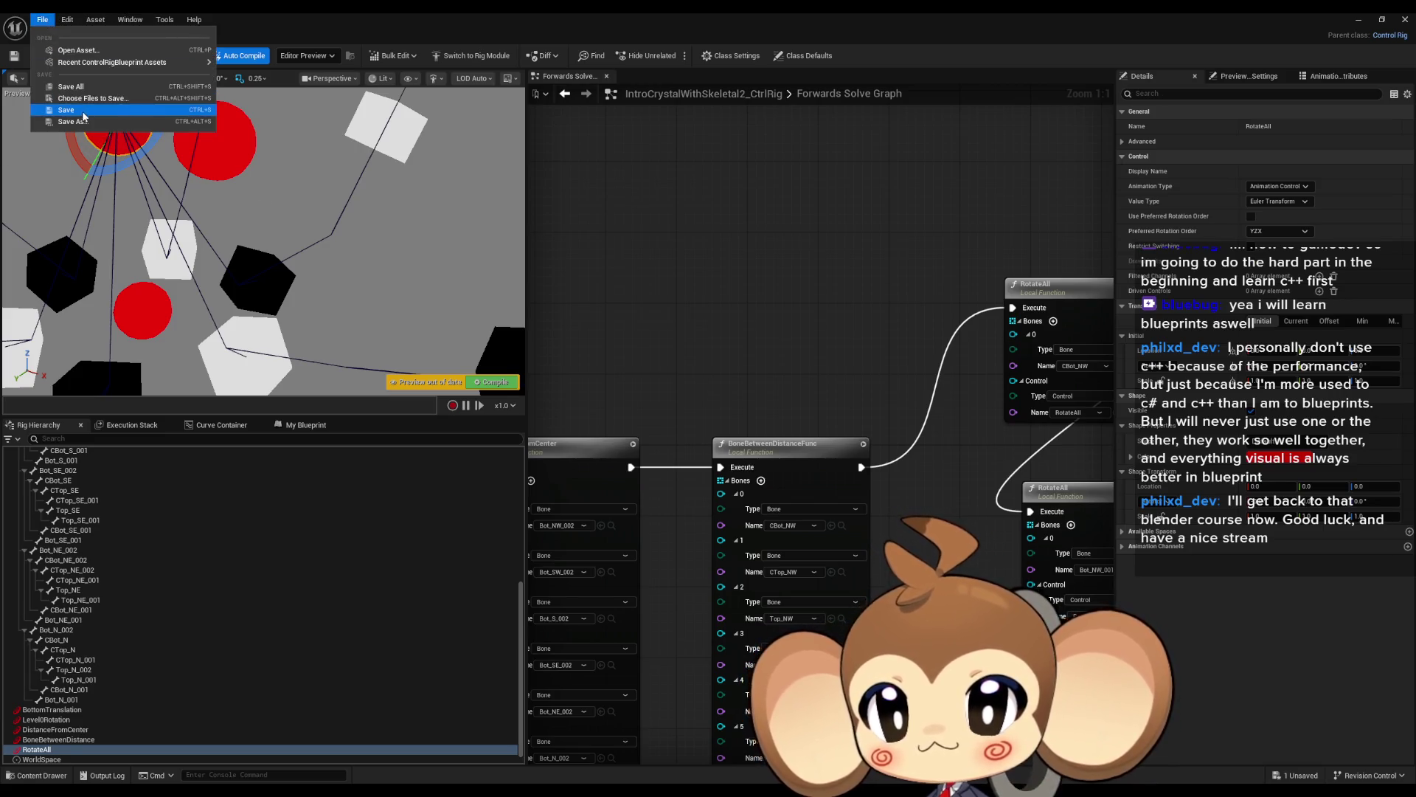
left_click(81, 89)
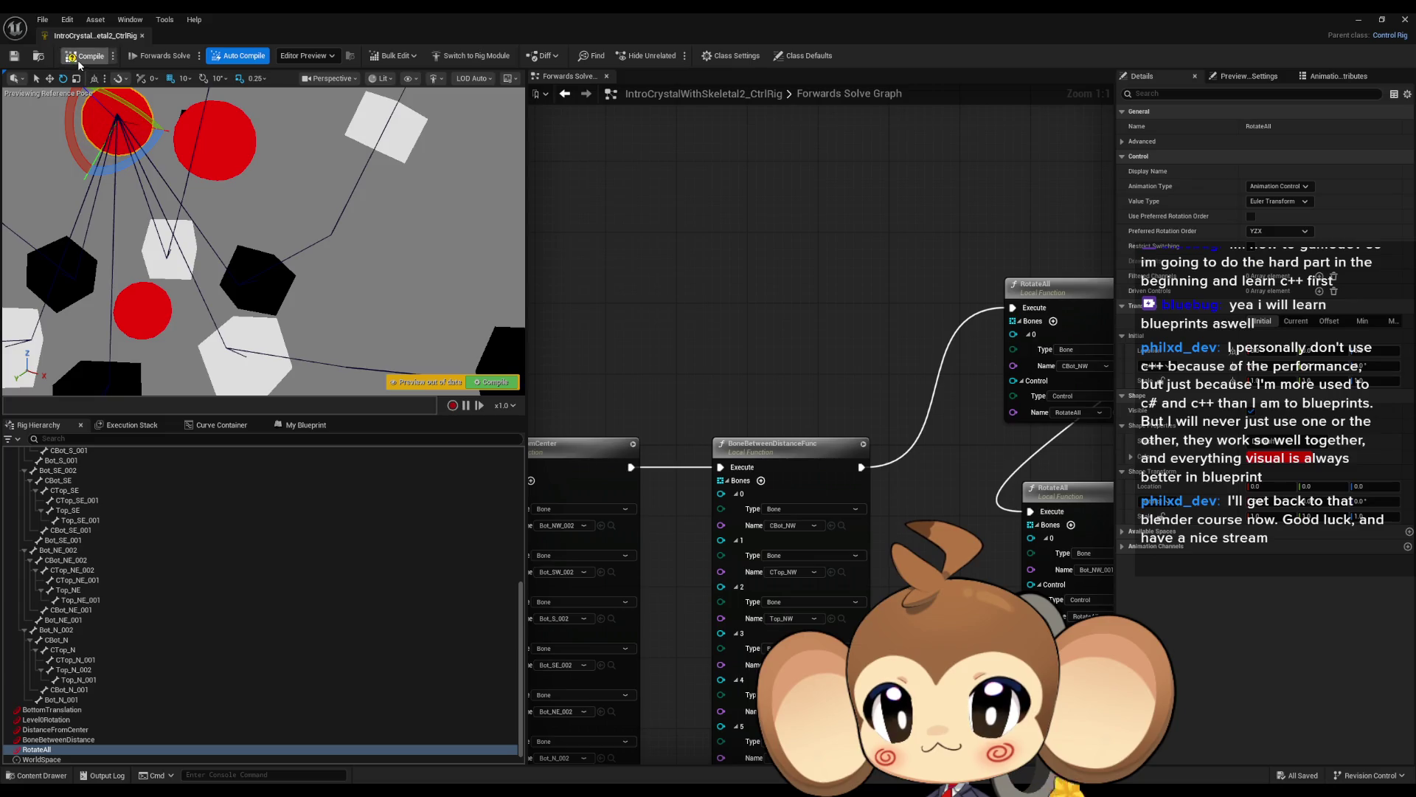
left_click(78, 61)
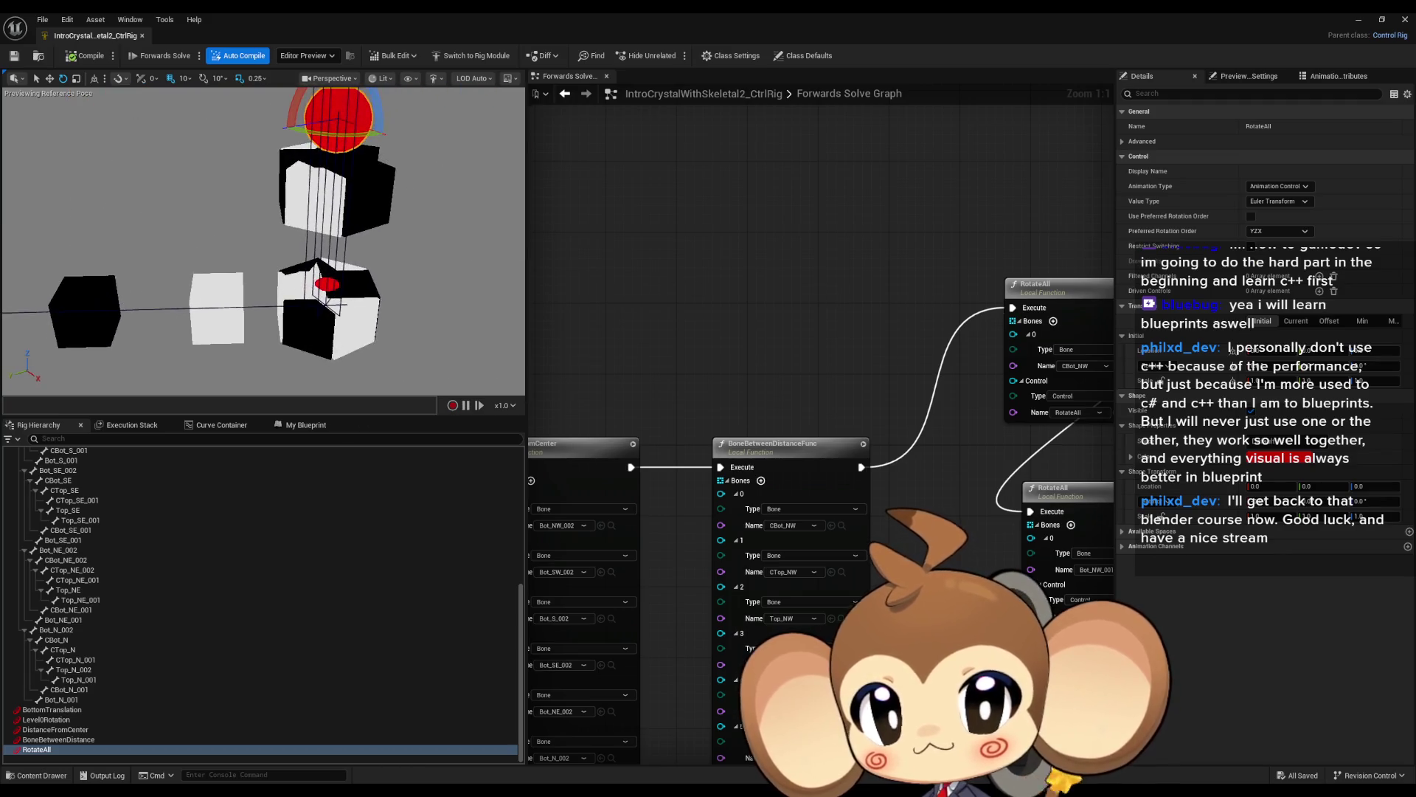
left_click(860, 466, "alt")
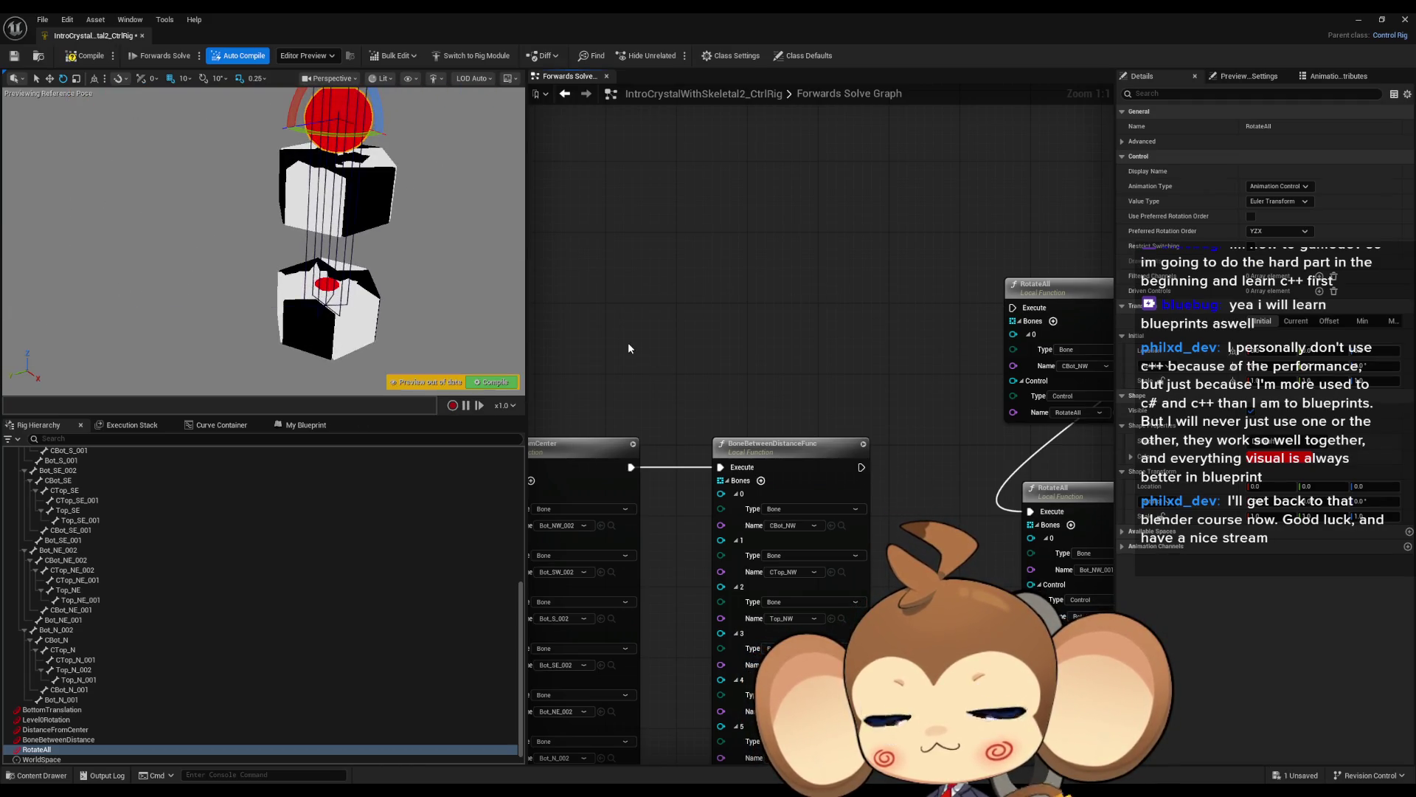
left_click(52, 709)
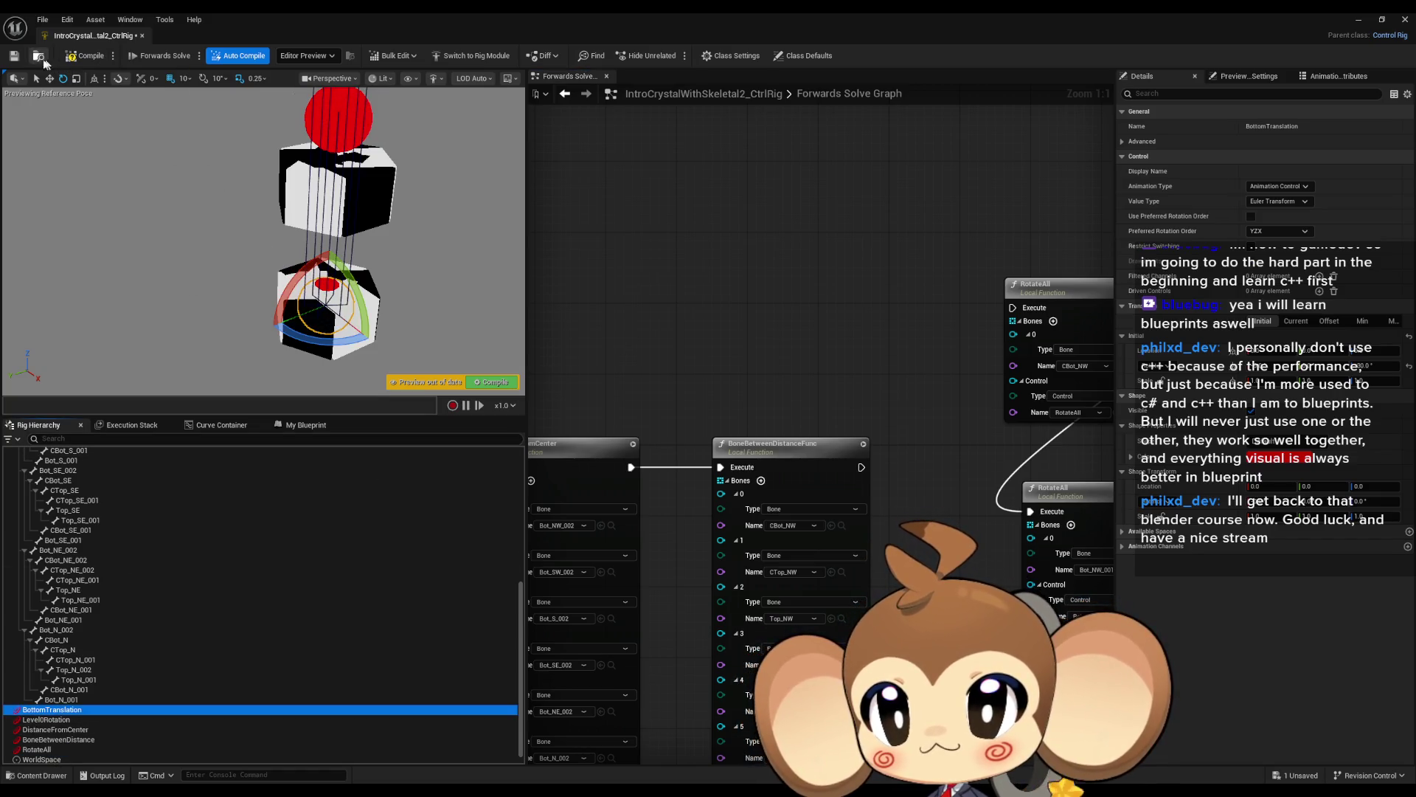
Rotate Level0Rotation to about -40 degrees, then move DistanceFromCenter and BoneBetweenDistance to spread the crystal.
left_click(46, 720)
mouse_move(317, 144)
left_mouse_down()
mouse_move(294, 192)
mouse_move(266, 130)
left_mouse_up()
left_click(60, 731)
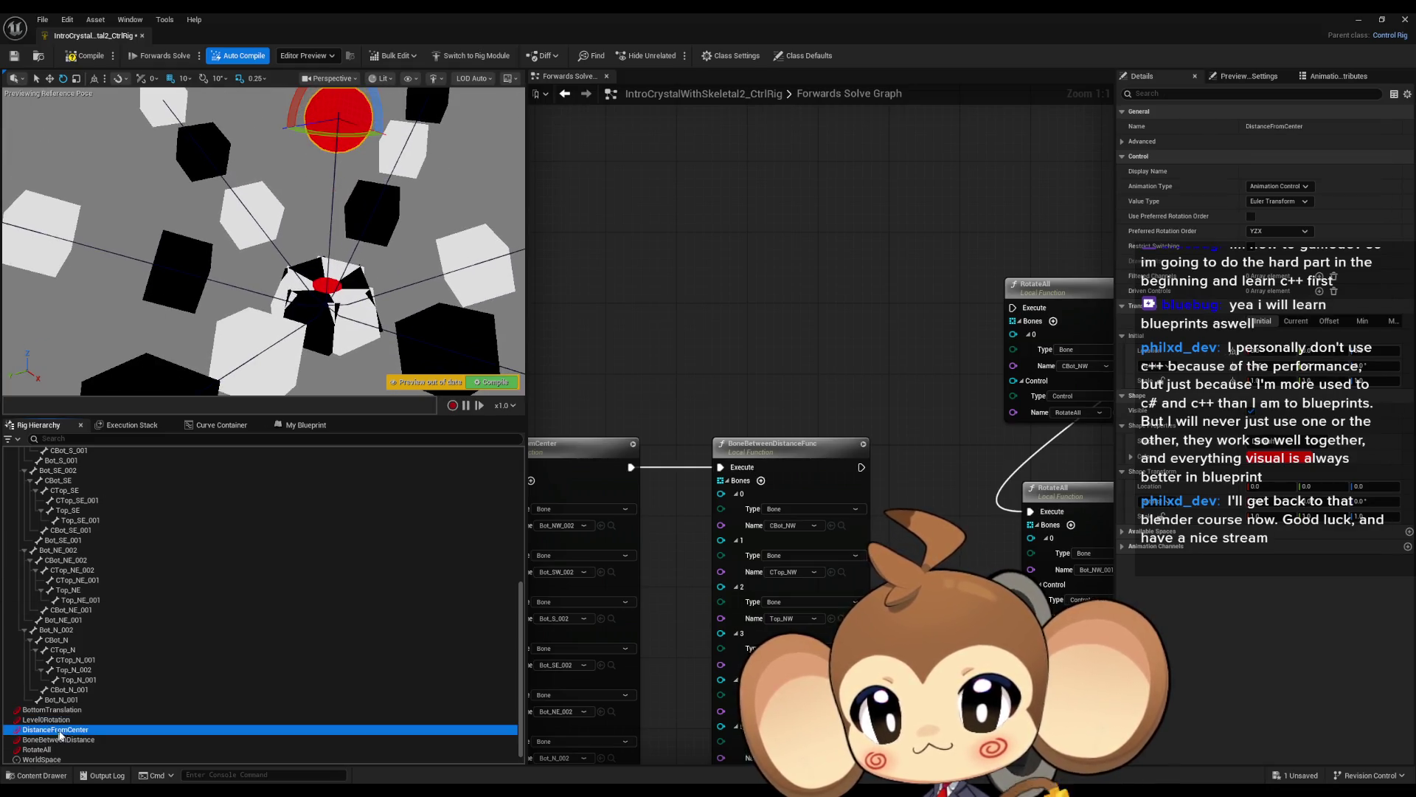
left_click(49, 79)
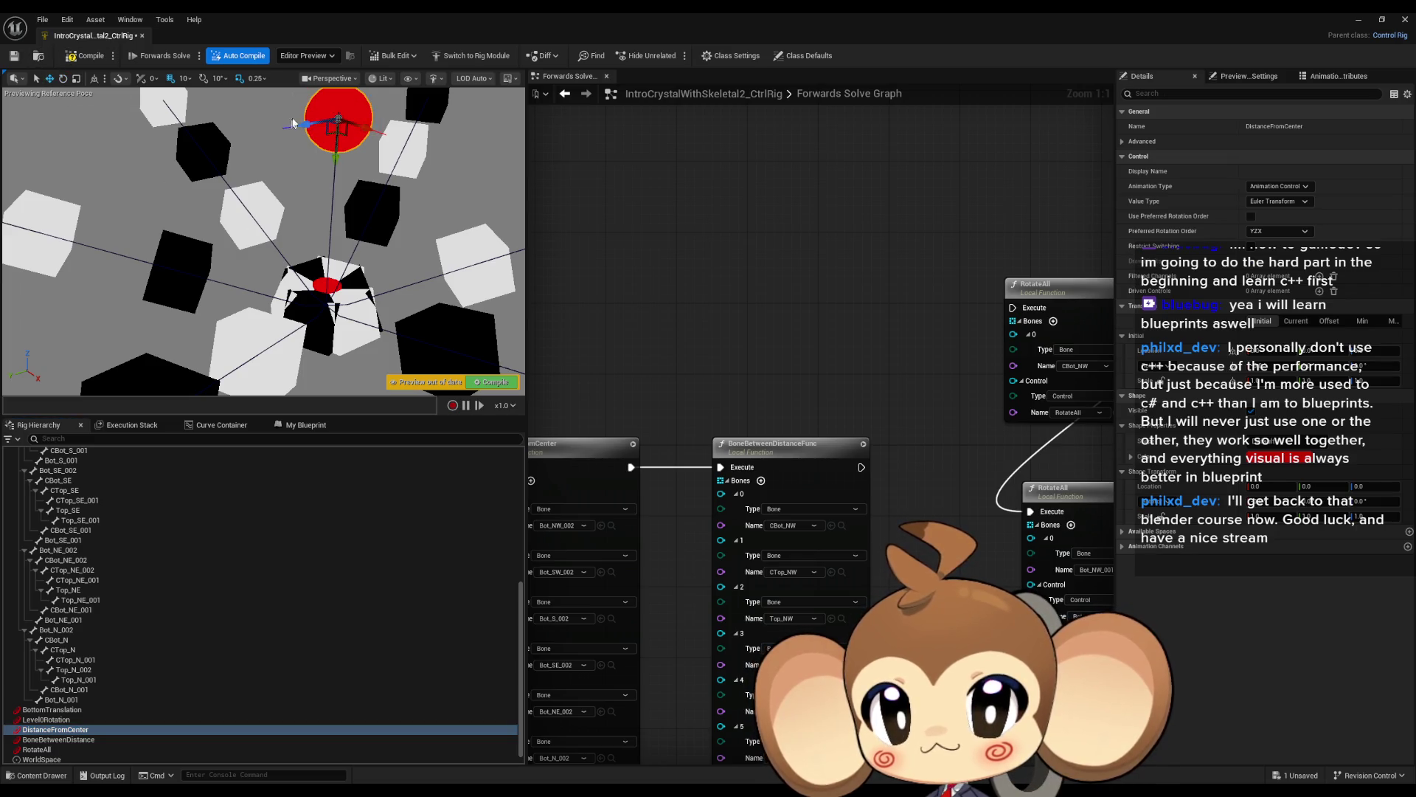
left_click_drag(361, 123, 402, 161)
left_click(58, 739)
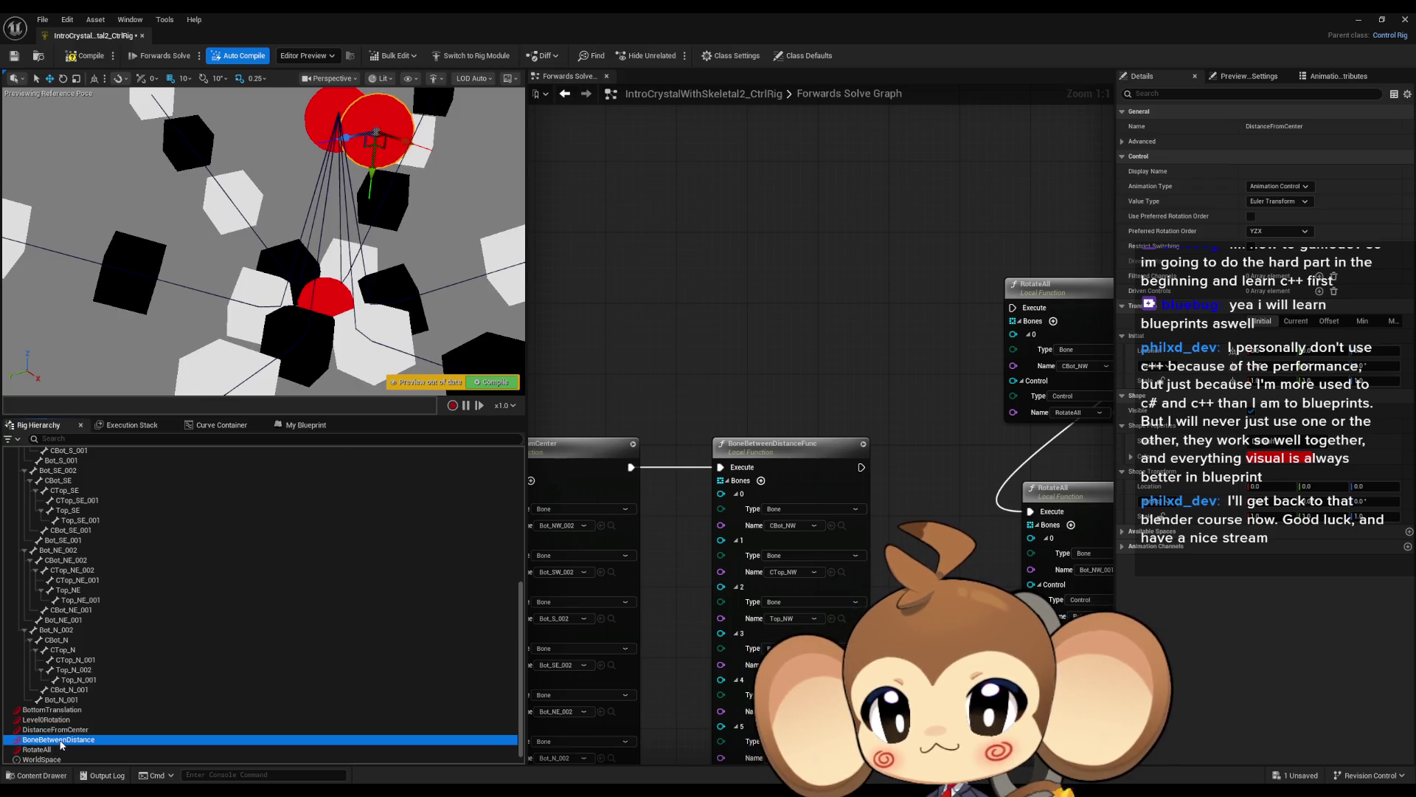
mouse_move(371, 124)
left_mouse_down()
mouse_move(297, 110)
mouse_move(354, 122)
mouse_move(446, 229)
mouse_move(416, 231)
left_mouse_up()
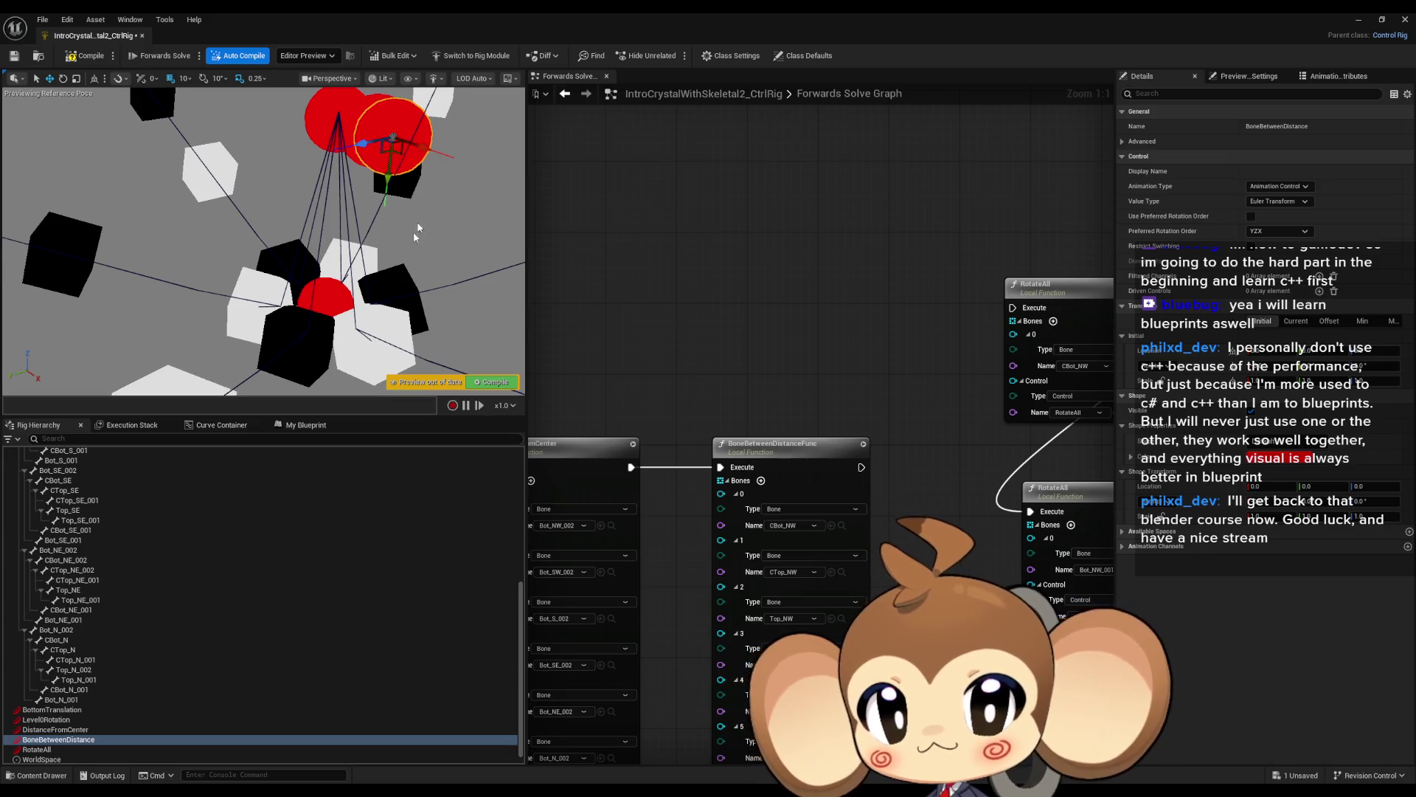
Rotate the RotateAll control slightly and view the crystal from a new angle.
left_click(37, 749)
left_click(63, 79)
left_click_drag(302, 116, 283, 133)
left_click_drag(266, 244, 221, 251)
Wire BoneBetweenDistanceFunc's Execute into RotateAll and rotate RotateAll to about -70 degrees.
mouse_move(862, 467)
left_mouse_down()
mouse_move(1040, 302)
mouse_move(1013, 307)
left_mouse_up()
left_click_drag(184, 154, 144, 181)
left_click_drag(393, 311, 452, 295)
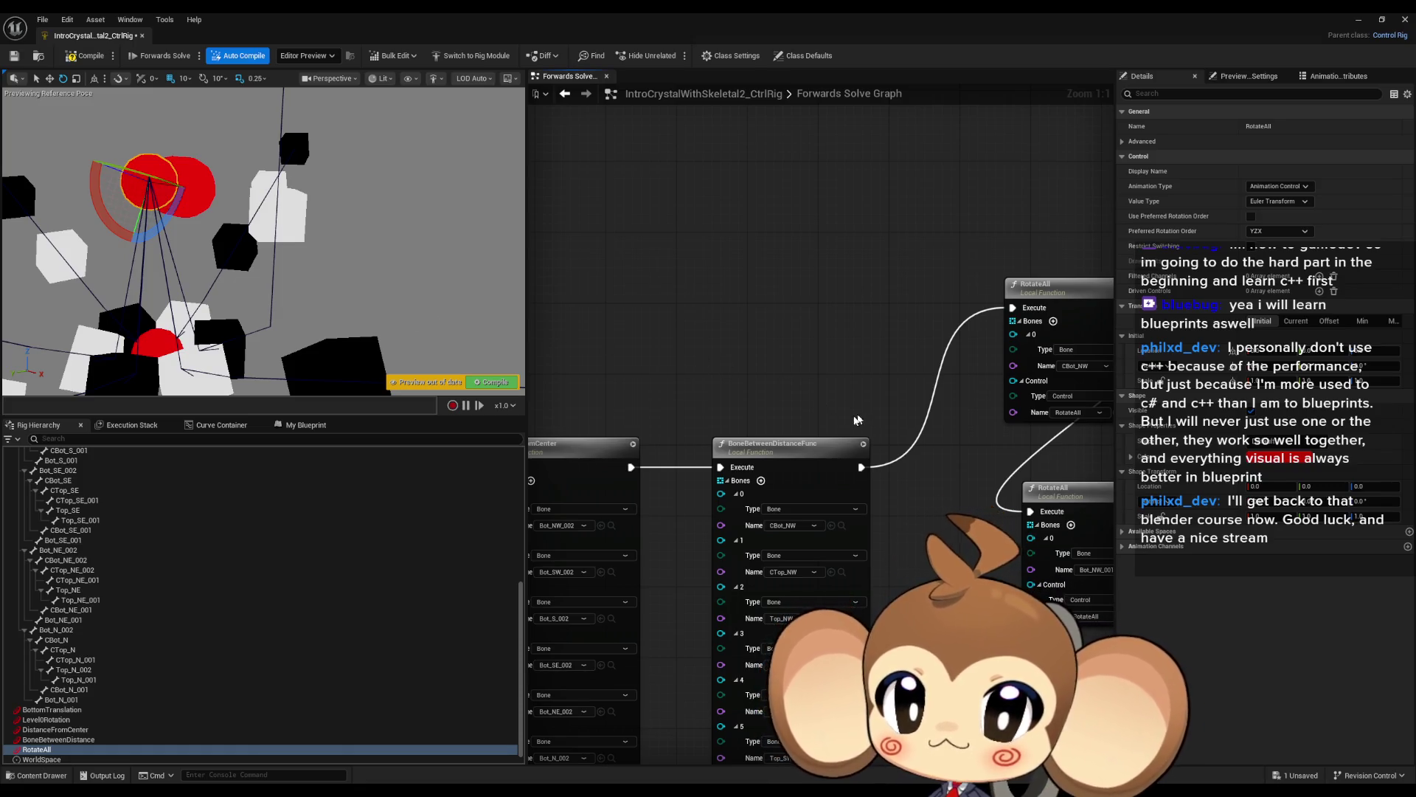
left_click_drag(856, 419, 836, 375)
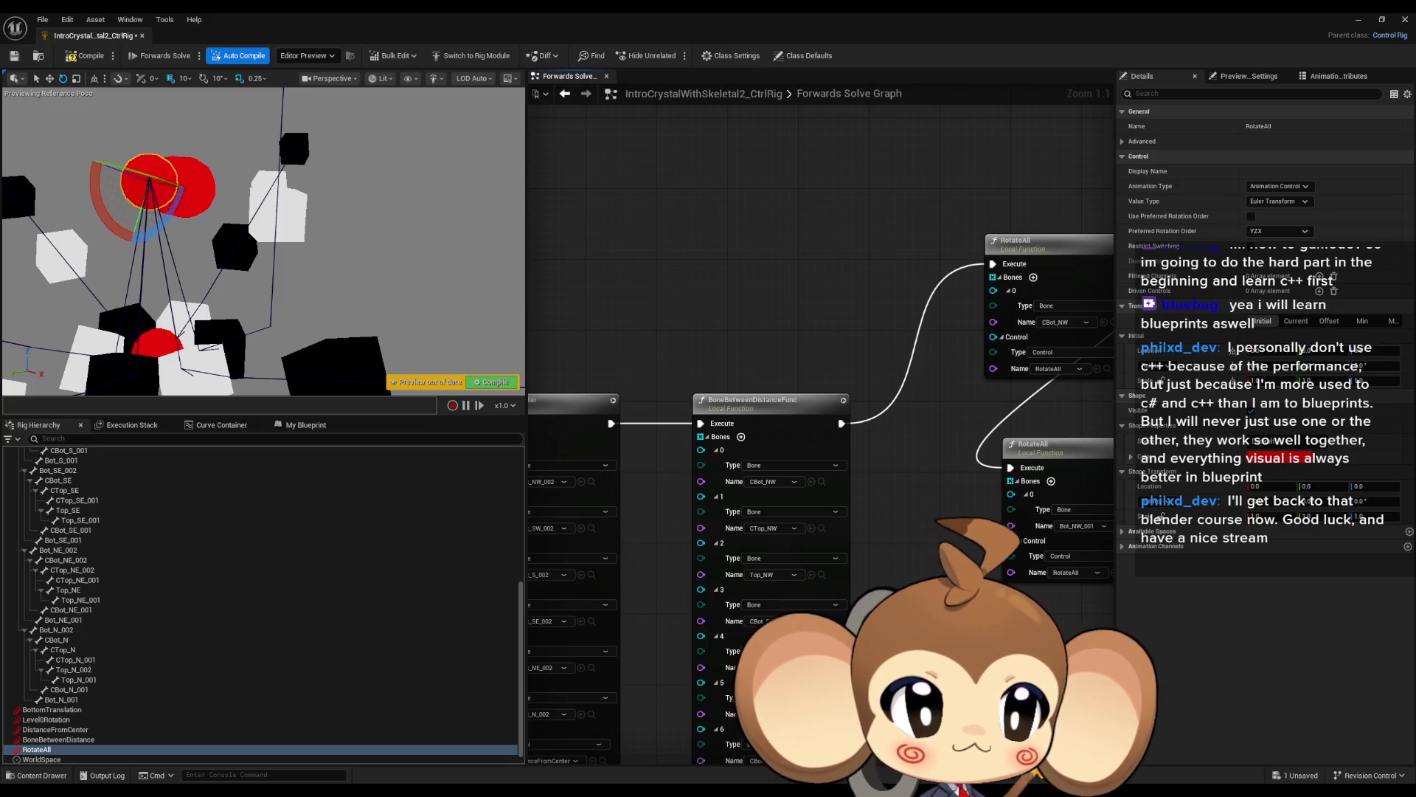
key("alt+Tab")
Maximize the documentation browser and open the Solve Directions page.
double_click(798, 222)
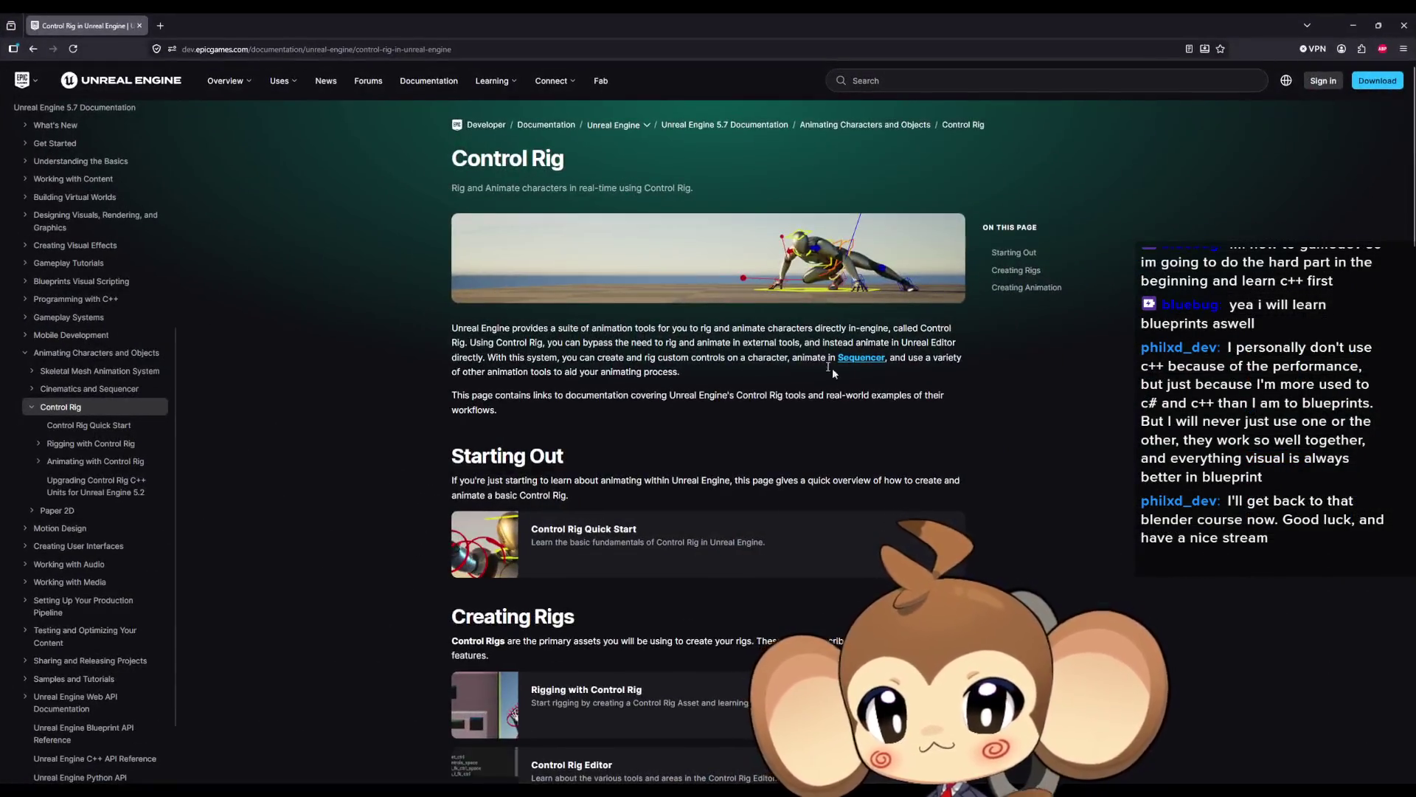
scroll(832, 368, "down", 4)
scroll(860, 400, "down", 1)
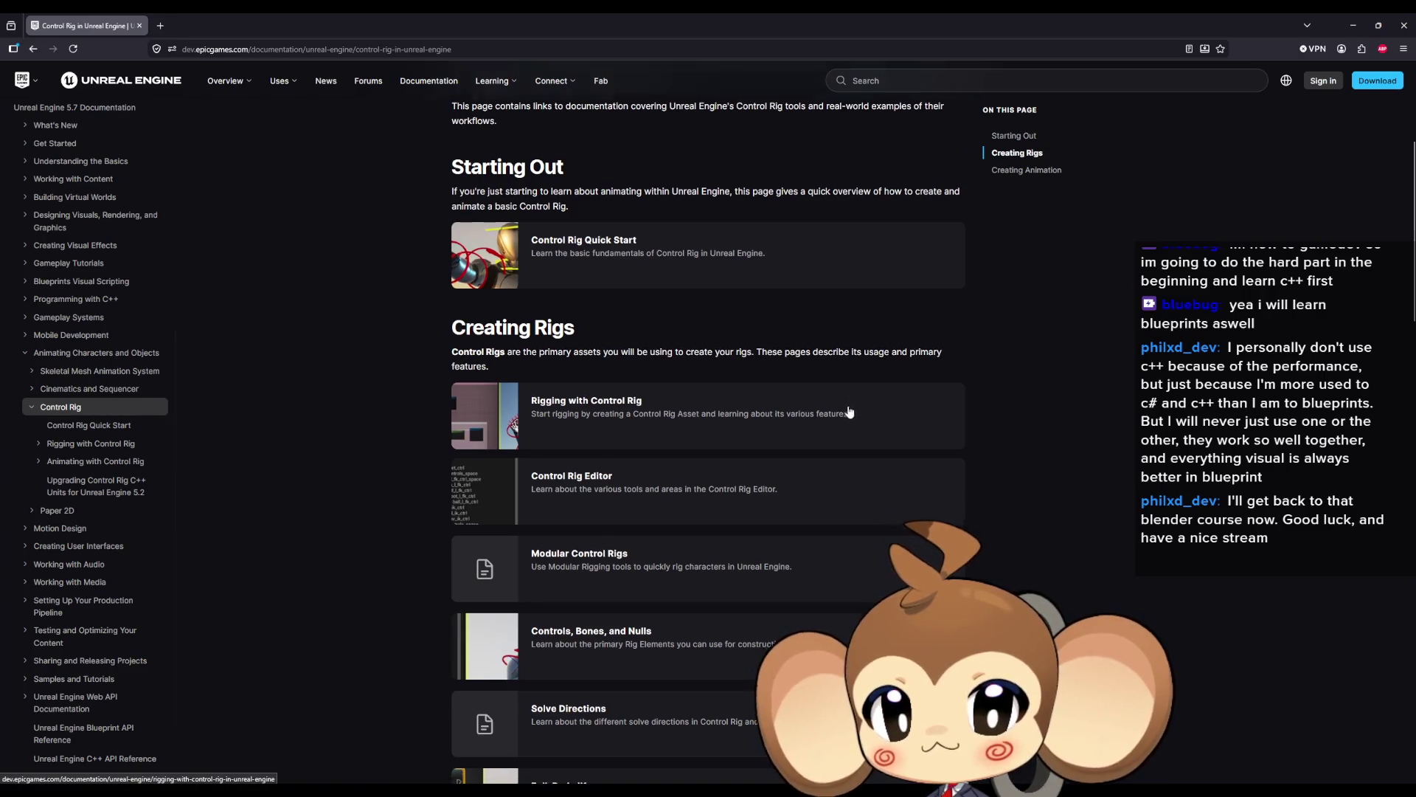
scroll(832, 459, "down", 1)
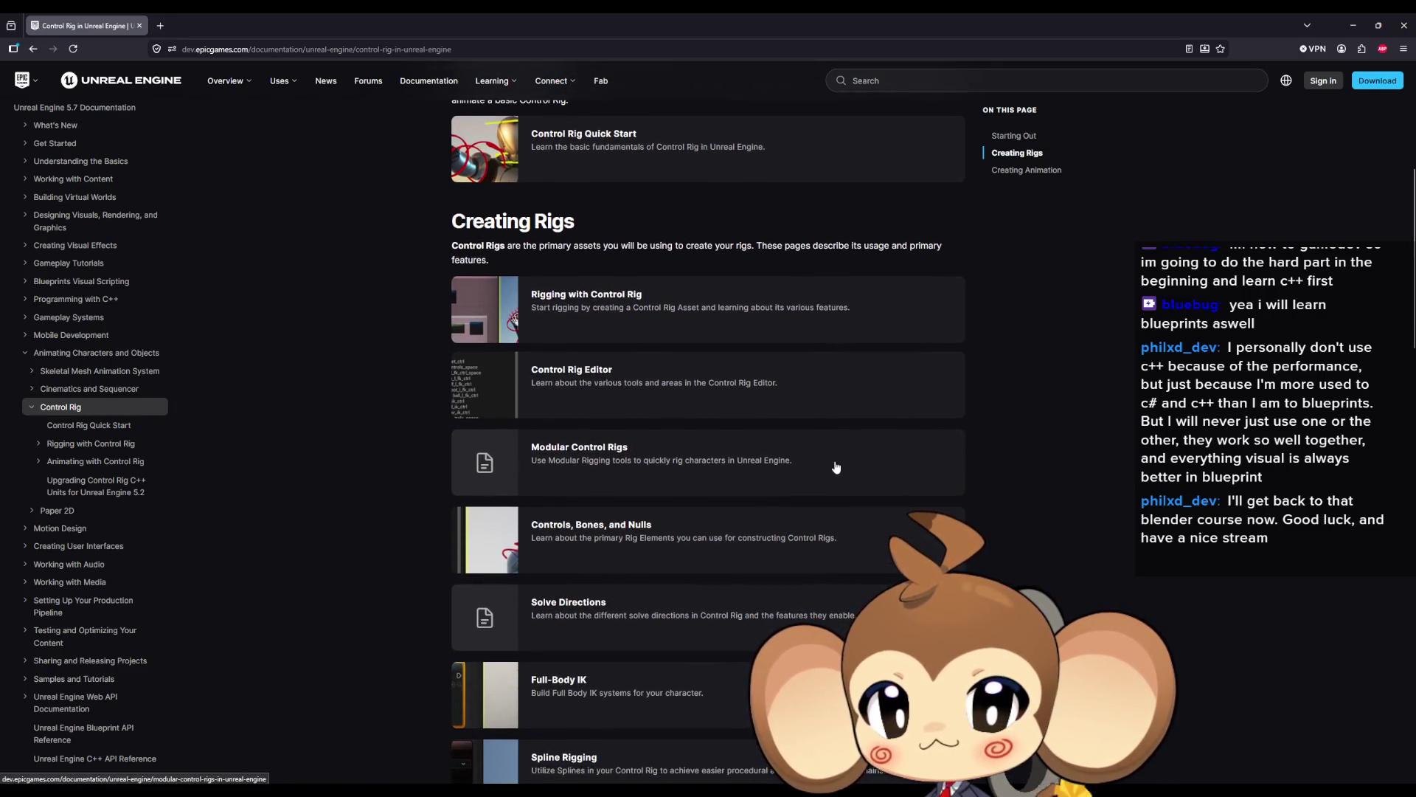
scroll(842, 474, "down", 1)
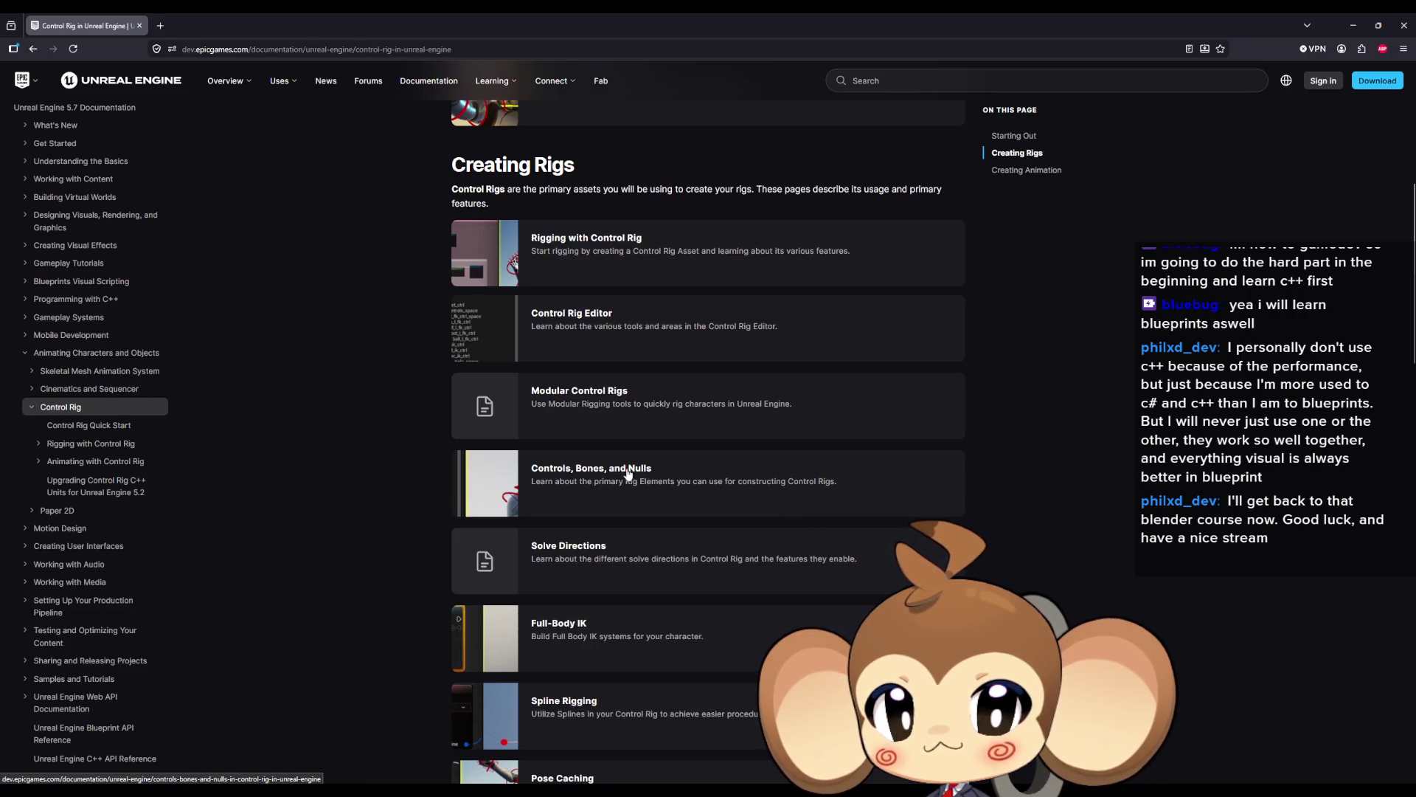
scroll(626, 472, "down", 2)
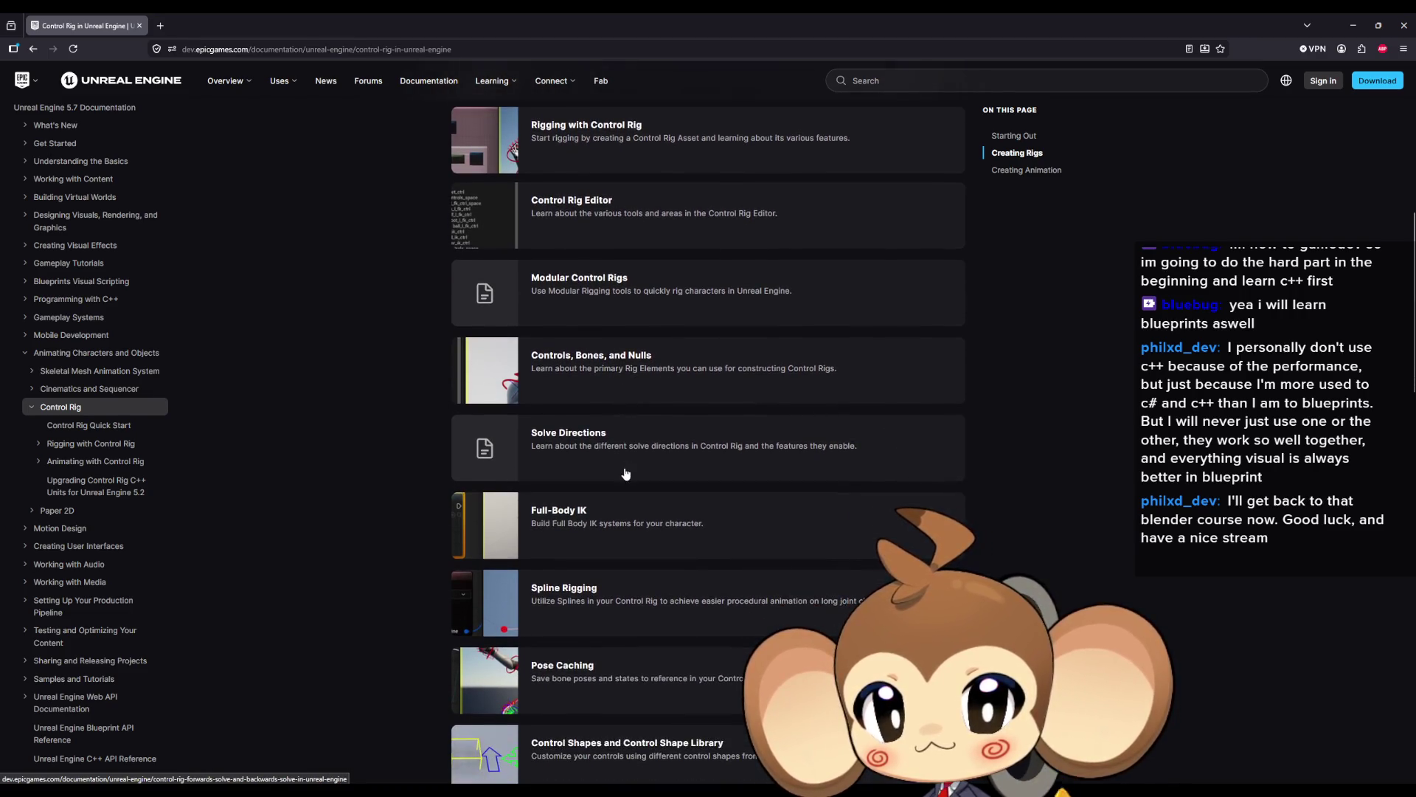
left_click(577, 439)
Read through the Solve Directions page to its end.
scroll(527, 443, "up", 5)
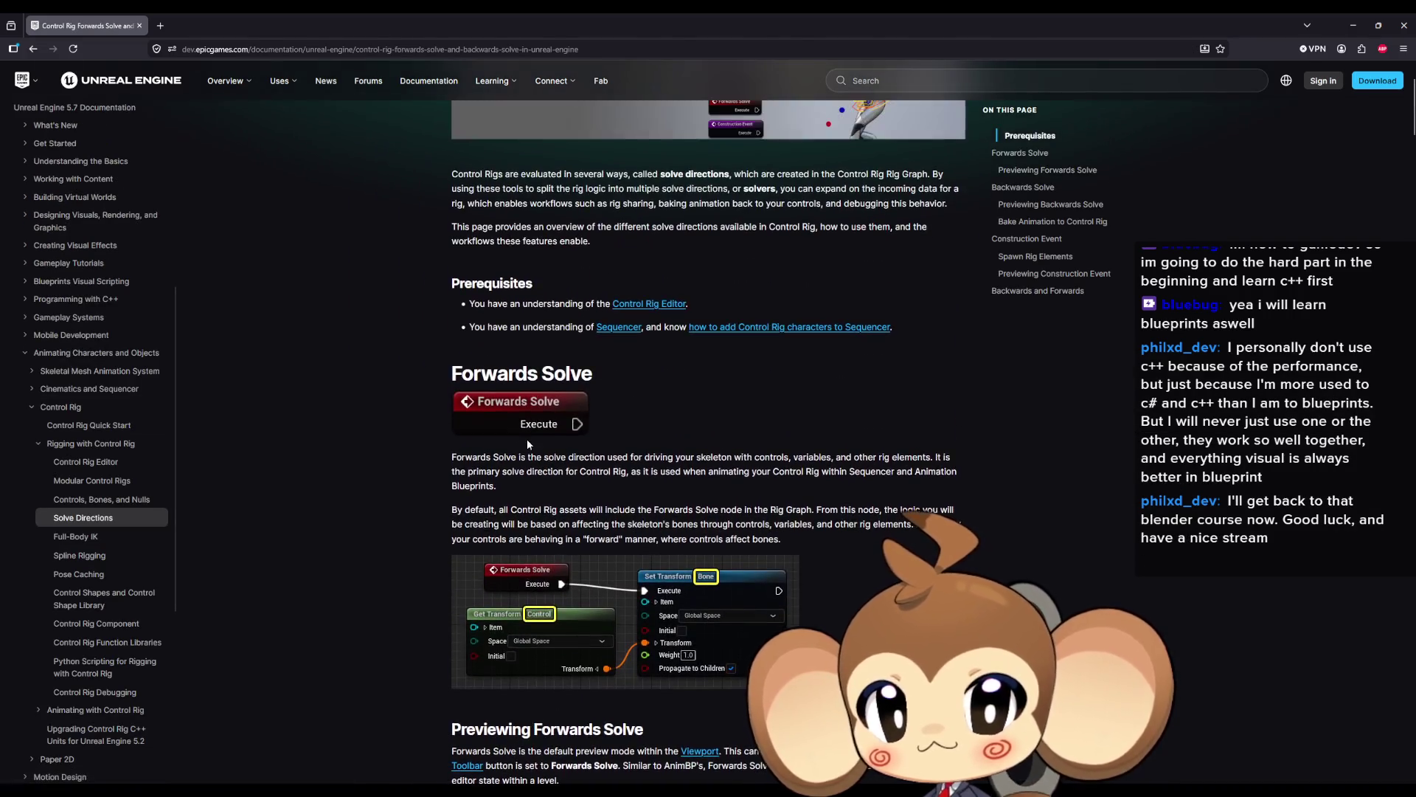
scroll(450, 435, "down", 1)
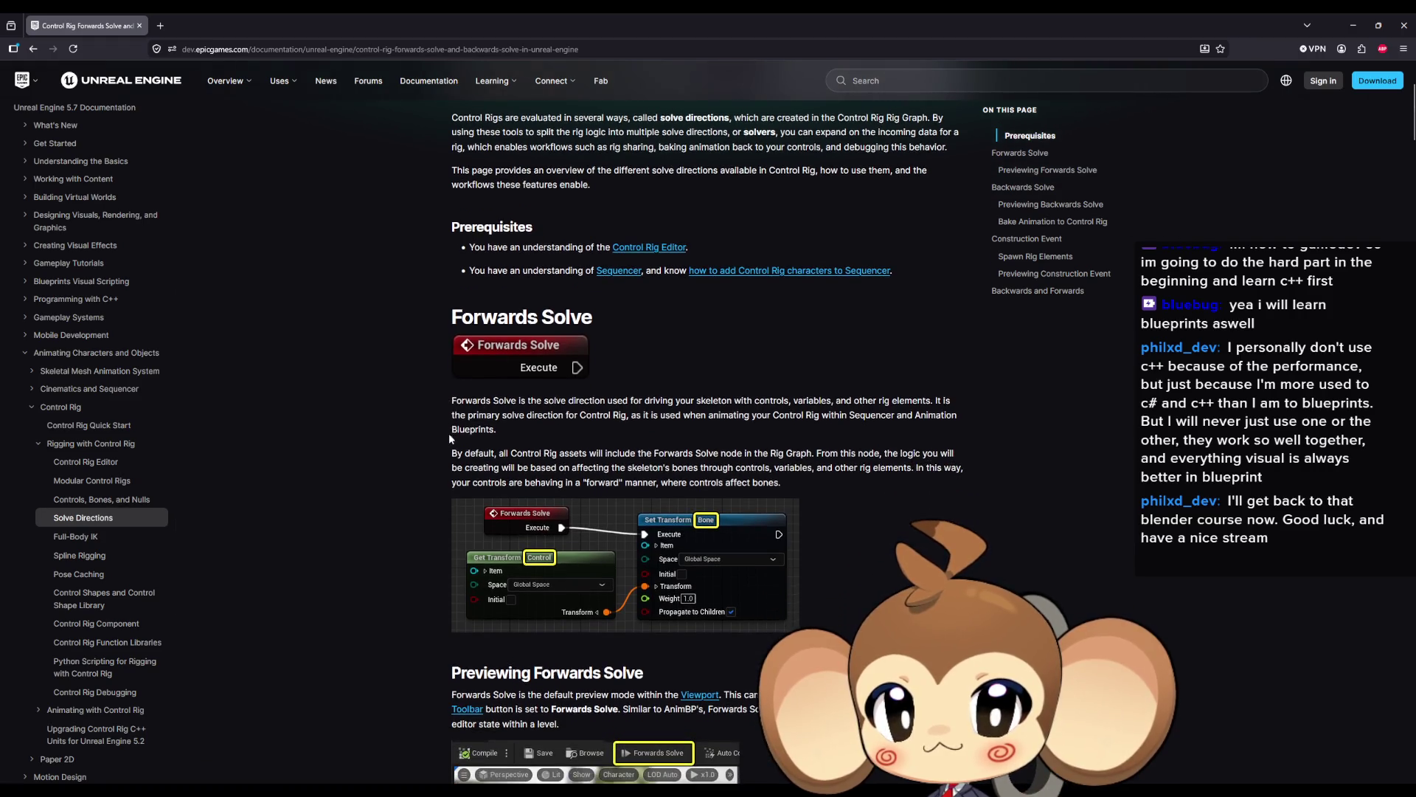
scroll(432, 431, "down", 5)
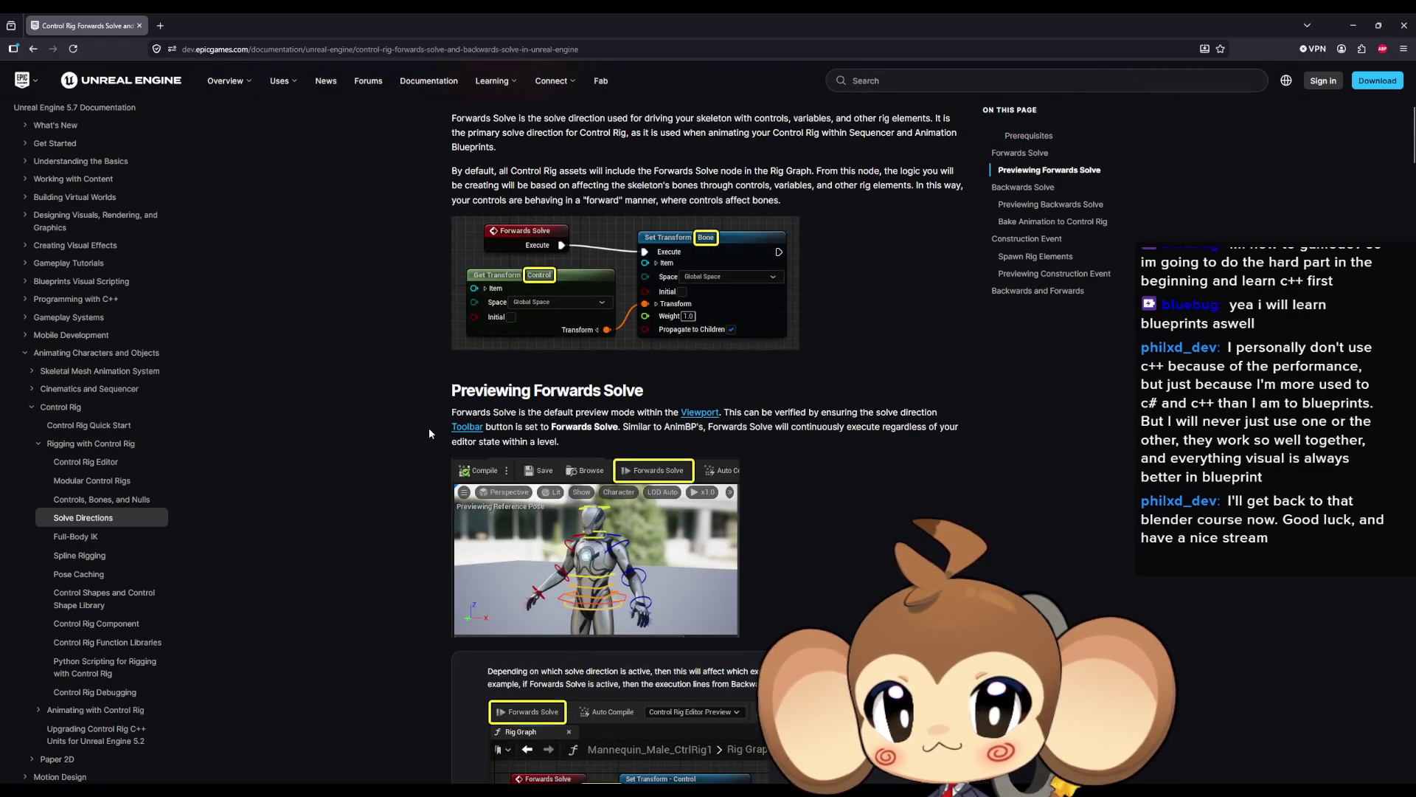
scroll(428, 433, "down", 3)
scroll(430, 426, "down", 5)
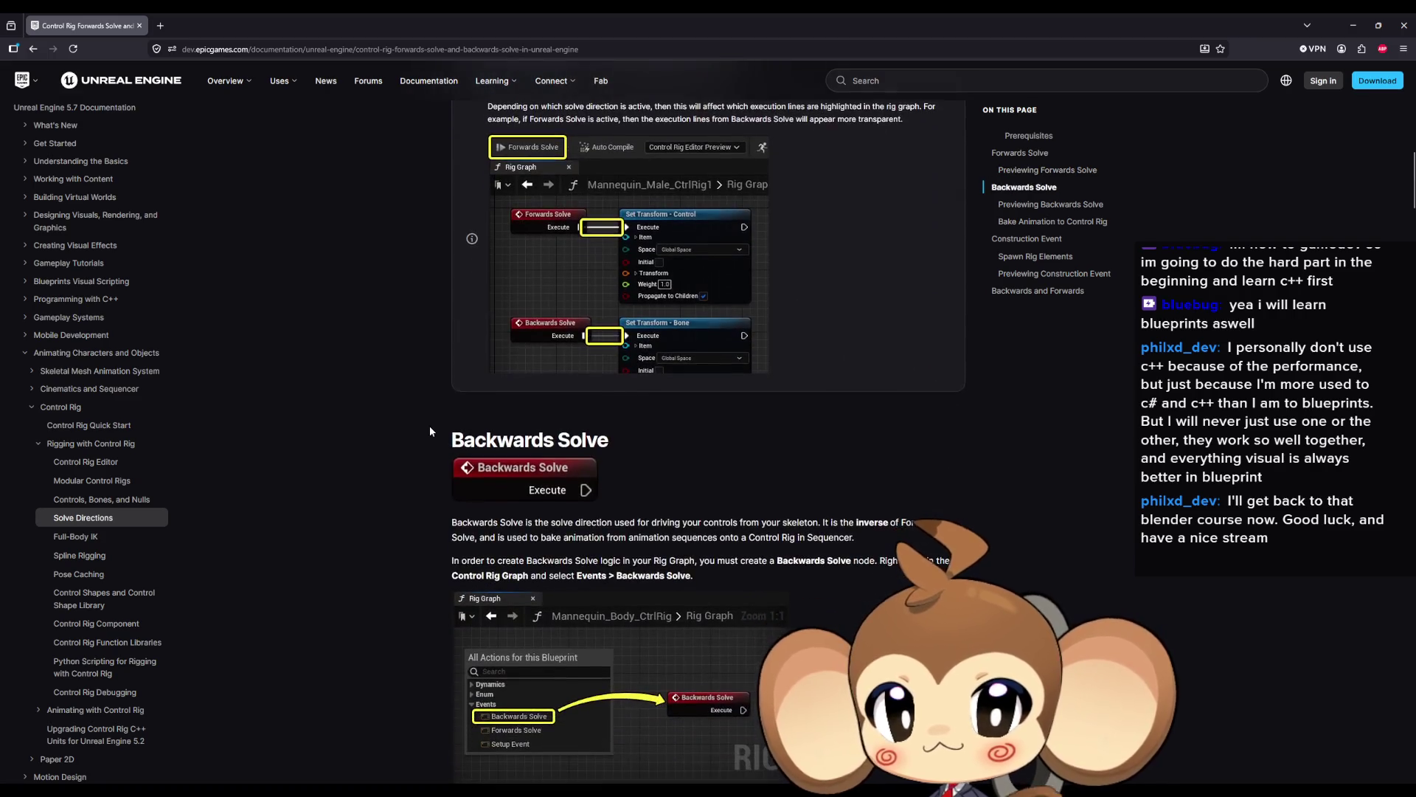
scroll(430, 432, "down", 6)
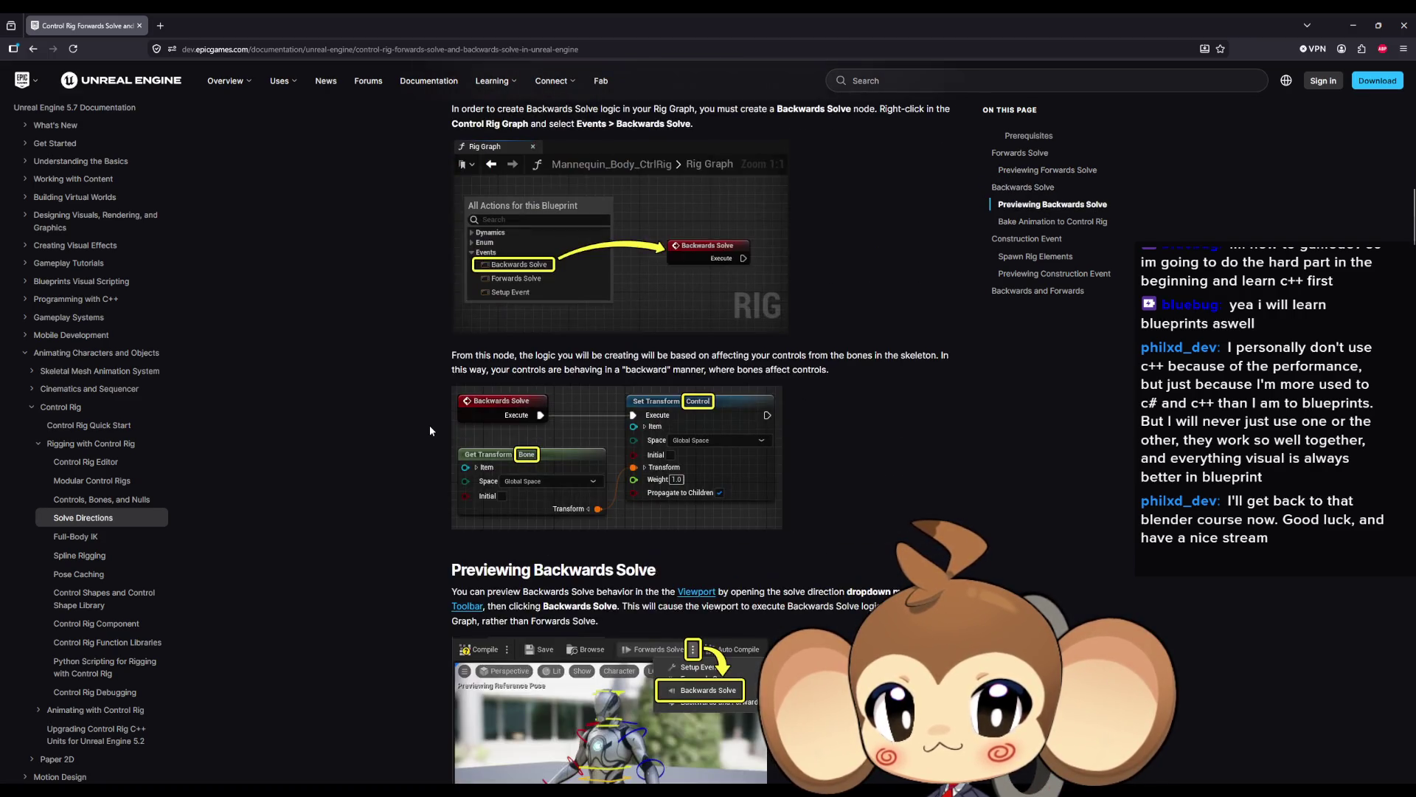
scroll(429, 432, "down", 4)
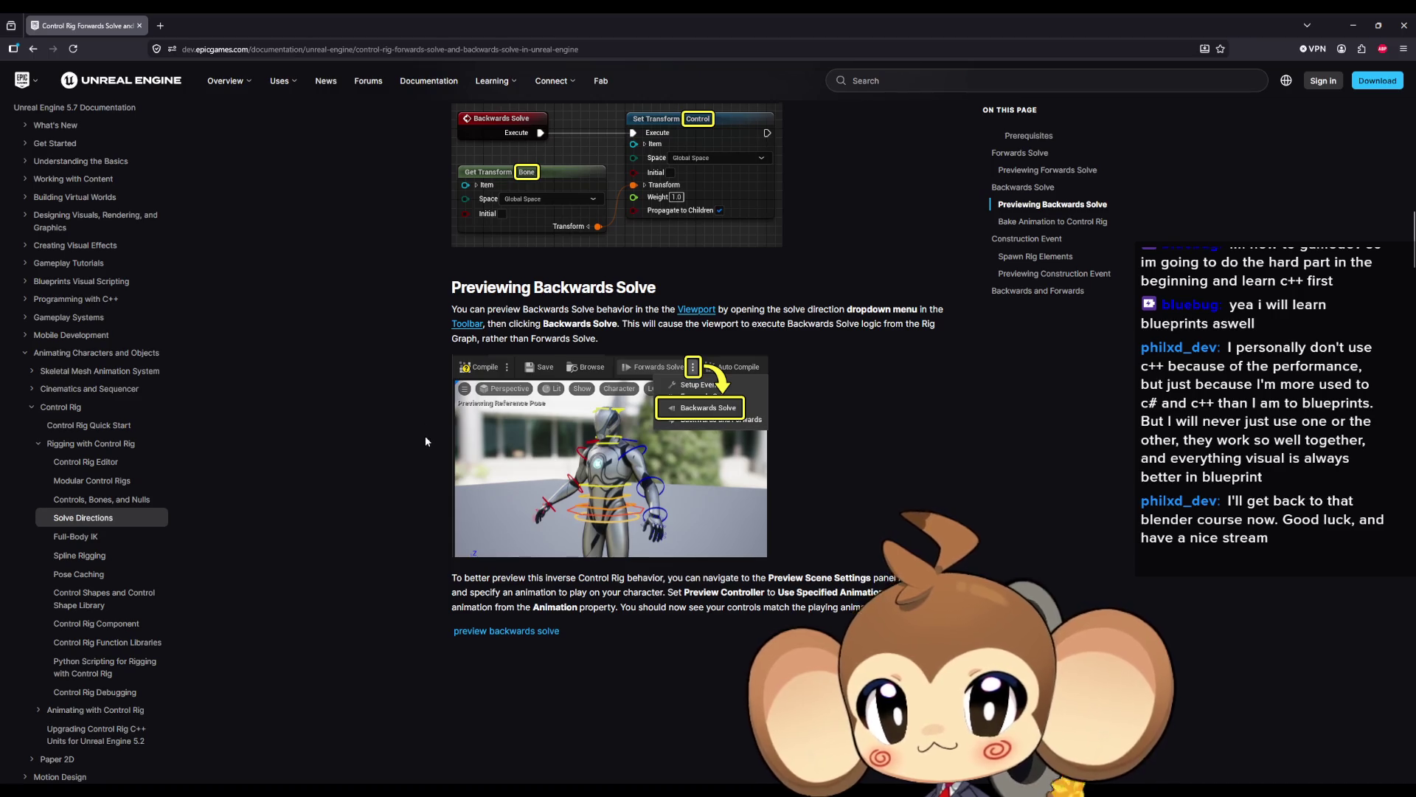
scroll(425, 436, "down", 5)
scroll(429, 429, "down", 8)
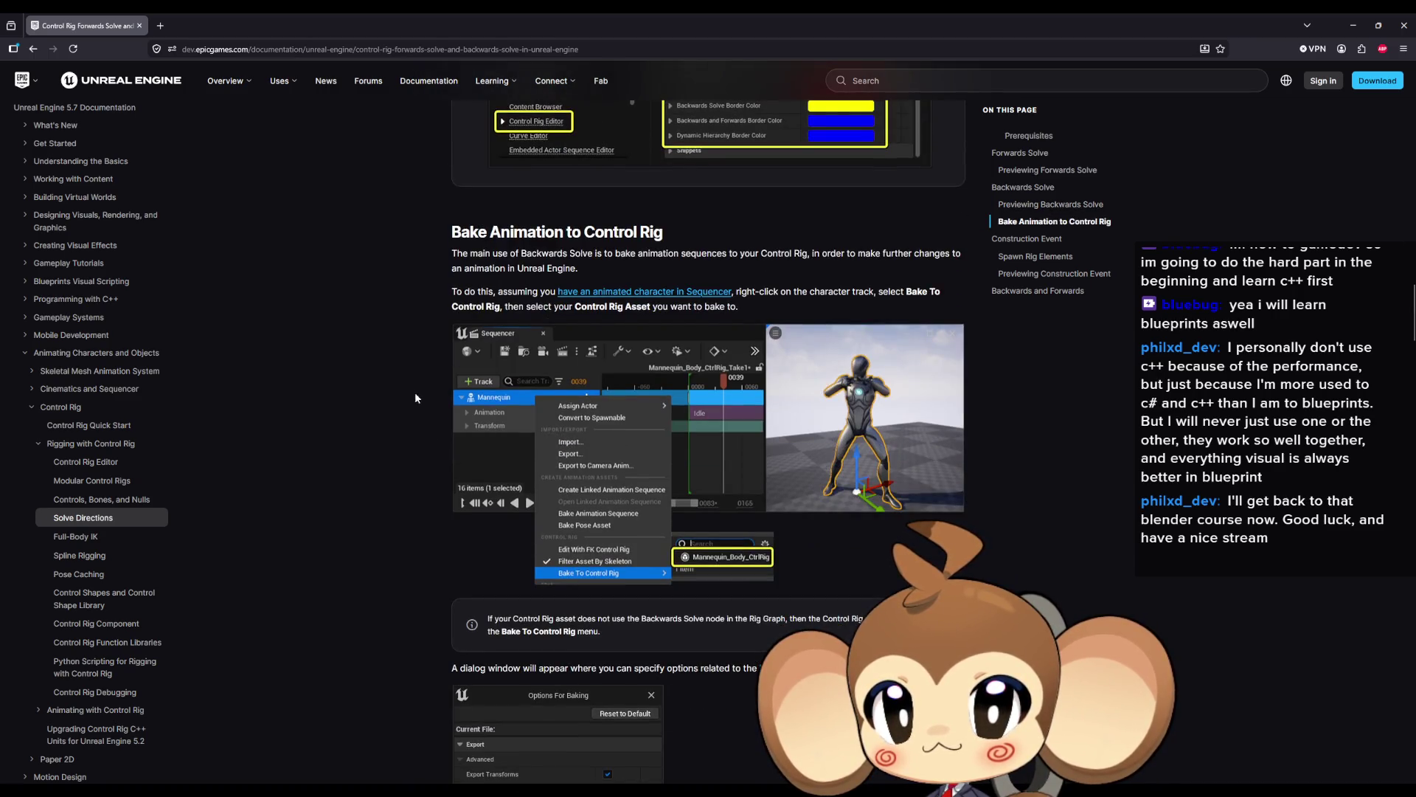
scroll(414, 392, "down", 3)
scroll(423, 387, "down", 20)
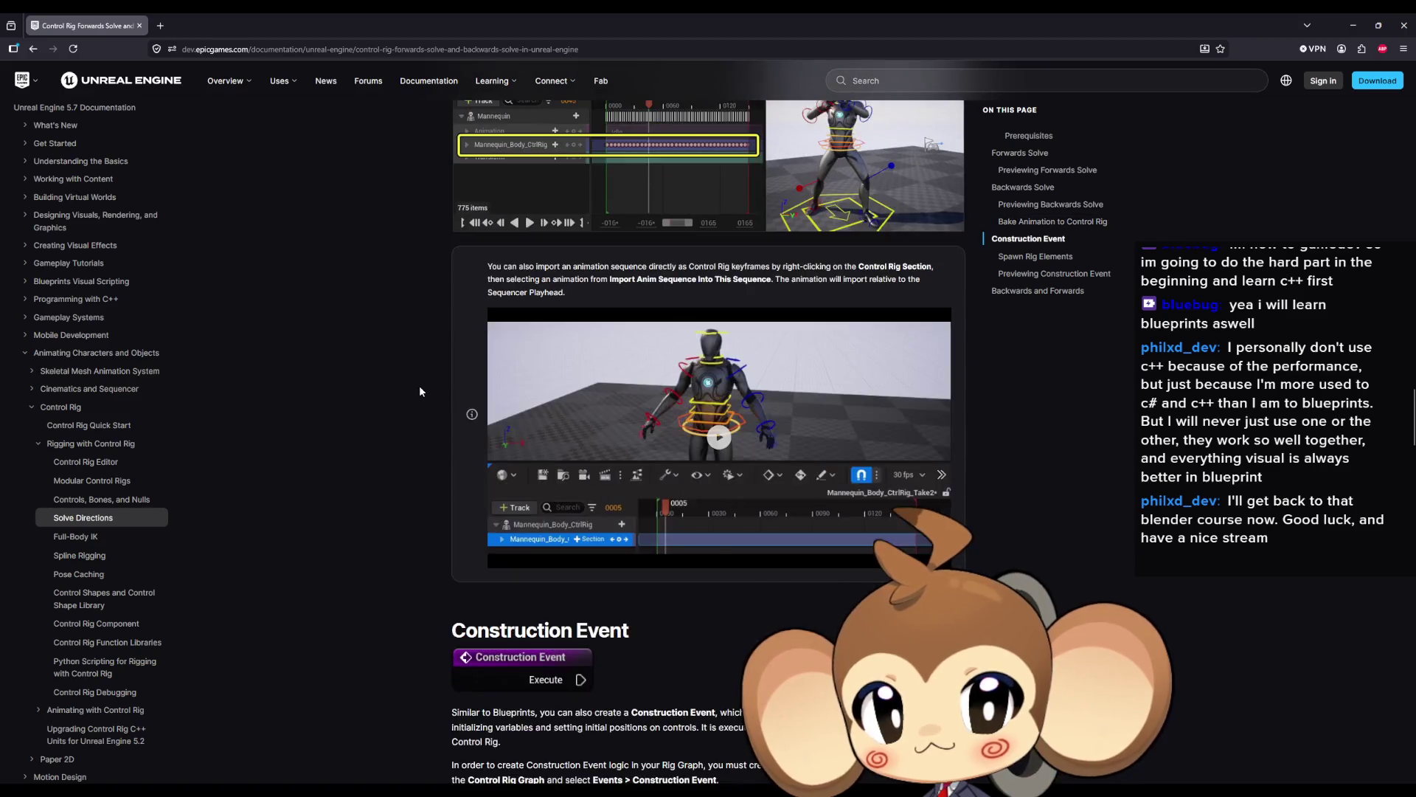
scroll(419, 386, "down", 9)
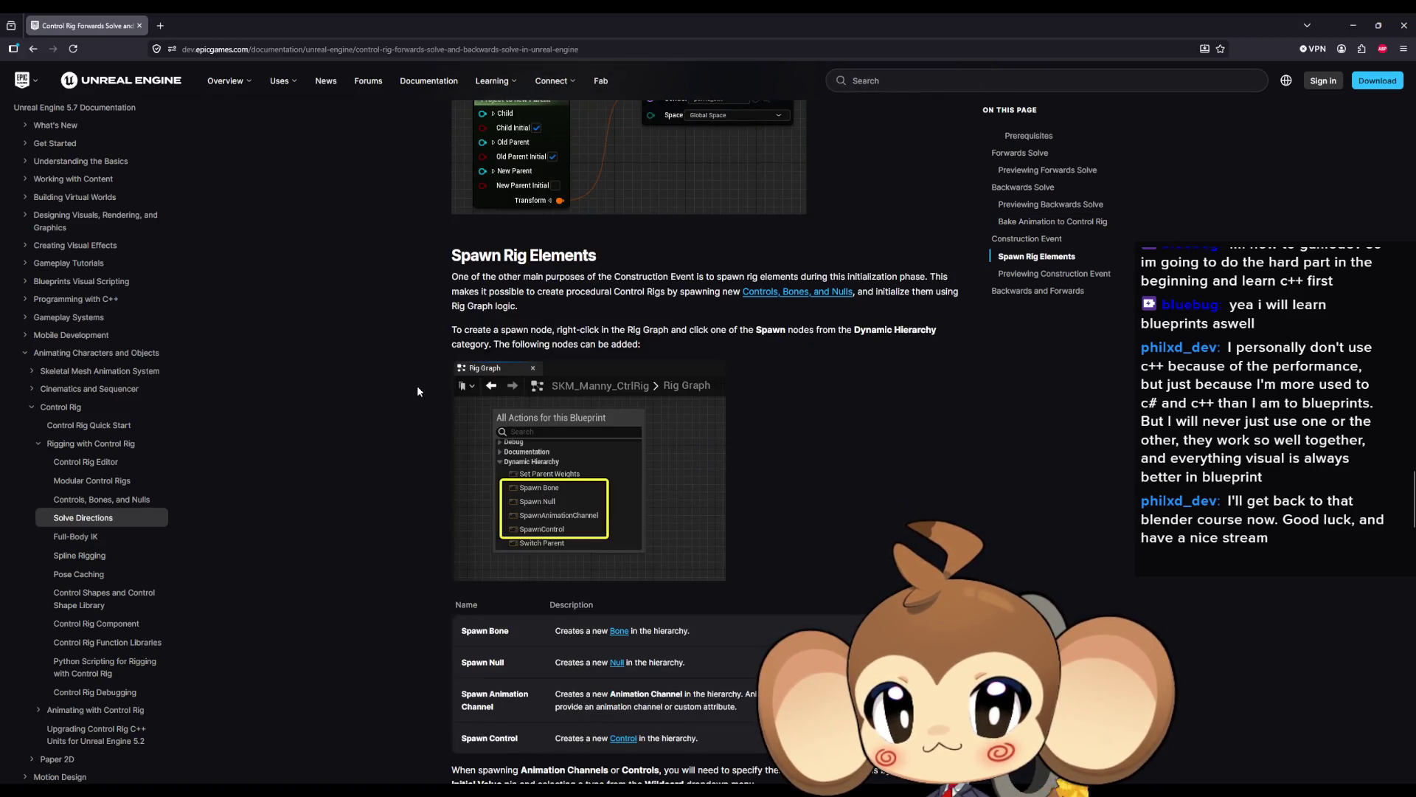
scroll(418, 386, "down", 5)
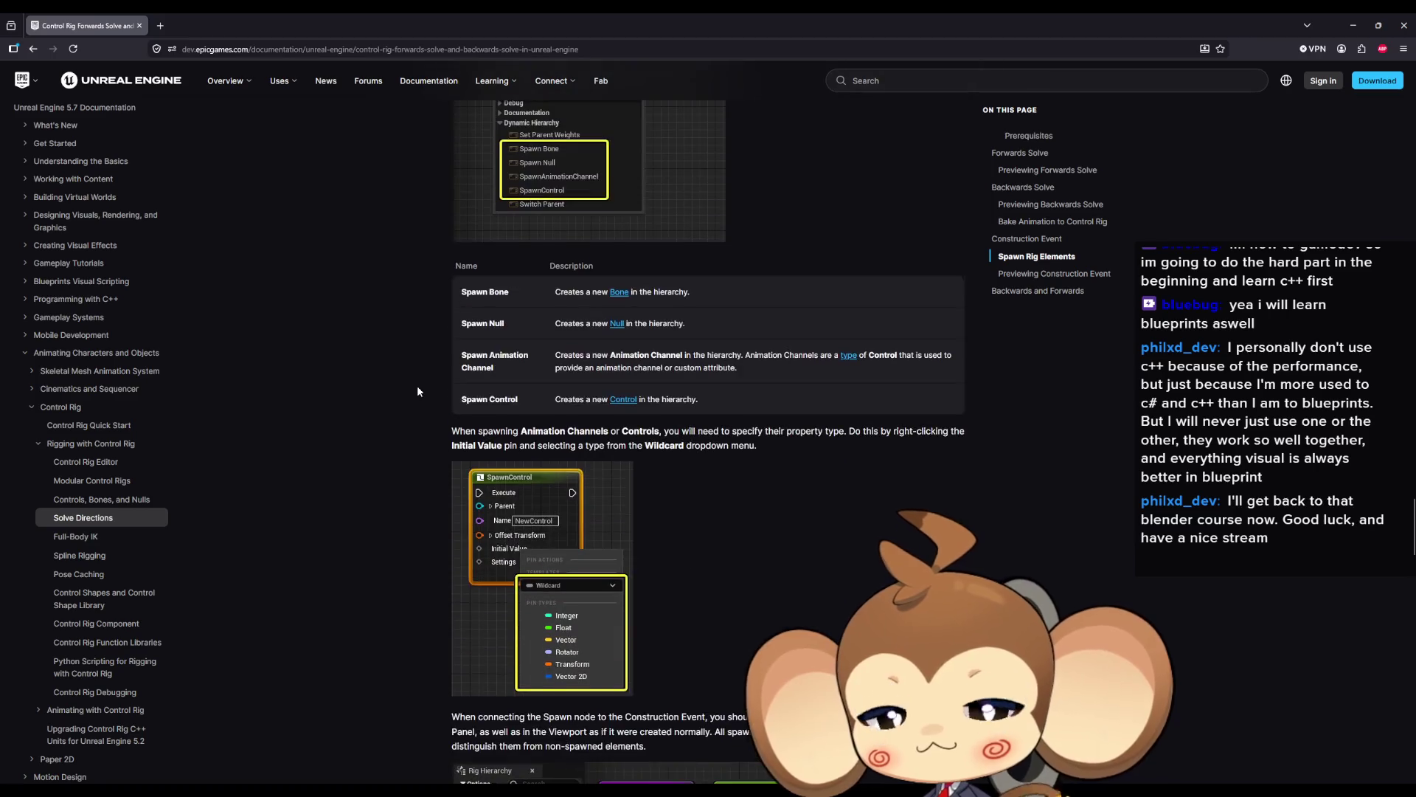
scroll(418, 385, "down", 8)
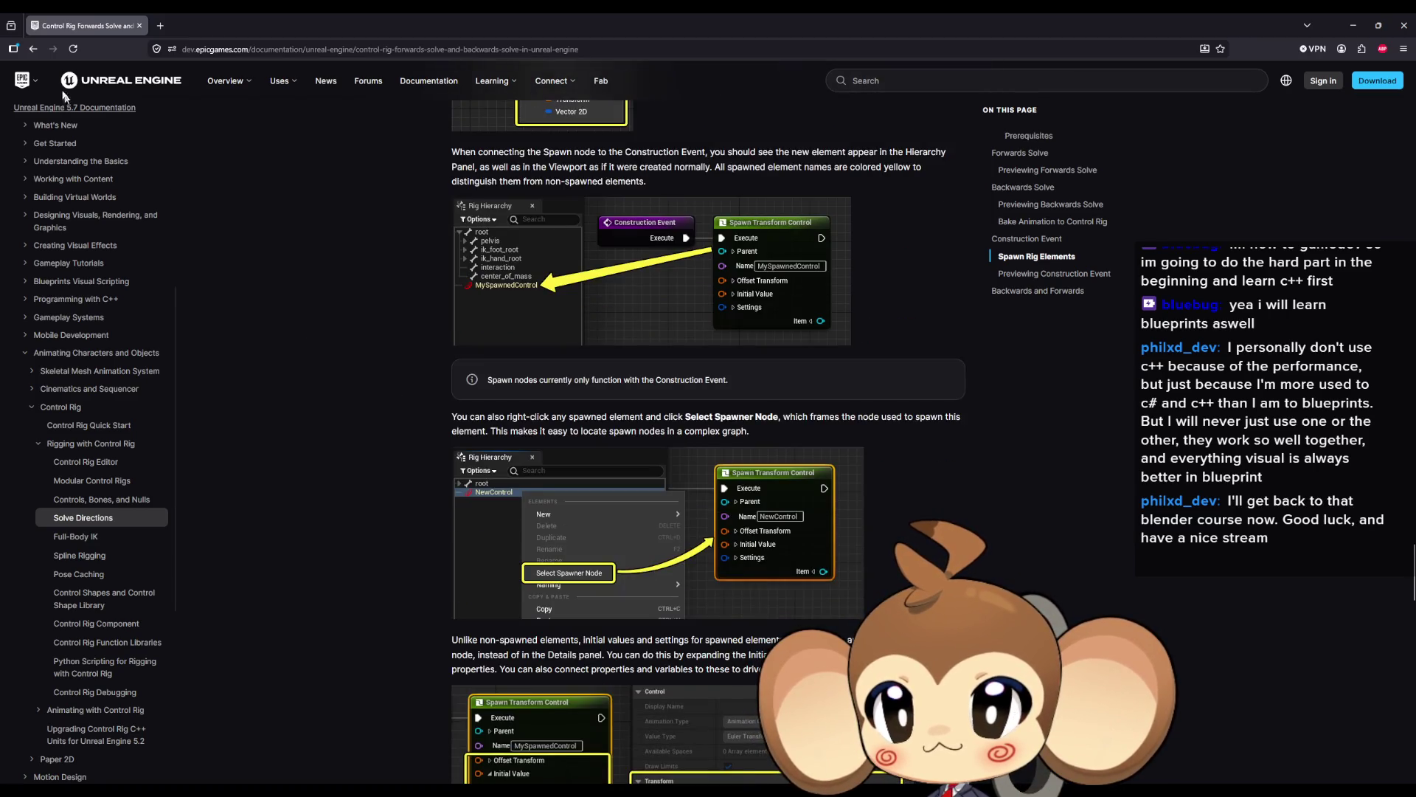
Go back to the Control Rig overview and open Rigging with Control Rig.
left_click(32, 49)
scroll(431, 410, "down", 3)
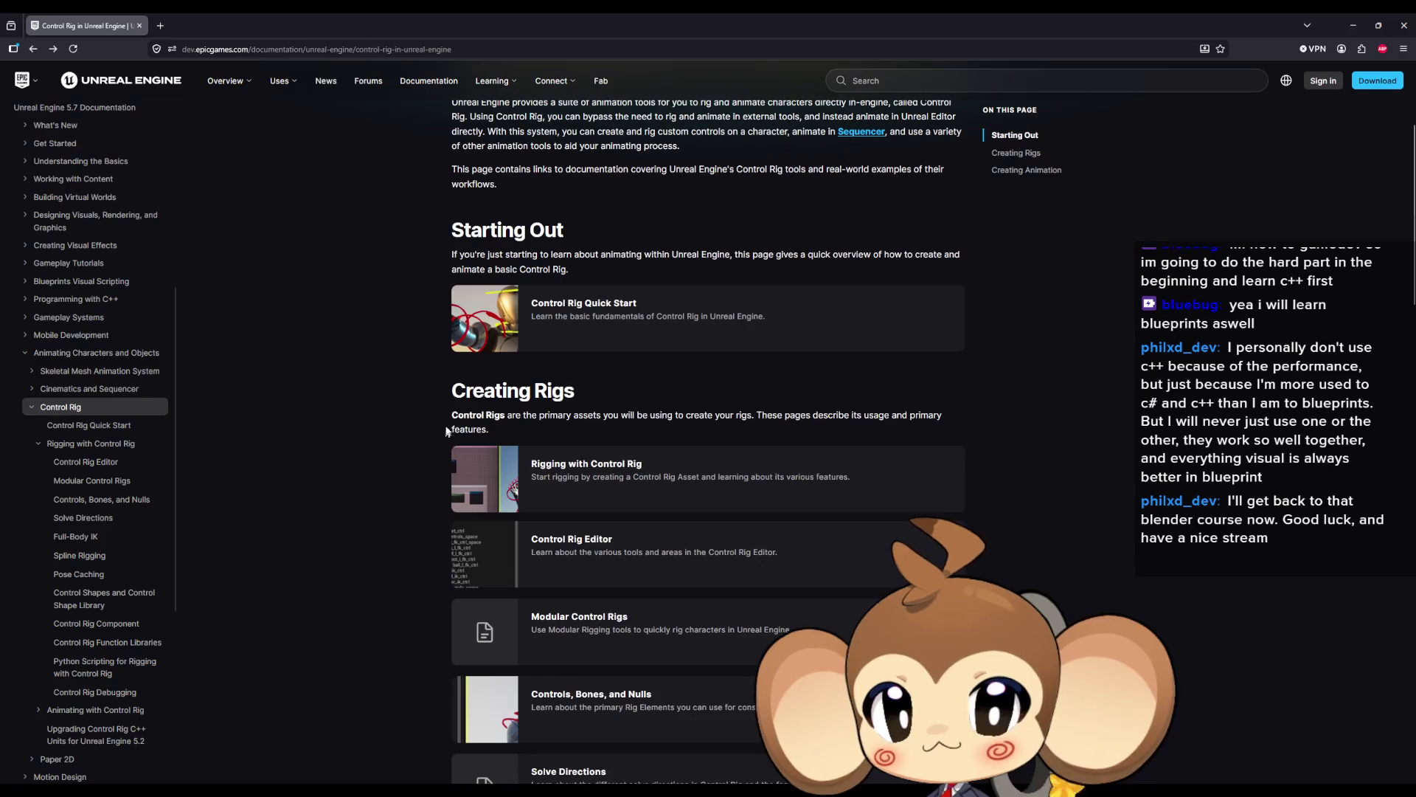
left_click(596, 486)
Scroll to Rigging Features and open the Controls, Bones, and Nulls page.
scroll(410, 448, "down", 5)
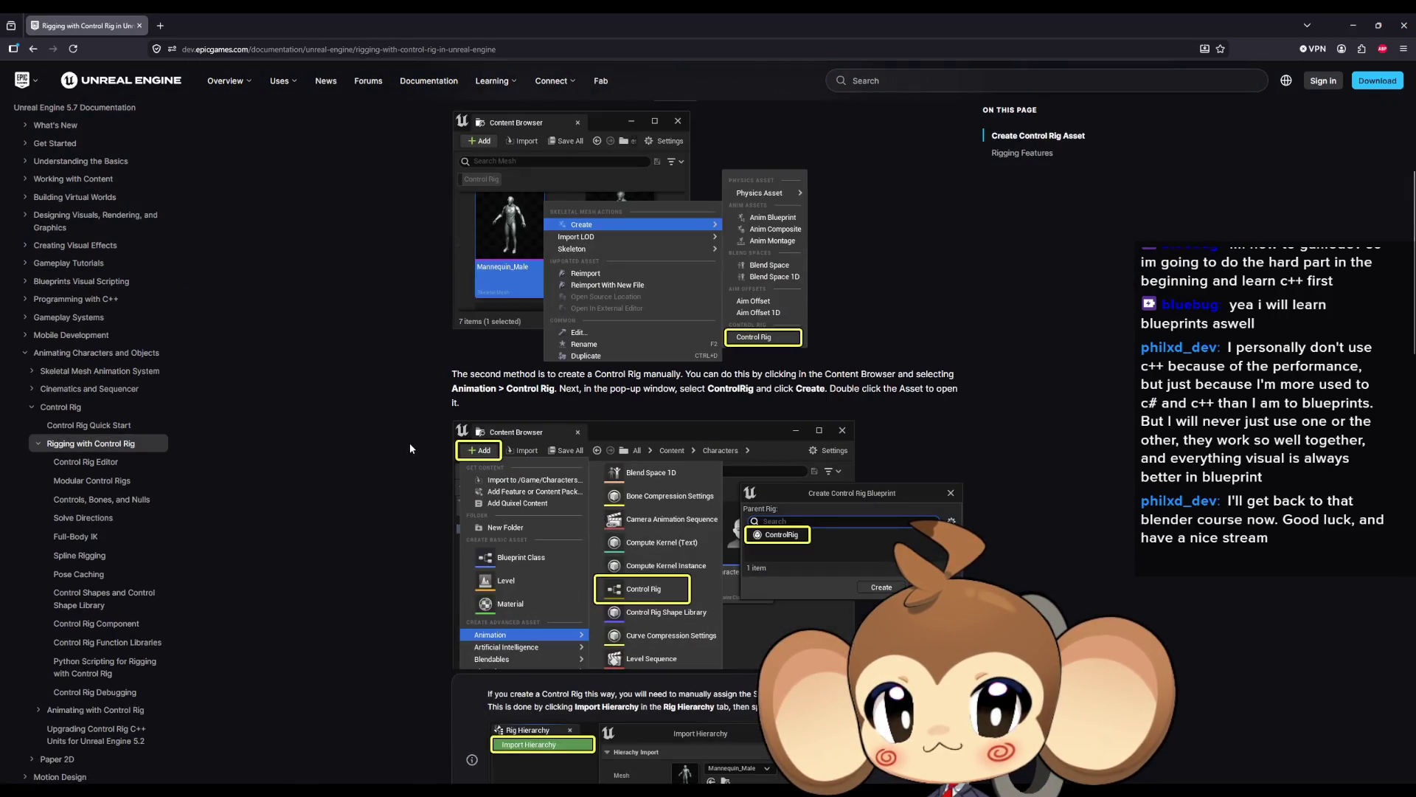
scroll(410, 448, "down", 10)
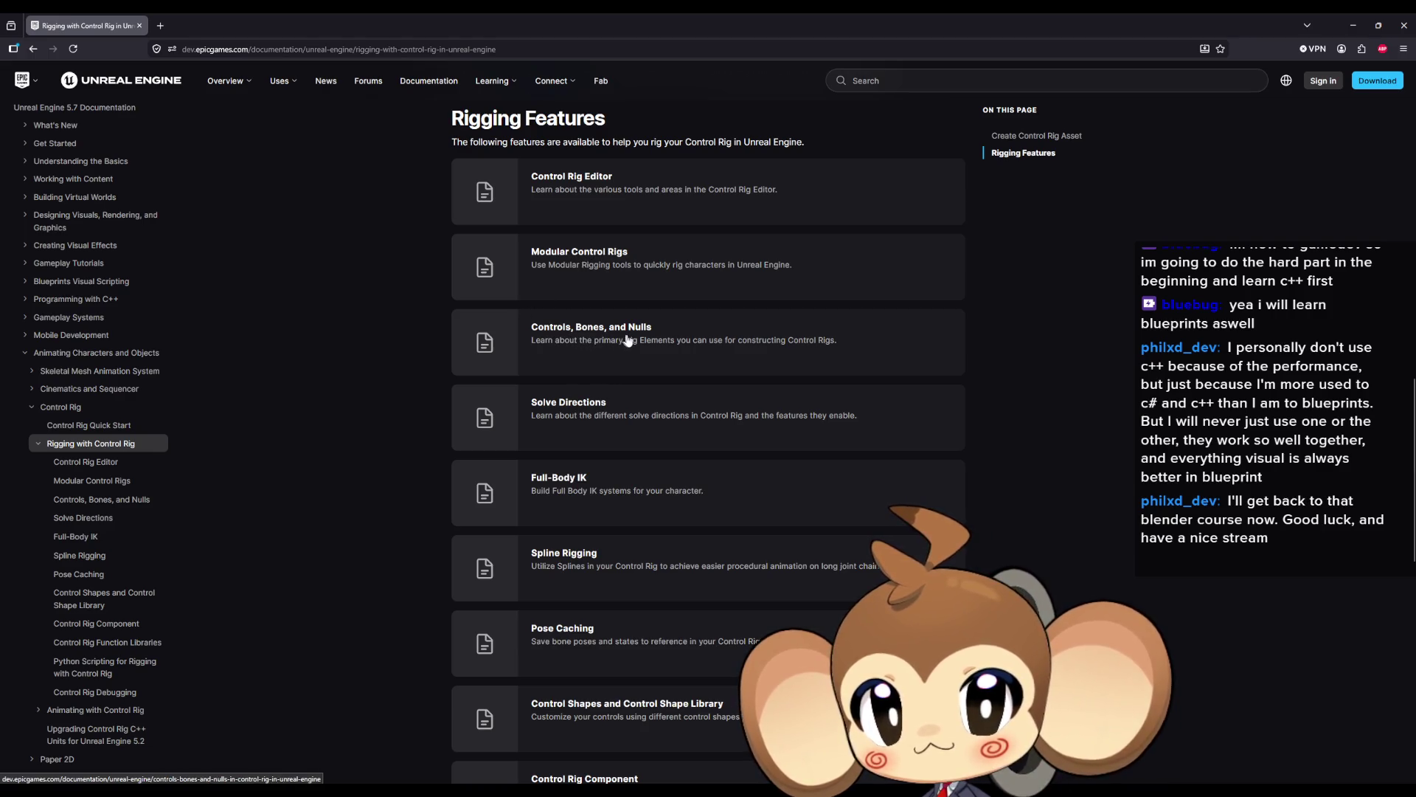
scroll(414, 391, "down", 10)
scroll(427, 387, "up", 5)
scroll(412, 389, "up", 10)
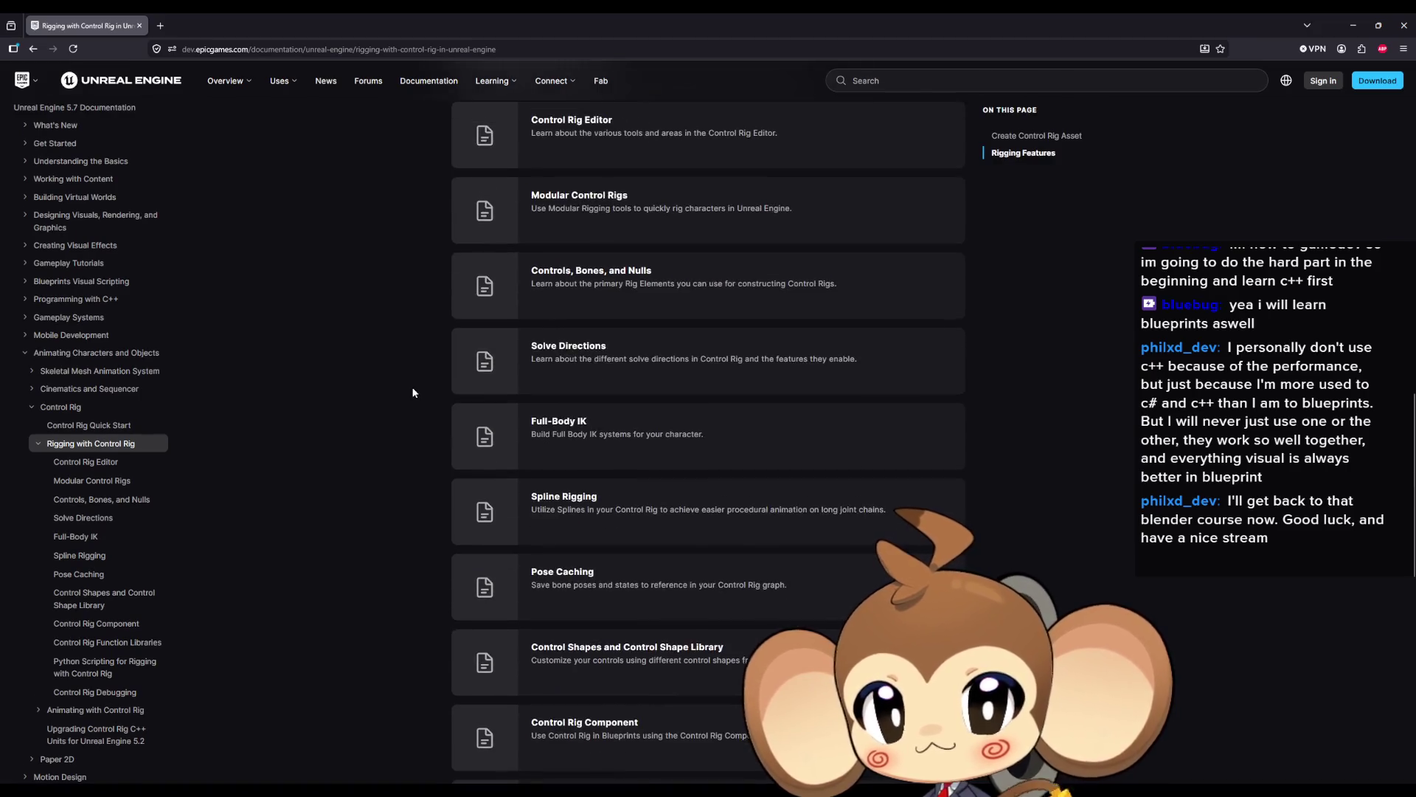
scroll(413, 387, "down", 6)
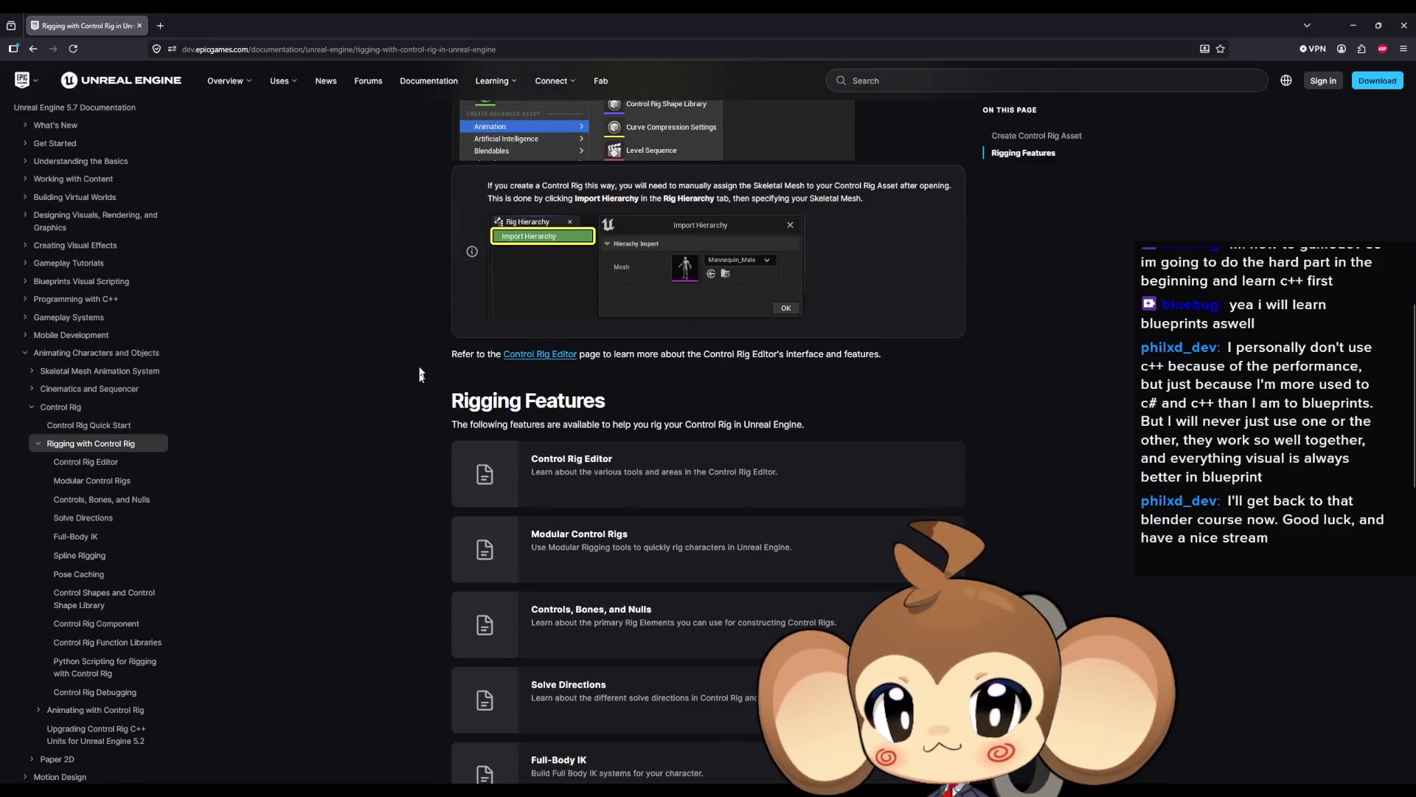
scroll(359, 382, "down", 1)
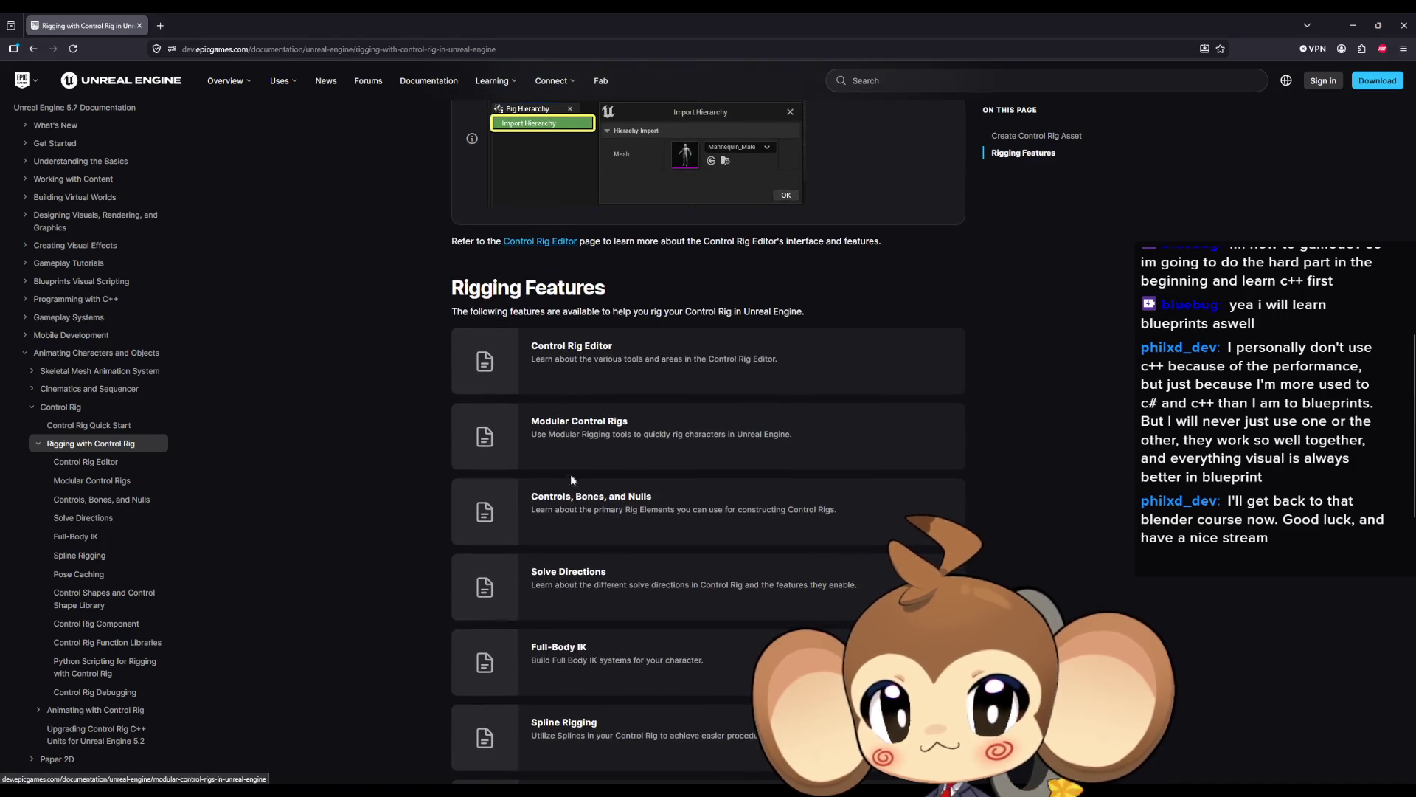
left_click(680, 503)
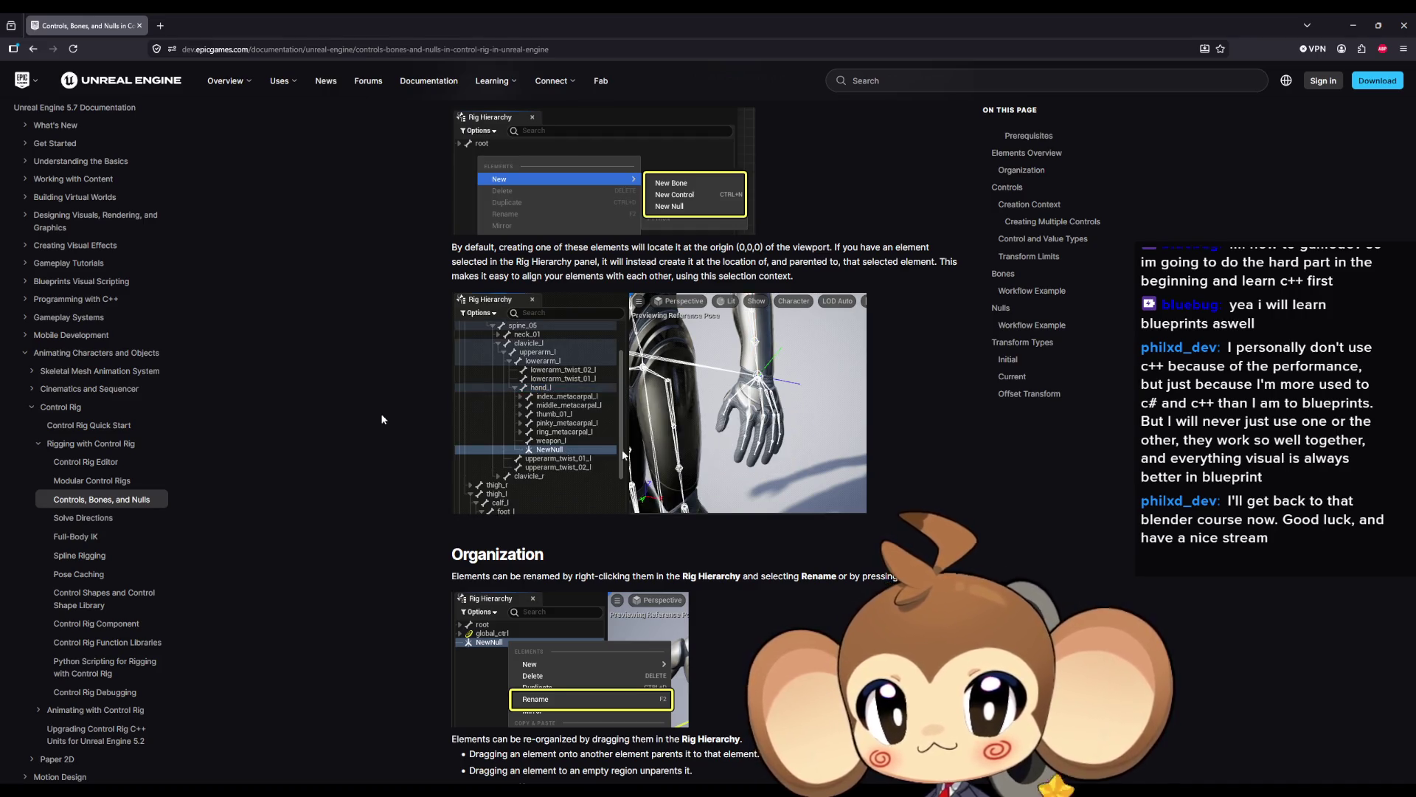
Scroll past Organization and Creation Context to the Control and Value Types table.
scroll(382, 419, "down", 5)
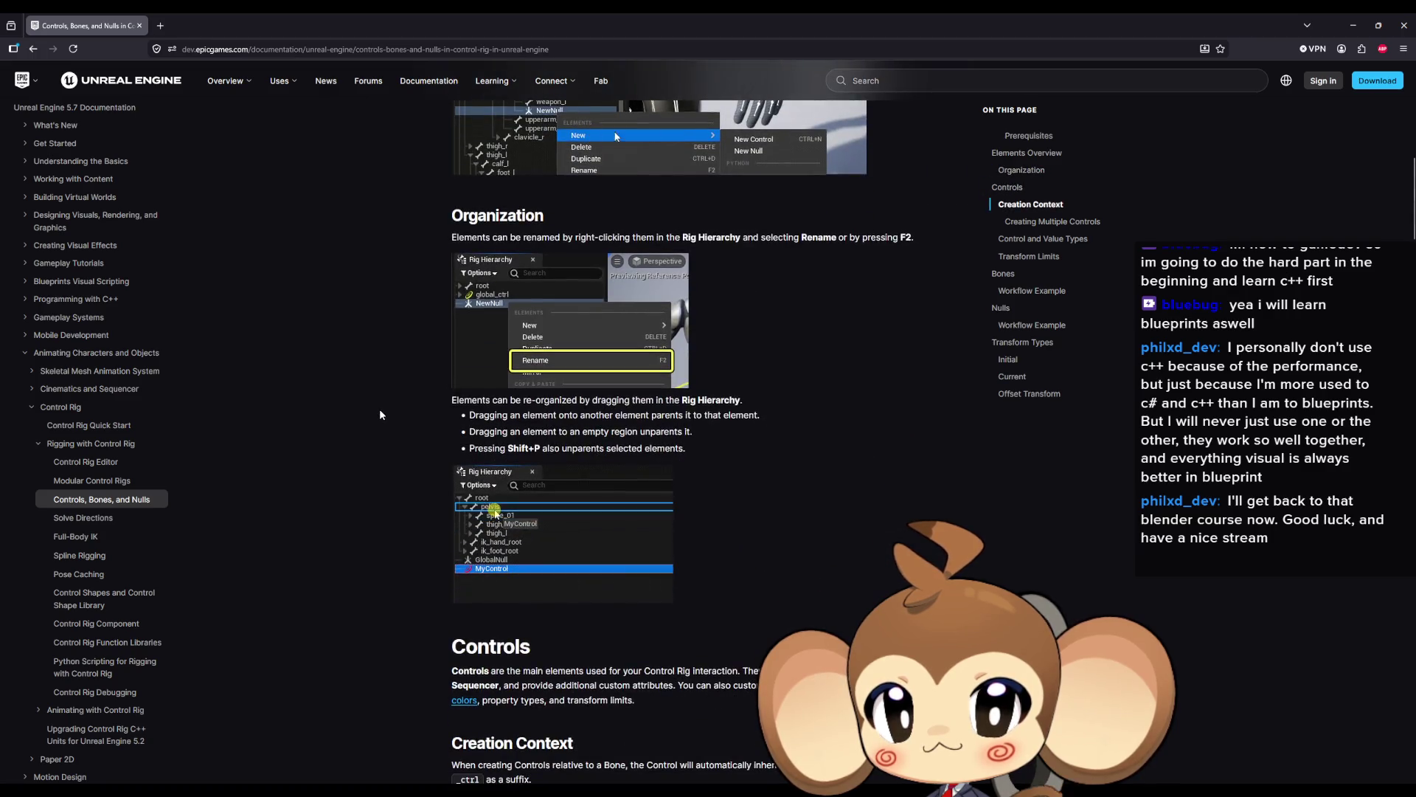
scroll(381, 415, "down", 4)
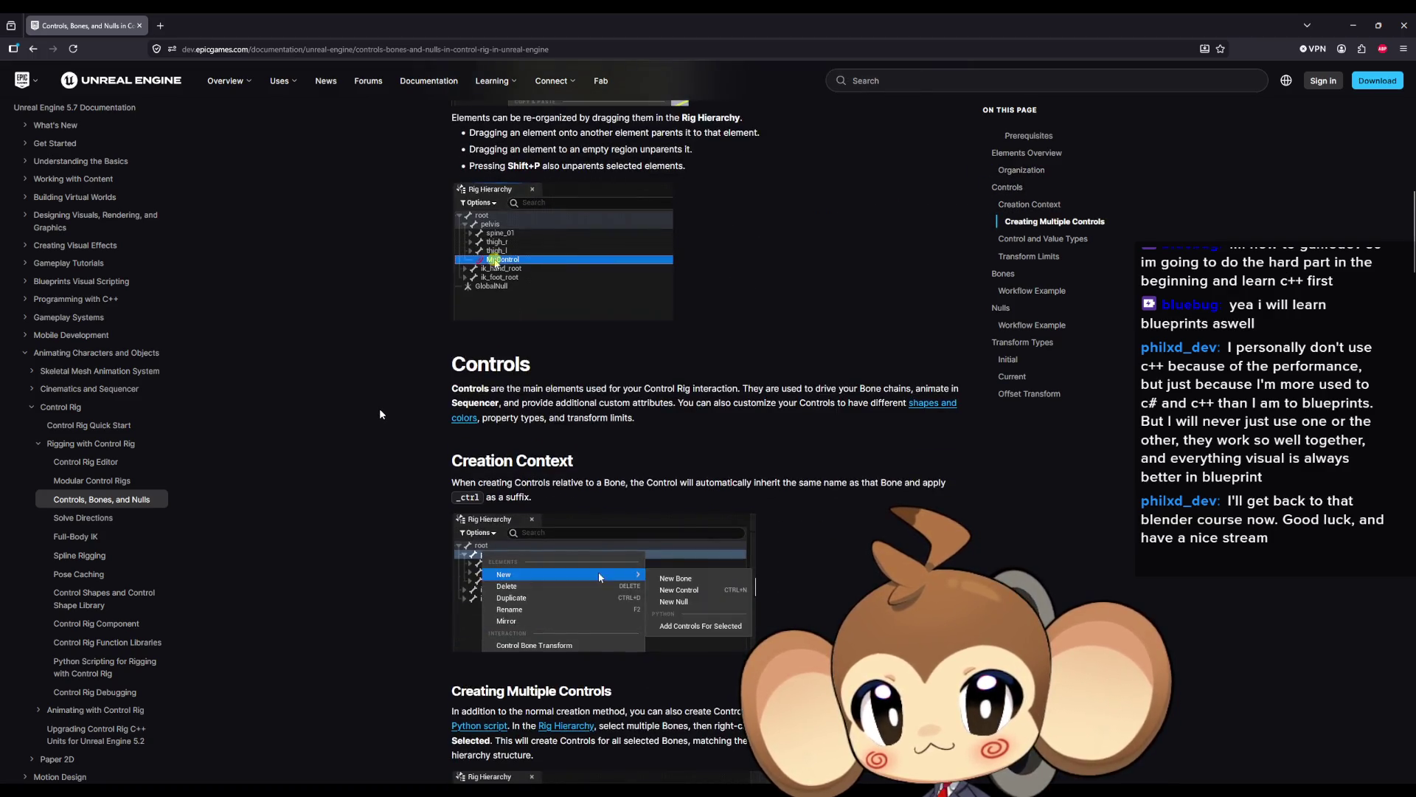
scroll(381, 414, "down", 5)
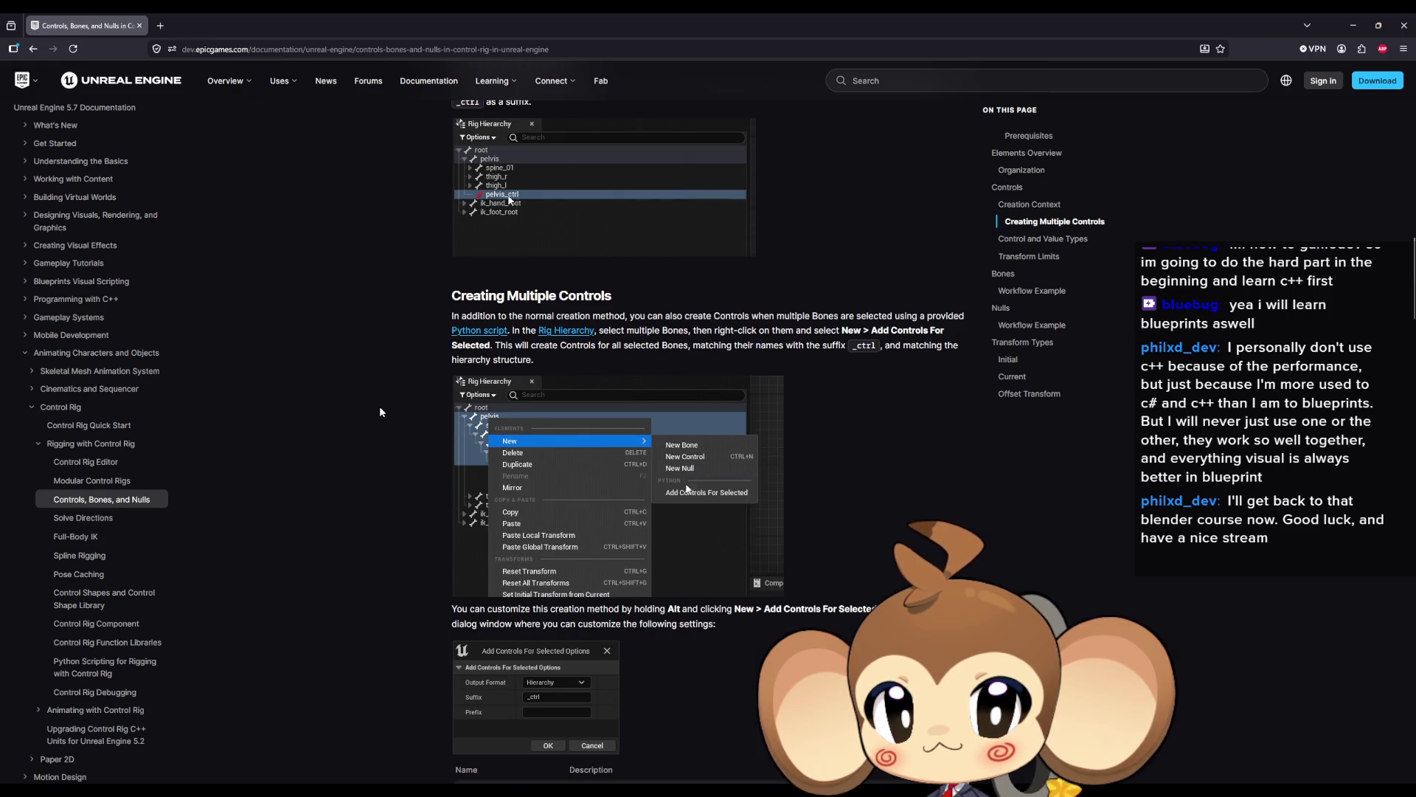
scroll(381, 413, "down", 5)
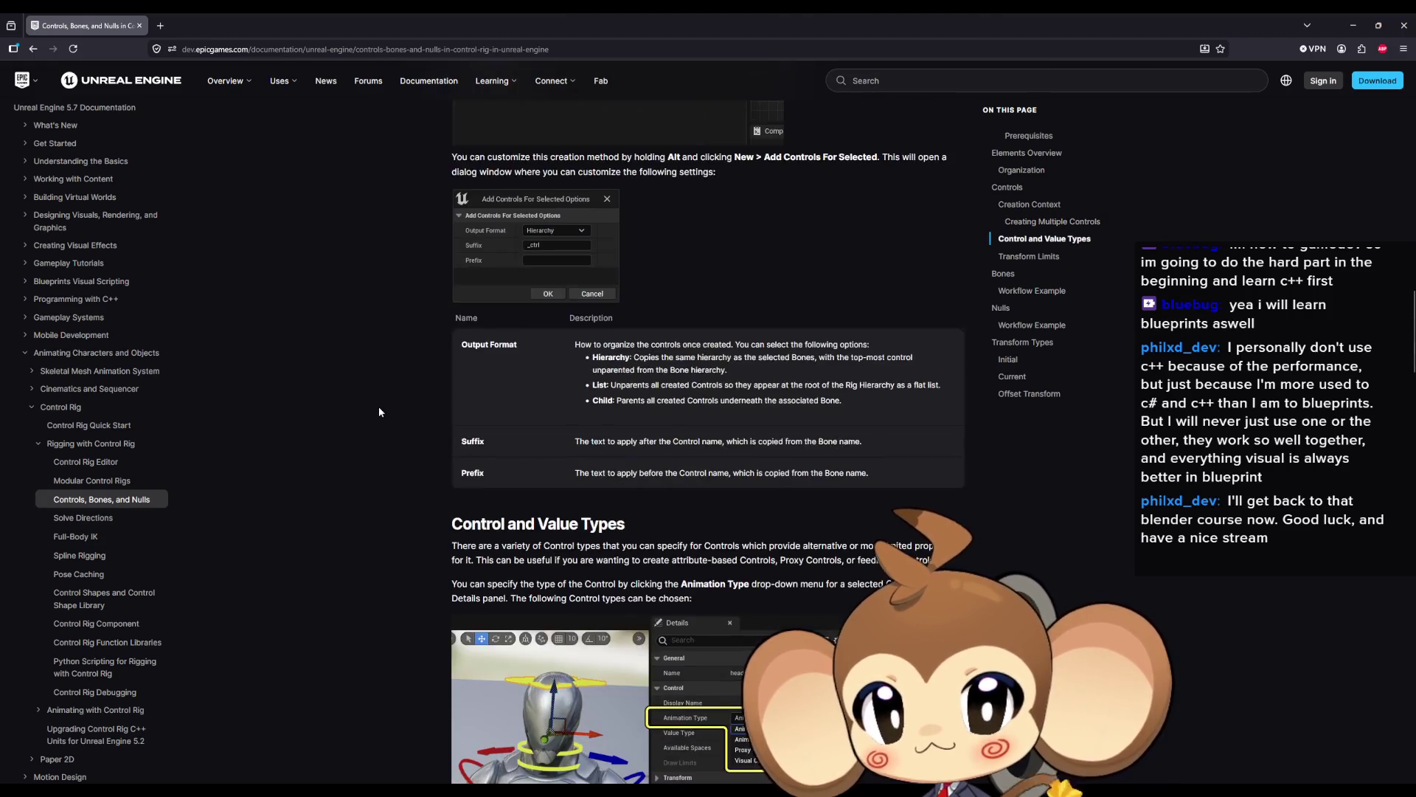
scroll(379, 412, "down", 5)
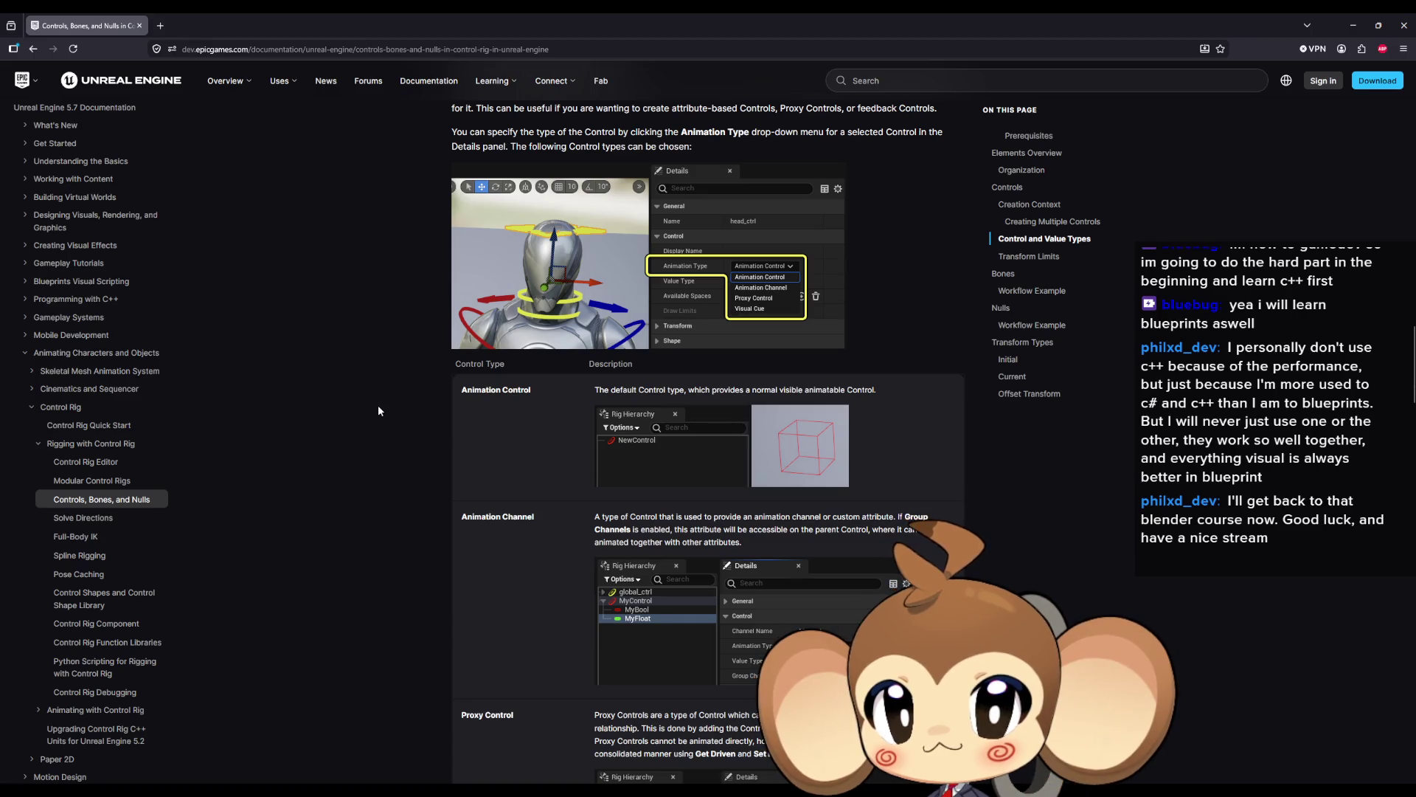
scroll(377, 411, "down", 5)
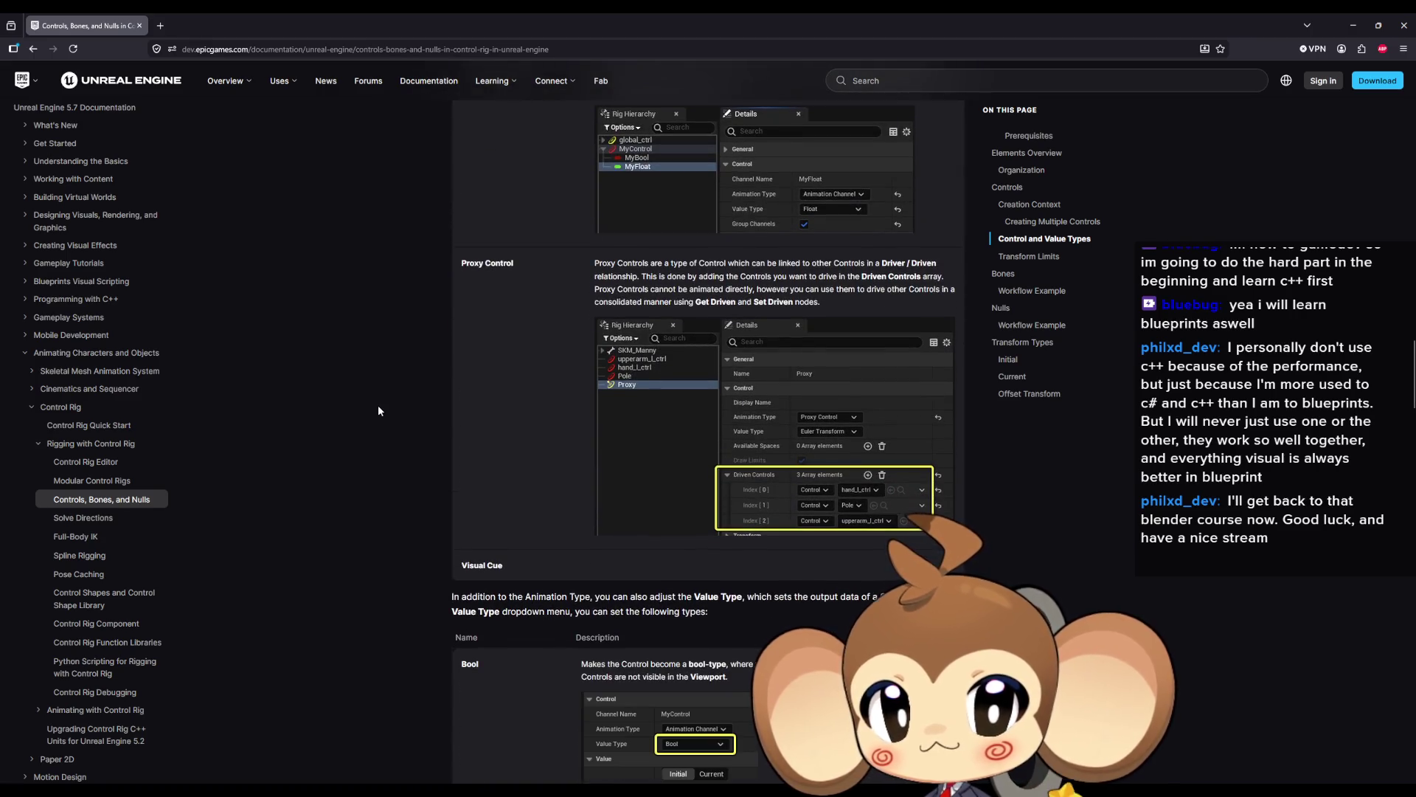
scroll(372, 410, "down", 5)
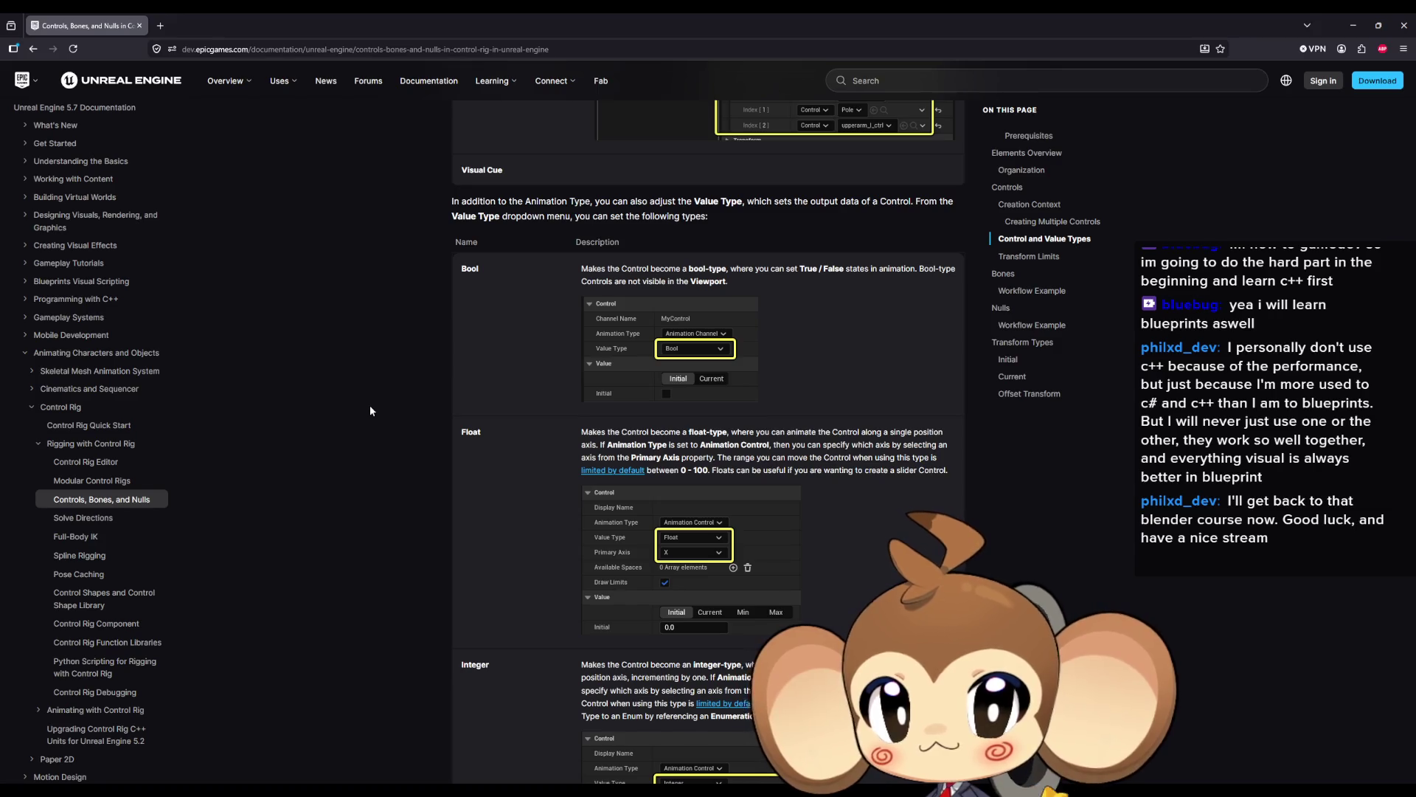
scroll(371, 410, "up", 4)
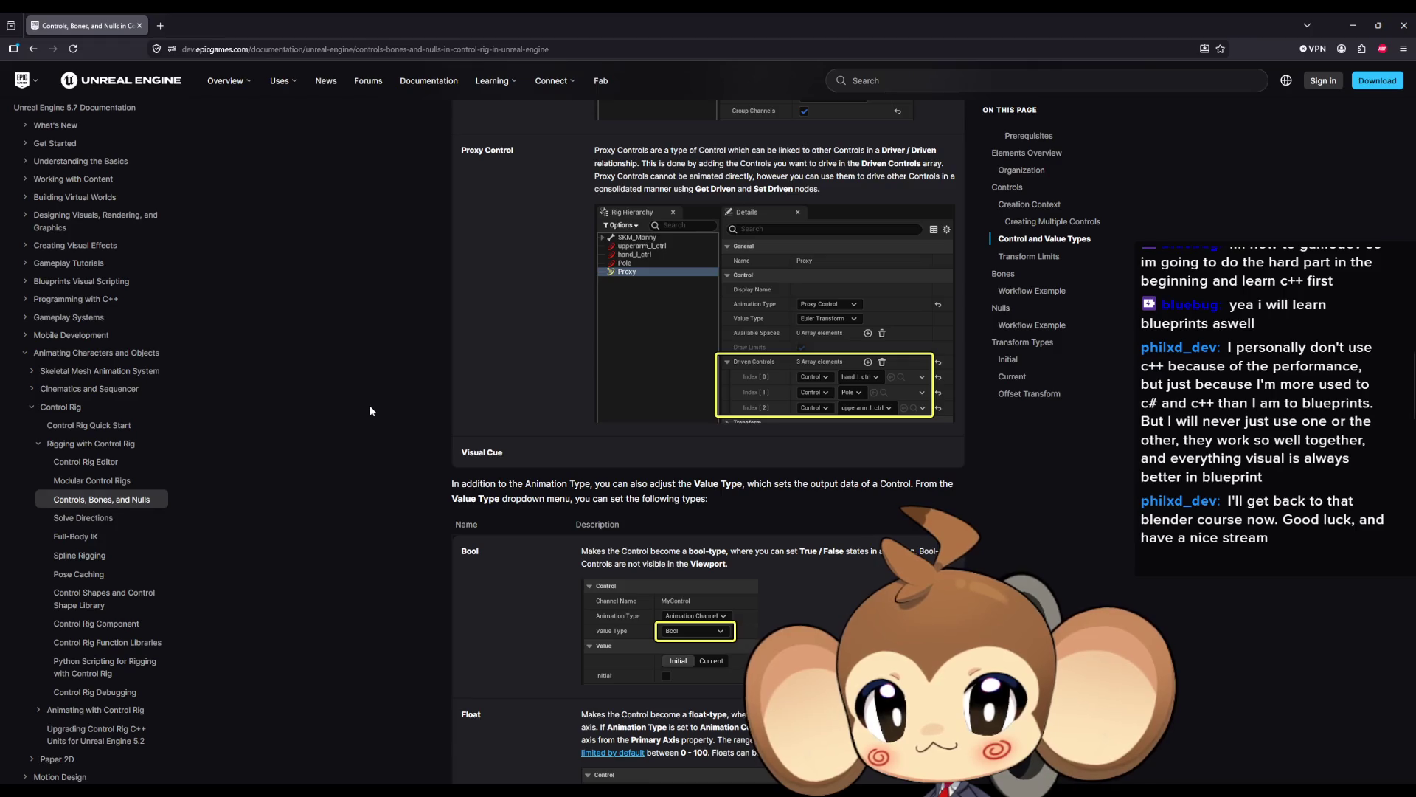
scroll(371, 411, "down", 5)
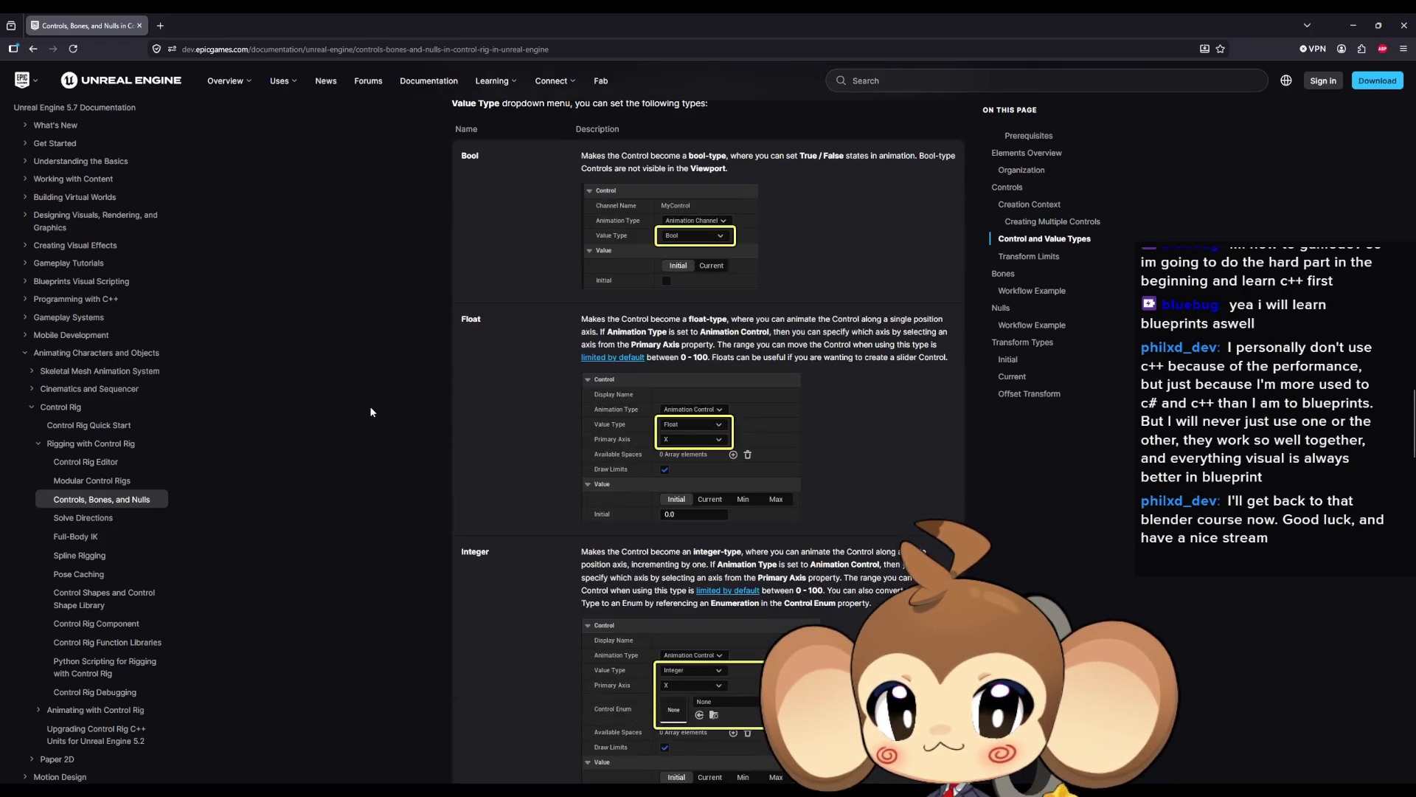
scroll(371, 415, "up", 7)
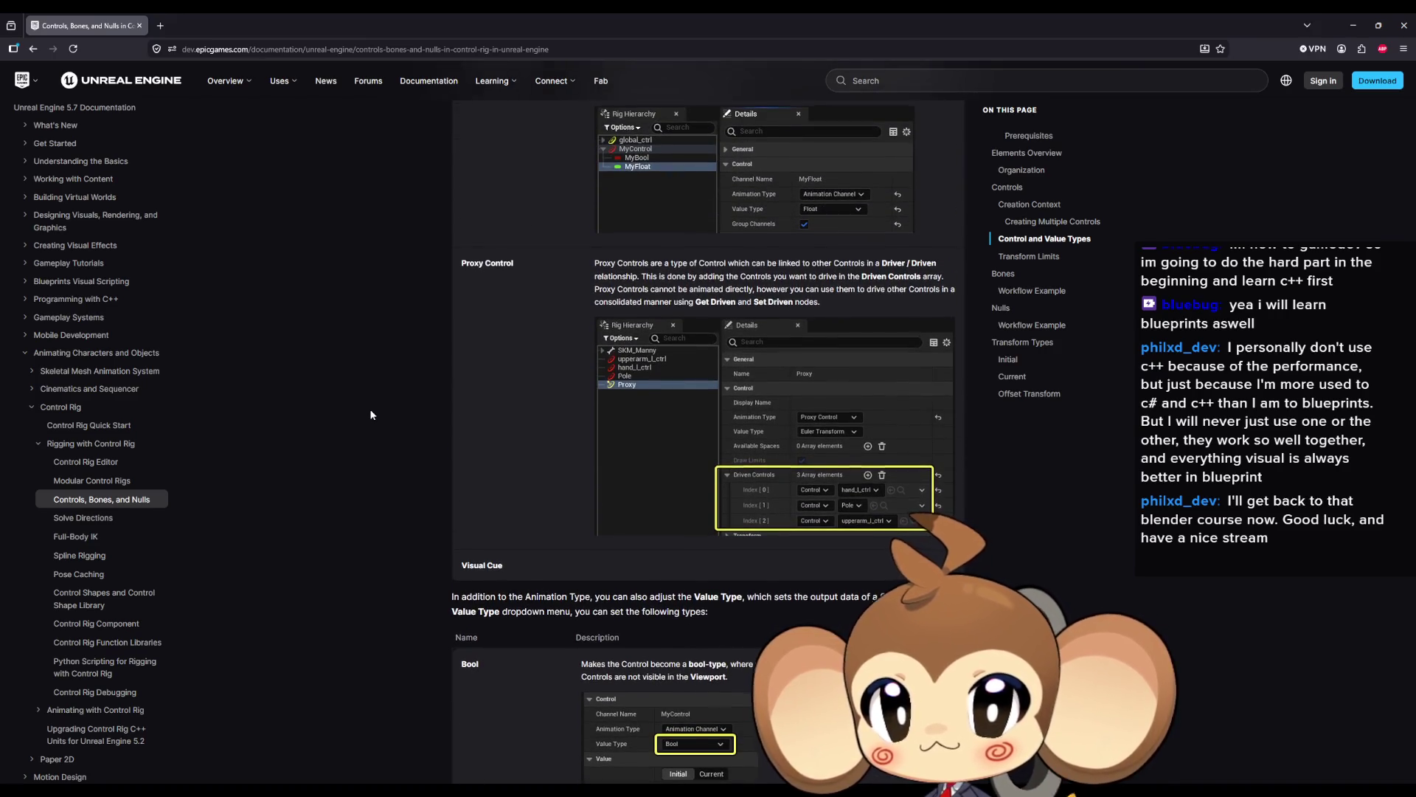
scroll(371, 415, "up", 3)
scroll(371, 415, "up", 3)
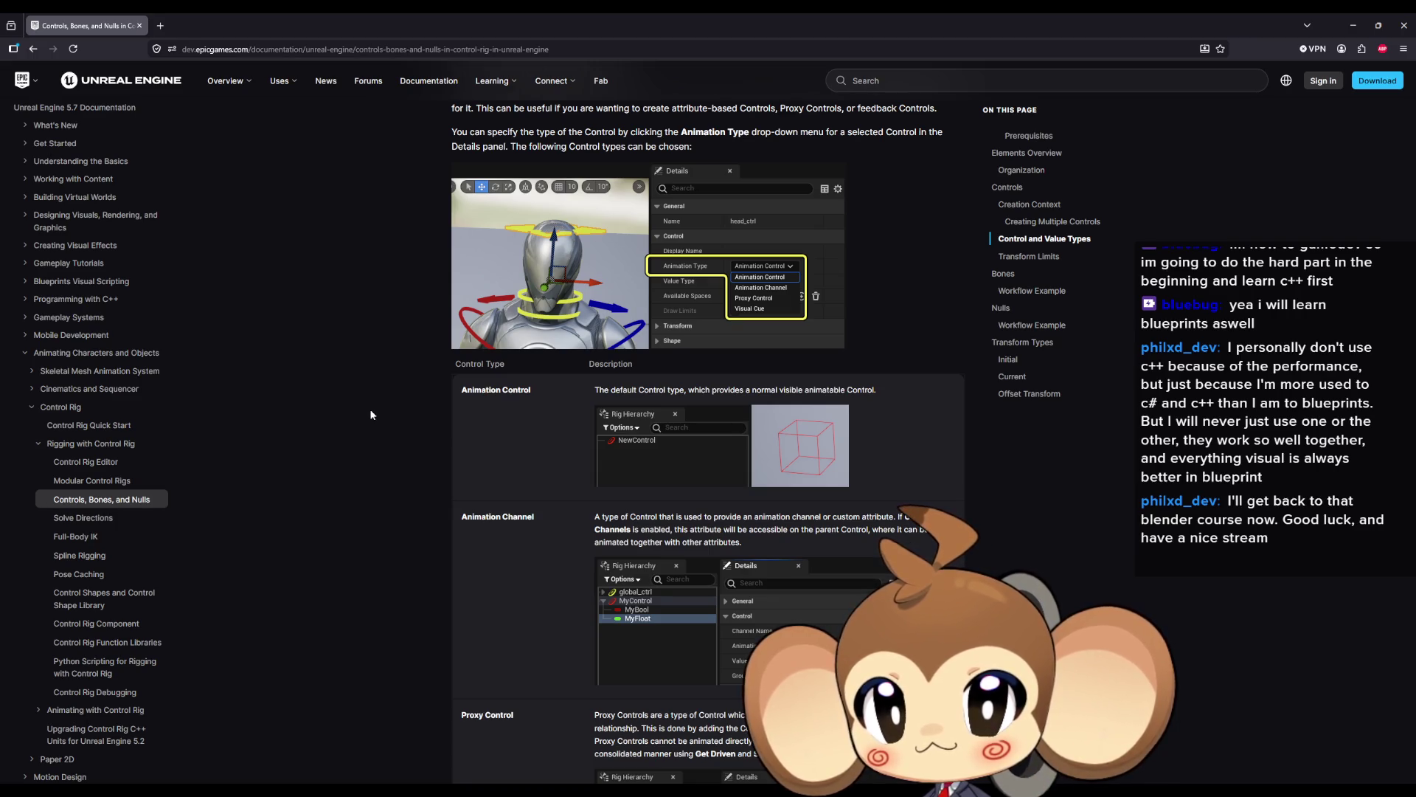
scroll(371, 414, "down", 5)
scroll(371, 414, "down", 4)
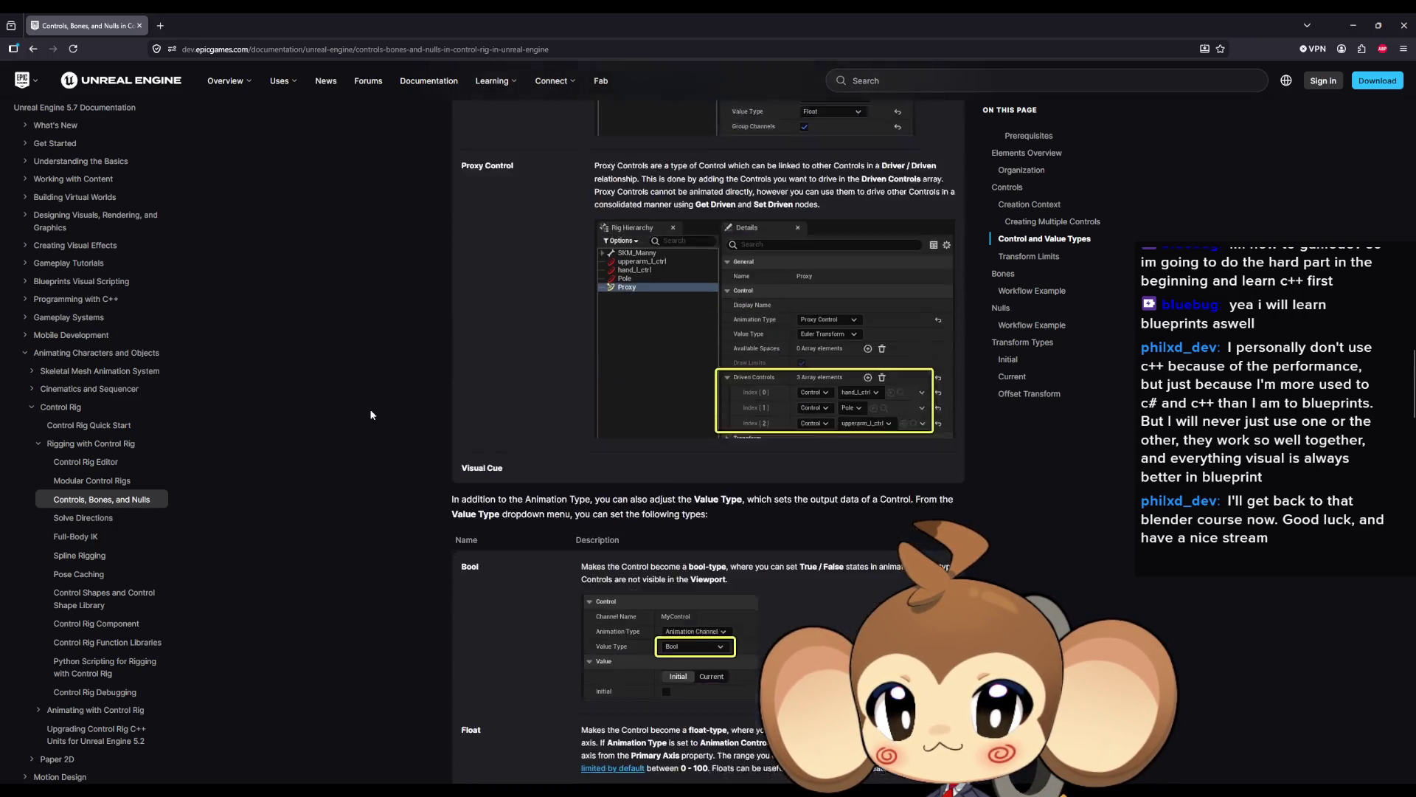
mouse_move(539, 432)
left_mouse_down()
mouse_move(852, 427)
mouse_move(708, 442)
mouse_move(892, 428)
left_mouse_up()
scroll(655, 461, "down", 6)
scroll(445, 425, "down", 15)
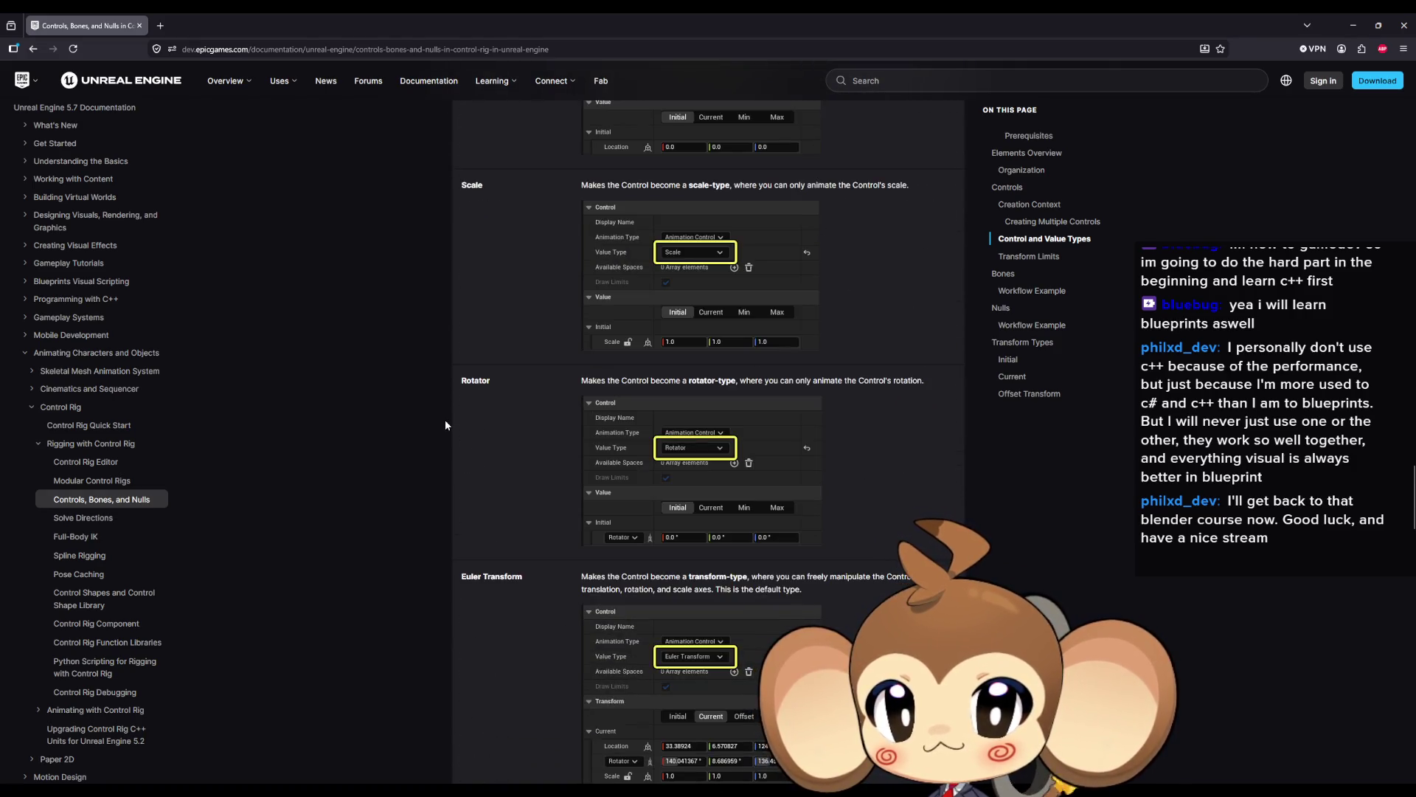
scroll(445, 425, "down", 6)
scroll(444, 425, "down", 2)
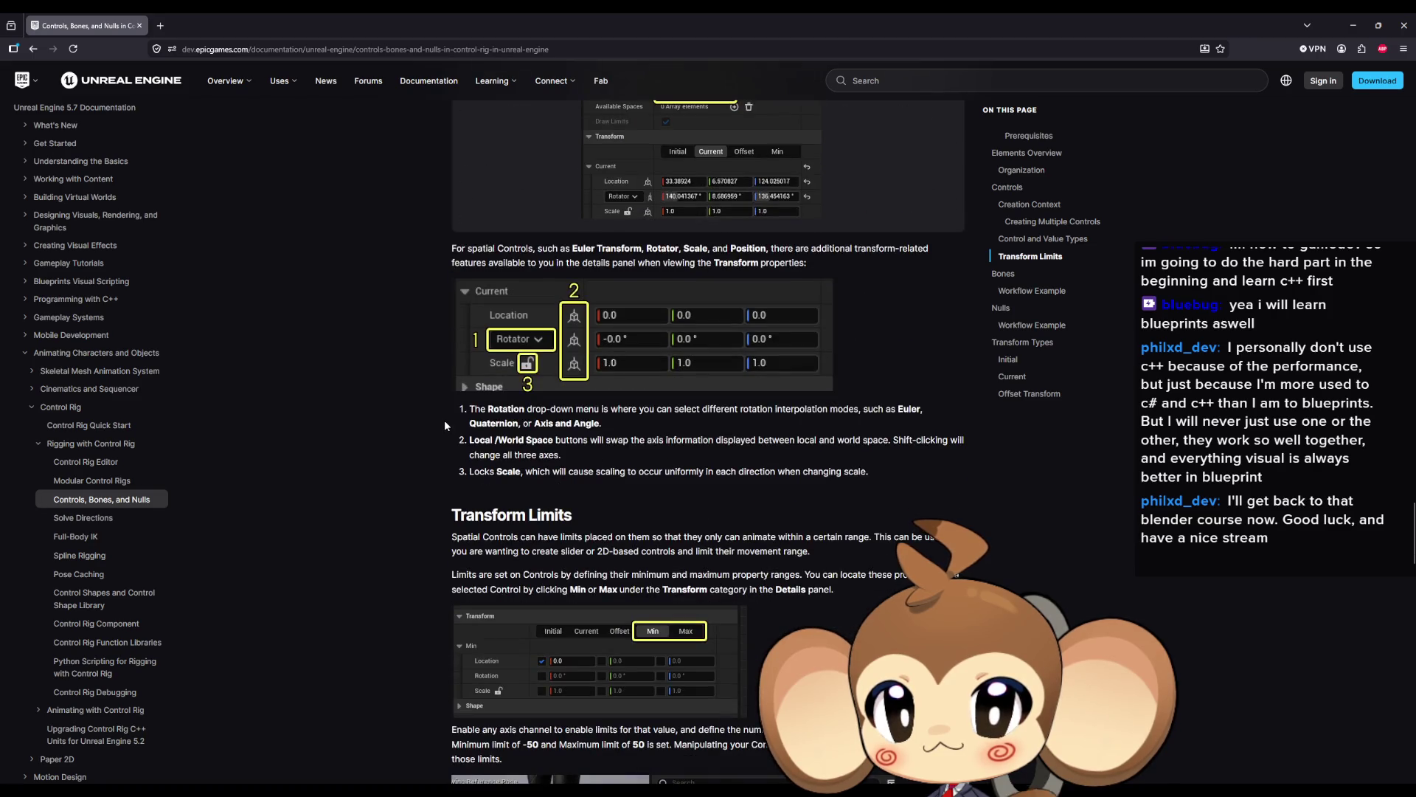
scroll(445, 425, "down", 2)
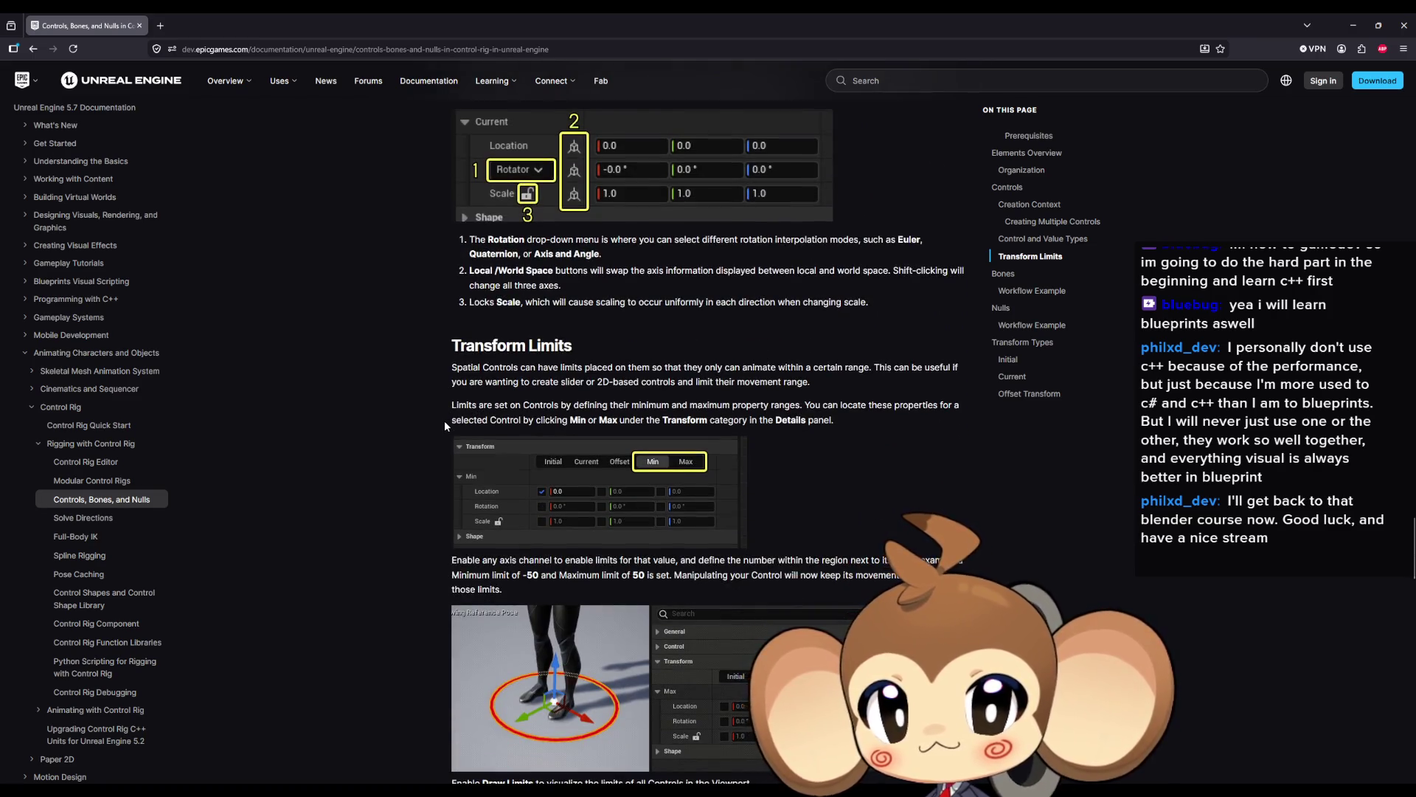
scroll(444, 420, "down", 4)
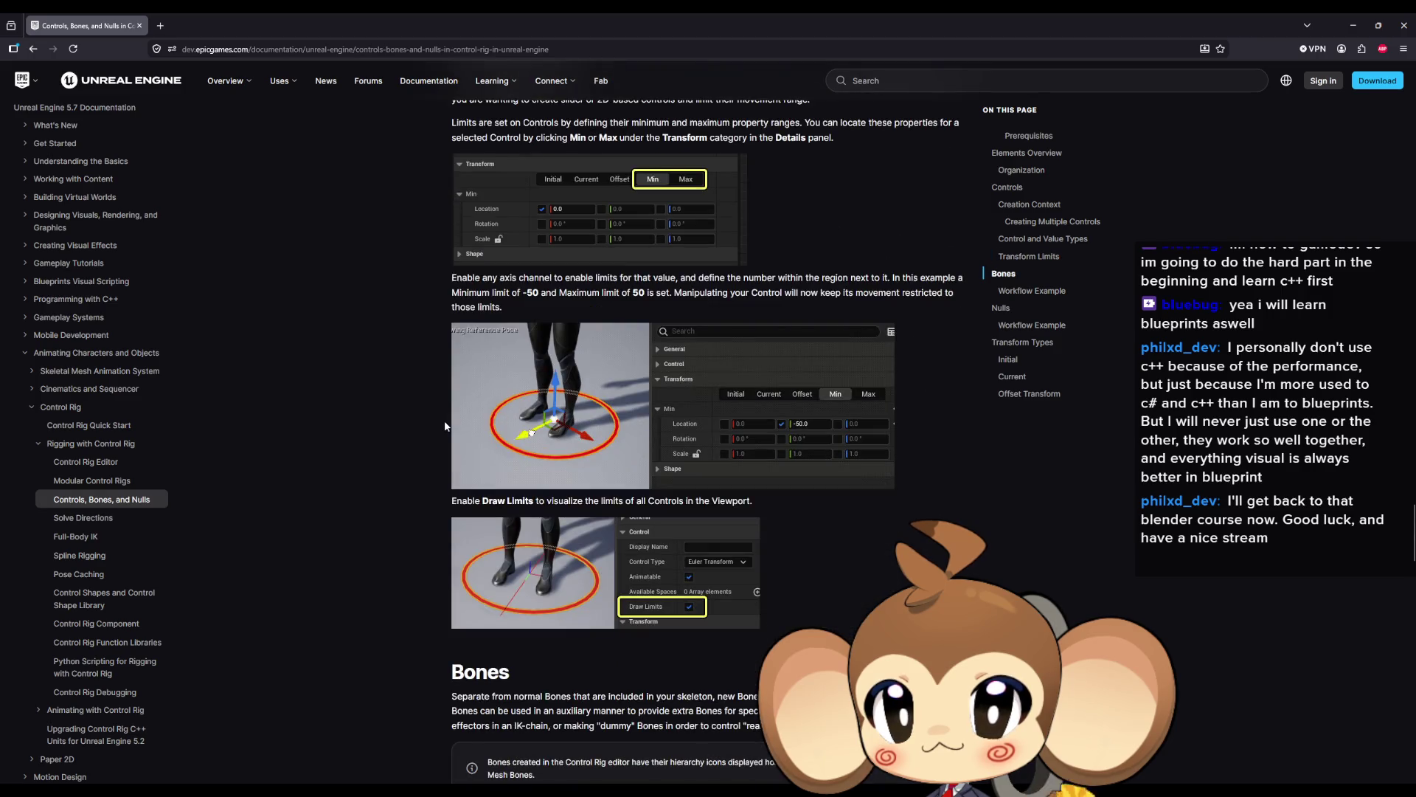
scroll(444, 421, "down", 4)
scroll(444, 420, "down", 1)
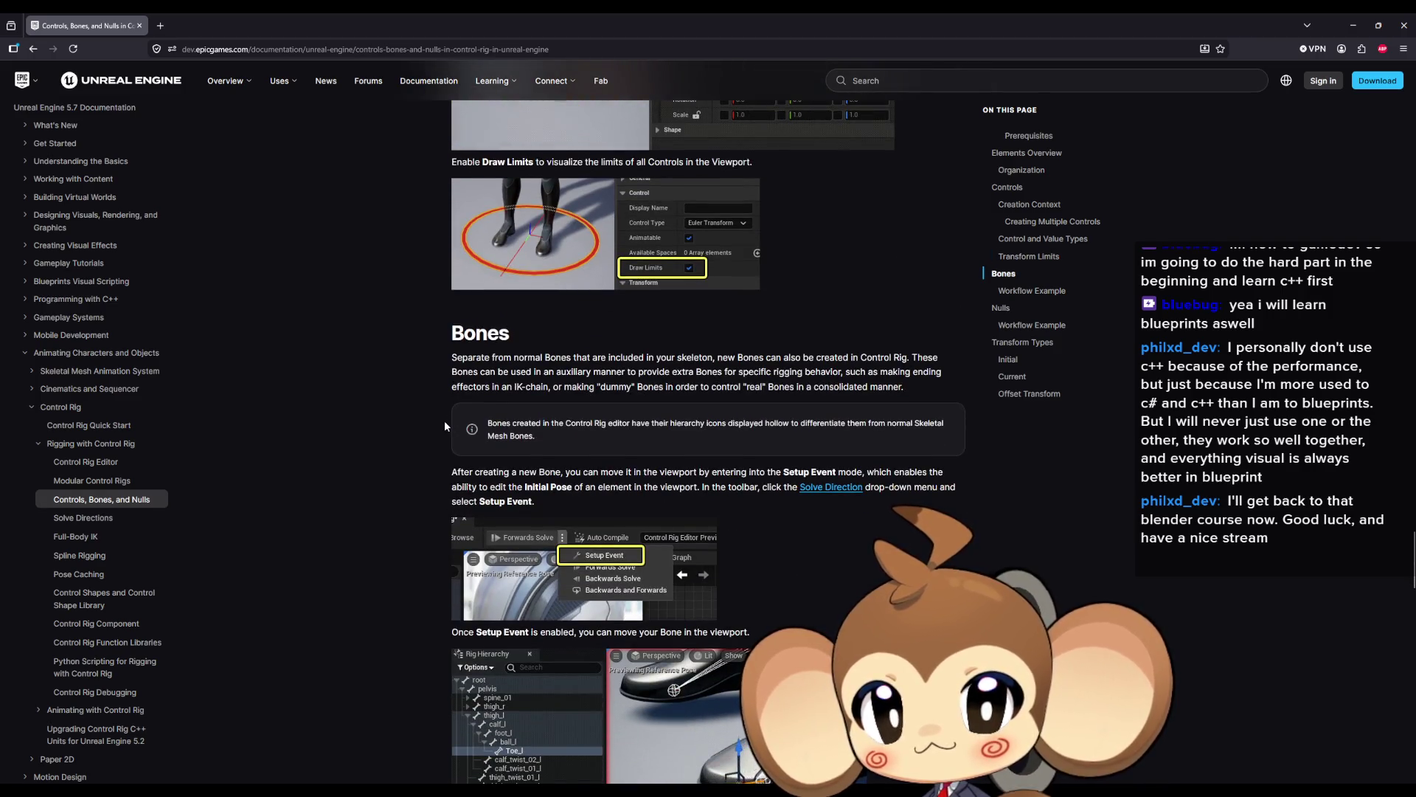
scroll(436, 422, "down", 4)
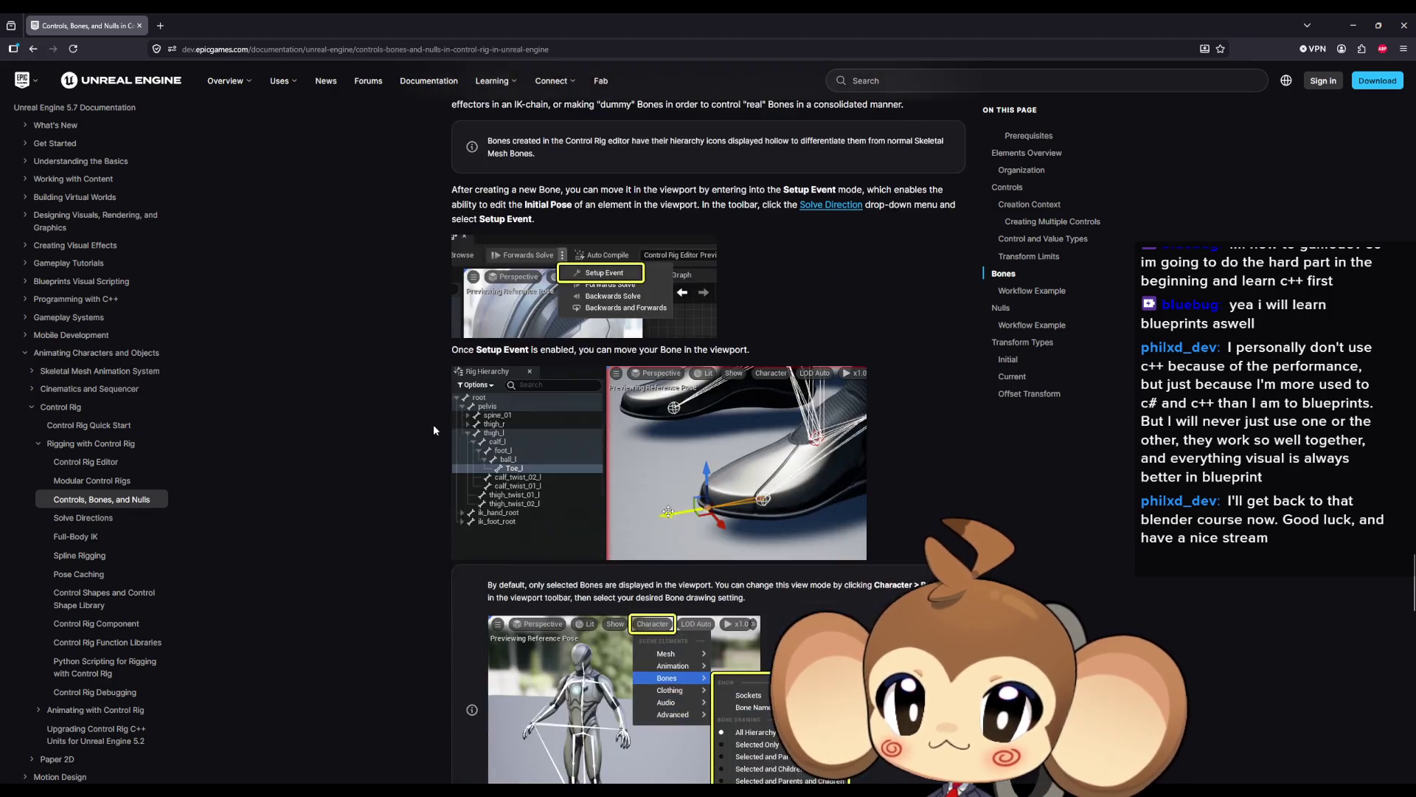
scroll(432, 426, "down", 5)
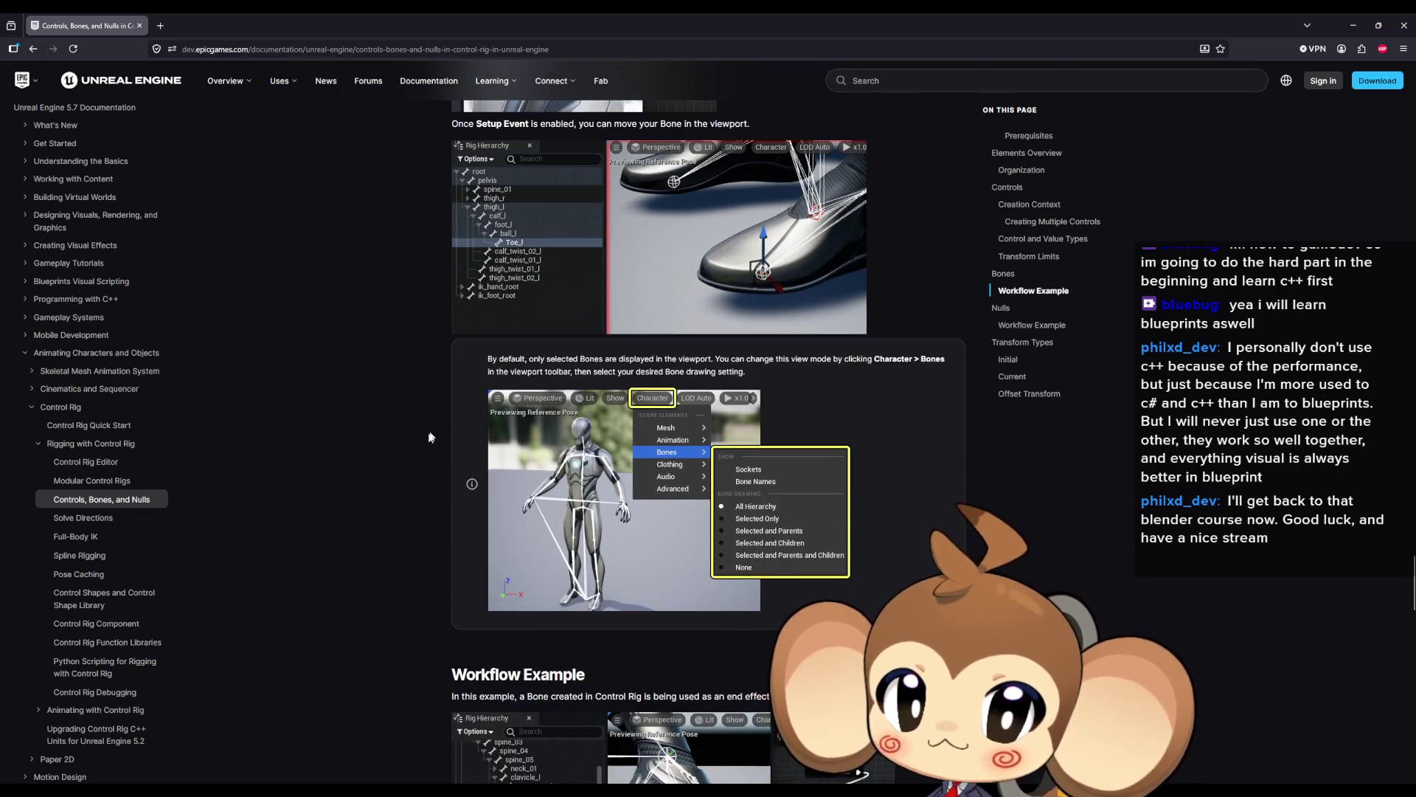
scroll(422, 433, "down", 3)
scroll(422, 426, "down", 4)
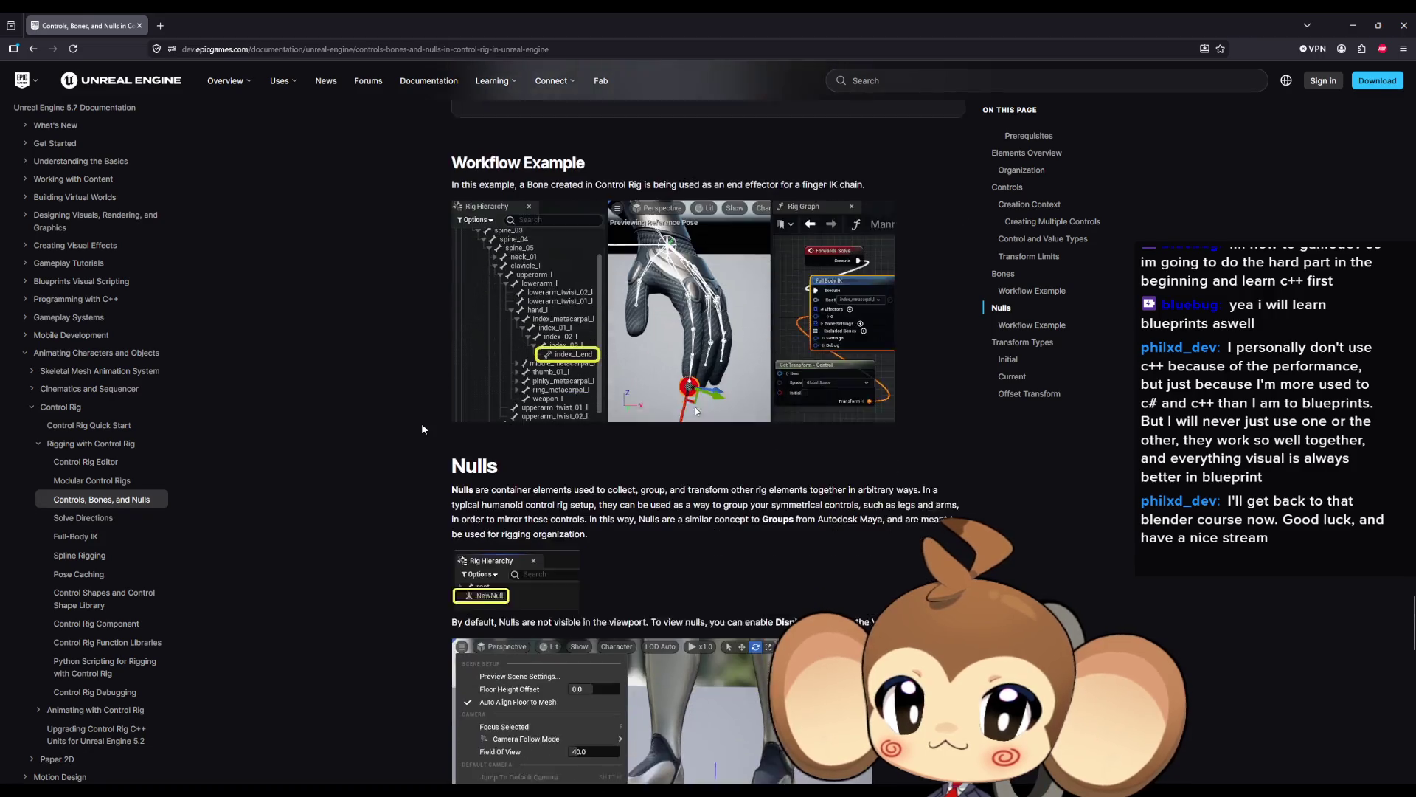
scroll(422, 426, "down", 3)
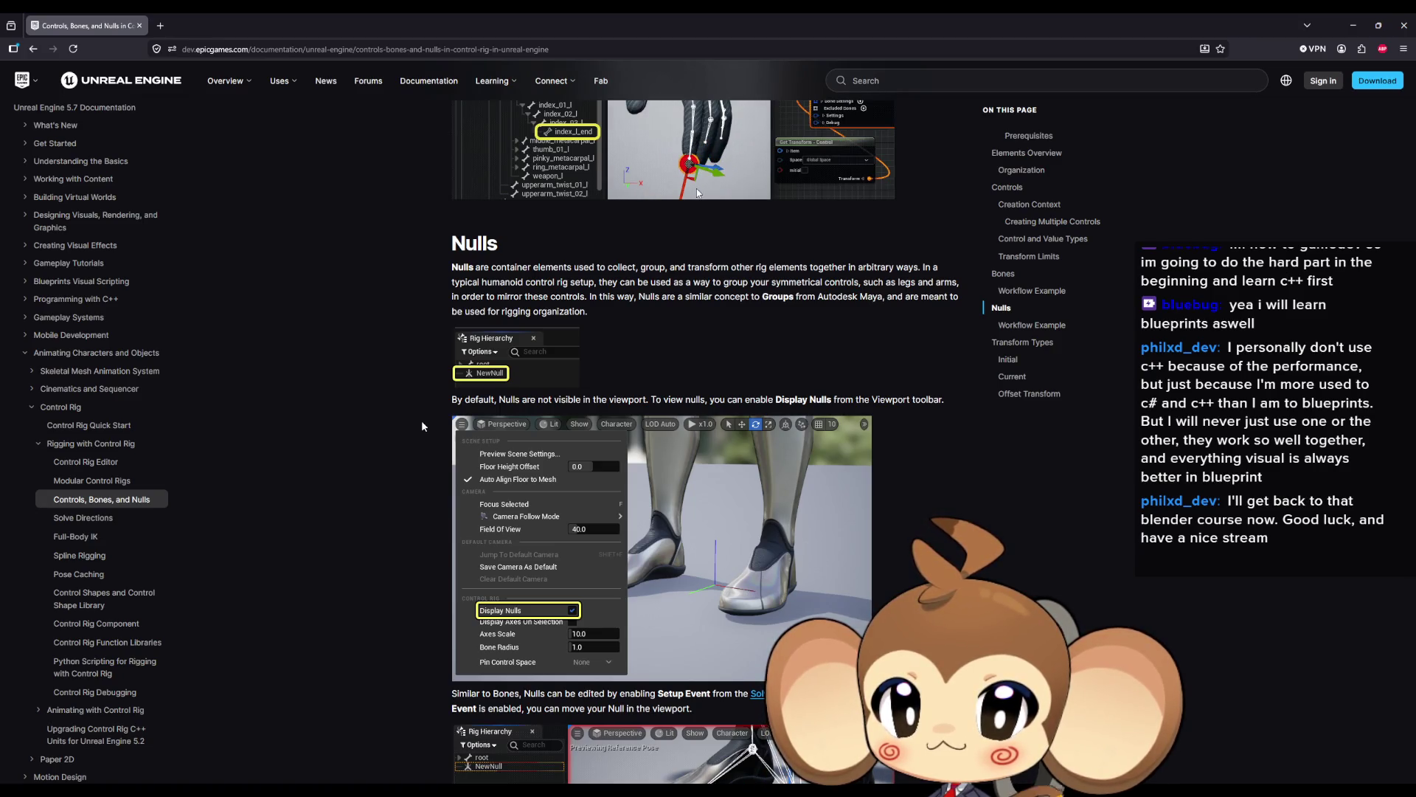
left_click_drag(554, 399, 803, 399)
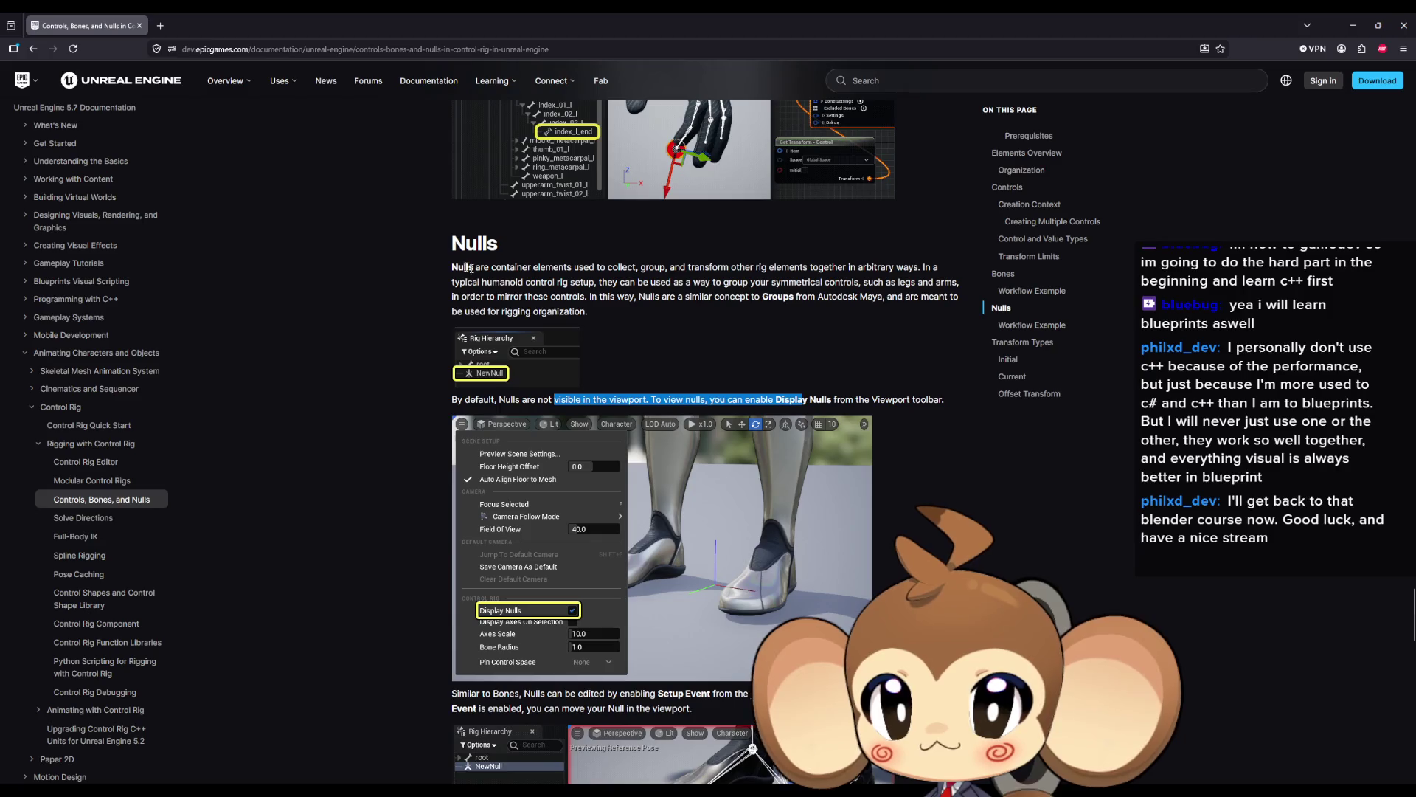
left_click_drag(522, 267, 897, 266)
scroll(667, 297, "down", 5)
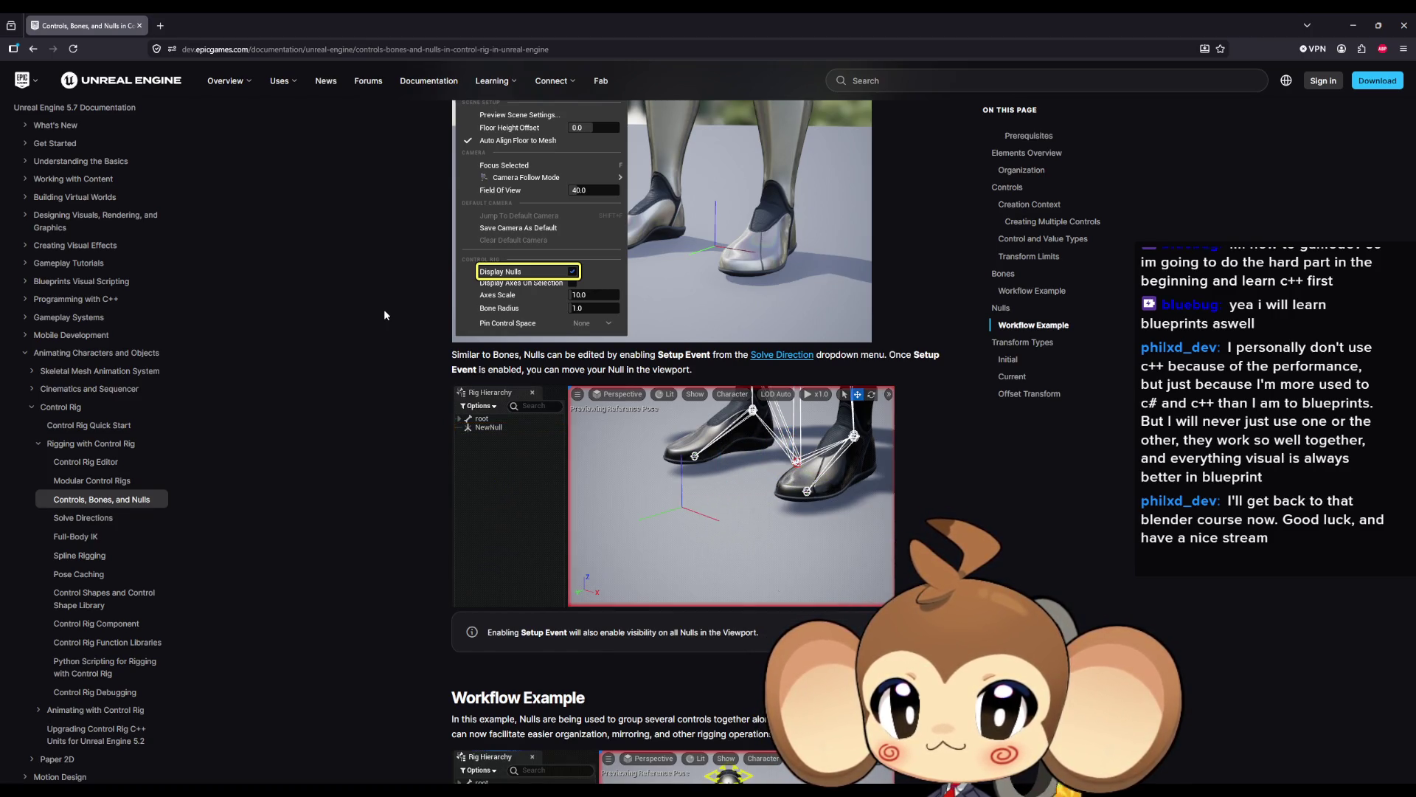
scroll(384, 310, "down", 5)
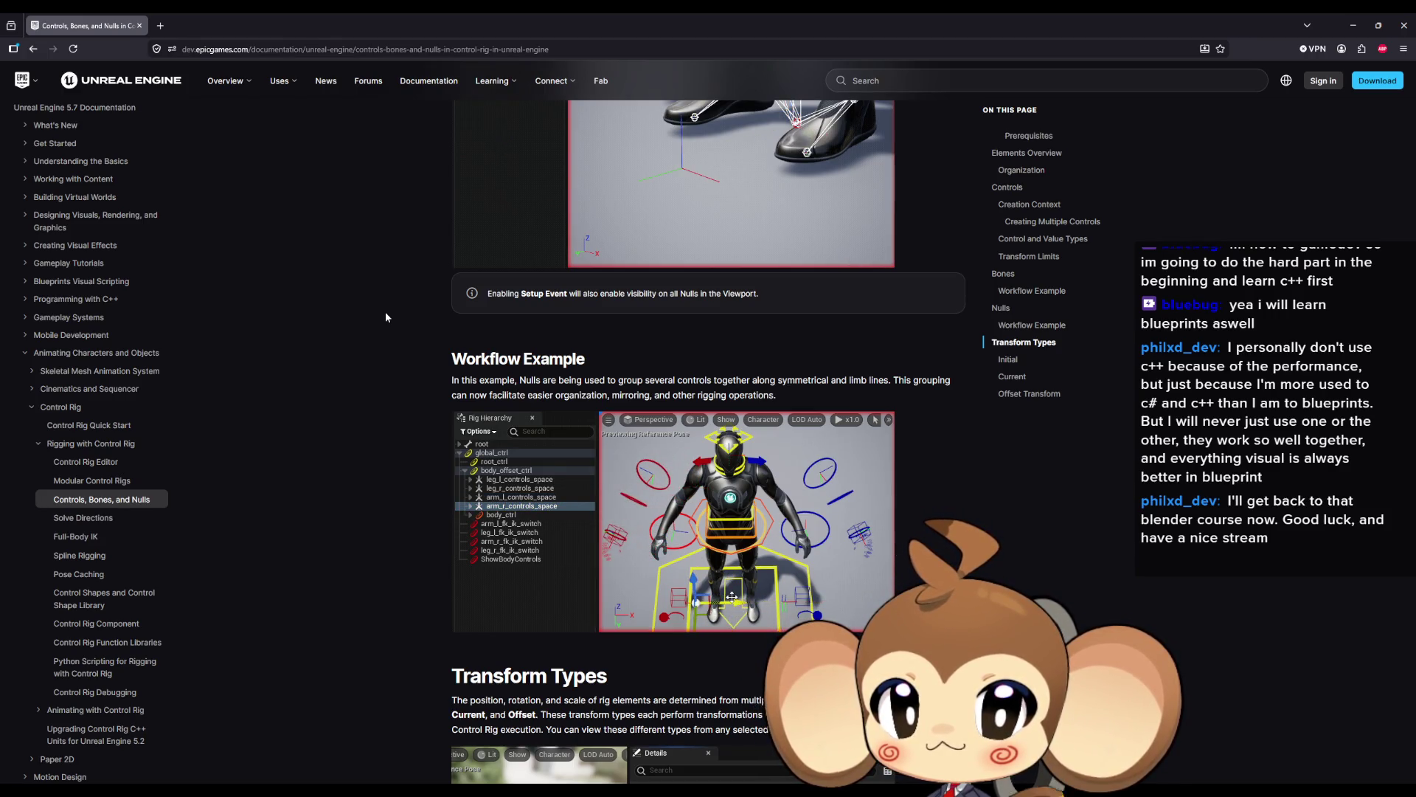
scroll(386, 317, "down", 5)
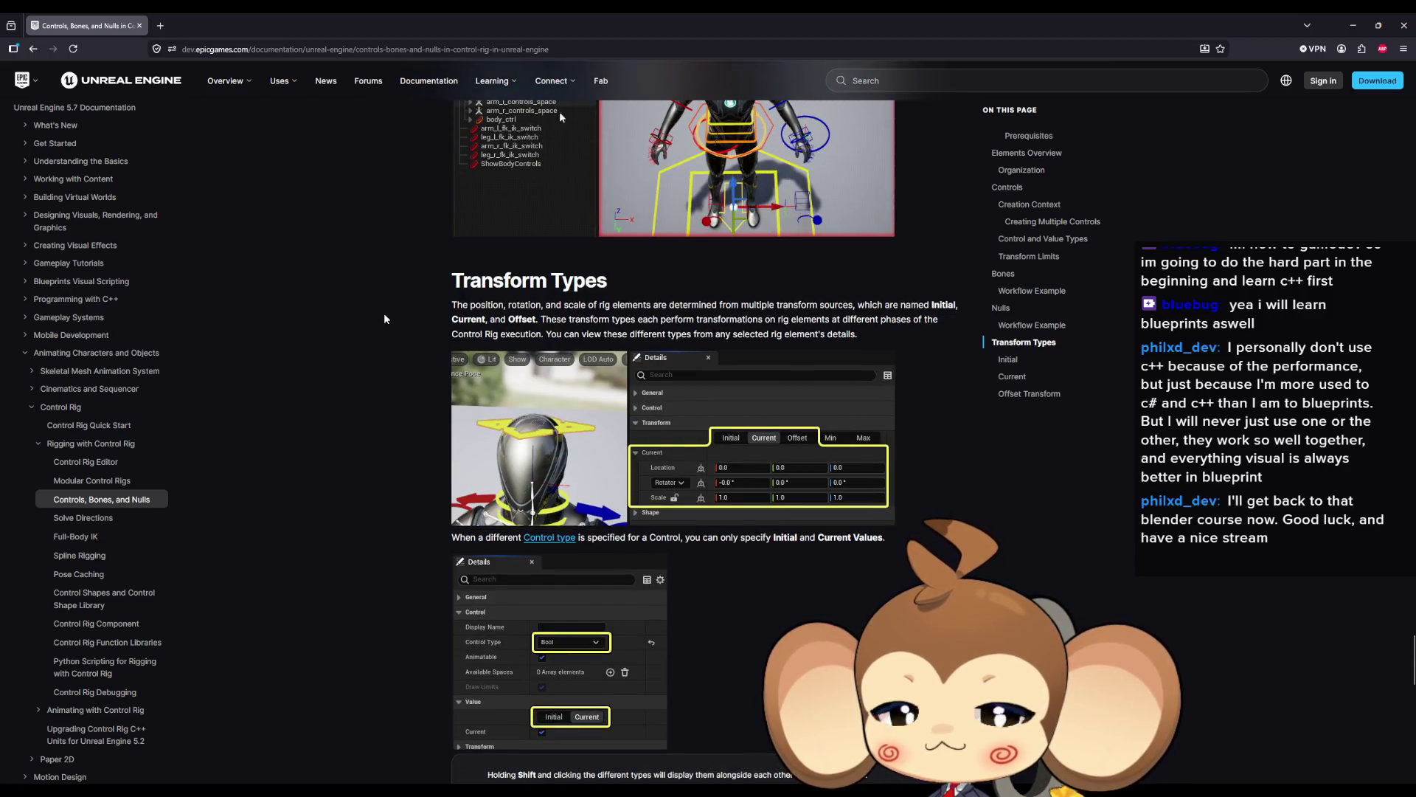
scroll(380, 319, "down", 2)
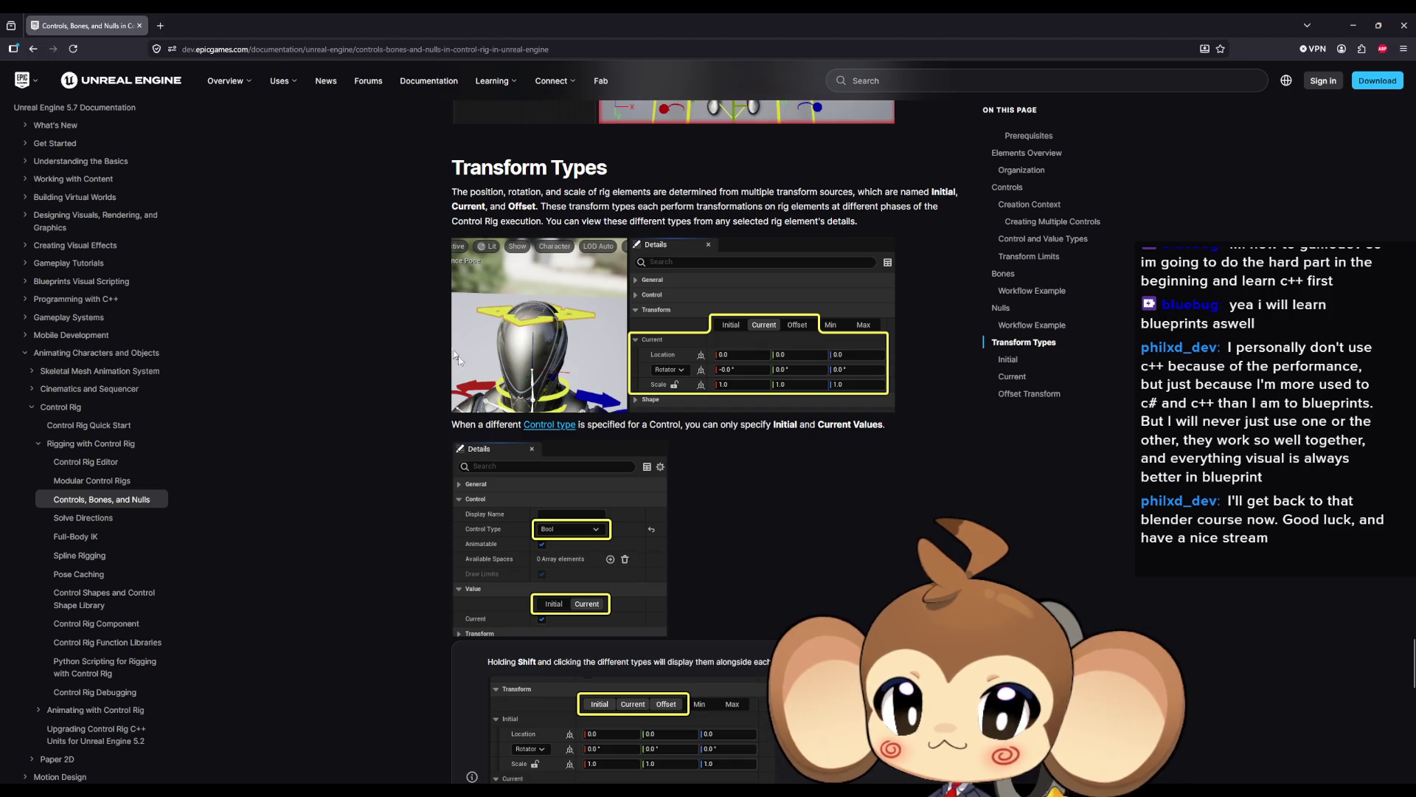
scroll(435, 387, "down", 10)
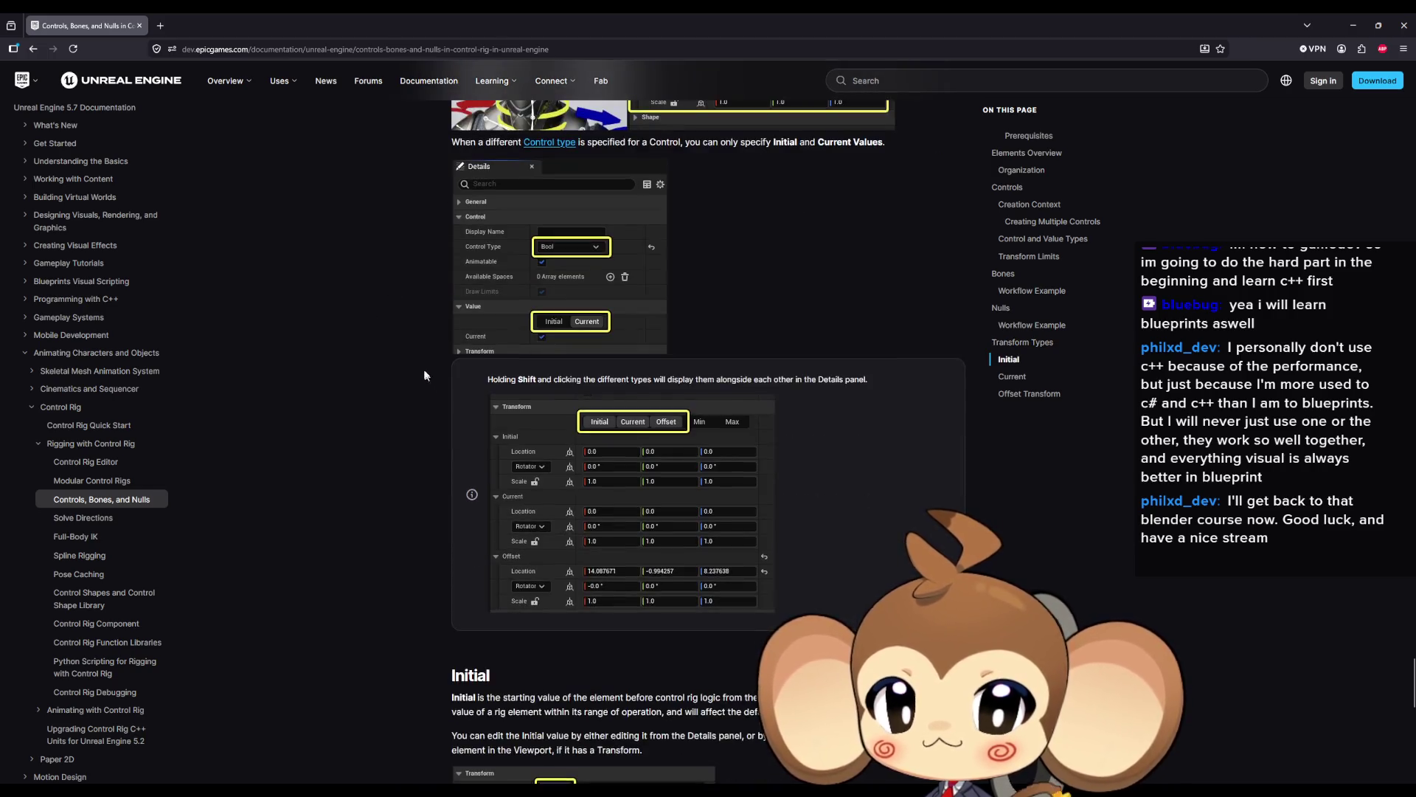
scroll(419, 359, "down", 9)
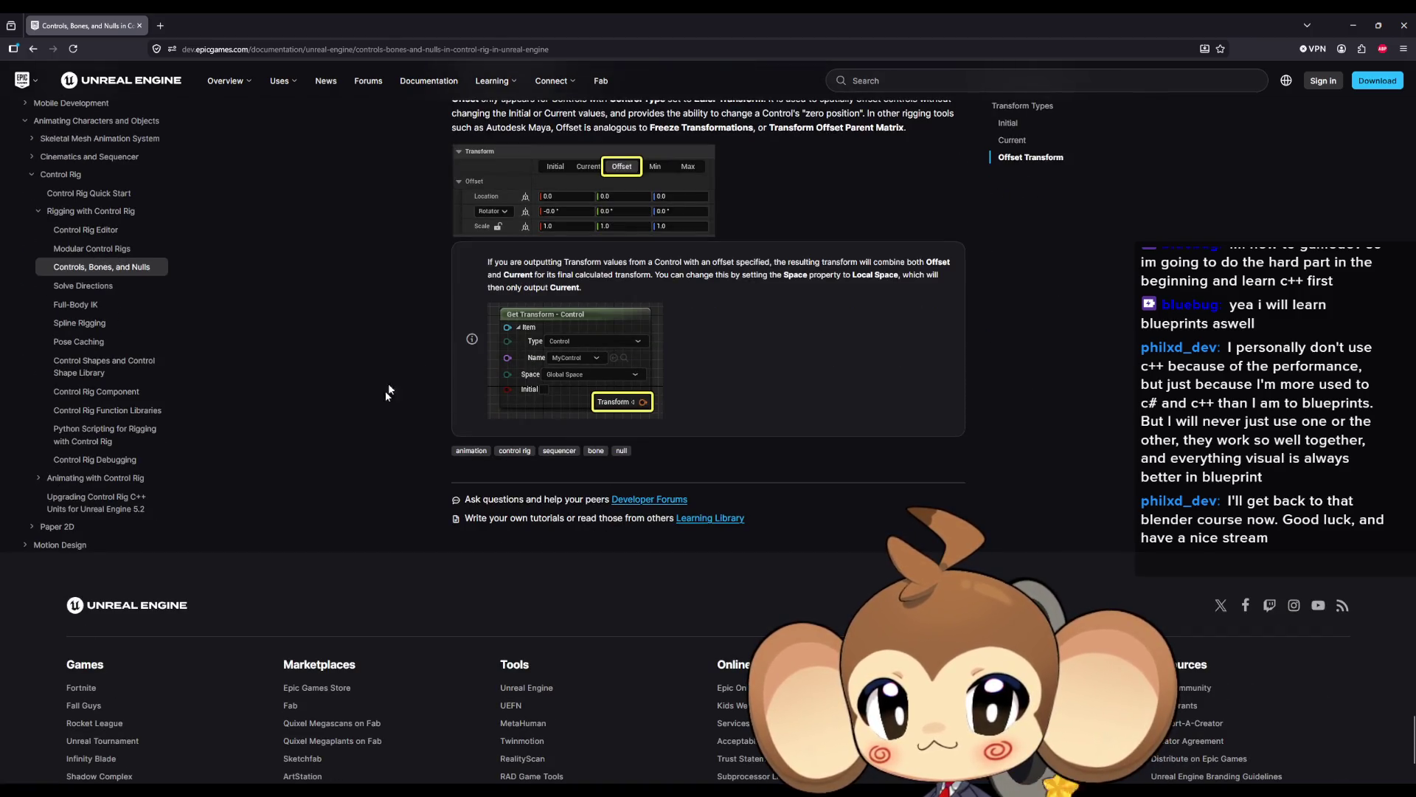
left_click(33, 48)
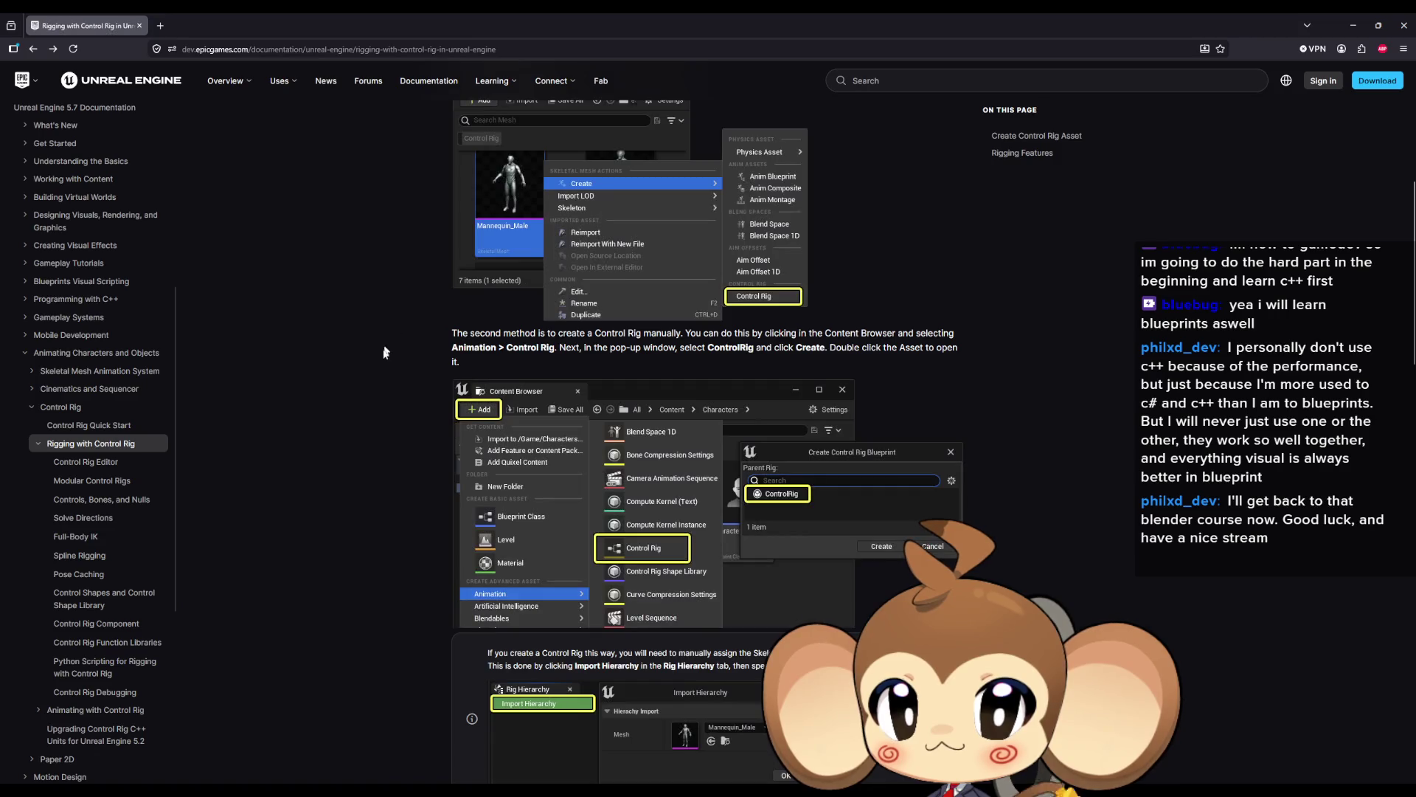
Scroll Rigging with Control Rig down to its Rigging Features cards, then return to the editor.
scroll(318, 339, "down", 10)
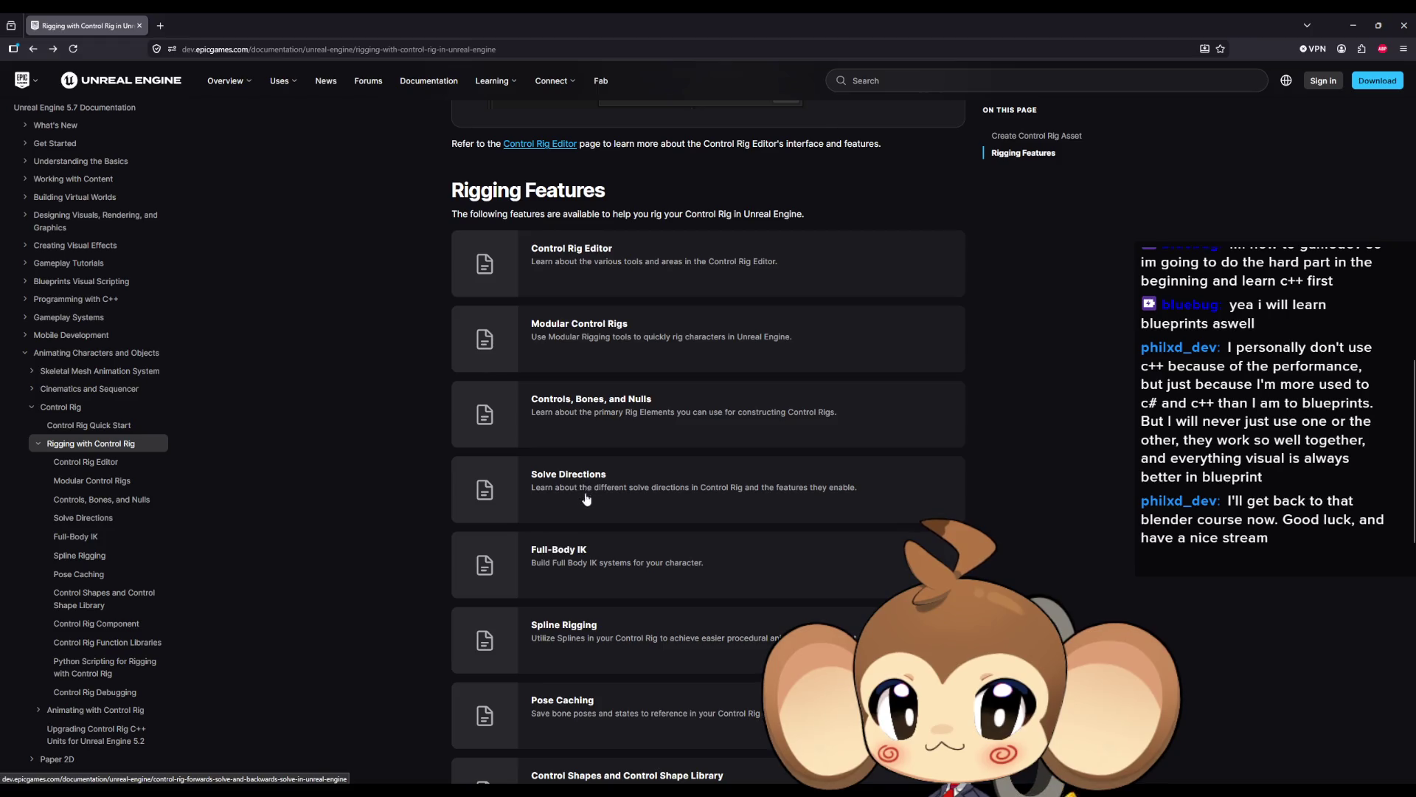
scroll(577, 496, "down", 1)
scroll(576, 506, "down", 2)
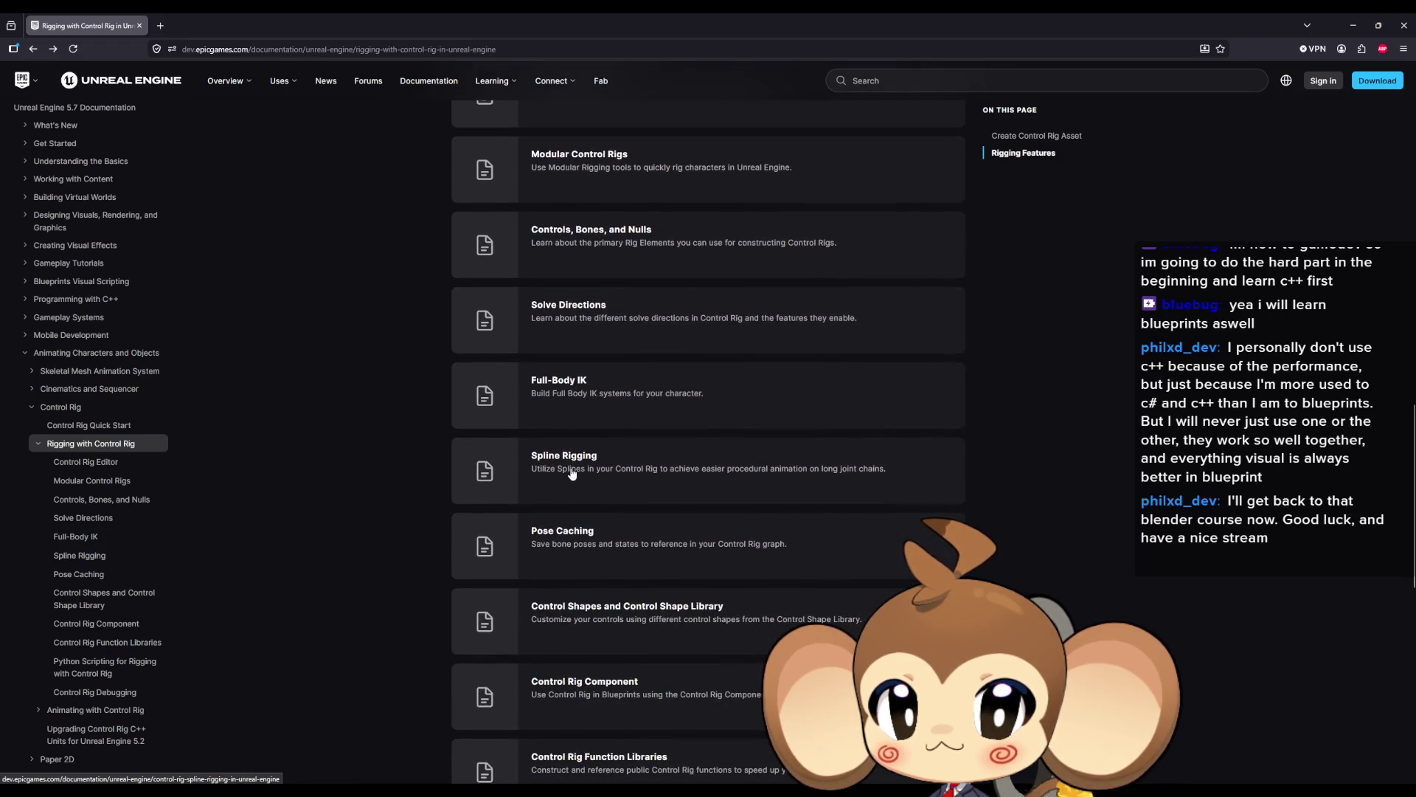
scroll(571, 475, "down", 2)
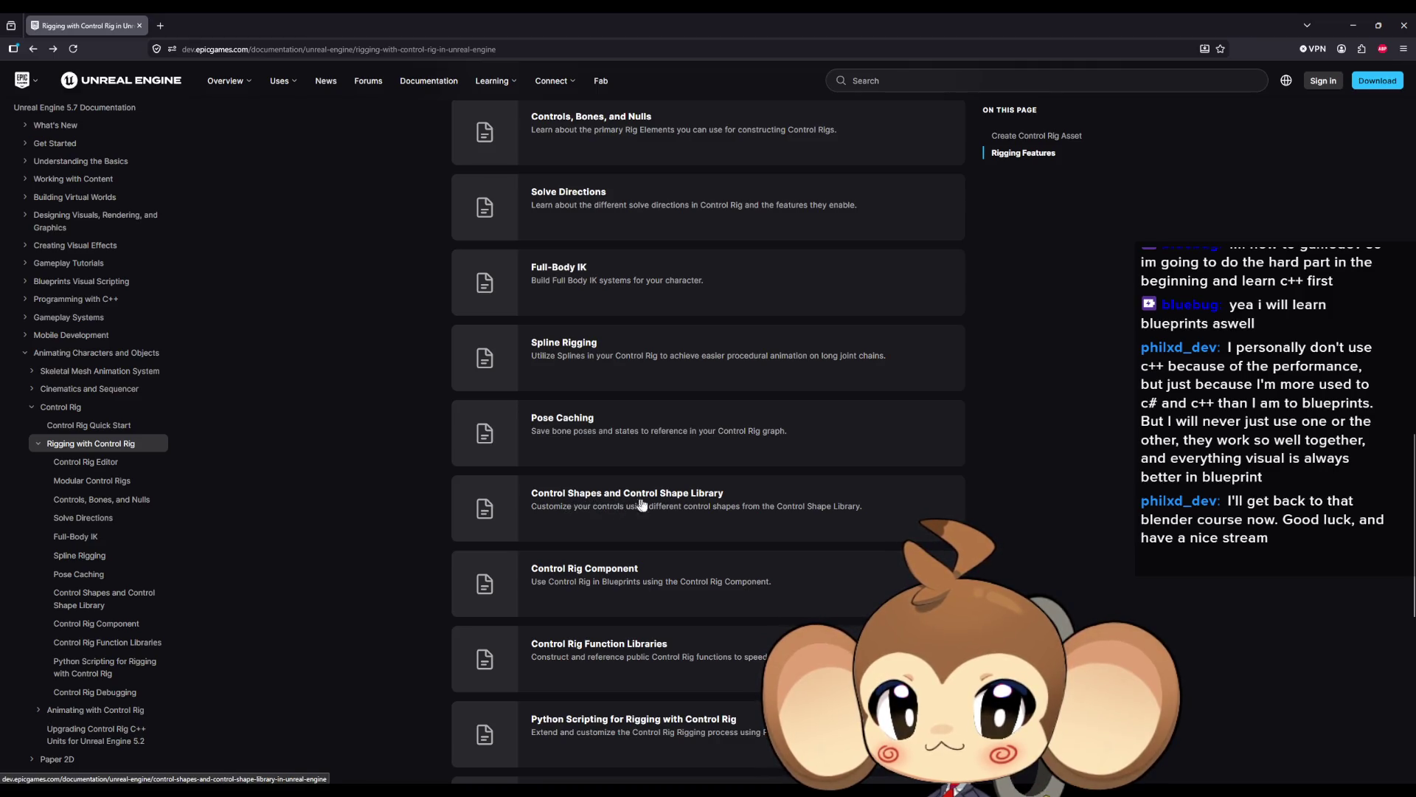
scroll(692, 508, "down", 1)
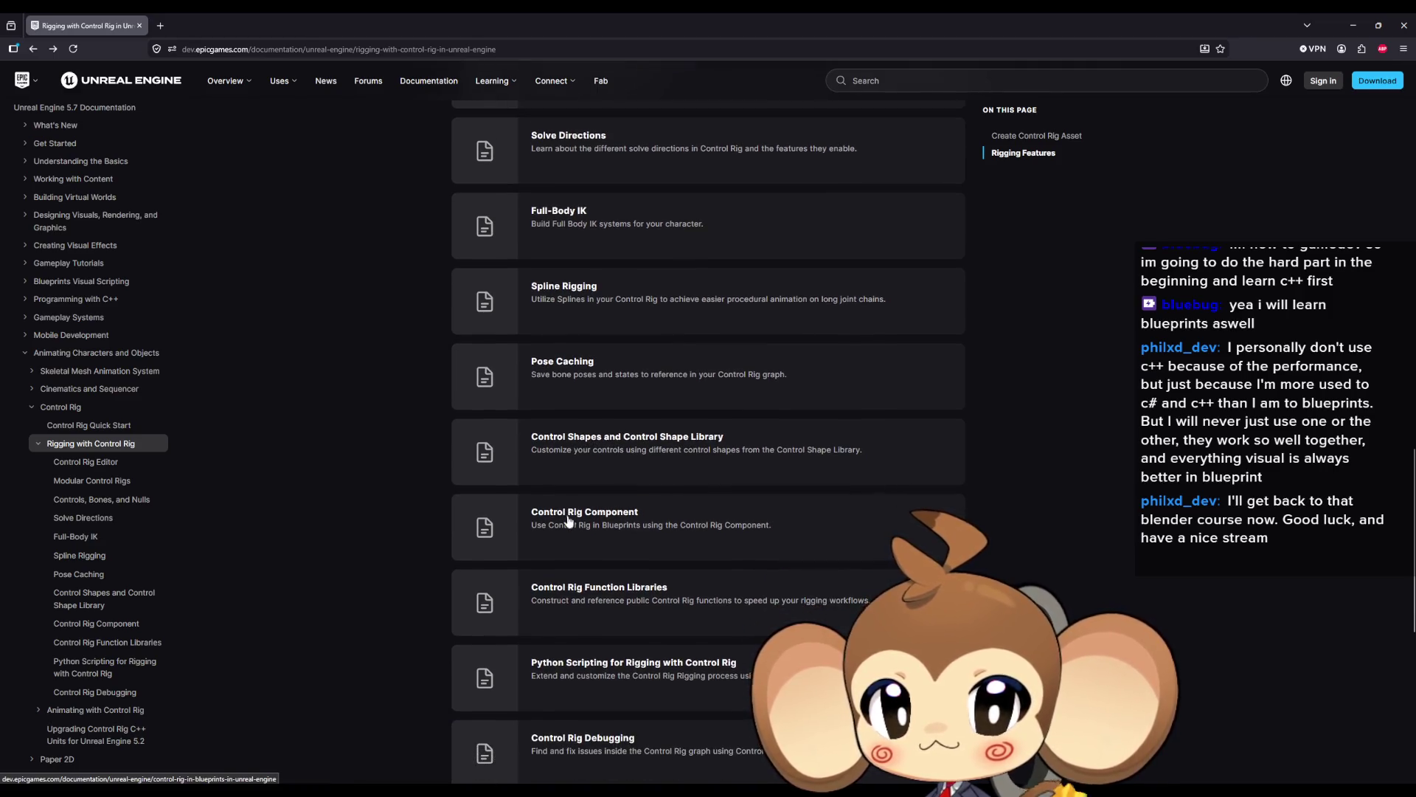
scroll(633, 523, "down", 1)
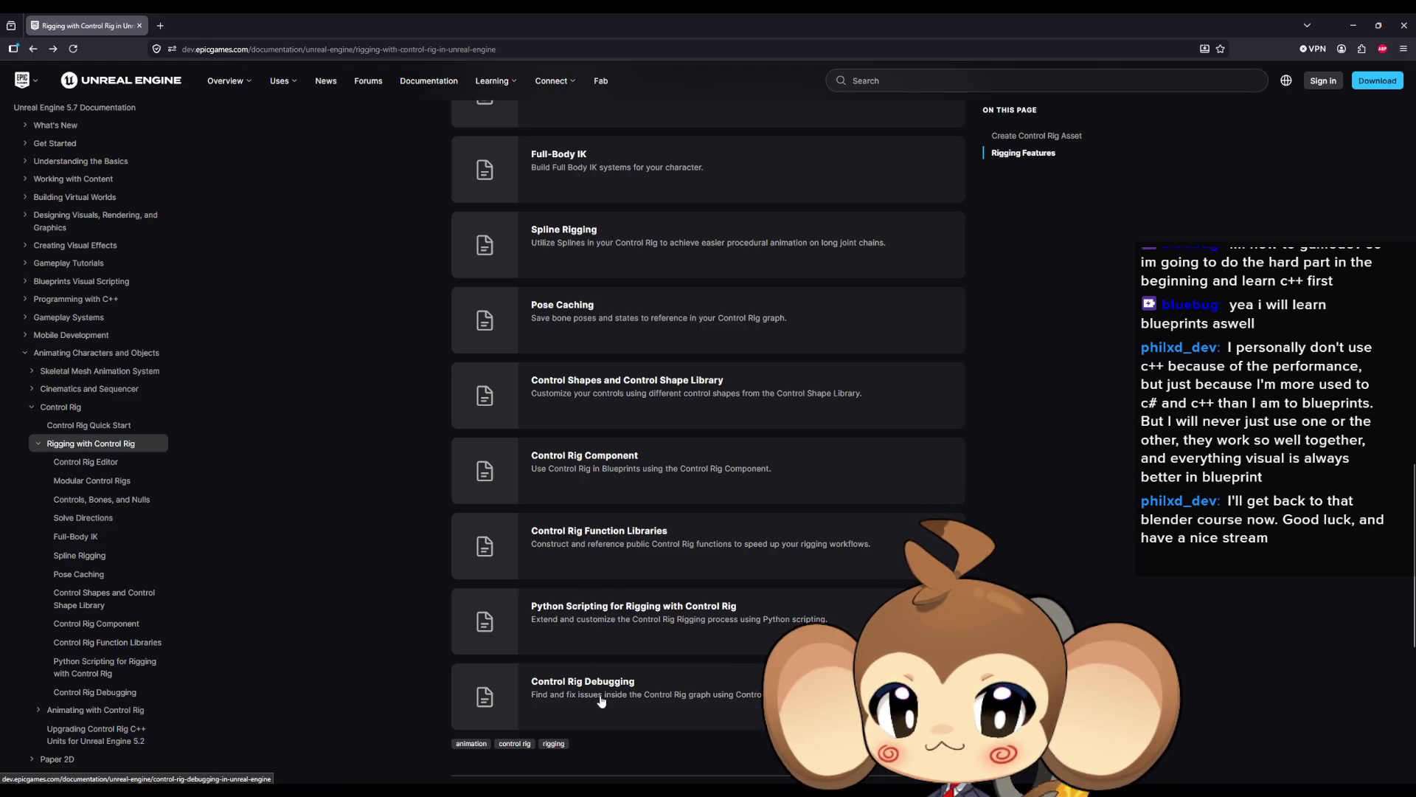
key("alt+Tab")
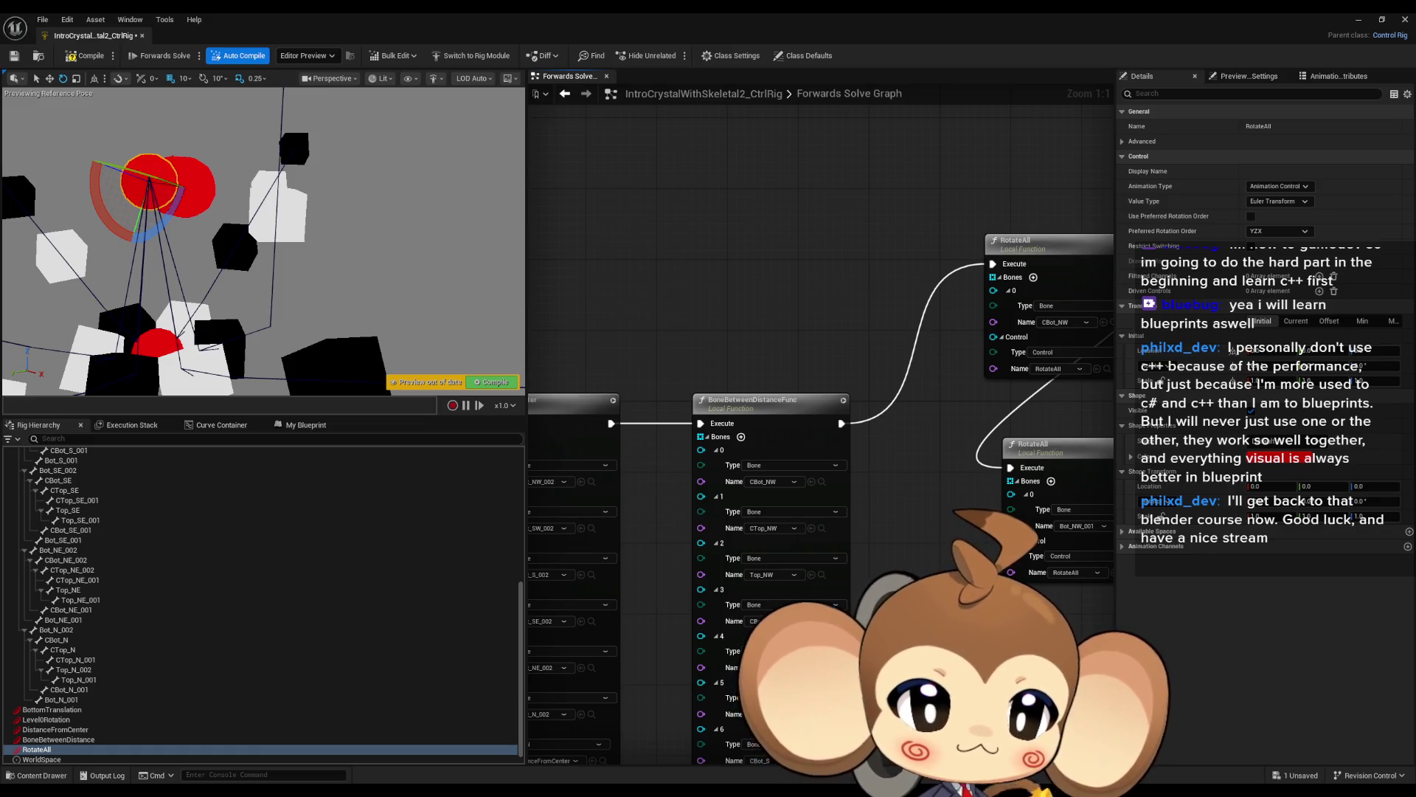
left_click_drag(904, 501, 762, 545)
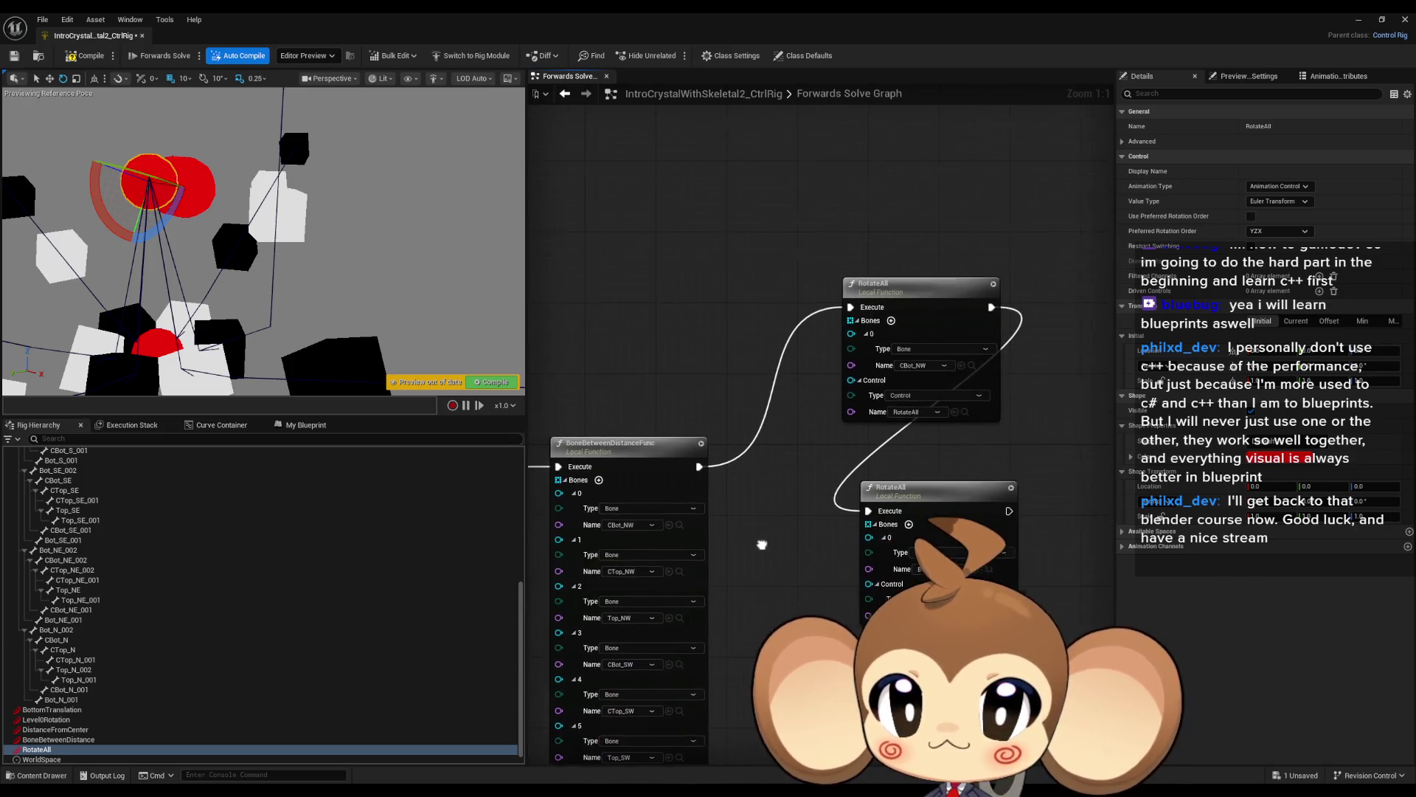
double_click(913, 312)
Test RotateAll's Set Transform with Propagate to Children off, then switch it back on.
left_click_drag(913, 312, 492, 312)
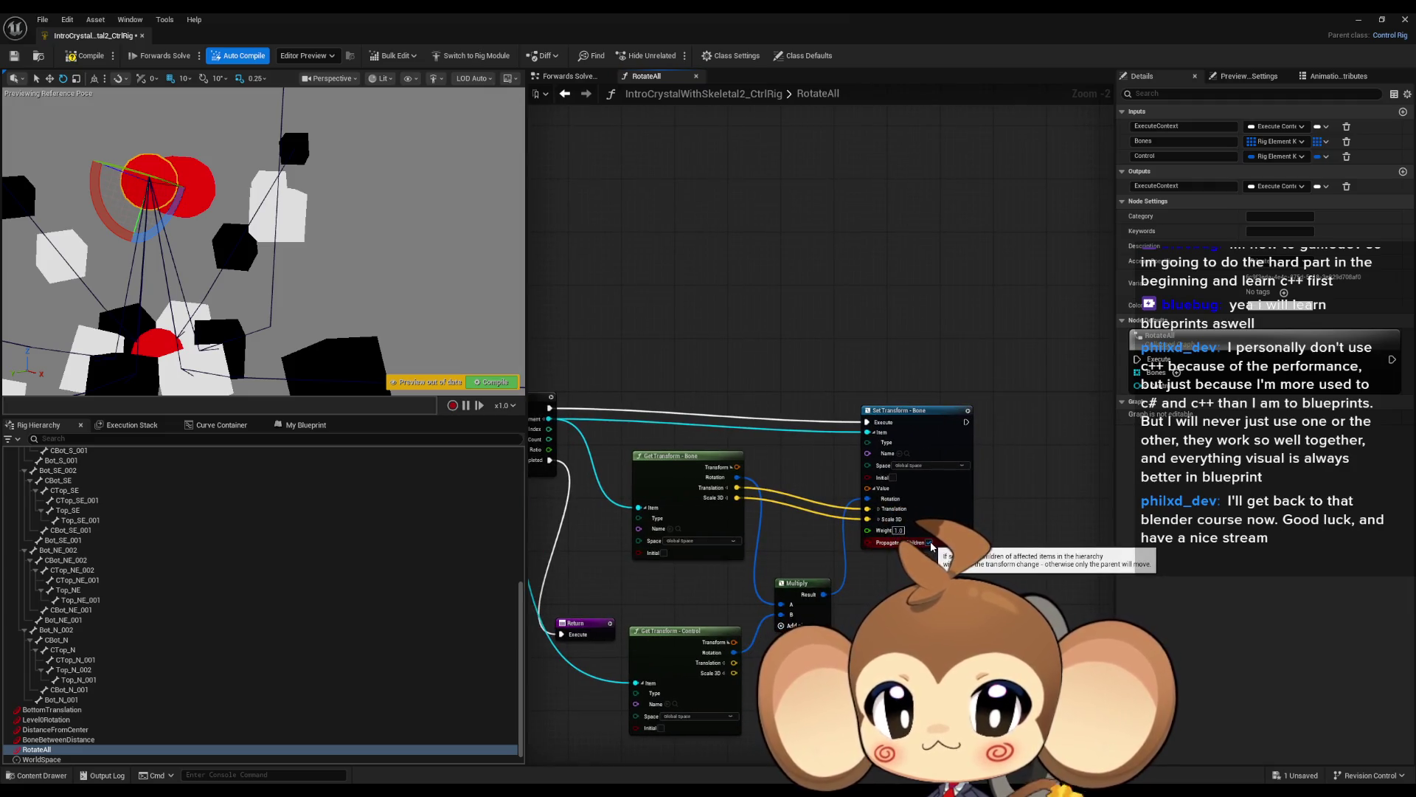
left_click(930, 543)
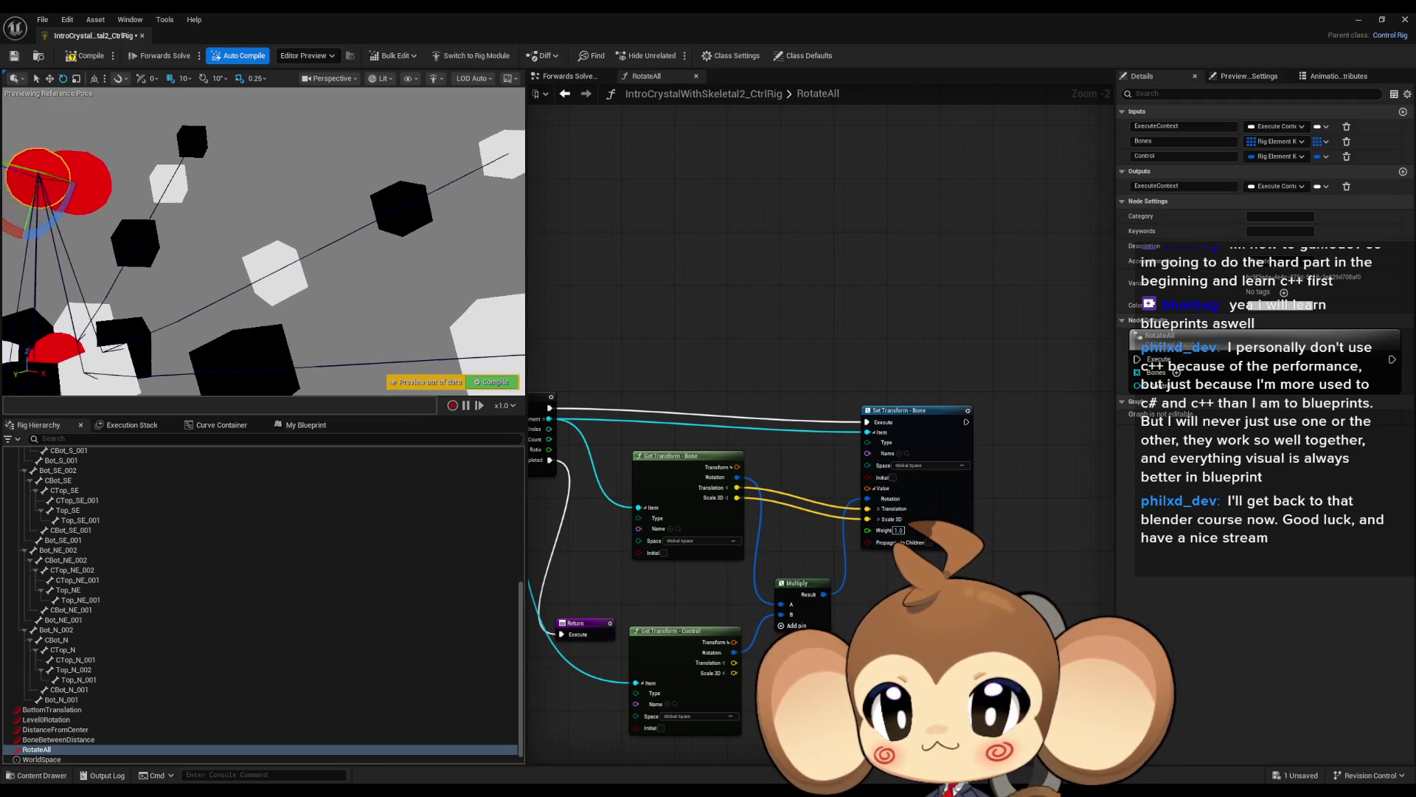
mouse_move(135, 209)
left_mouse_down()
mouse_move(62, 150)
mouse_move(103, 205)
left_mouse_up()
left_click_drag(767, 360, 825, 379)
mouse_move(737, 383)
left_mouse_down()
mouse_move(856, 352)
mouse_move(883, 377)
left_mouse_up()
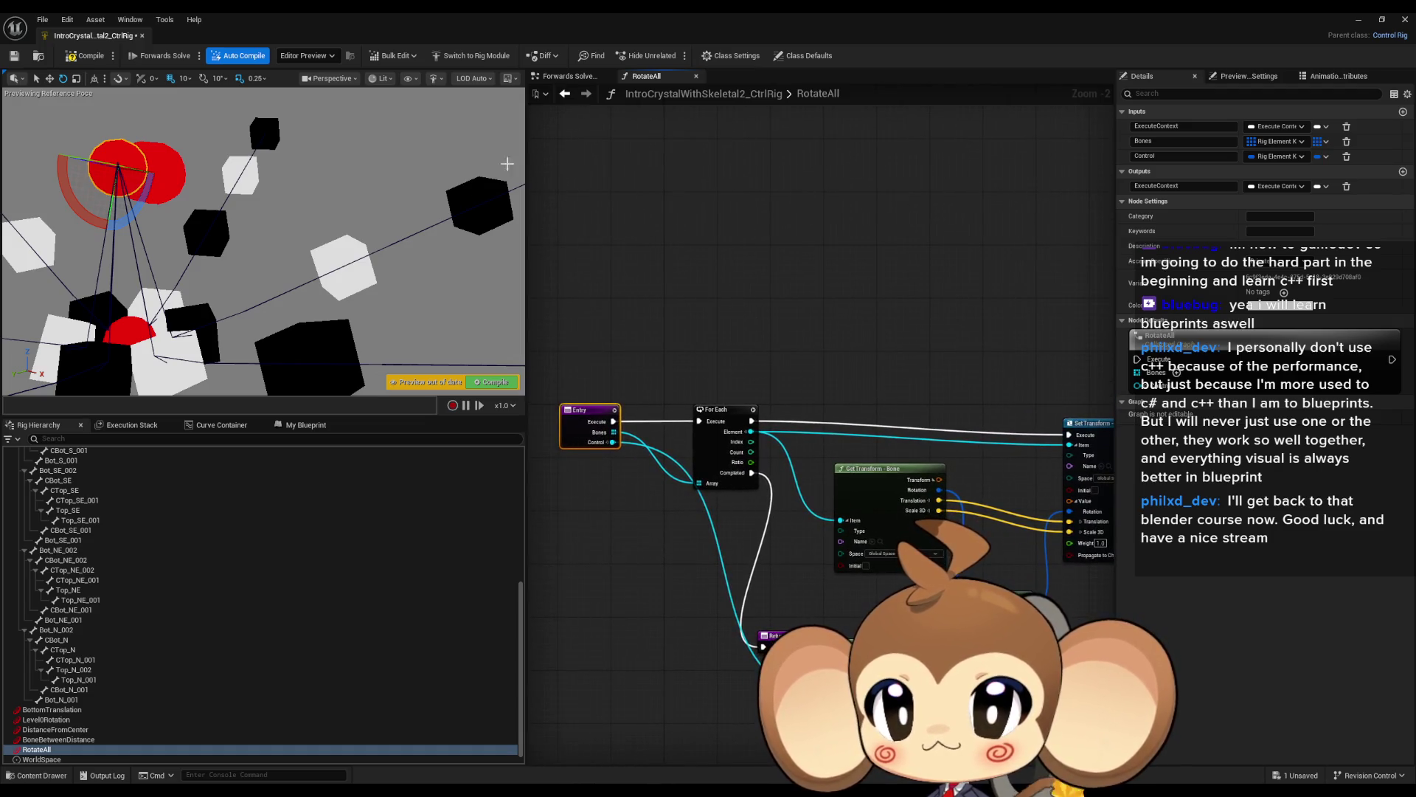
left_click(565, 93)
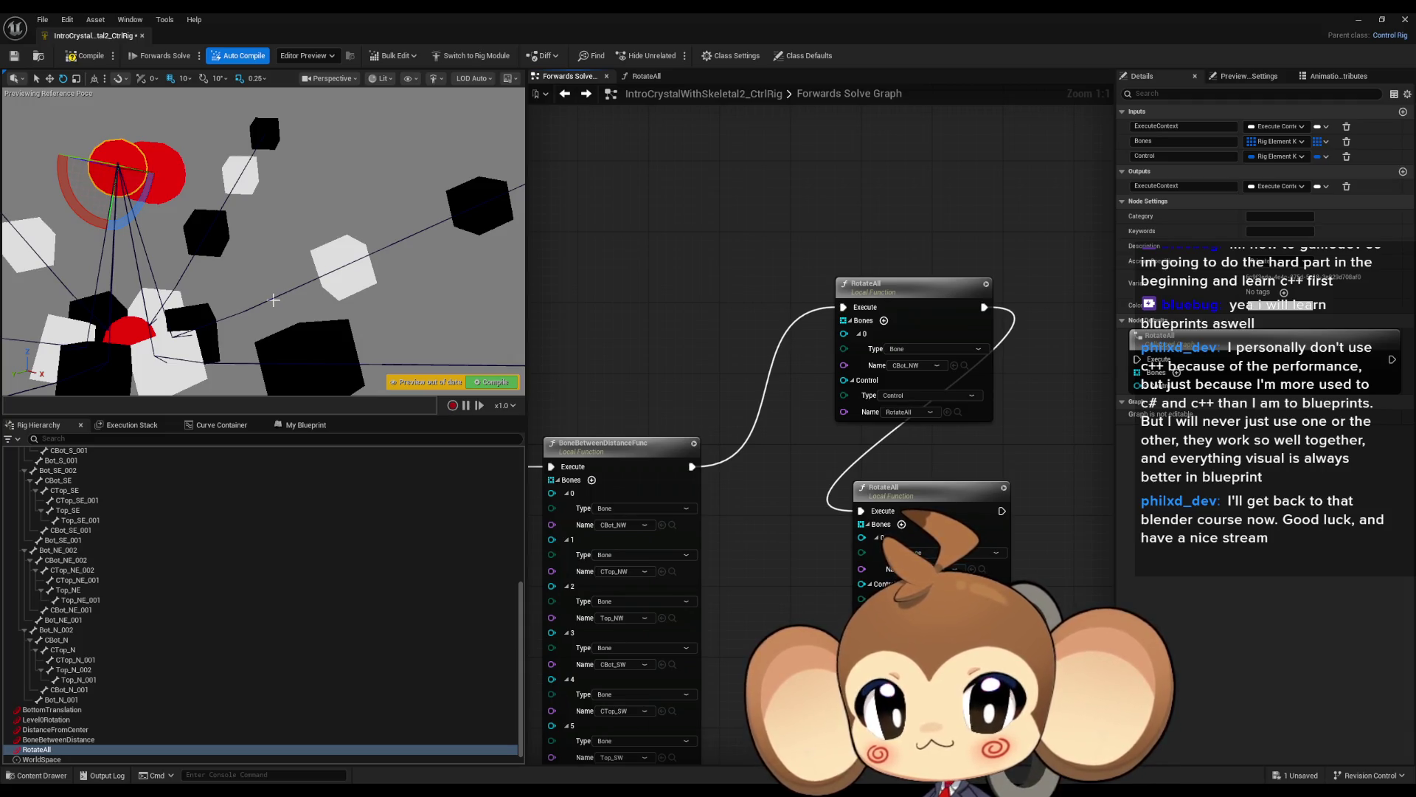
double_click(884, 298)
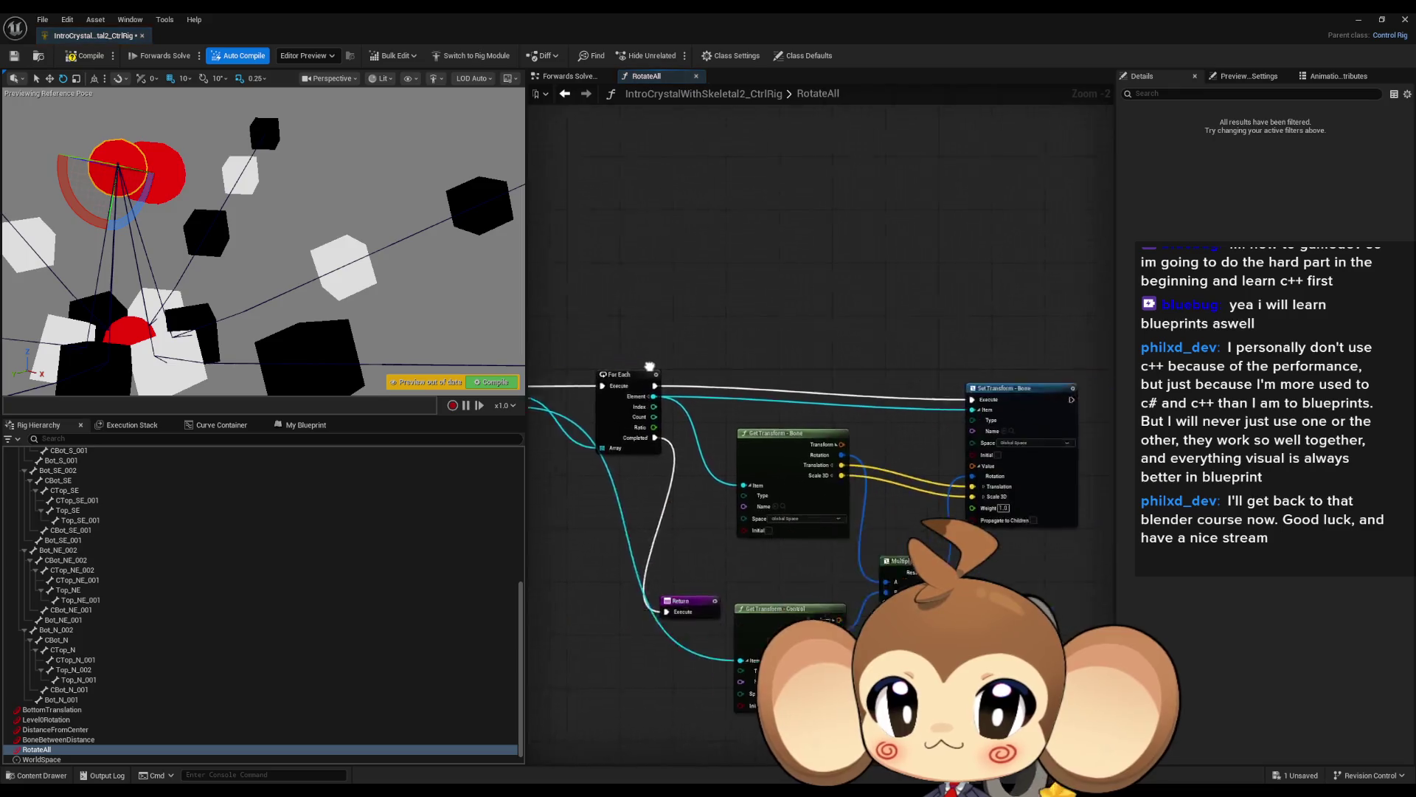
left_click(889, 516)
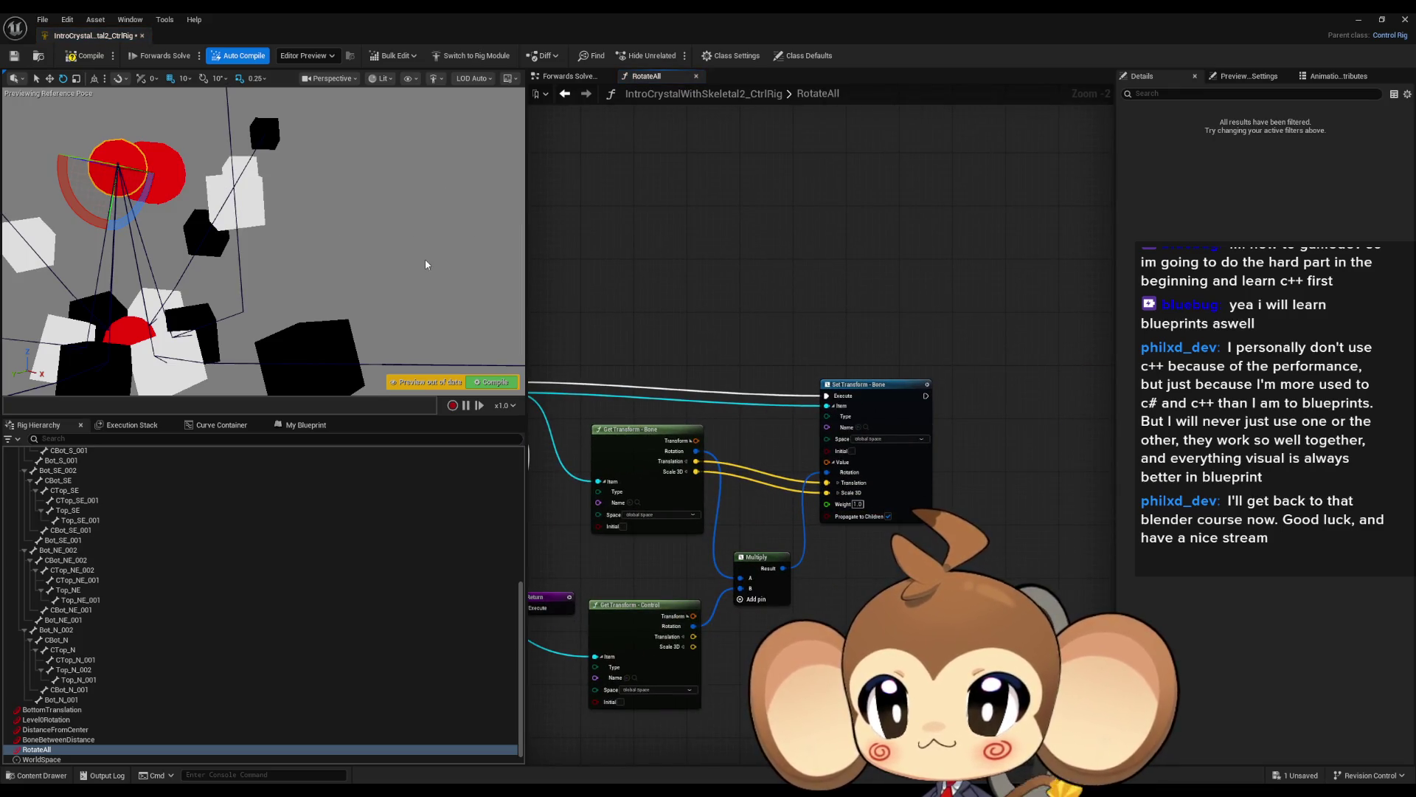
left_click(567, 96)
Enable Propagate to Children on BoneBetweenDistanceFunc's Set Transform and add a BoneBetweenDistanceFuncOld node.
double_click(697, 448)
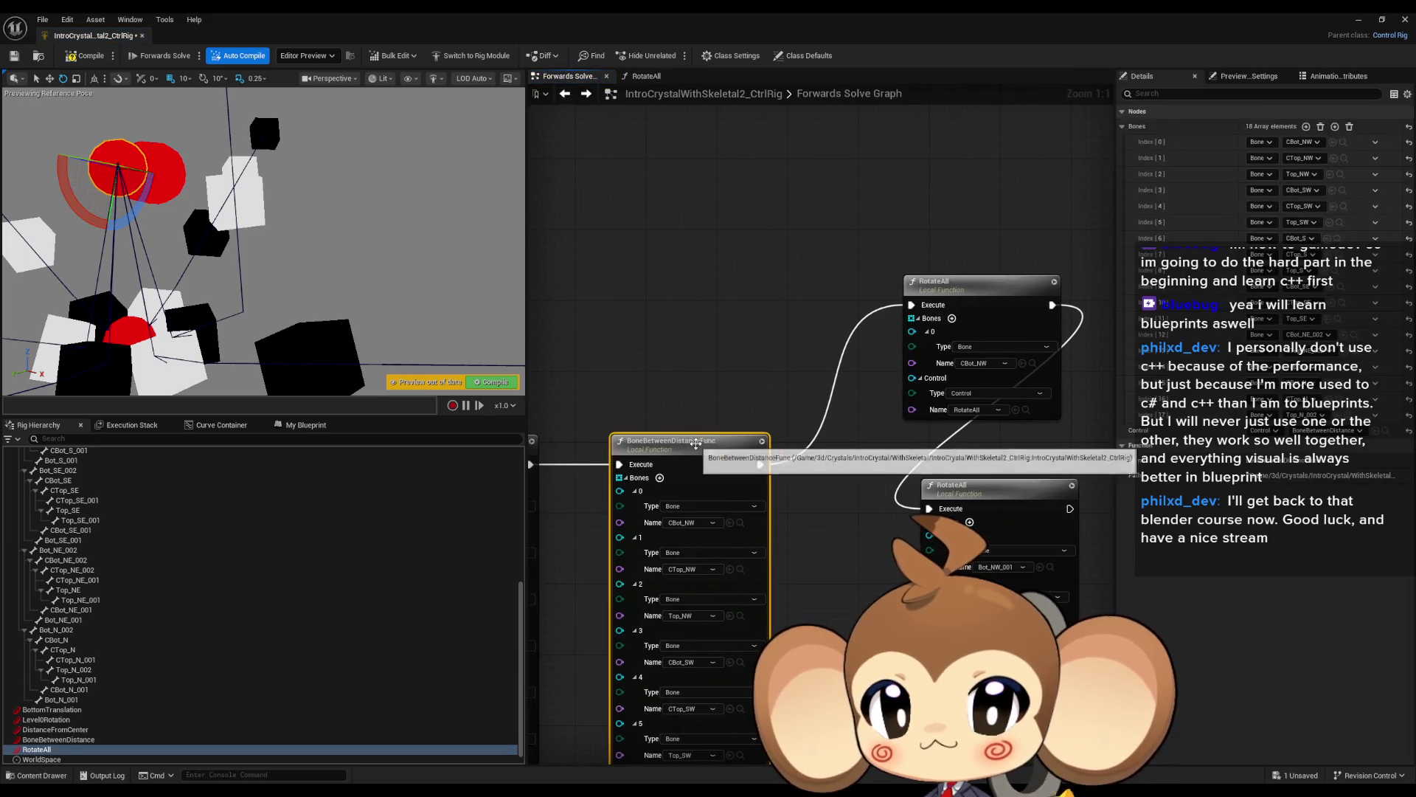
left_click_drag(699, 448, 998, 506)
scroll(998, 506, "up", 1)
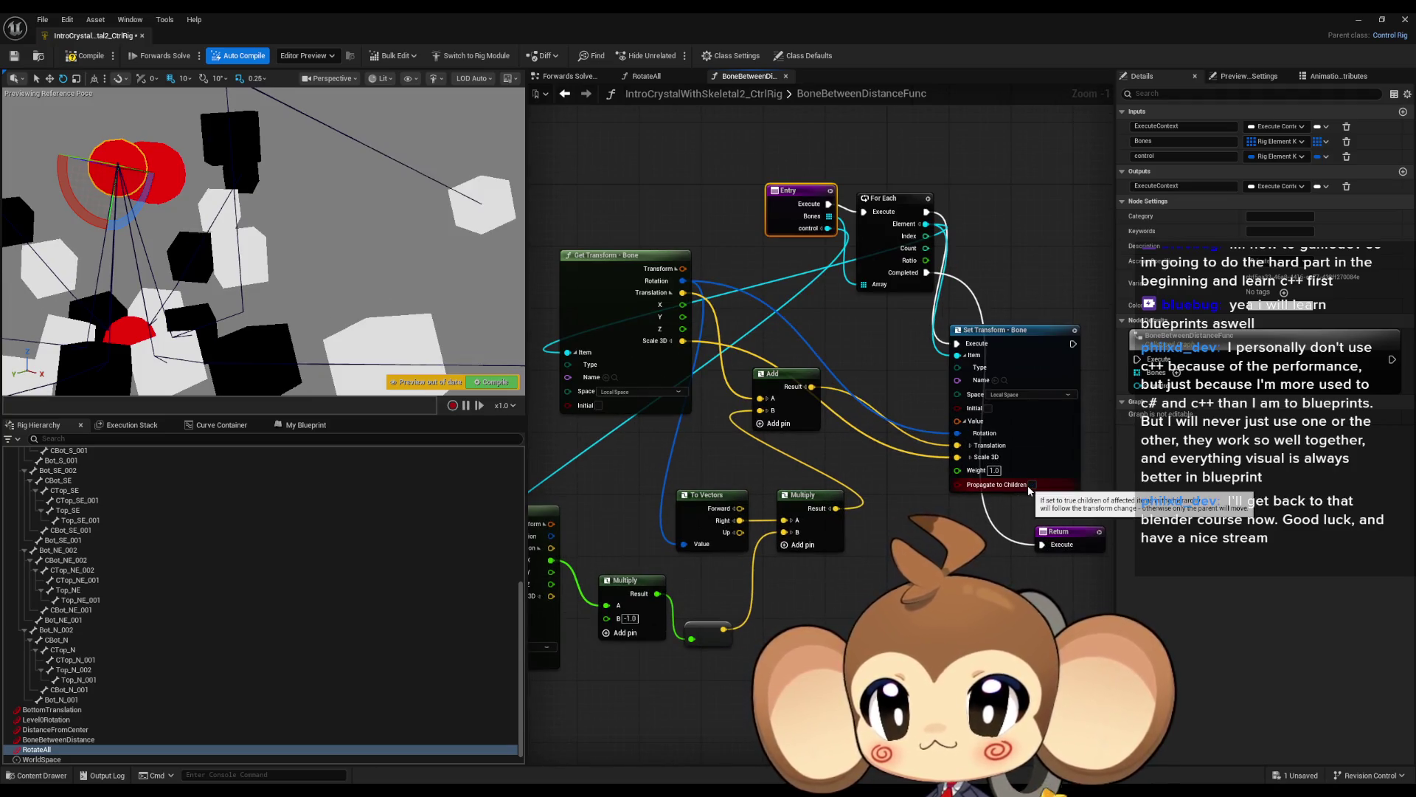
left_click(1030, 487)
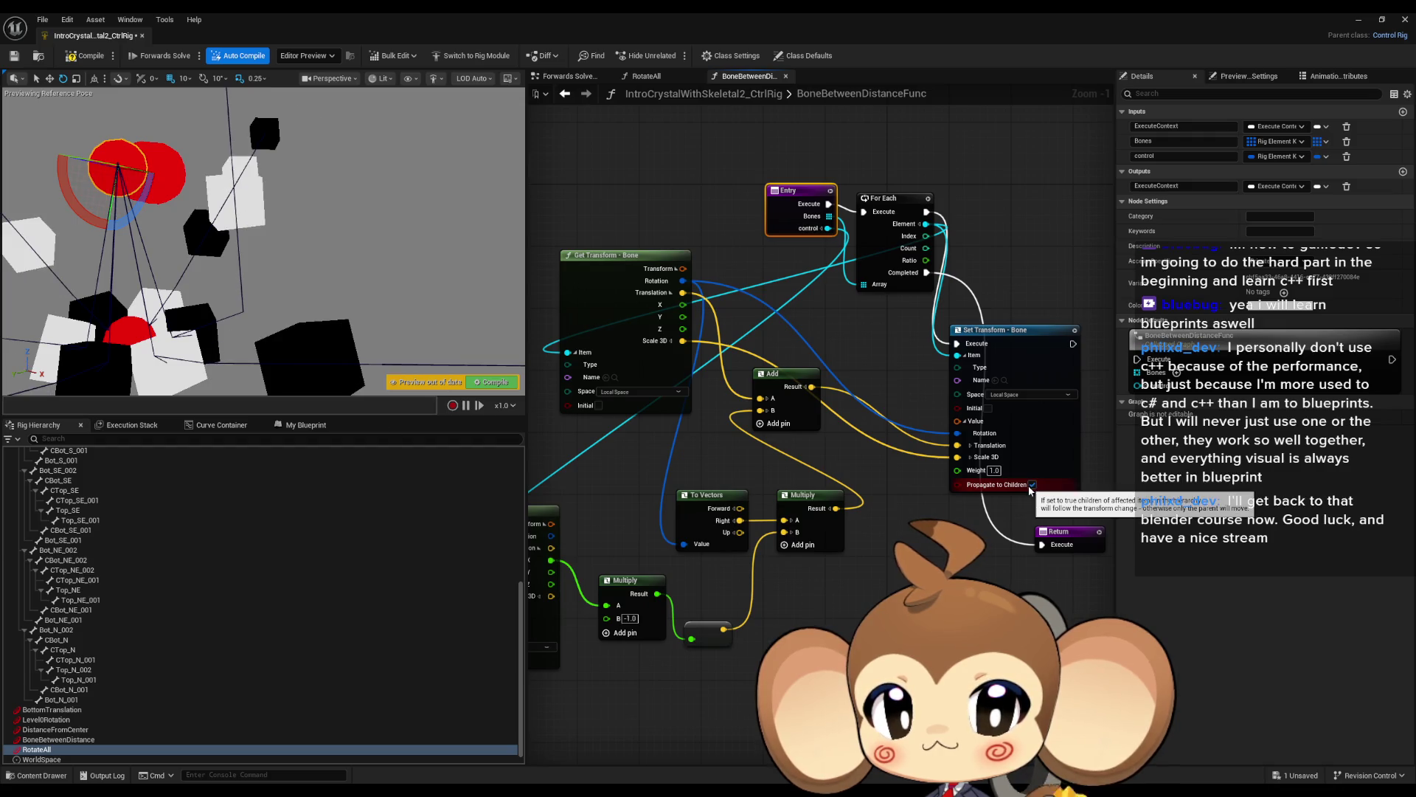
mouse_move(866, 554)
left_mouse_down()
mouse_move(1064, 559)
mouse_move(893, 592)
left_mouse_up()
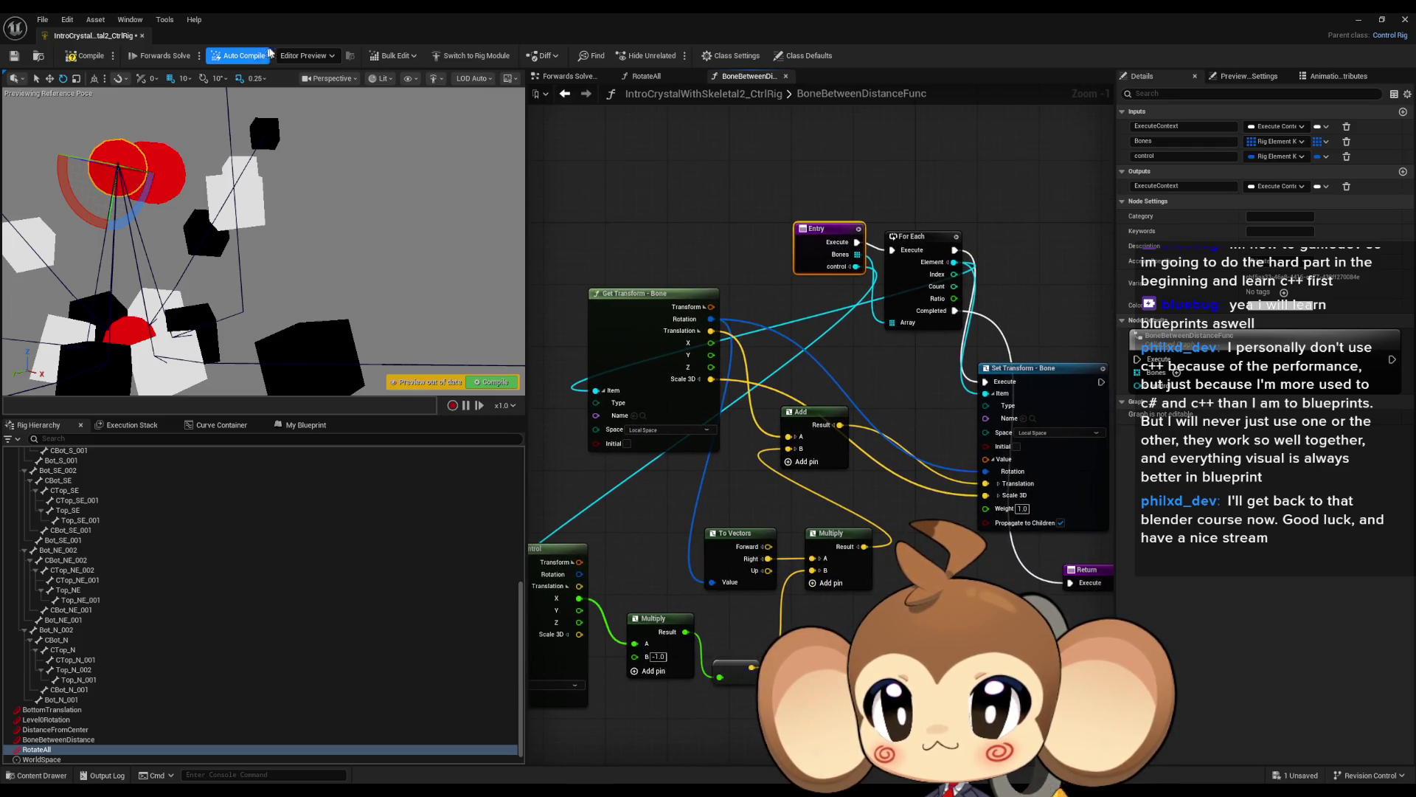
left_click(565, 94)
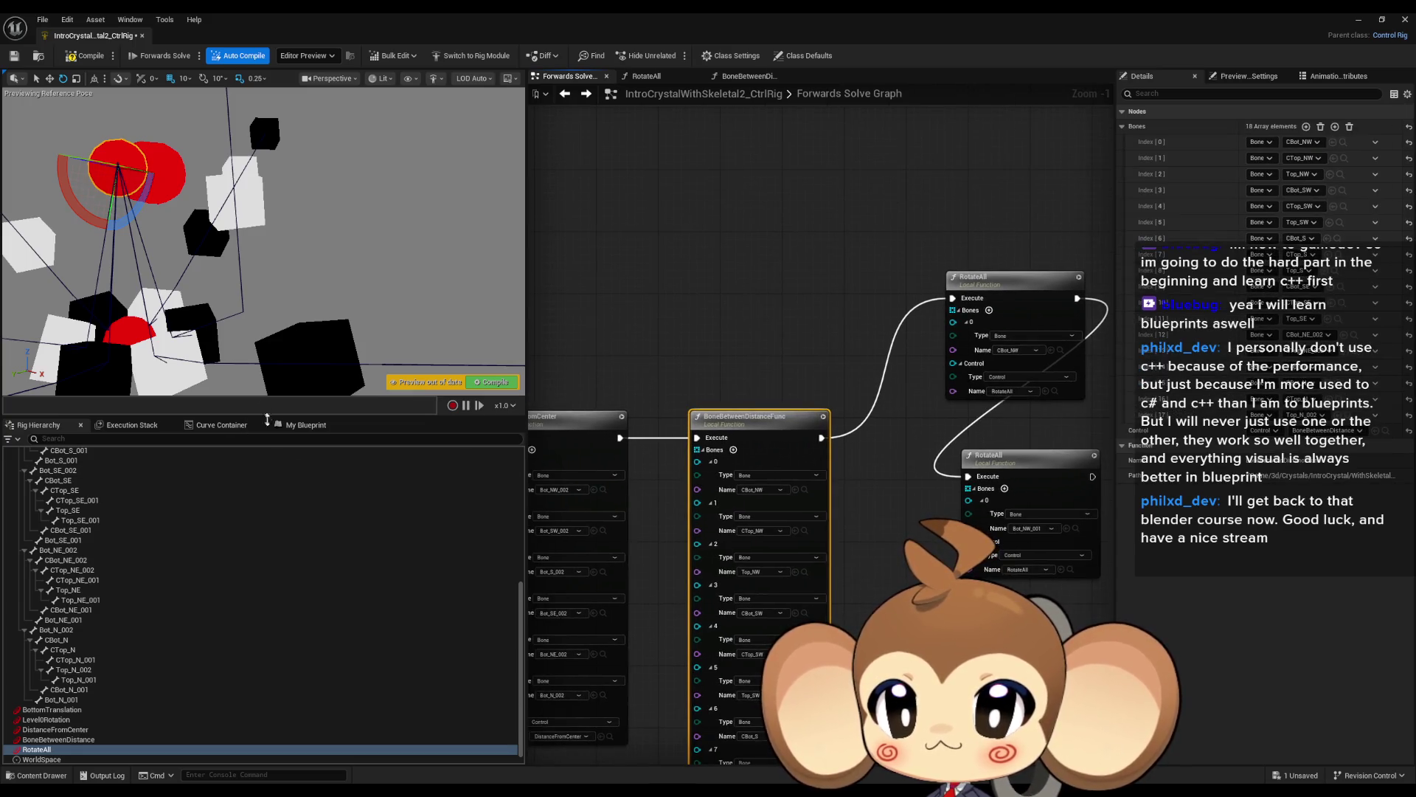
left_click(303, 425)
mouse_move(70, 573)
left_mouse_down()
mouse_move(748, 169)
mouse_move(721, 264)
left_mouse_up()
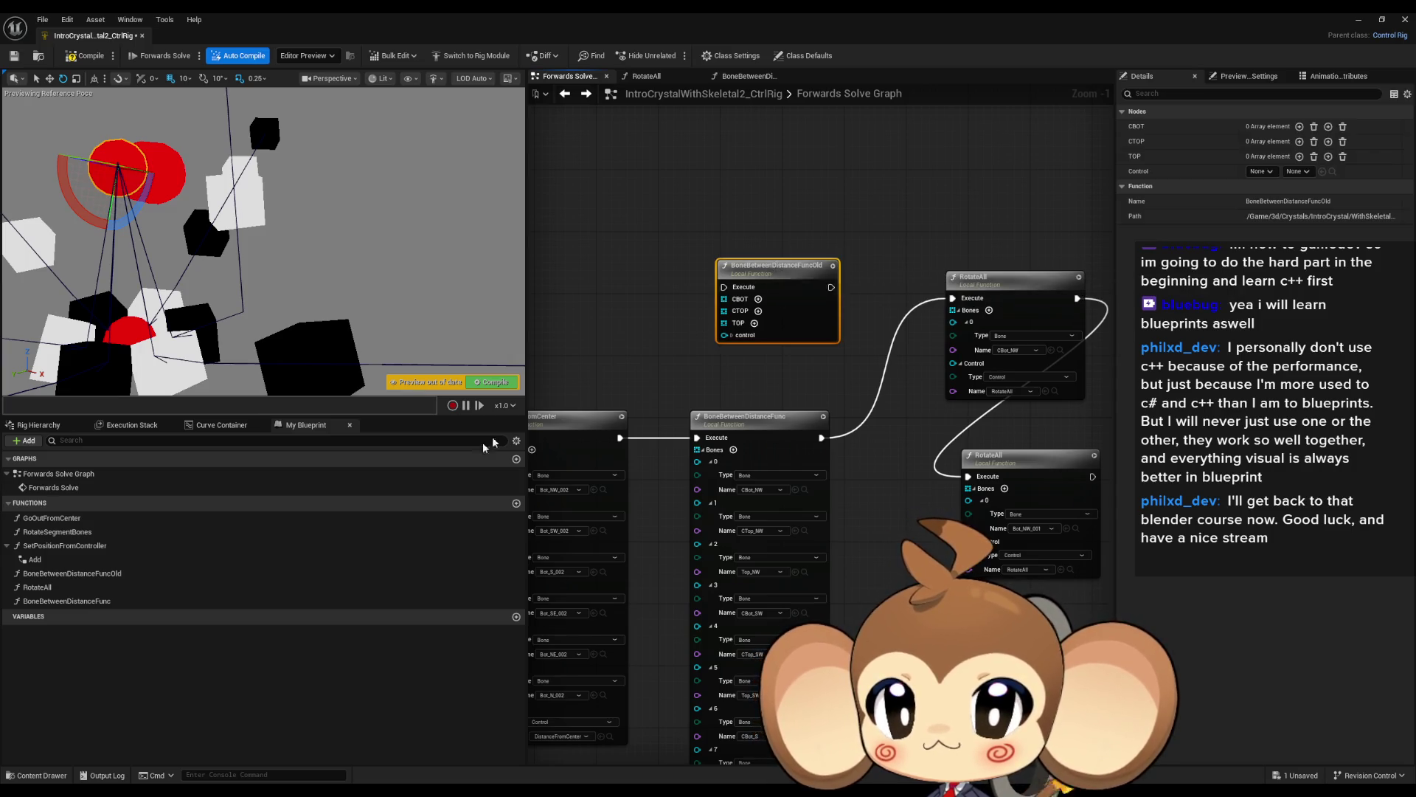
key("Delete")
mouse_move(66, 601)
left_mouse_down()
mouse_move(633, 184)
mouse_move(753, 194)
left_mouse_up()
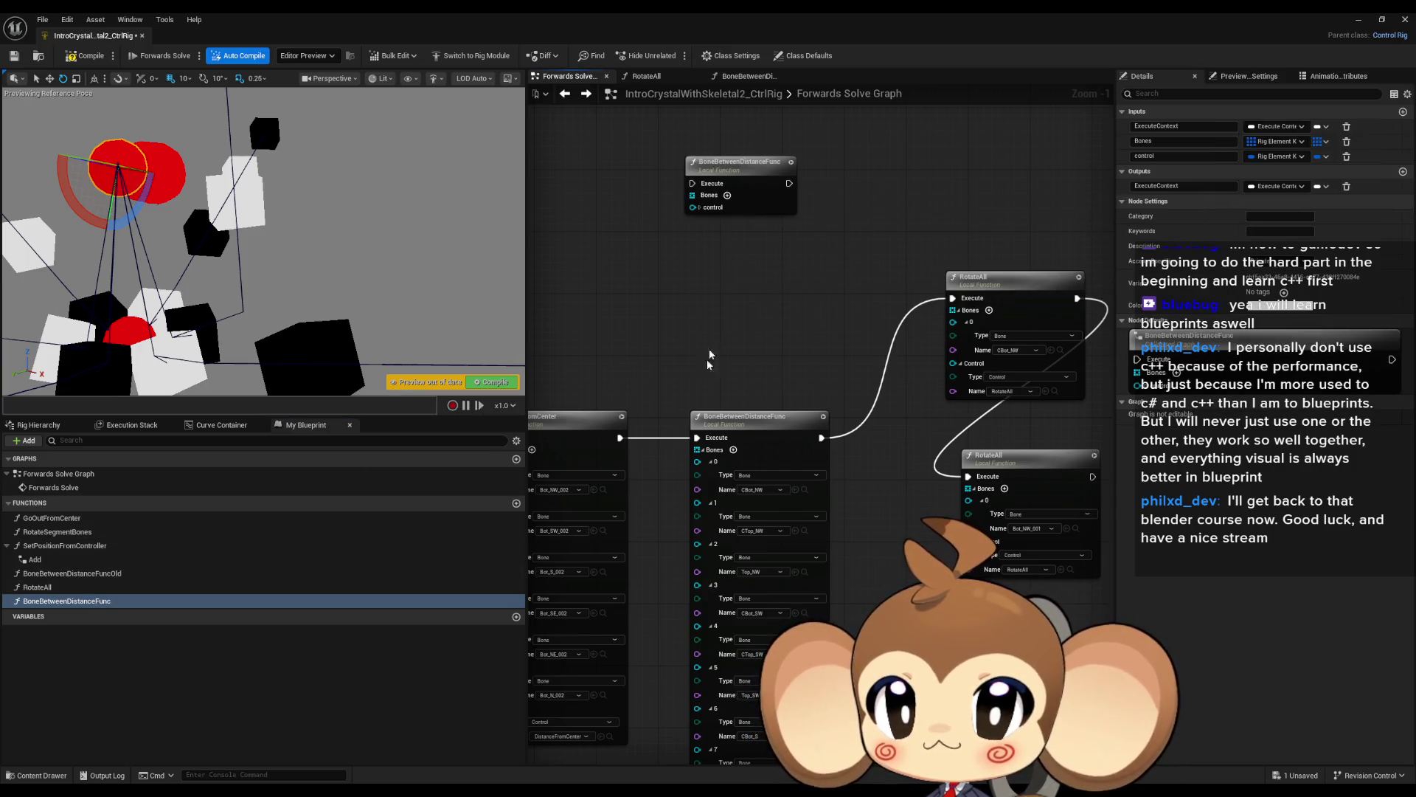
scroll(738, 550, "down", 10)
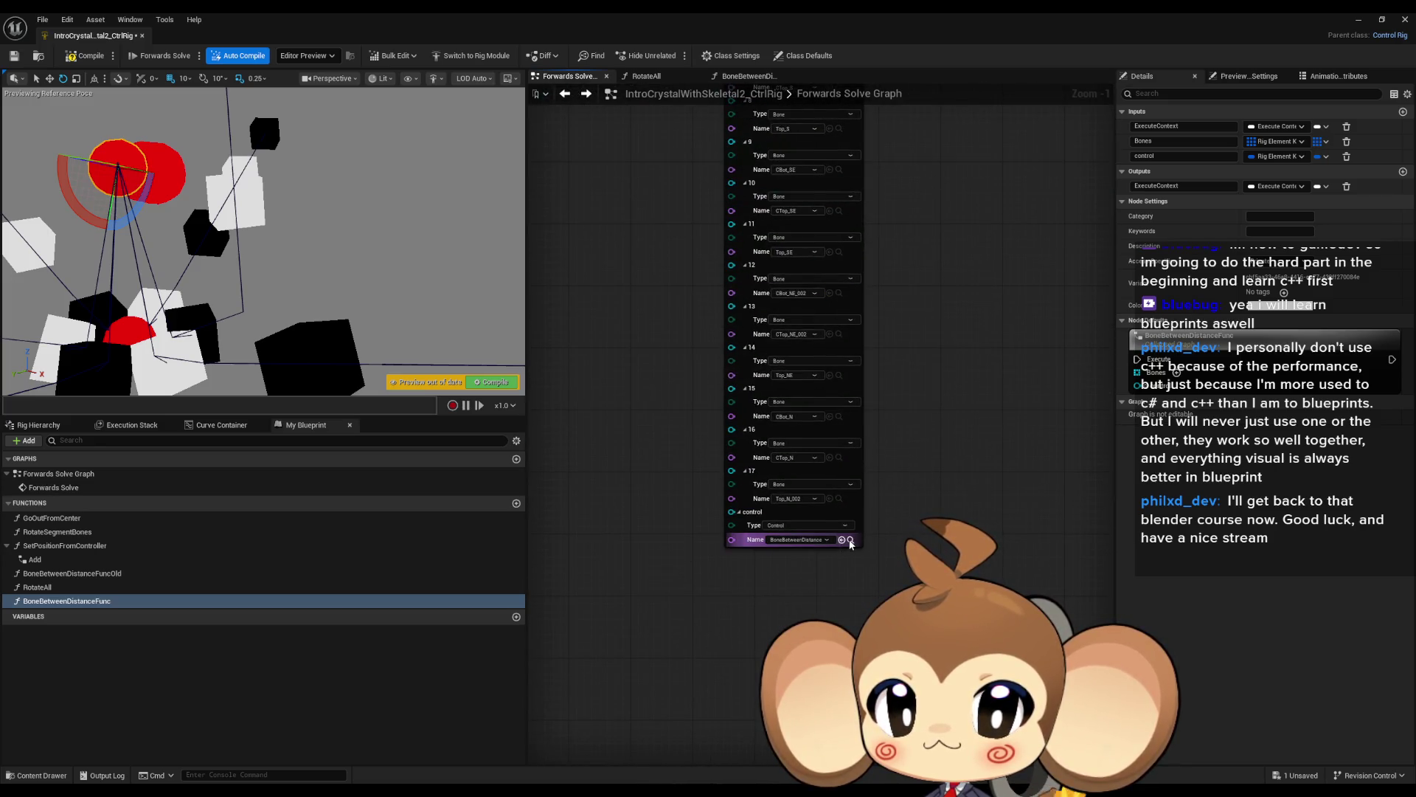
left_click(851, 539)
scroll(848, 531, "up", 10)
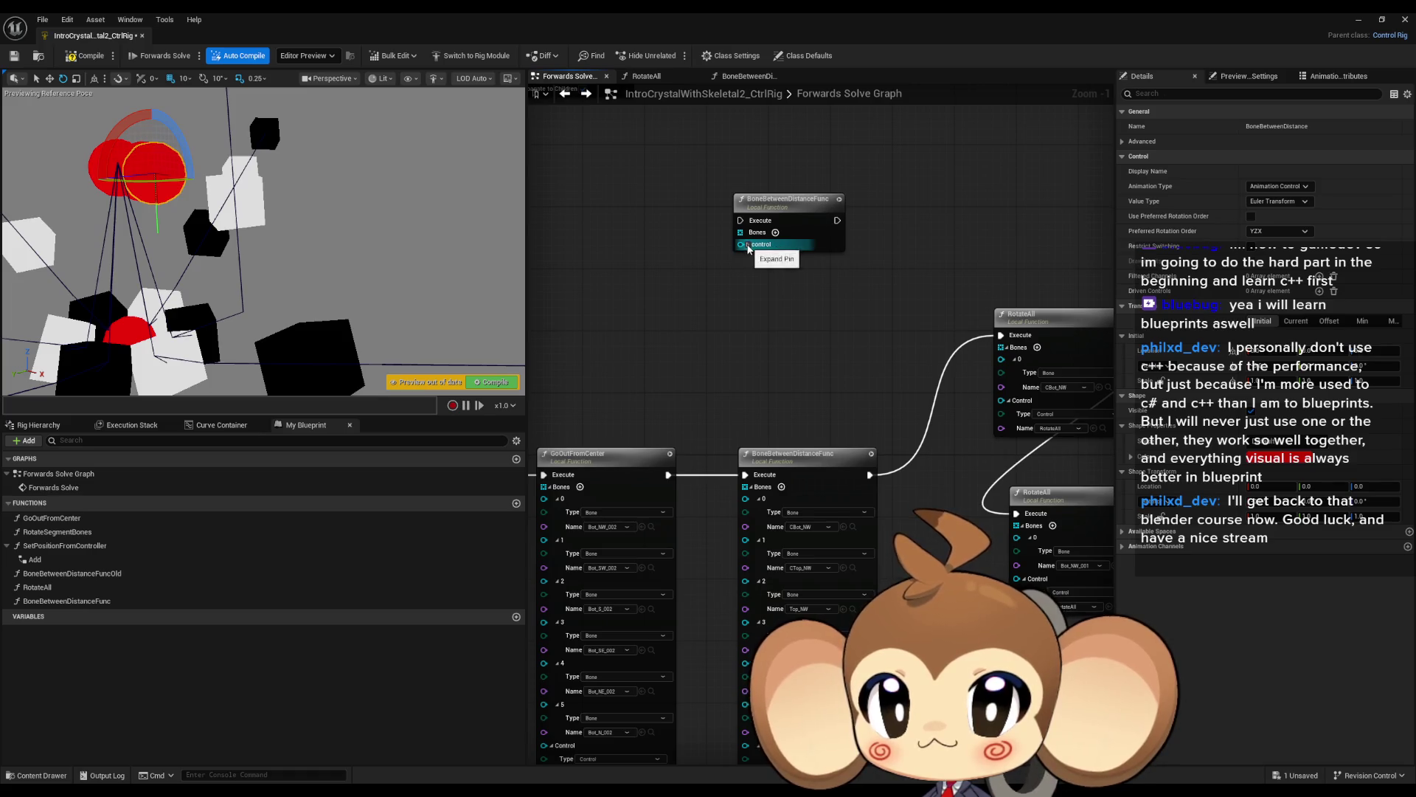
left_click(748, 245)
left_click(832, 273)
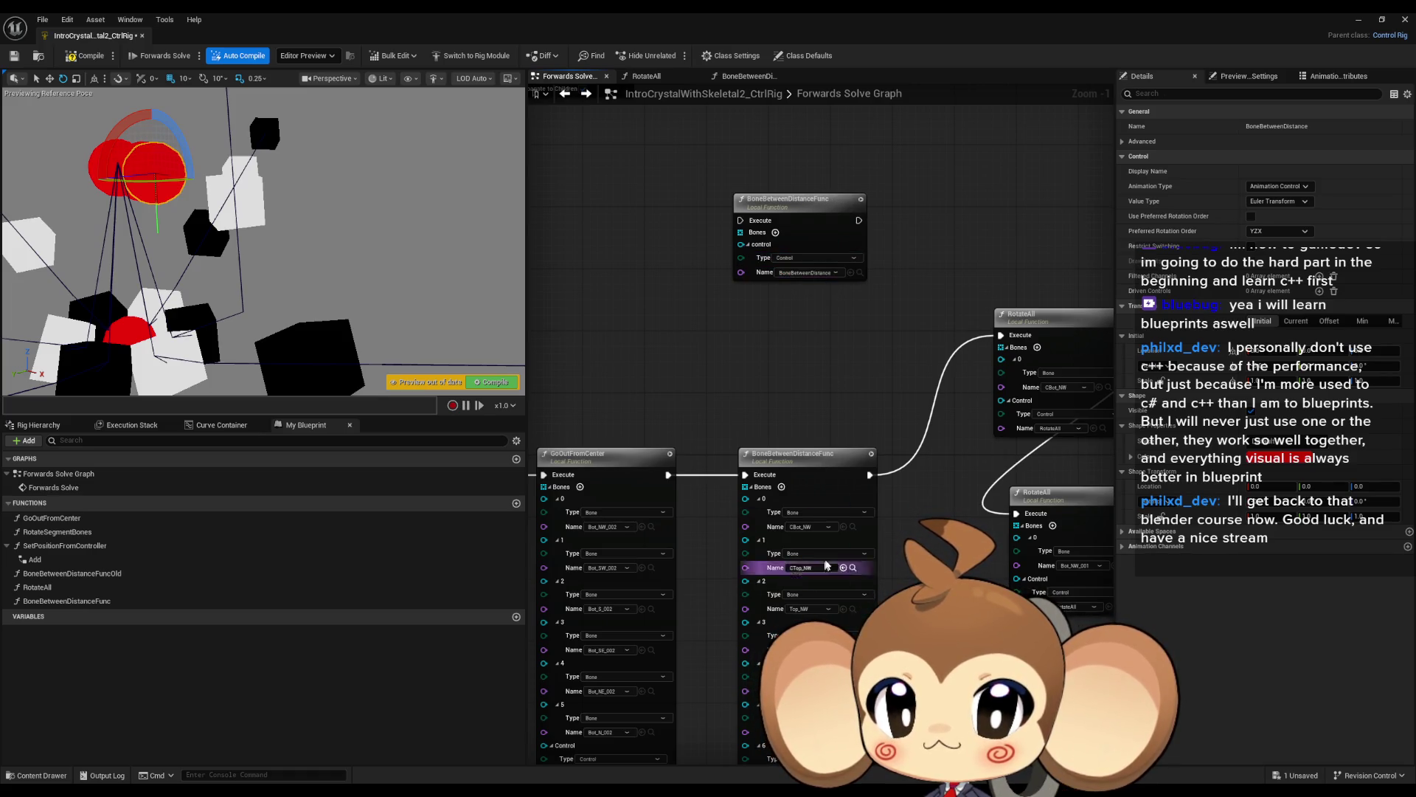
left_click(853, 528)
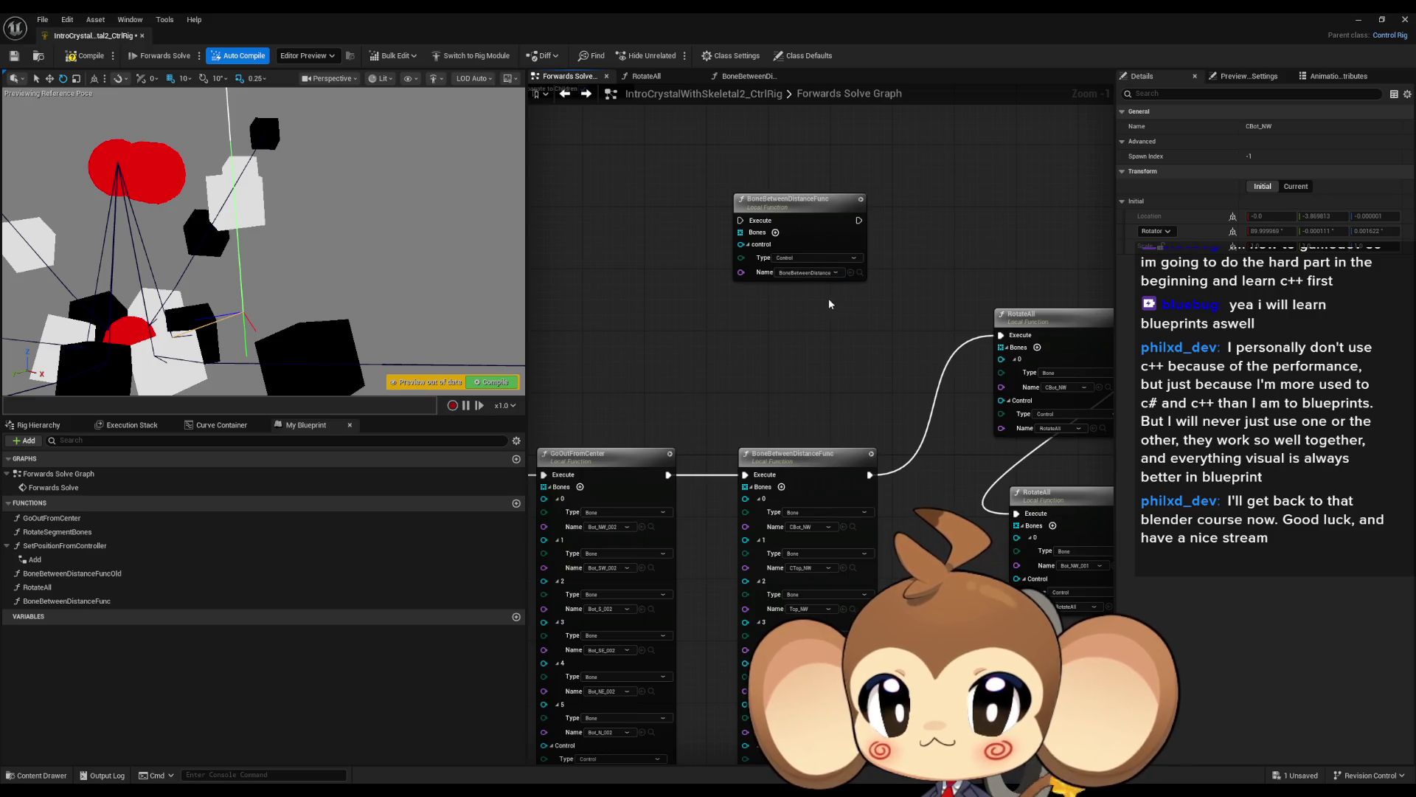
left_click(775, 233)
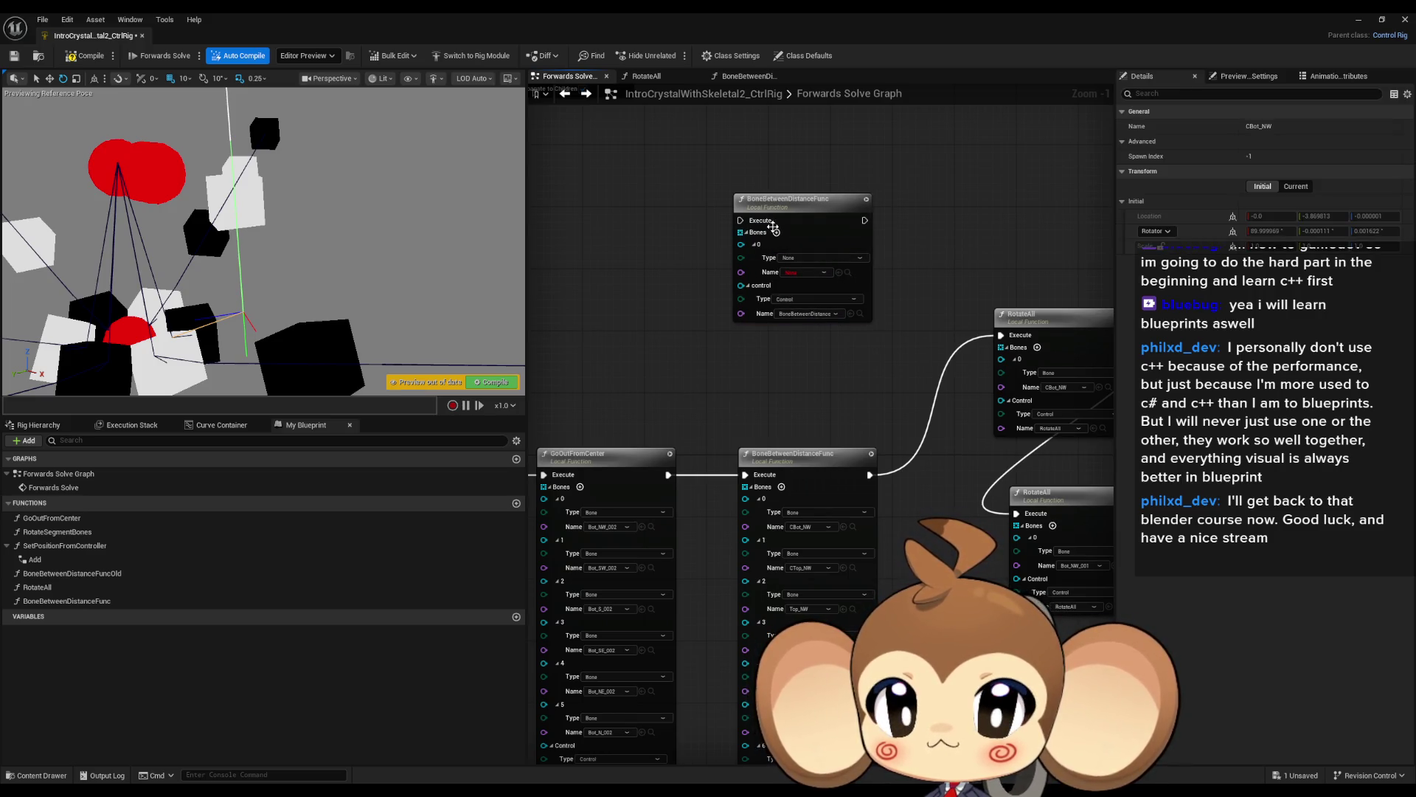
mouse_move(863, 220)
left_mouse_down()
mouse_move(932, 253)
mouse_move(1005, 318)
mouse_move(1001, 334)
left_mouse_up()
left_click_drag(666, 474, 740, 221)
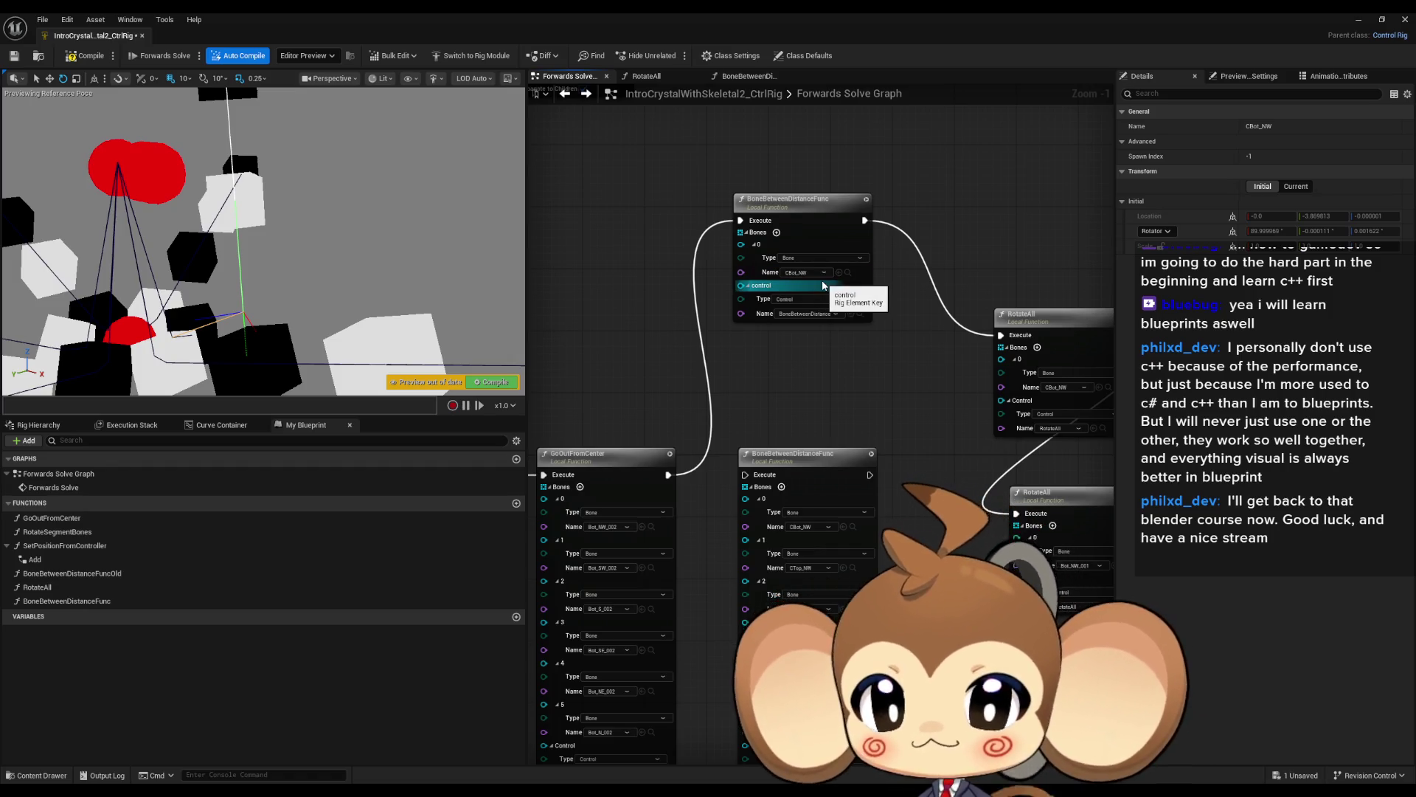
left_click_drag(346, 288, 243, 267)
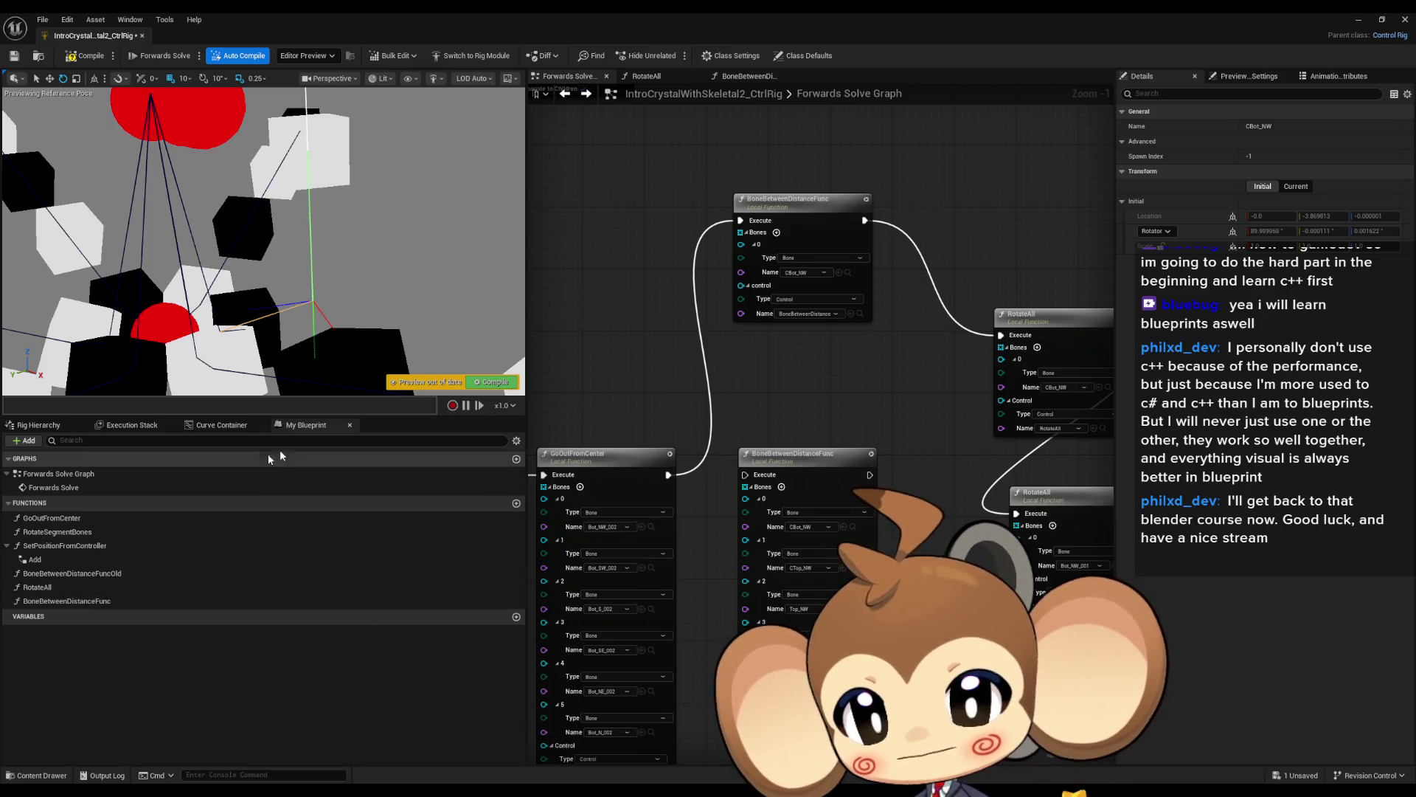
left_click(39, 425)
Move the BoneBetweenDistance control to see the bones follow.
scroll(145, 695, "down", 5)
scroll(148, 690, "down", 5)
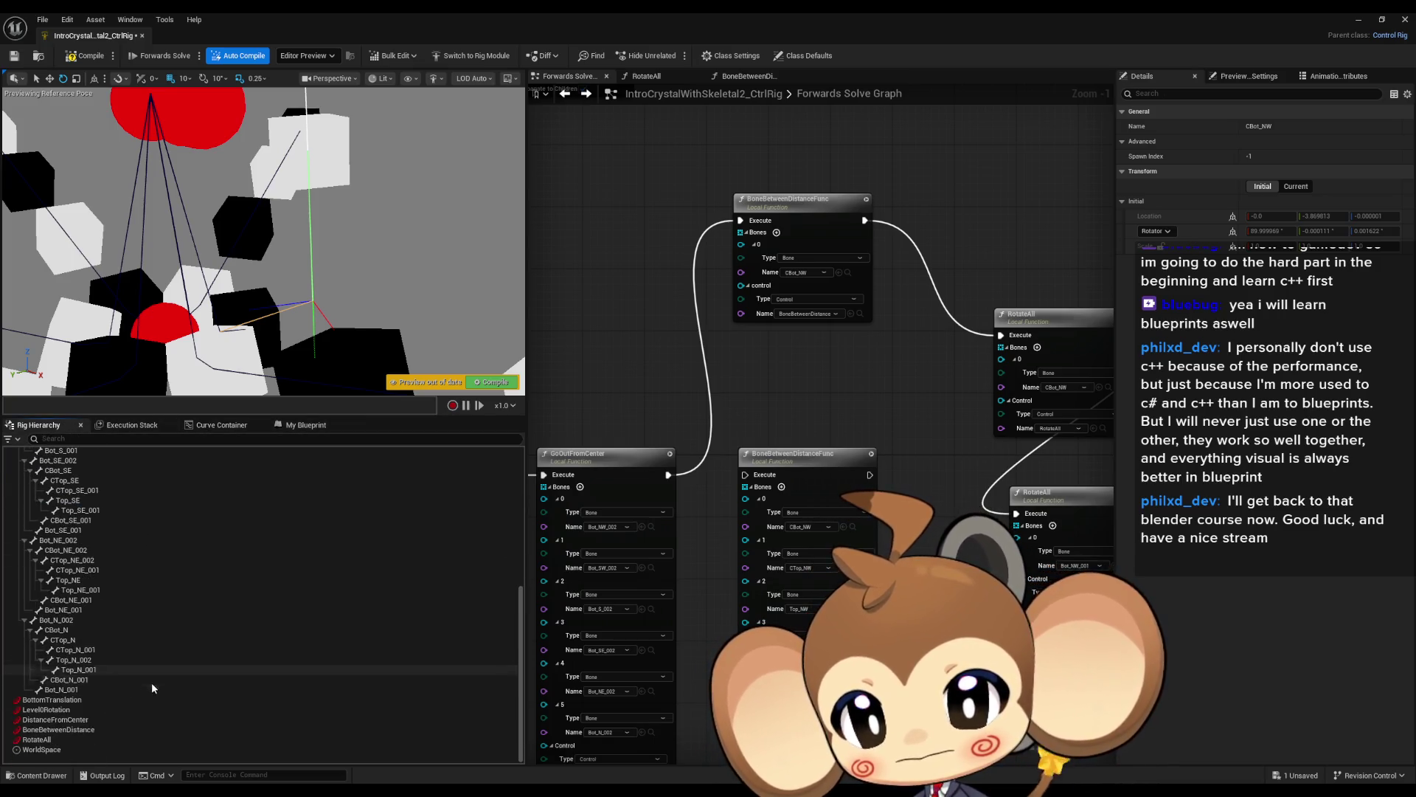
left_click(57, 729)
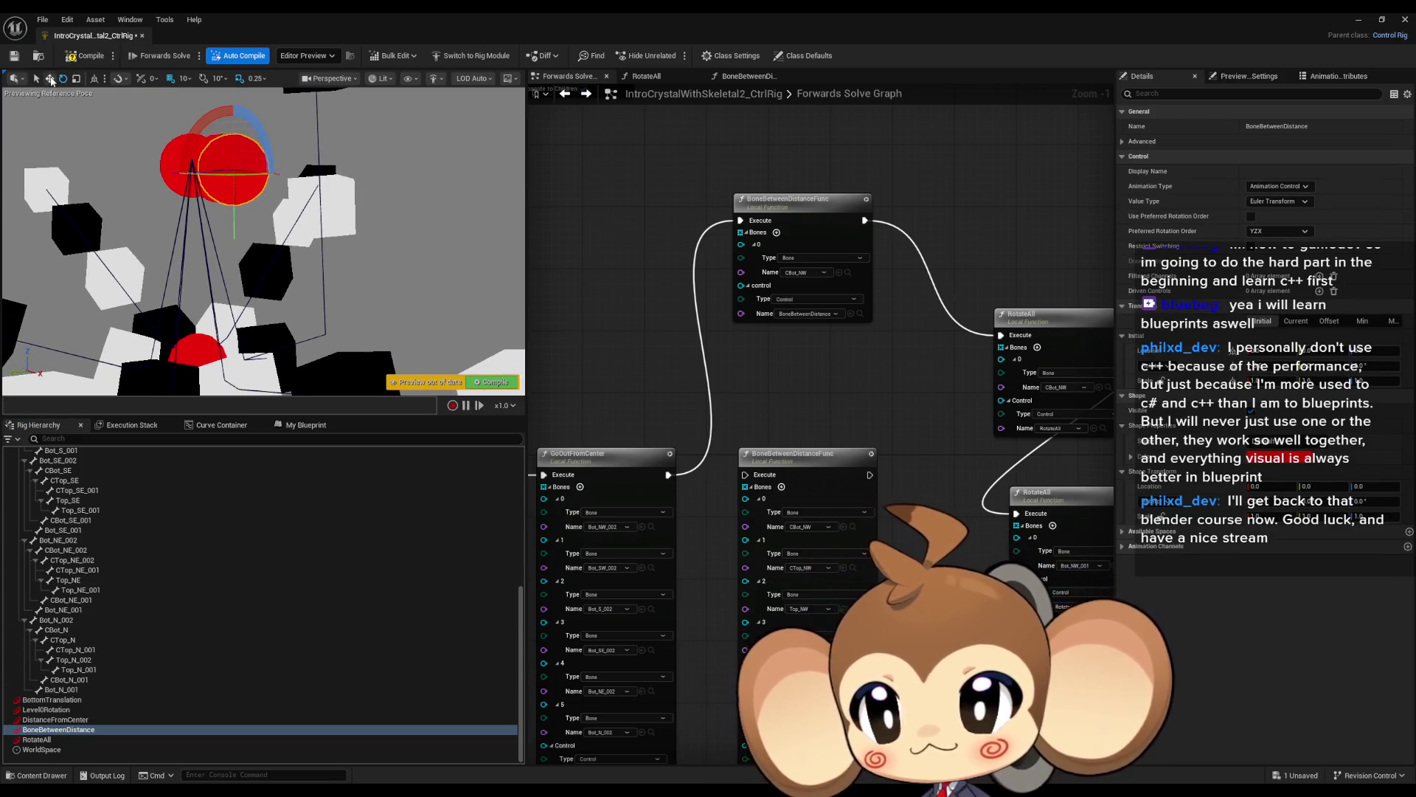
mouse_move(258, 172)
left_mouse_down()
mouse_move(283, 191)
mouse_move(336, 191)
mouse_move(236, 190)
mouse_move(327, 195)
mouse_move(281, 190)
left_mouse_up()
Add a second bone entry to the top node and assign Bot_NW_001 to it.
left_click(776, 233)
left_click_drag(922, 439, 869, 432)
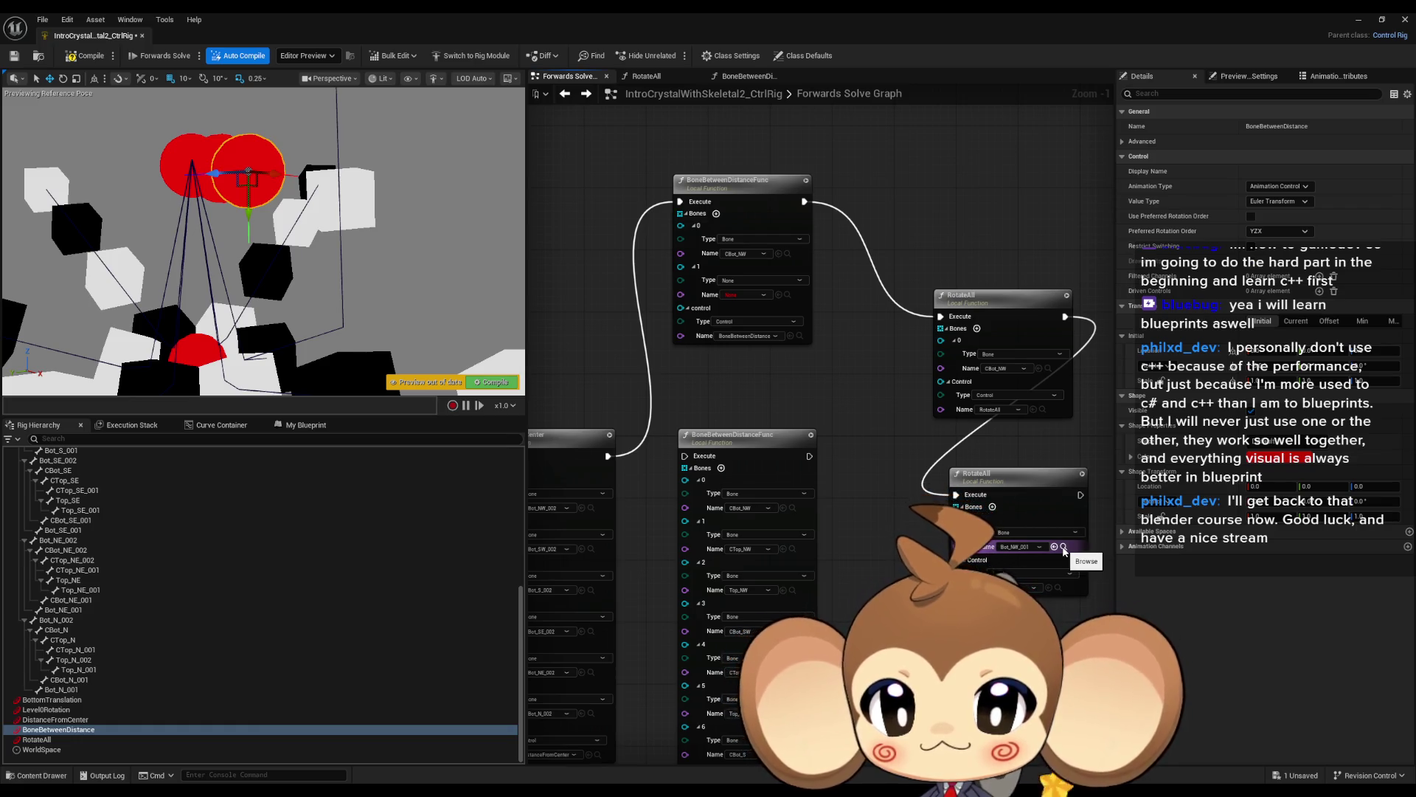
scroll(107, 577, "up", 4)
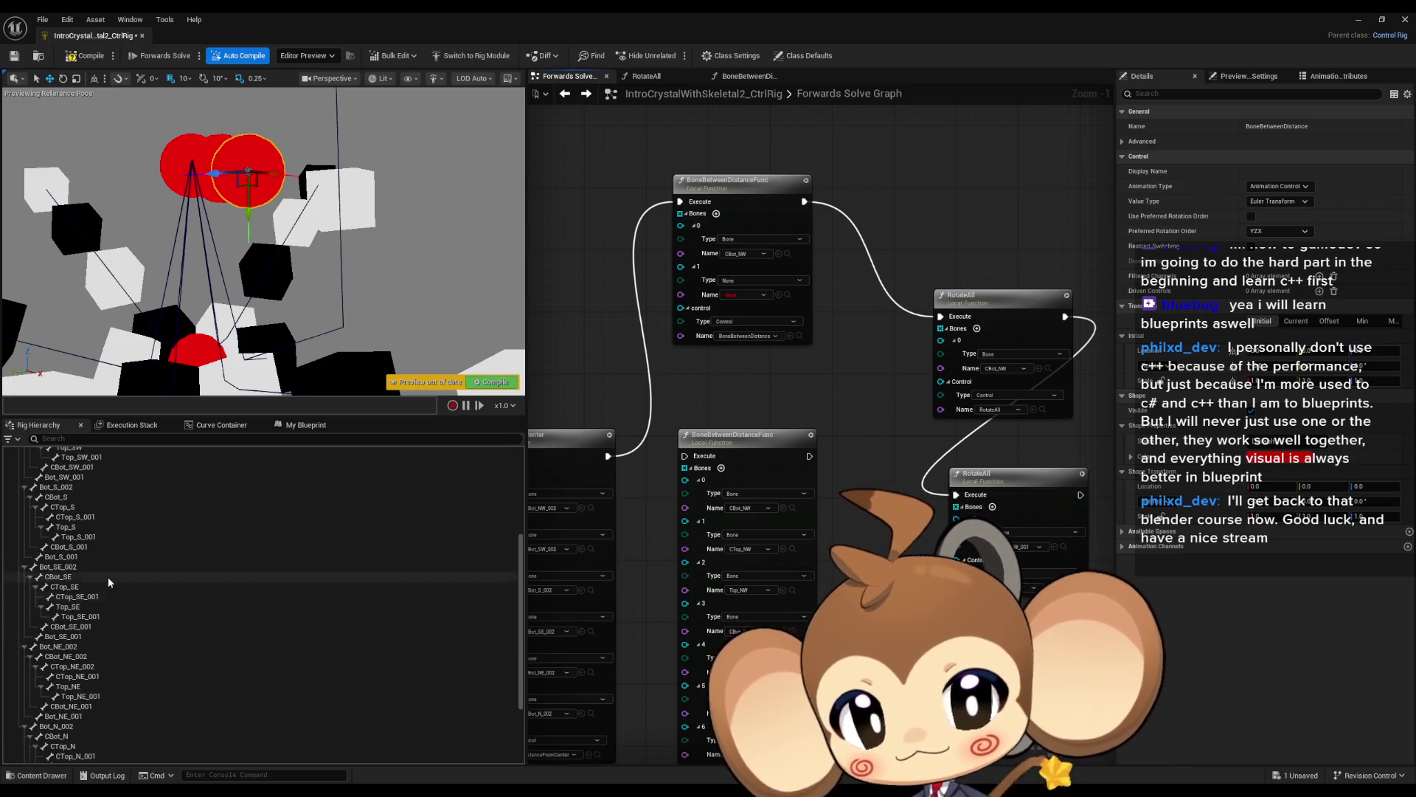
scroll(108, 582, "up", 6)
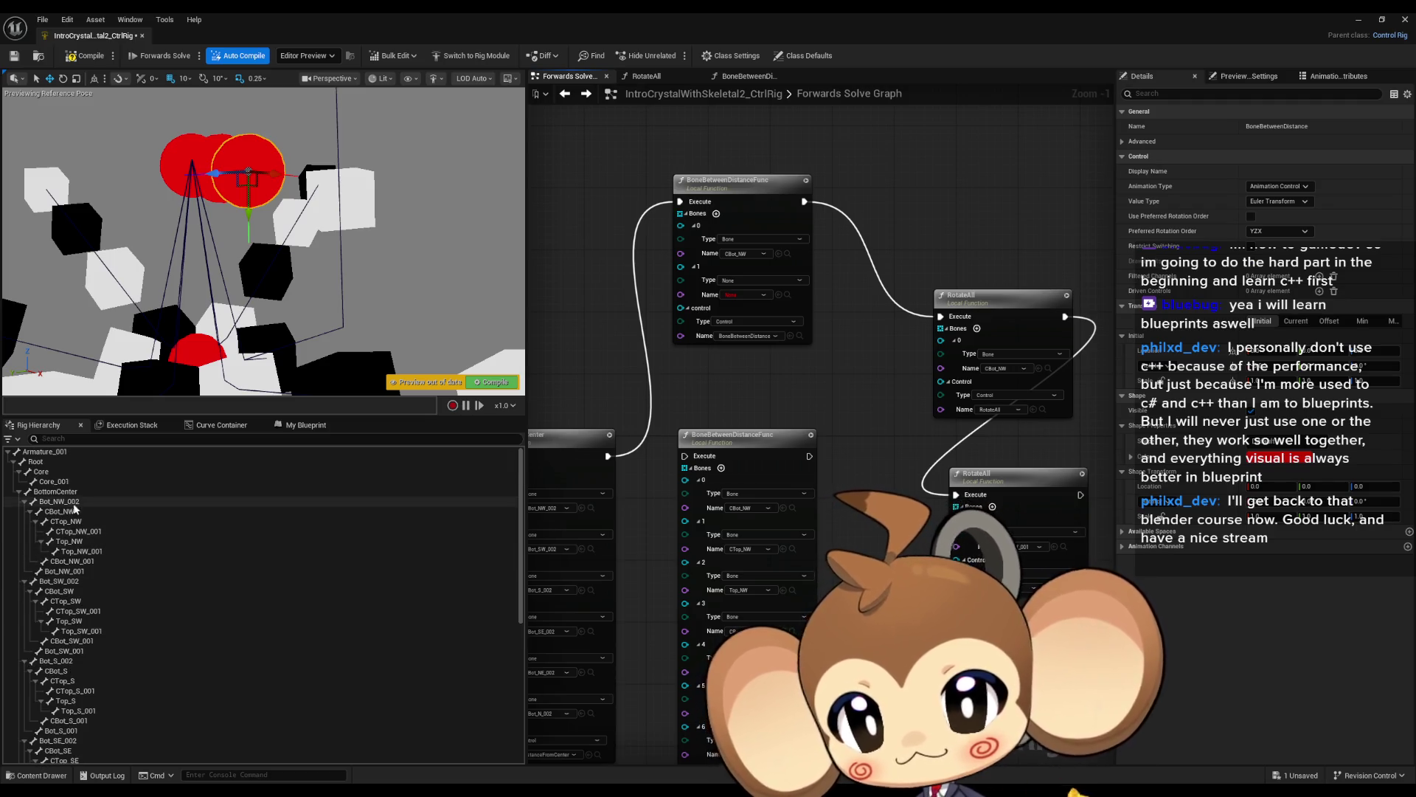
left_click(28, 513)
left_click(65, 520)
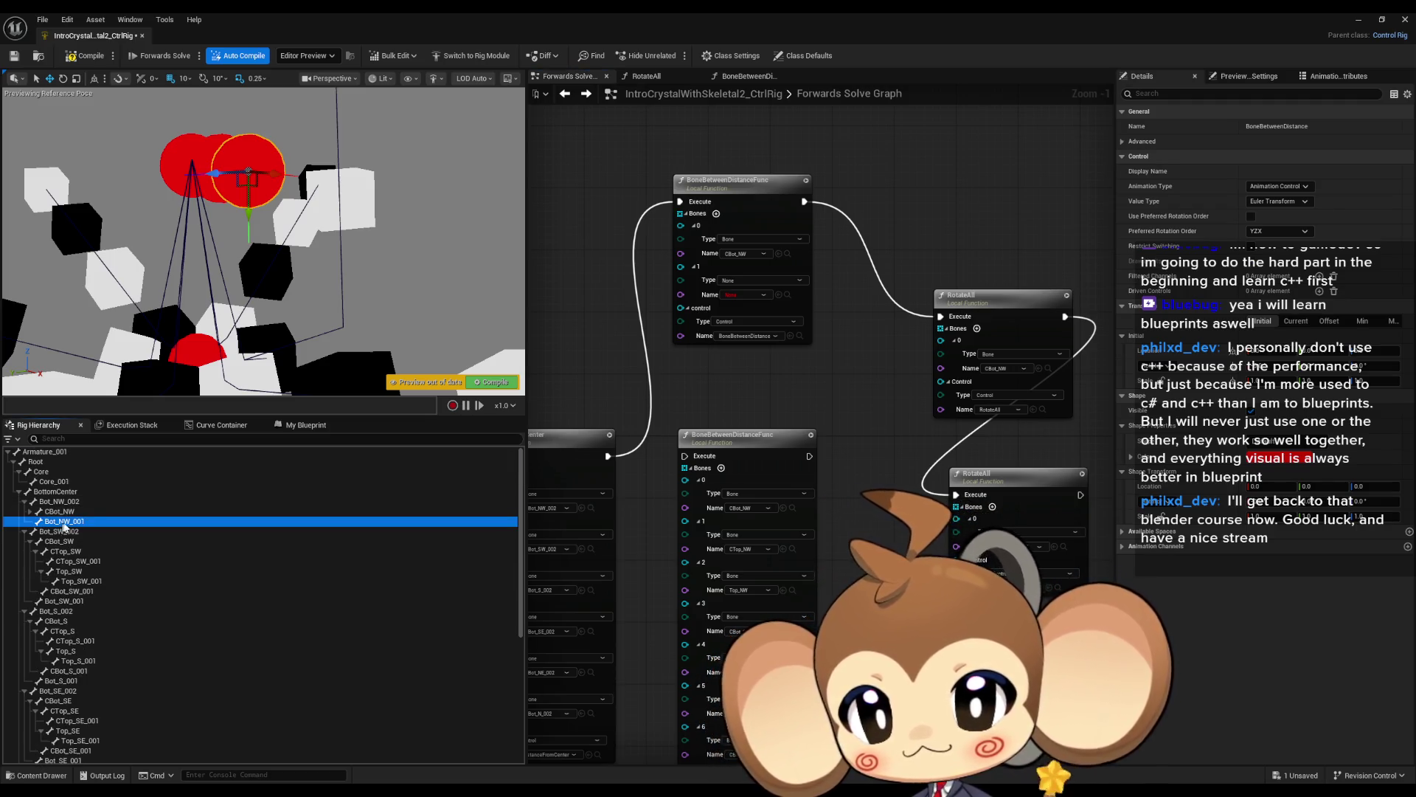
left_click(779, 295)
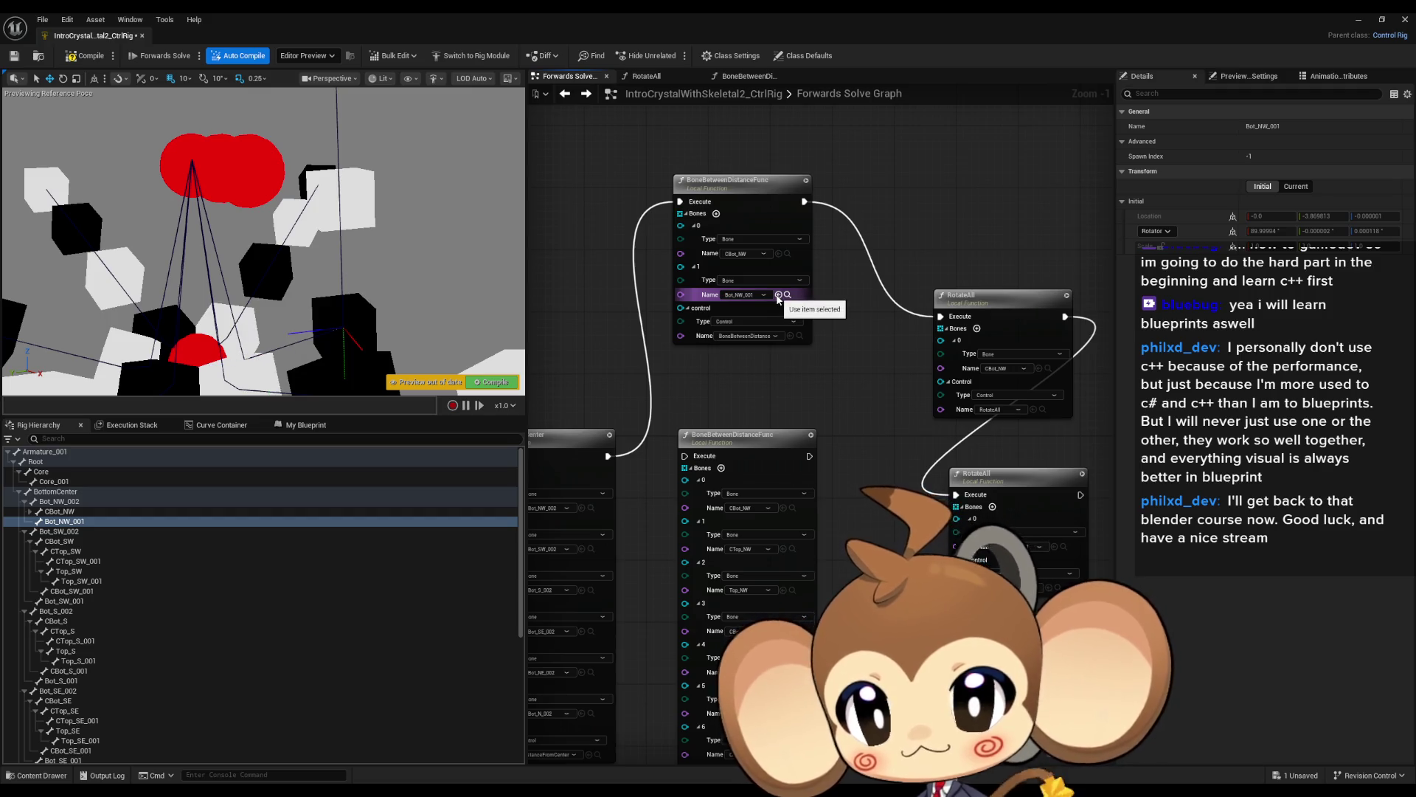
left_click_drag(733, 388, 693, 433)
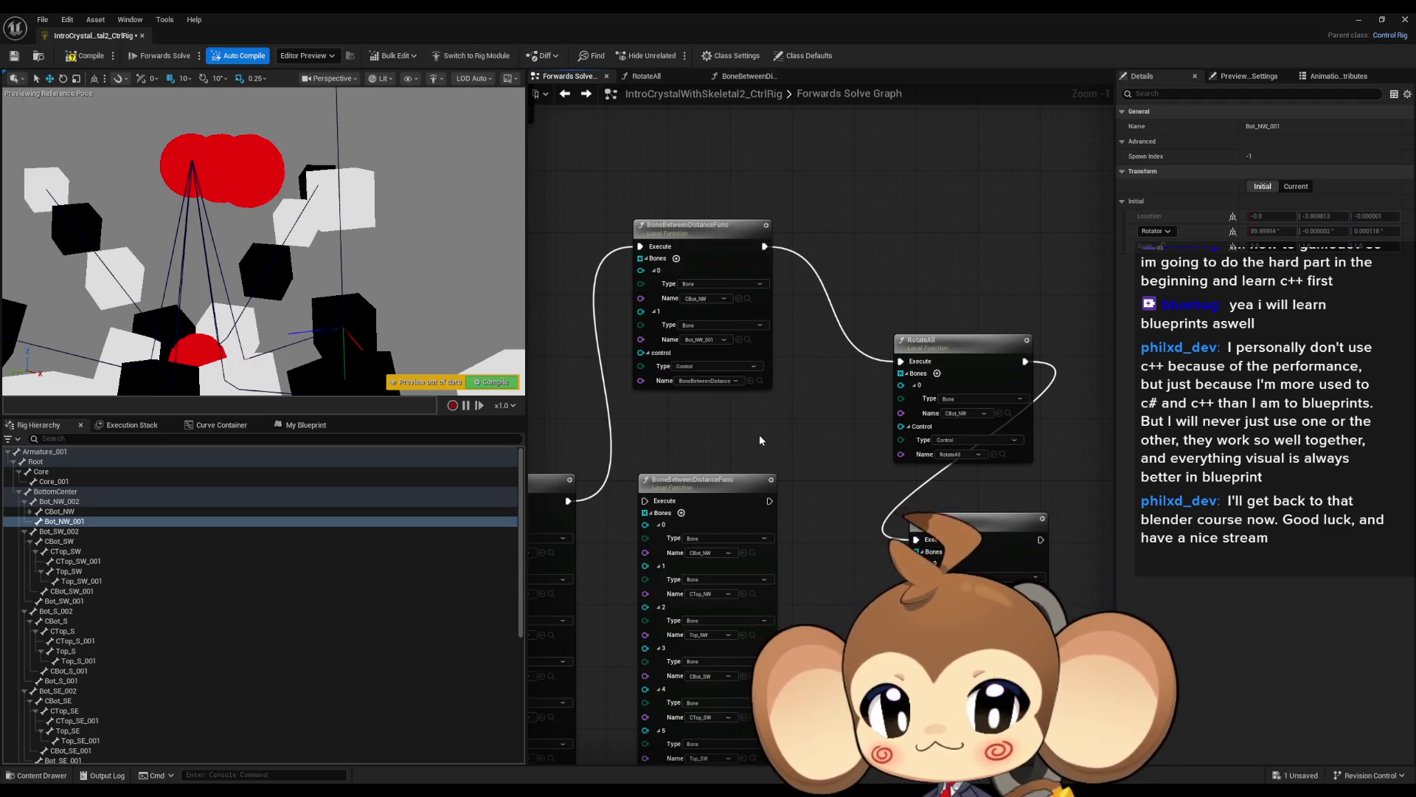
left_click_drag(759, 435, 798, 325)
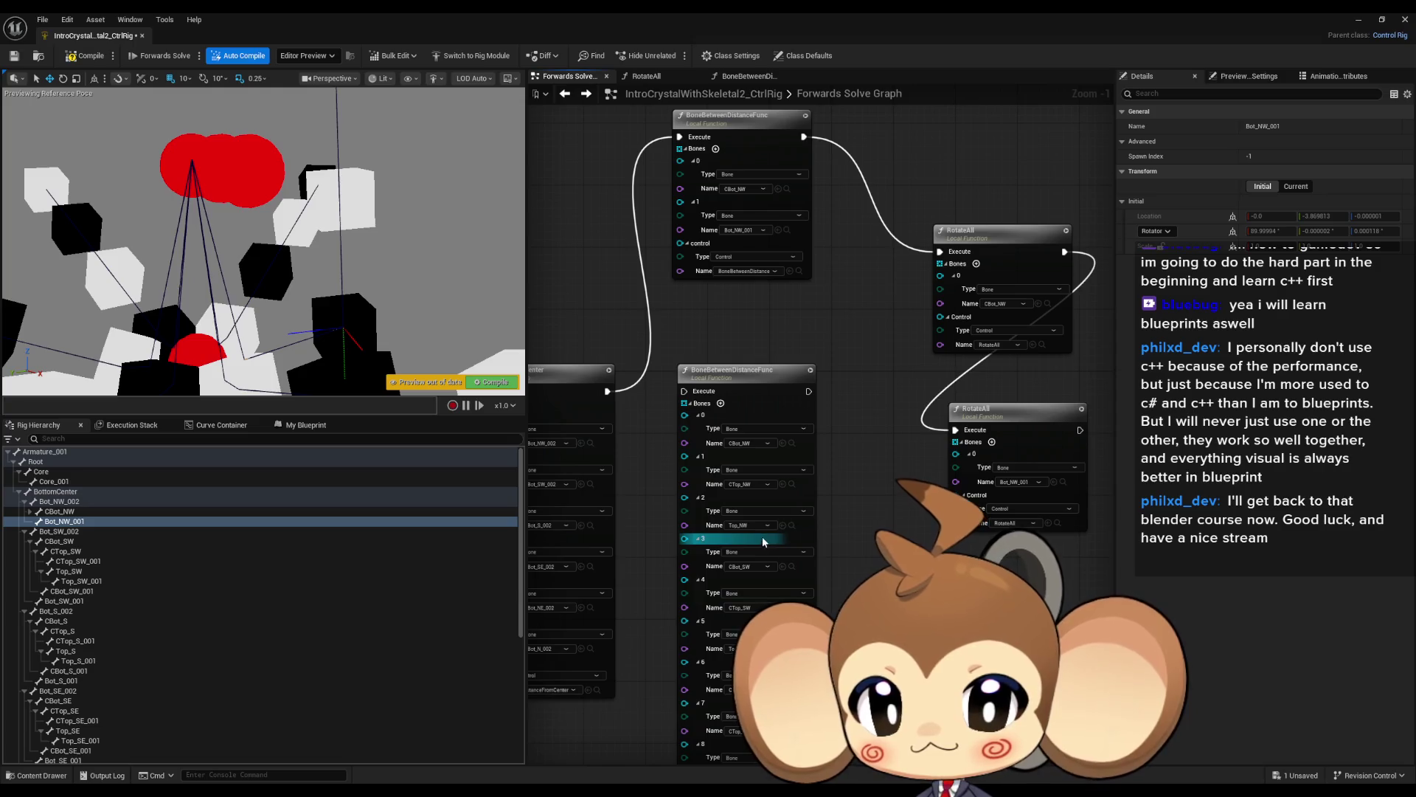
left_click_drag(719, 276, 702, 385)
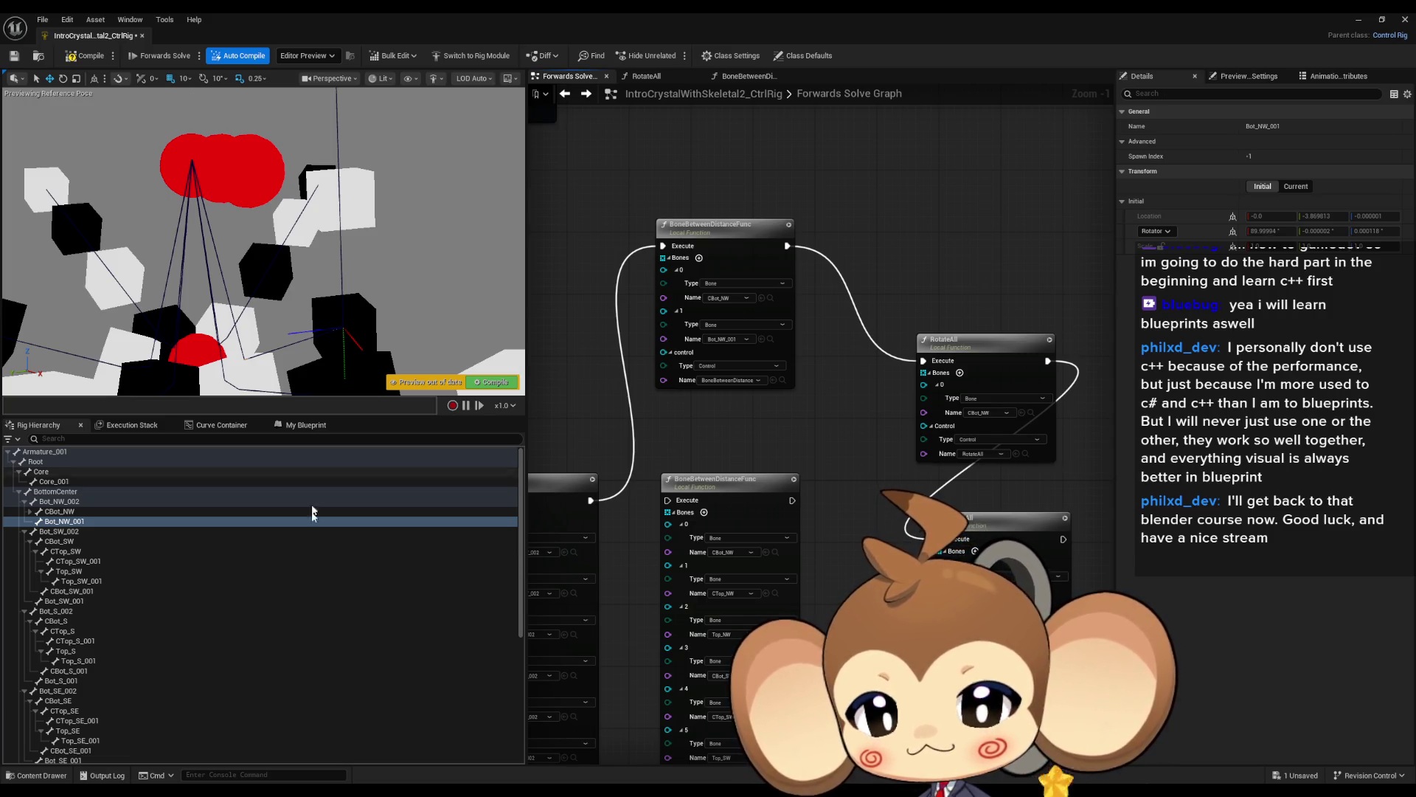
Nudge BoneBetweenDistance, check DistanceFromCenter, then move BoneBetweenDistance right to spread the bones.
scroll(336, 315, "down", 1)
scroll(335, 316, "up", 2)
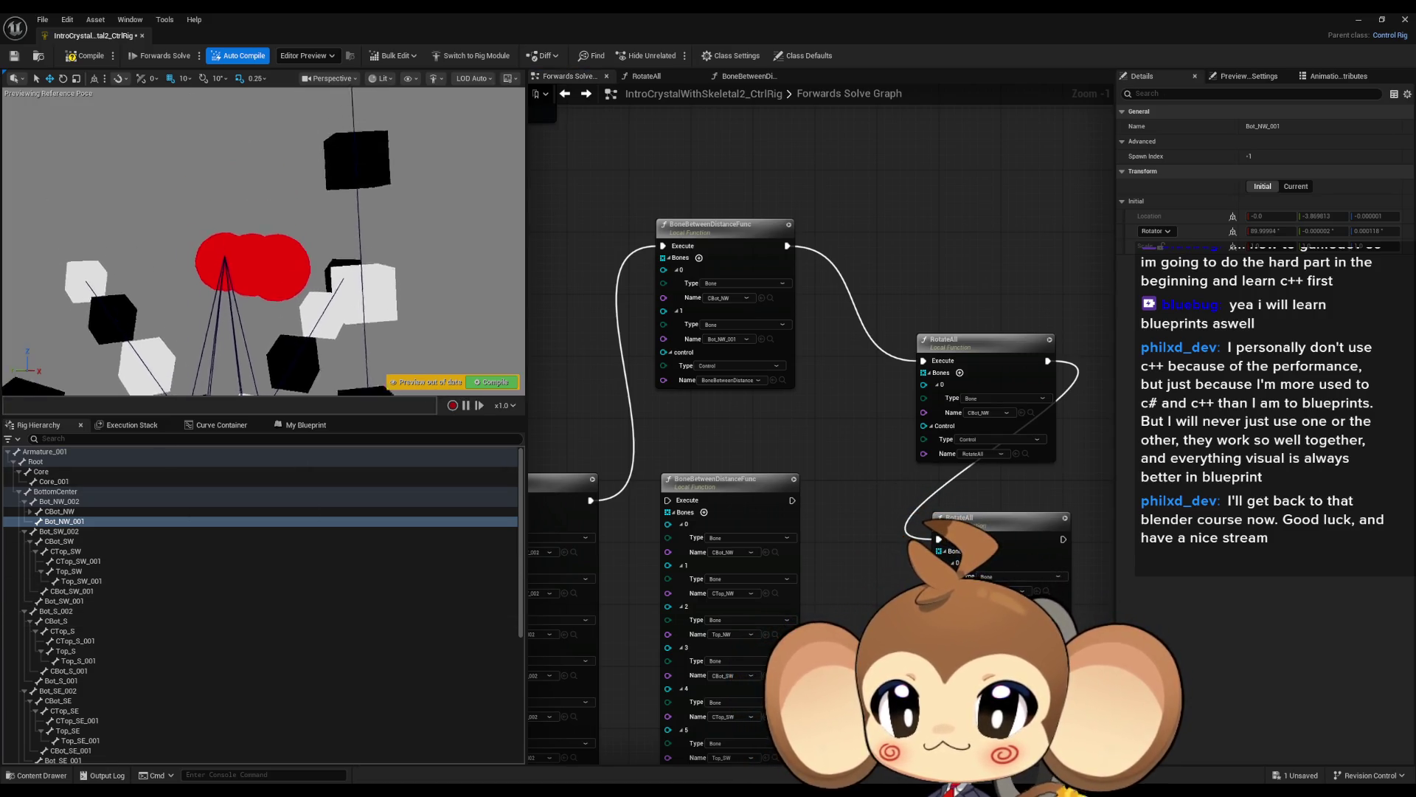
scroll(221, 634, "down", 8)
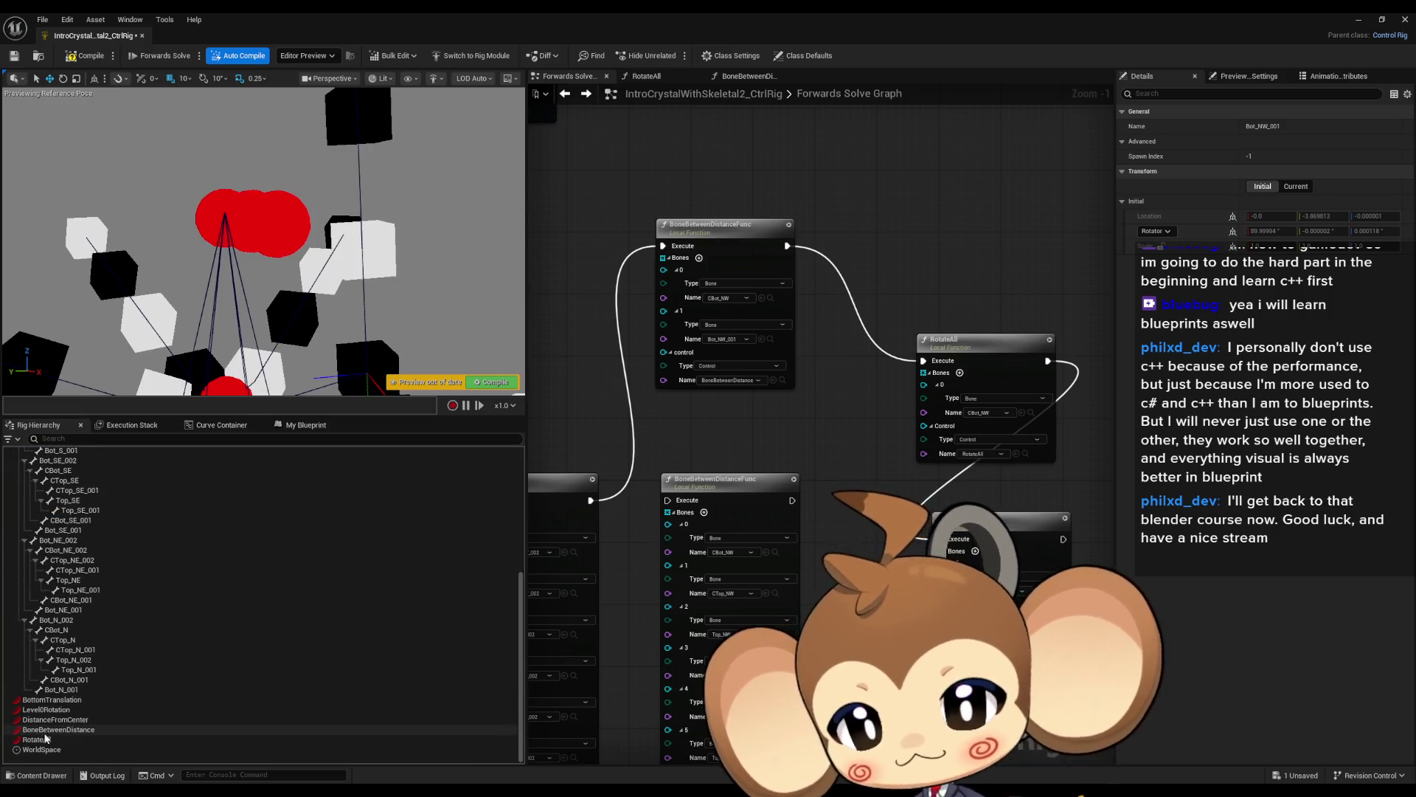
left_click(81, 729)
mouse_move(276, 225)
left_mouse_down()
mouse_move(362, 230)
mouse_move(263, 212)
mouse_move(317, 225)
mouse_move(264, 240)
left_mouse_up()
scroll(439, 276, "down", 5)
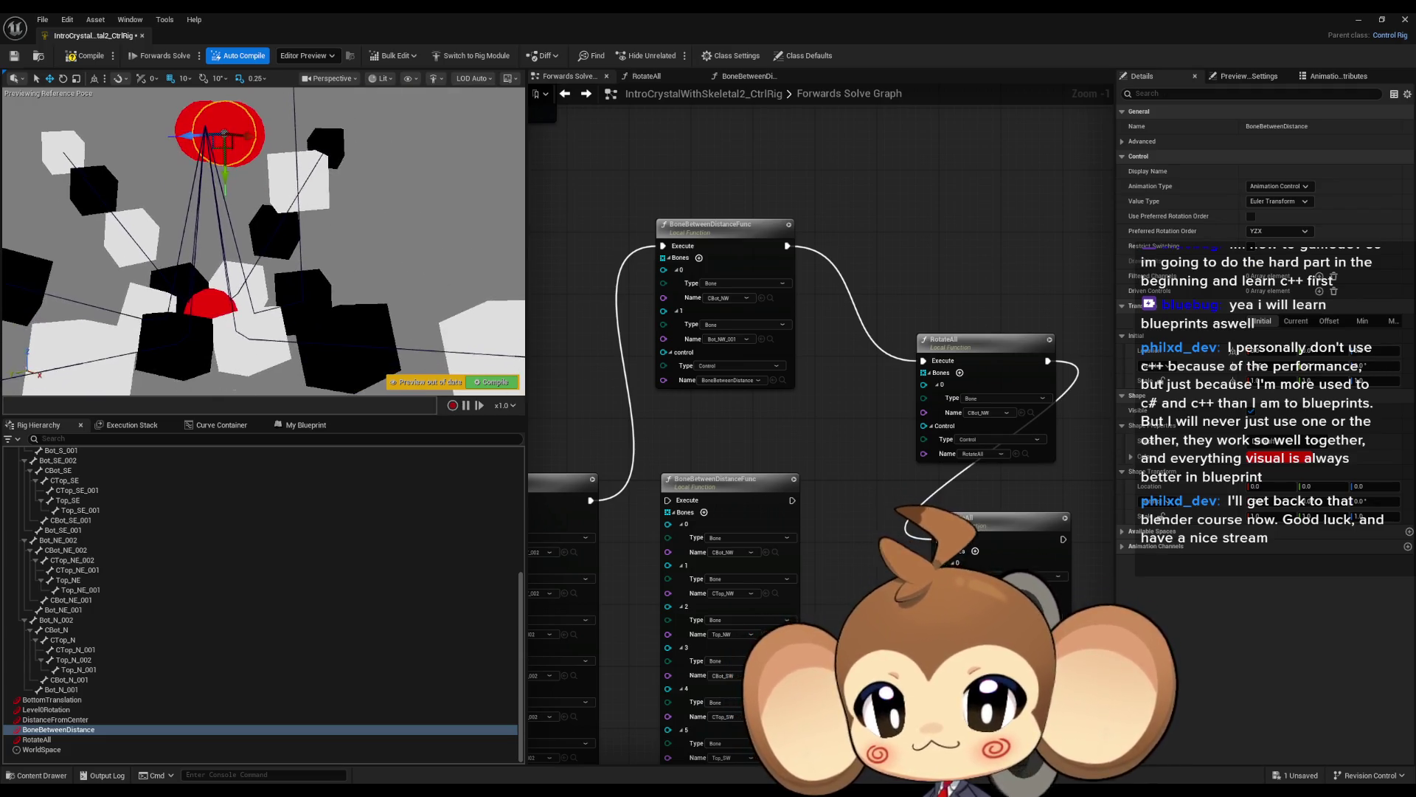
left_click(273, 185)
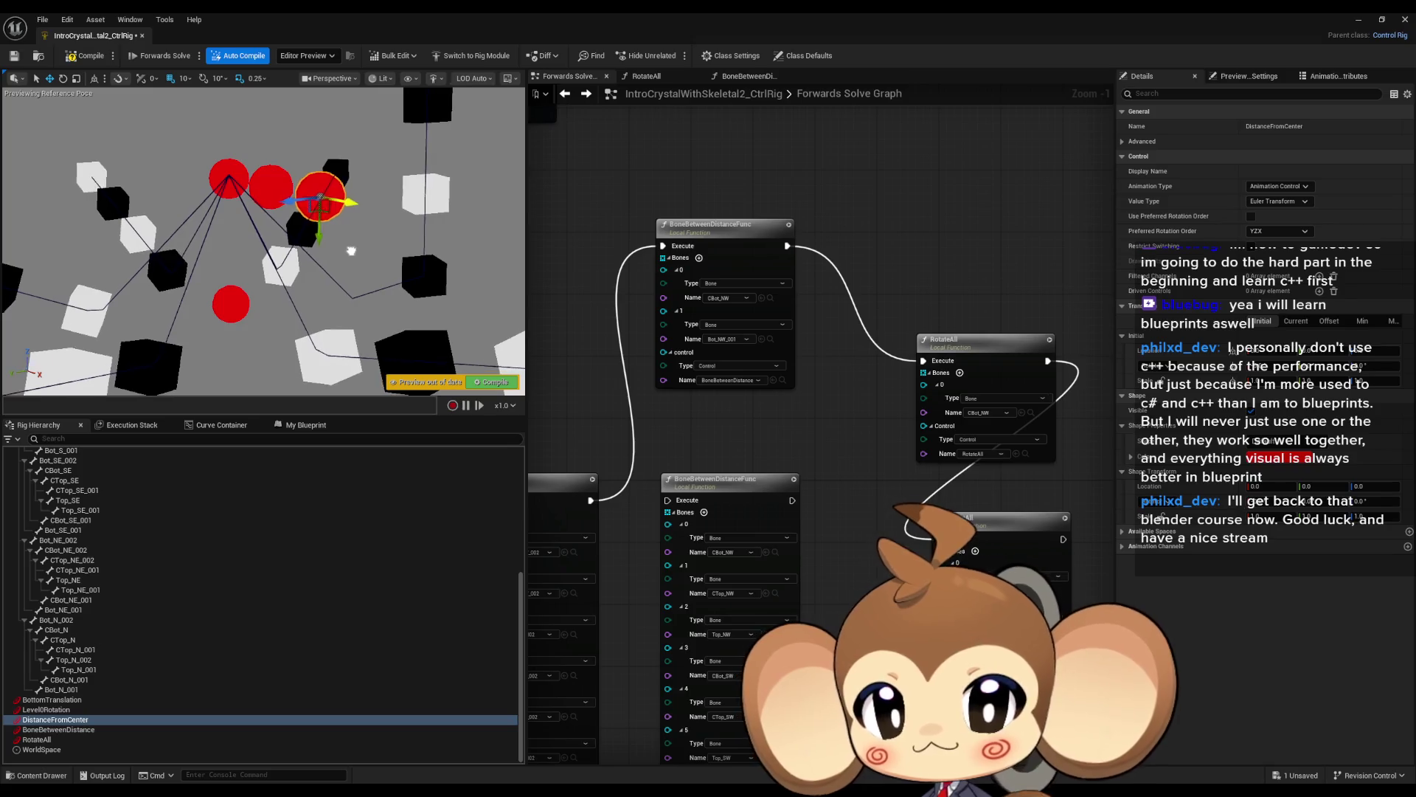
left_click(57, 730)
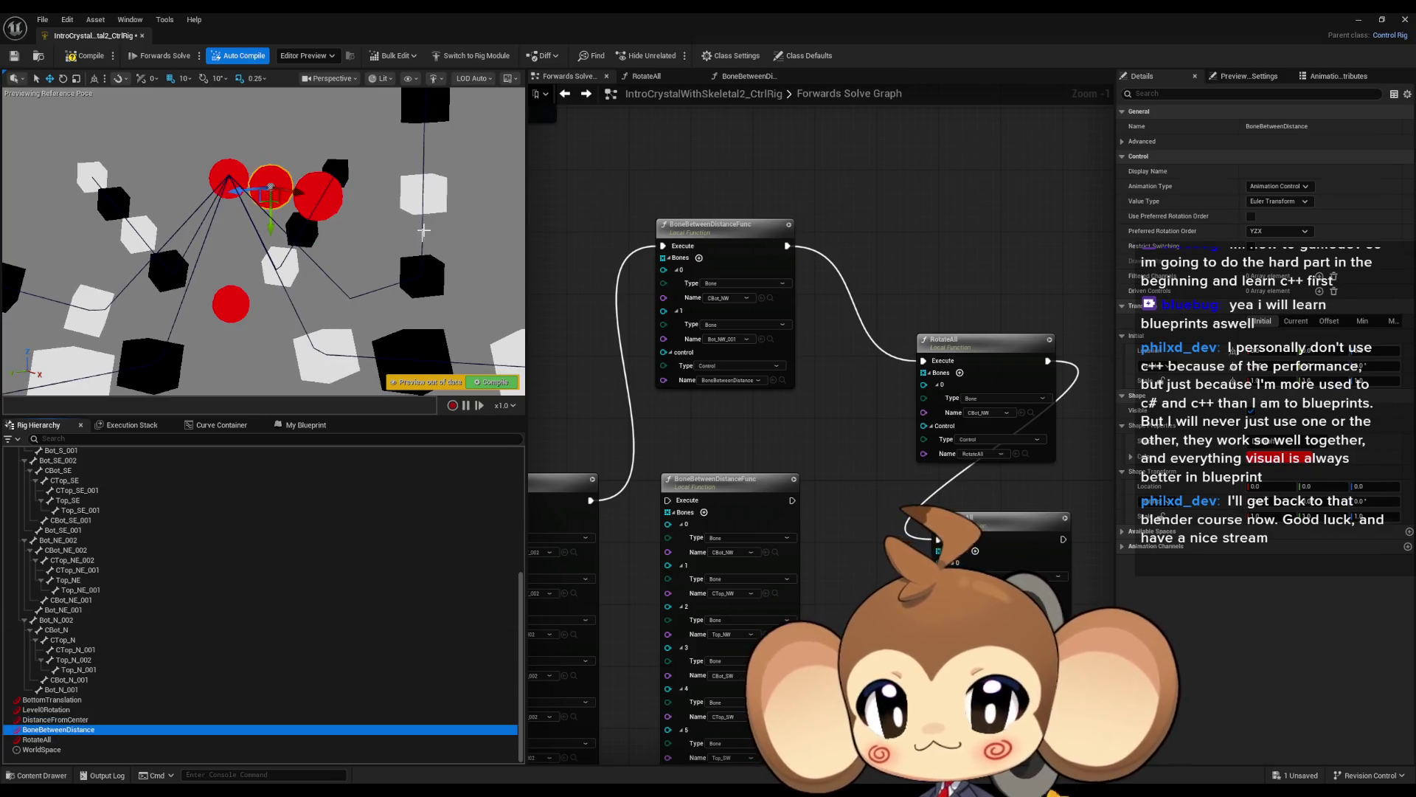
left_click_drag(284, 194, 320, 192)
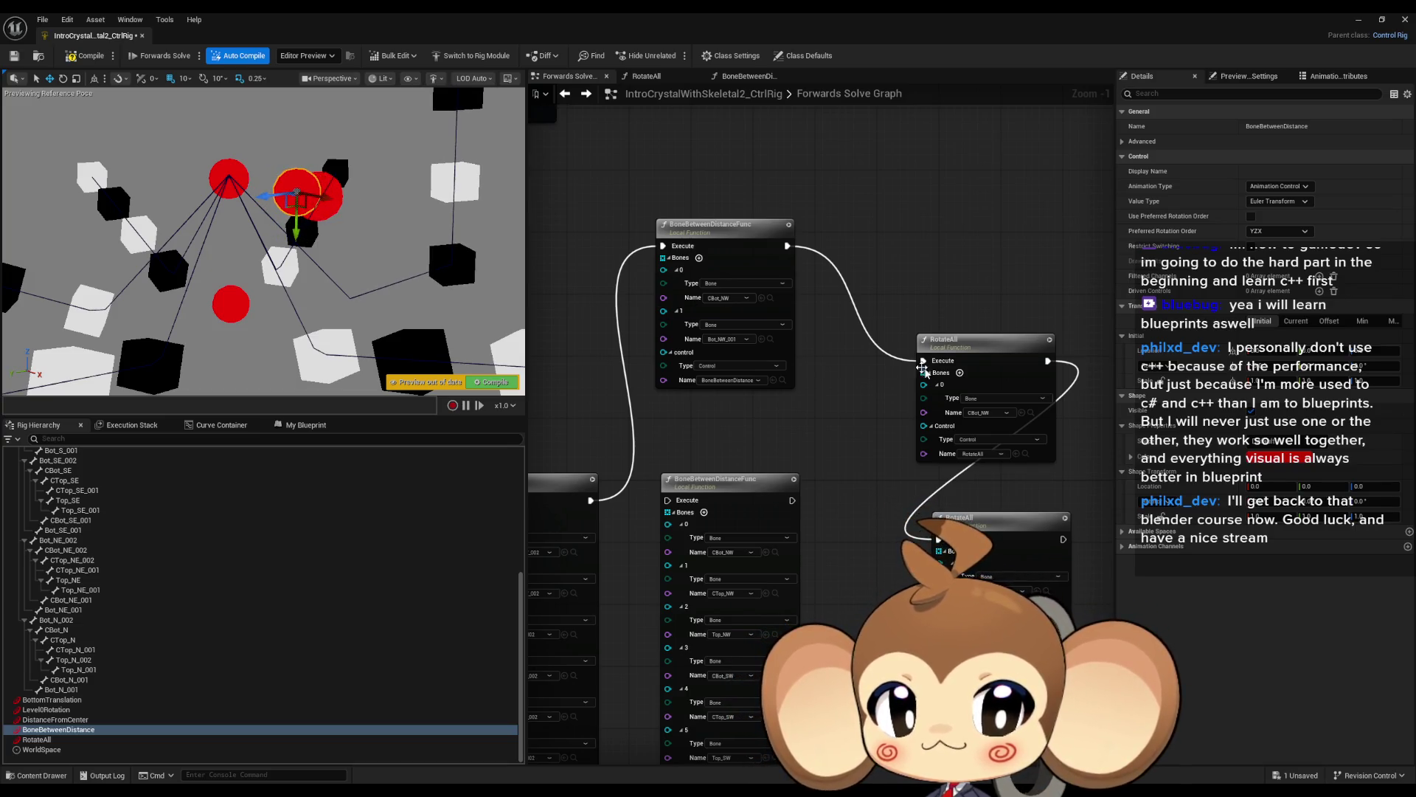
left_click_drag(883, 391, 784, 376)
left_click(55, 730)
Rotate the RotateAll control by about -6 degrees.
left_click(56, 740)
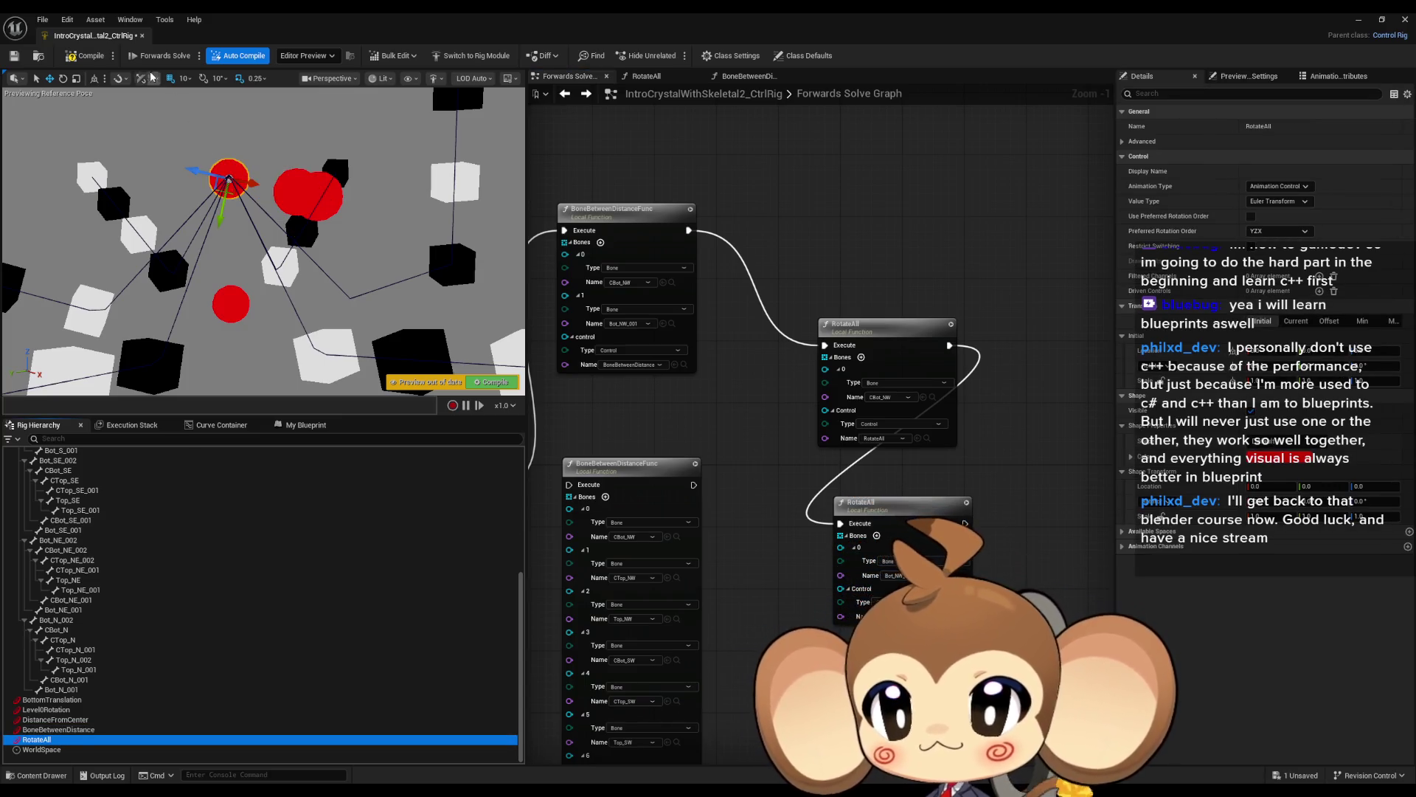
left_click(63, 79)
mouse_move(181, 193)
left_mouse_down()
mouse_move(173, 129)
mouse_move(180, 195)
left_mouse_up()
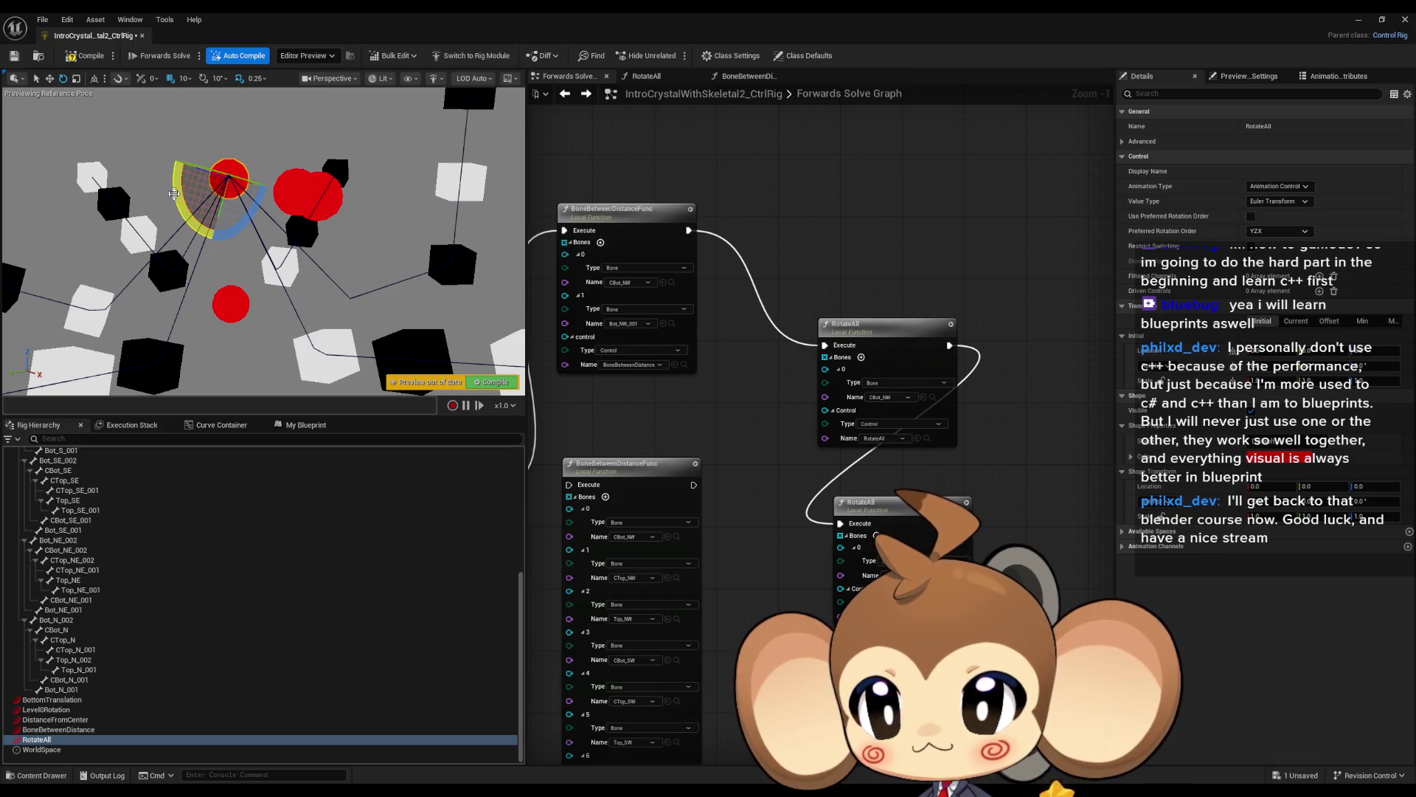
Move BoneBetweenDistance toward the centre, then back right along X, fine-tuning its position.
left_click(103, 729)
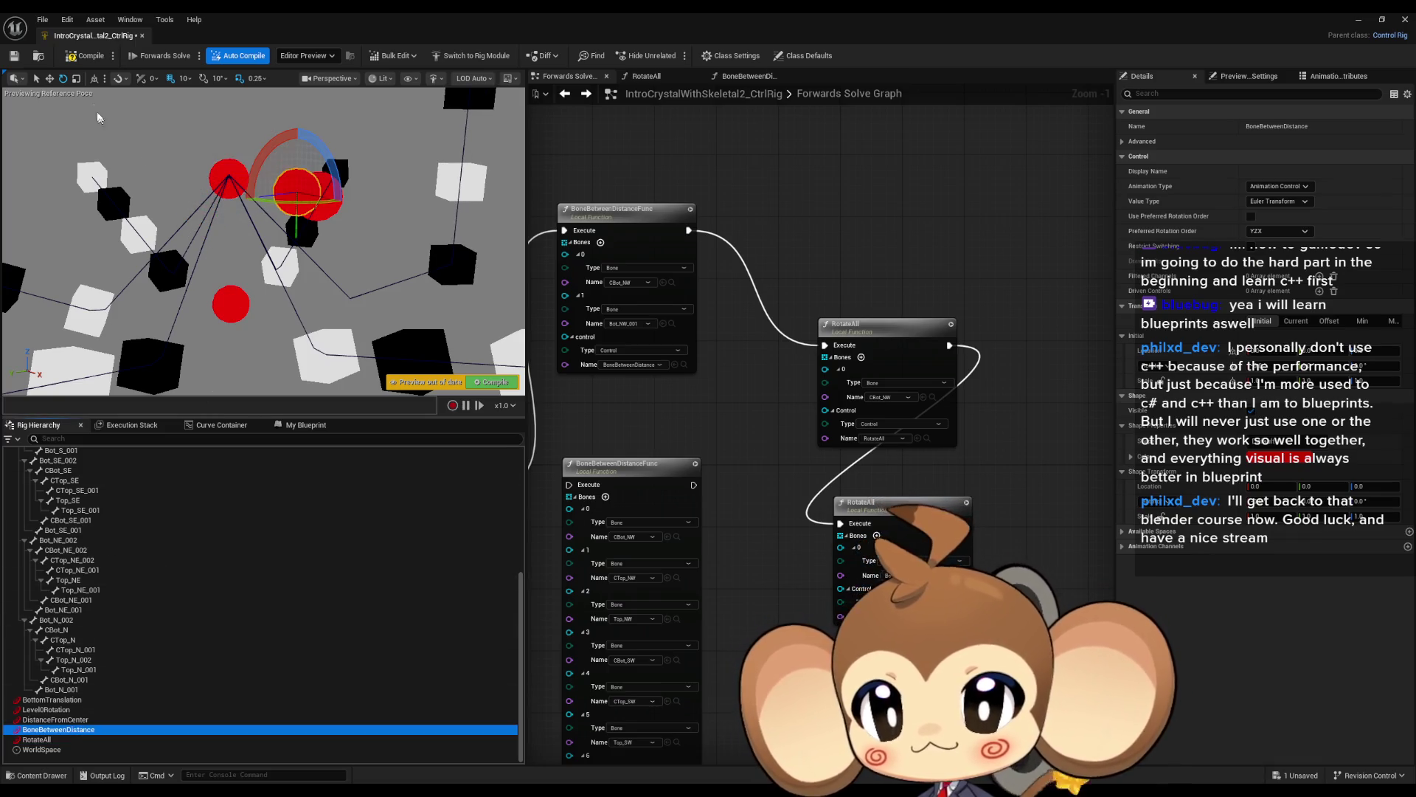
left_click(51, 80)
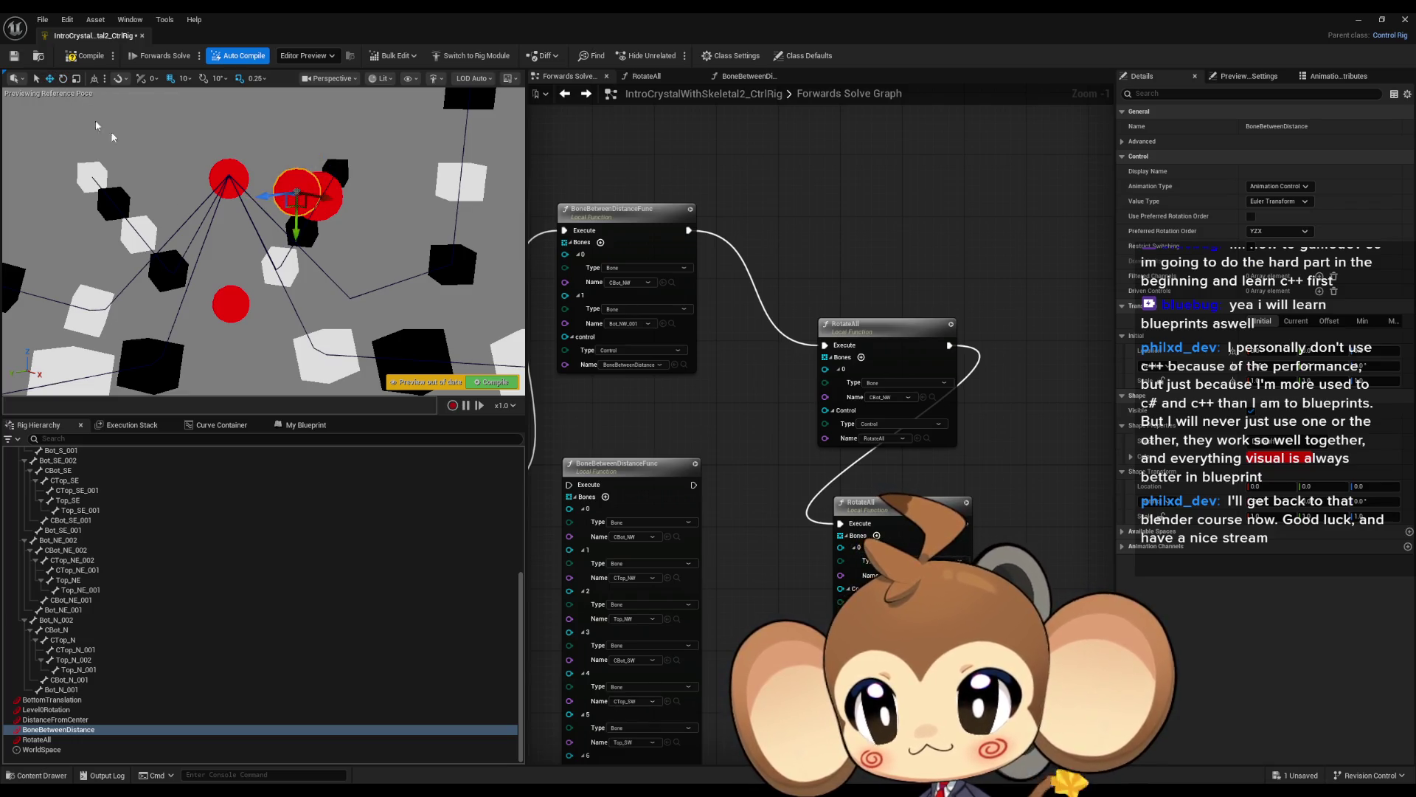
left_click_drag(325, 199, 245, 113)
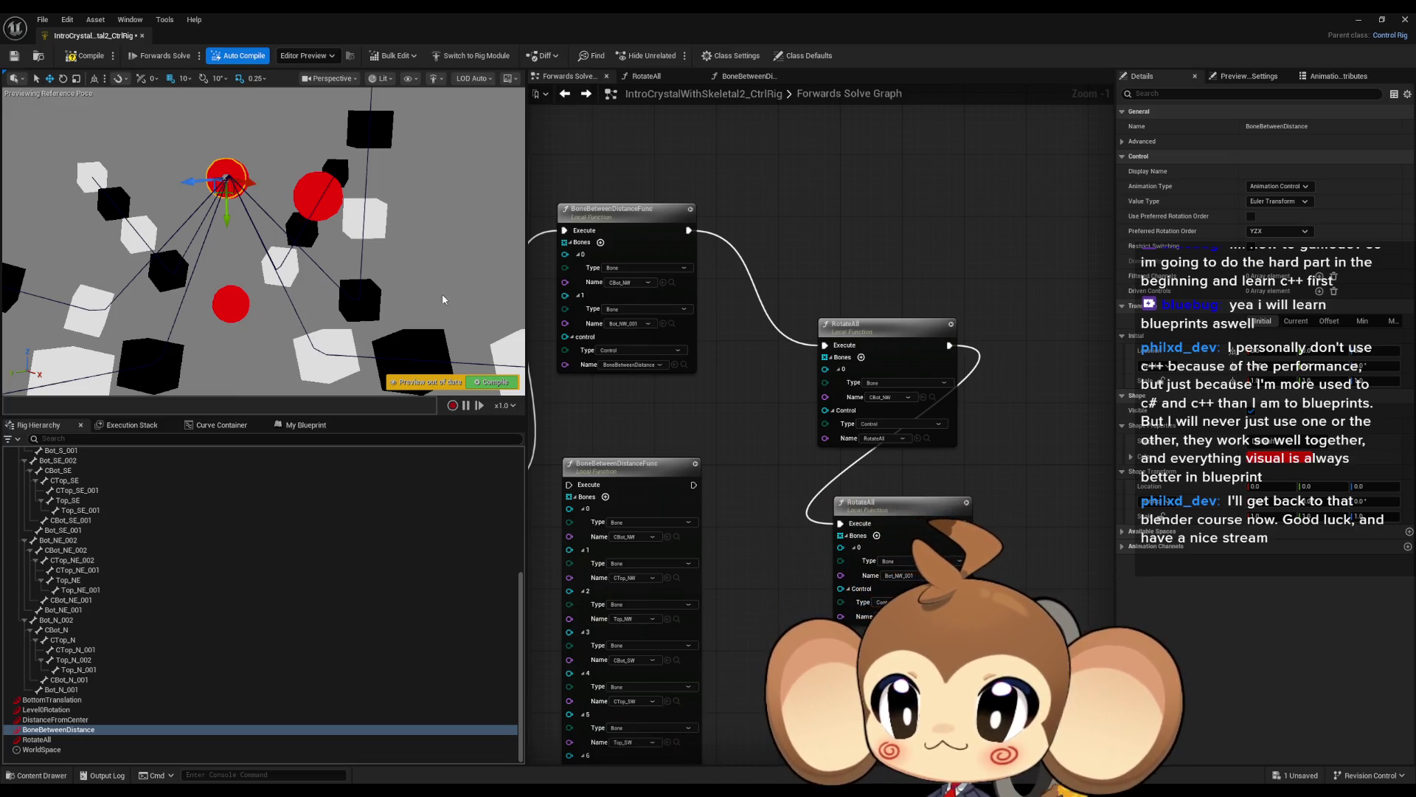
left_click_drag(251, 180, 298, 244)
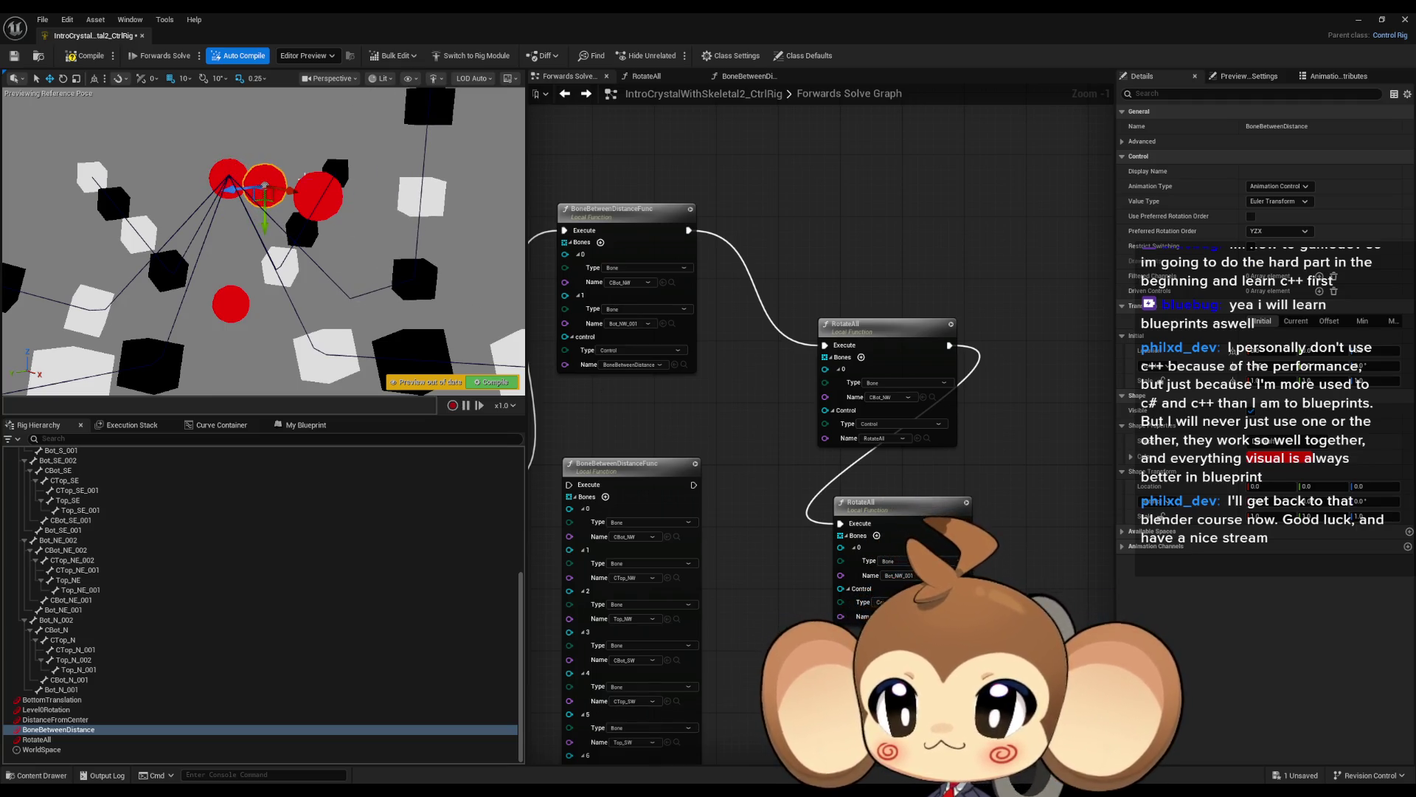
left_click_drag(285, 194, 299, 192)
mouse_move(726, 385)
left_mouse_down()
mouse_move(765, 471)
mouse_move(788, 358)
mouse_move(805, 349)
left_mouse_up()
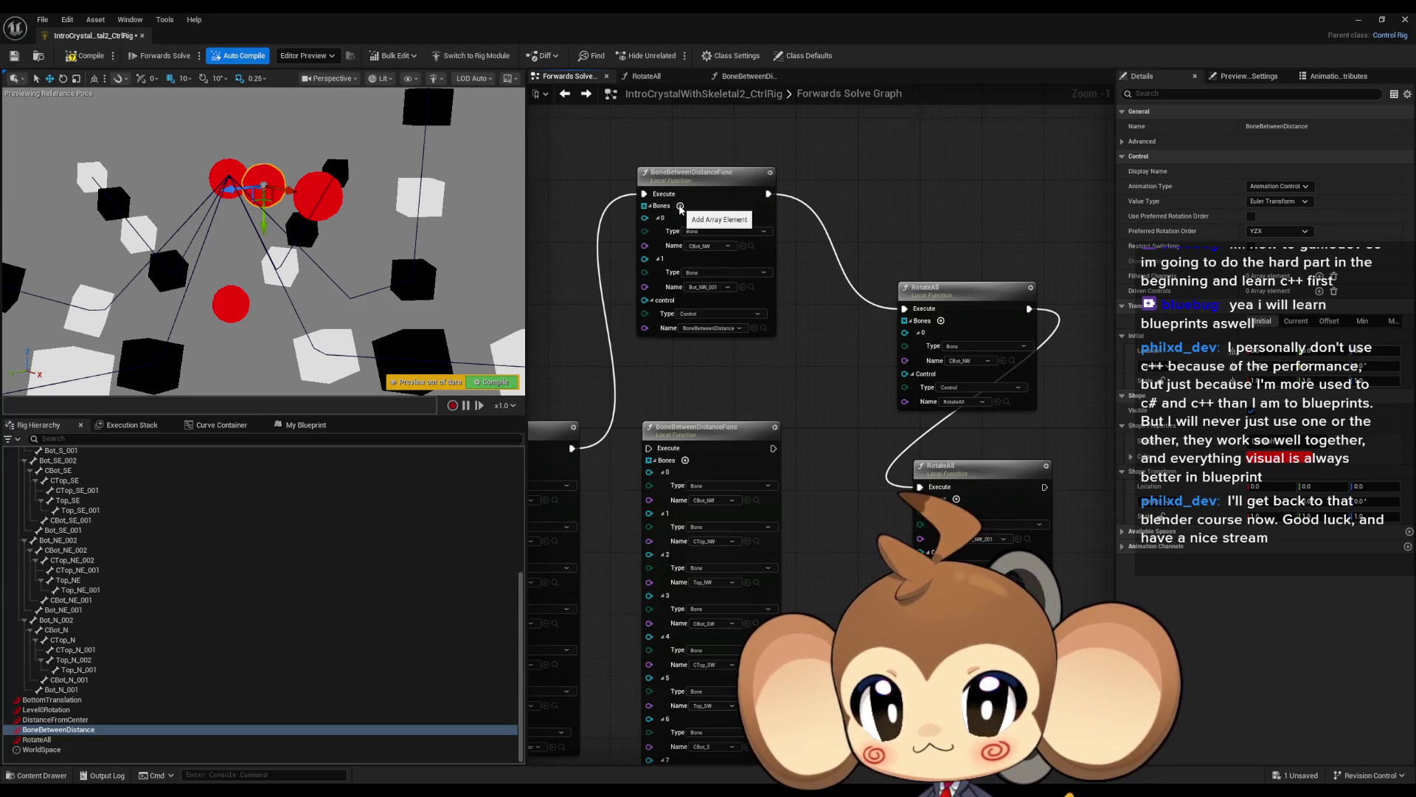
Add a third bone entry to the top node and assign CTop_NW to it.
left_click(681, 207)
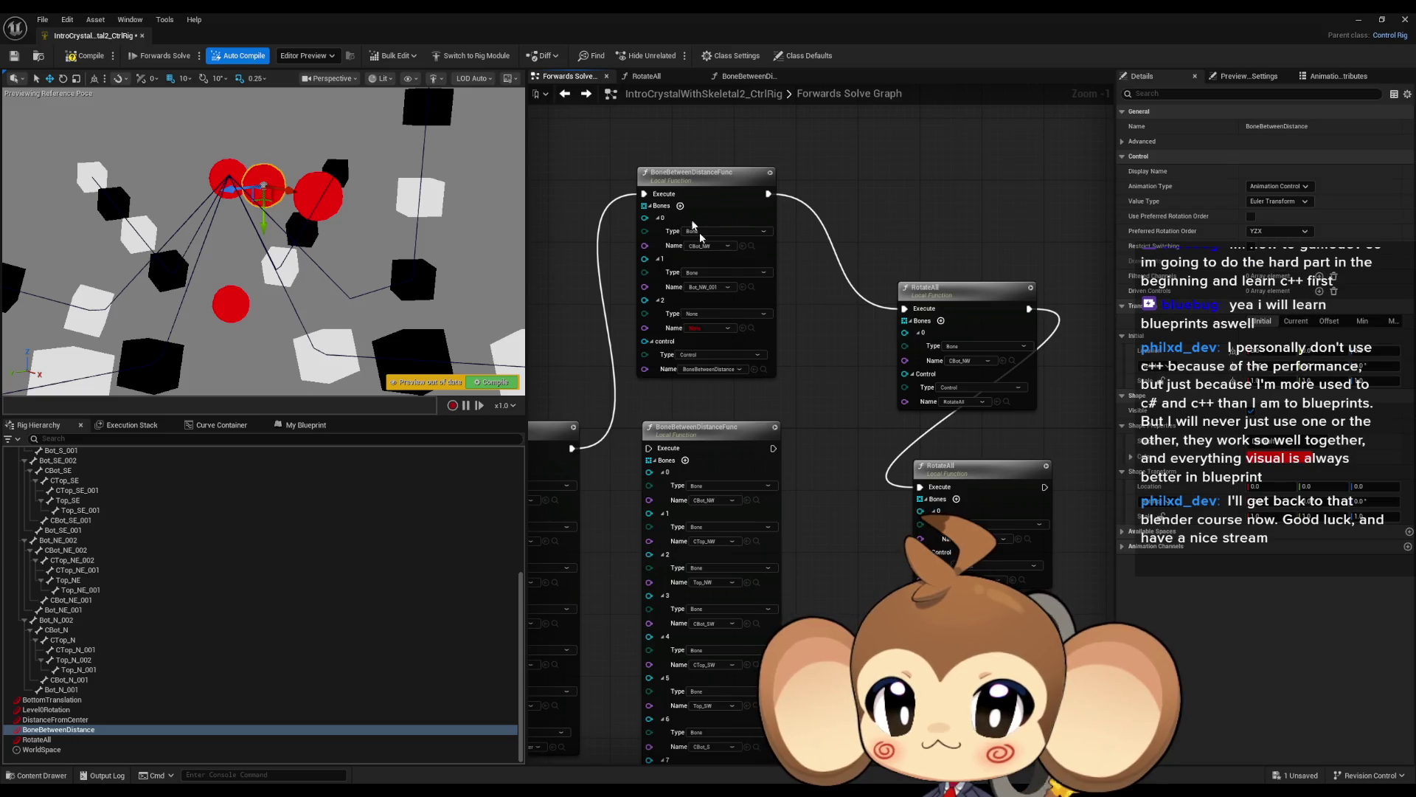
left_click(754, 540)
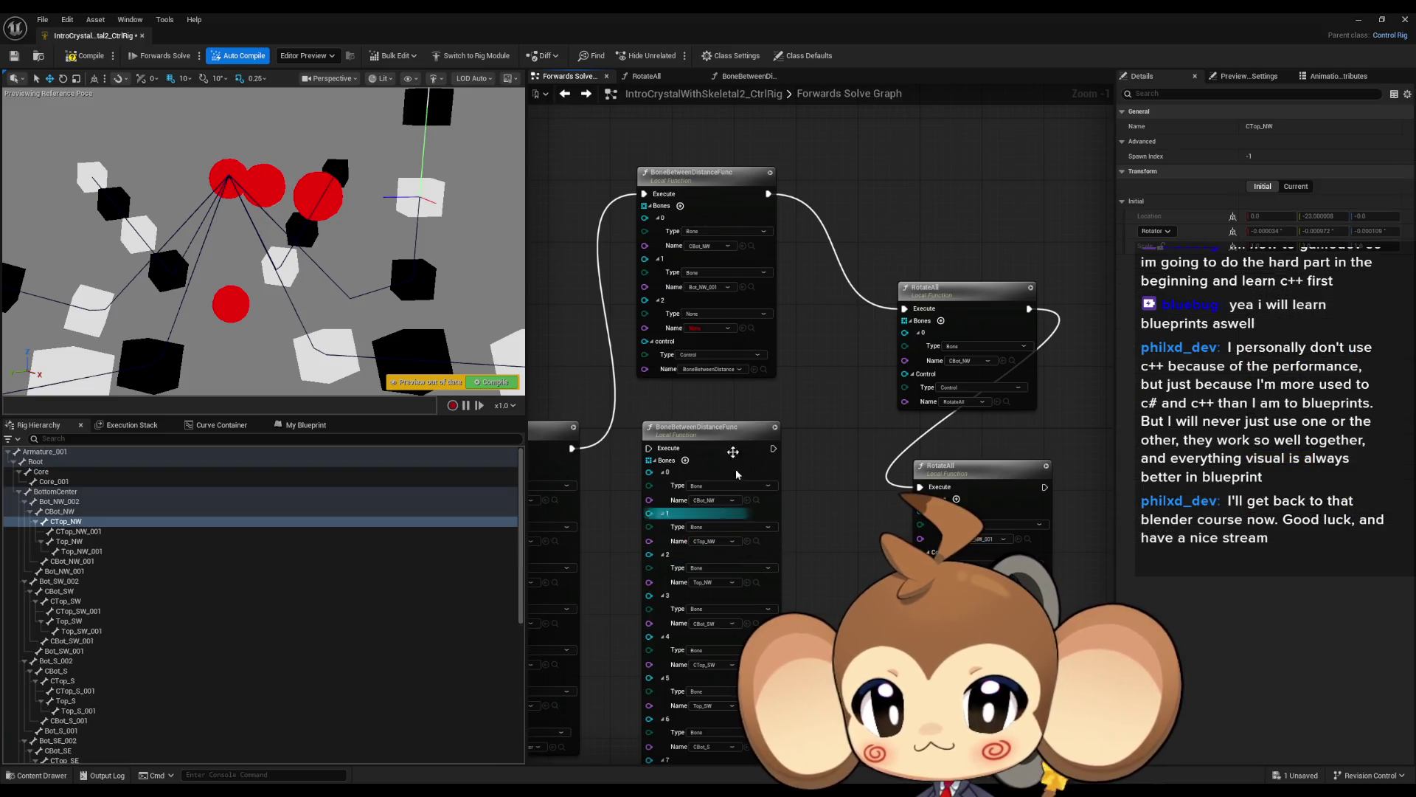
left_click(743, 328)
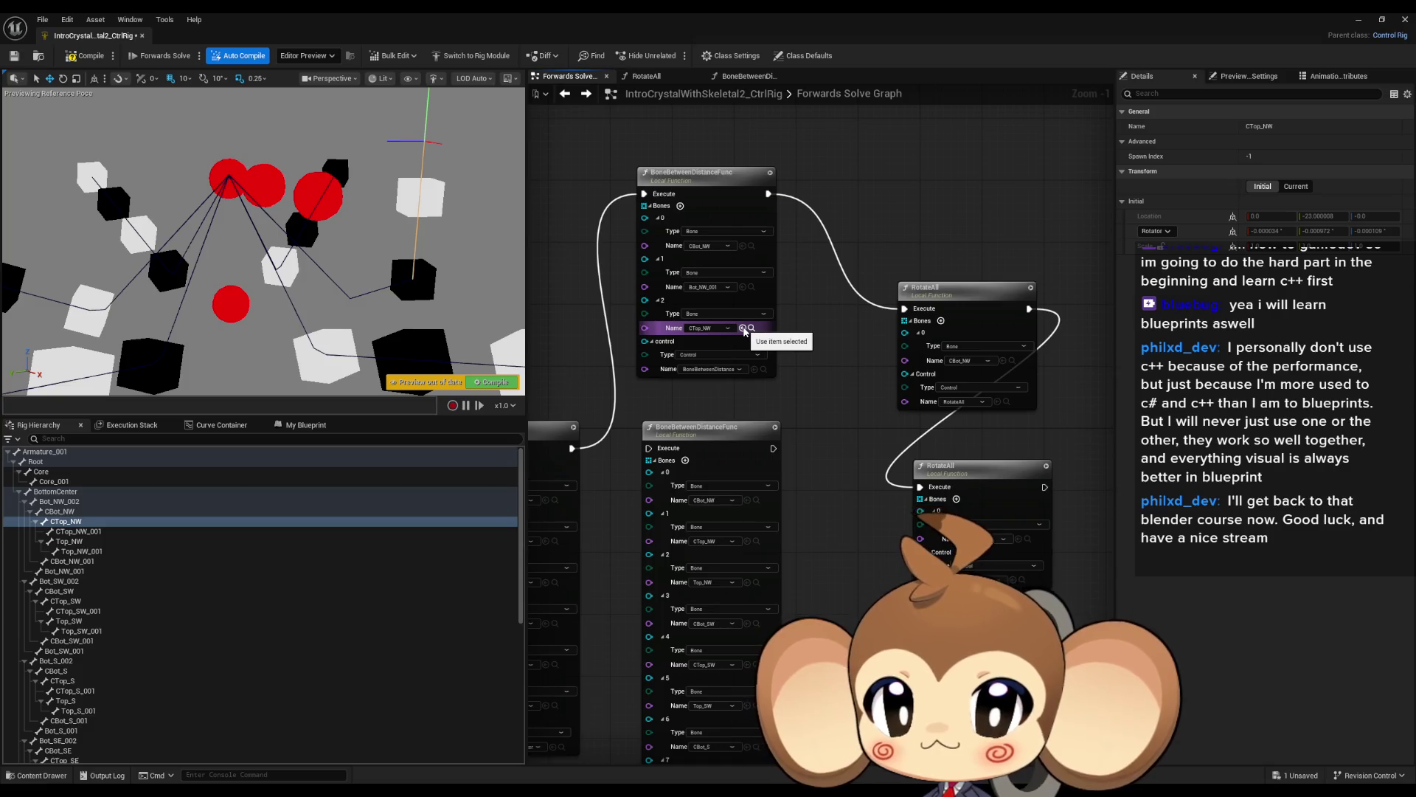
Select bones CBot_SE through CBot_SE_001, then the BoneBetweenDistance control, and reframe the preview.
scroll(118, 627, "down", 3)
left_click(59, 602)
left_click(70, 653, "shift")
scroll(125, 671, "down", 3)
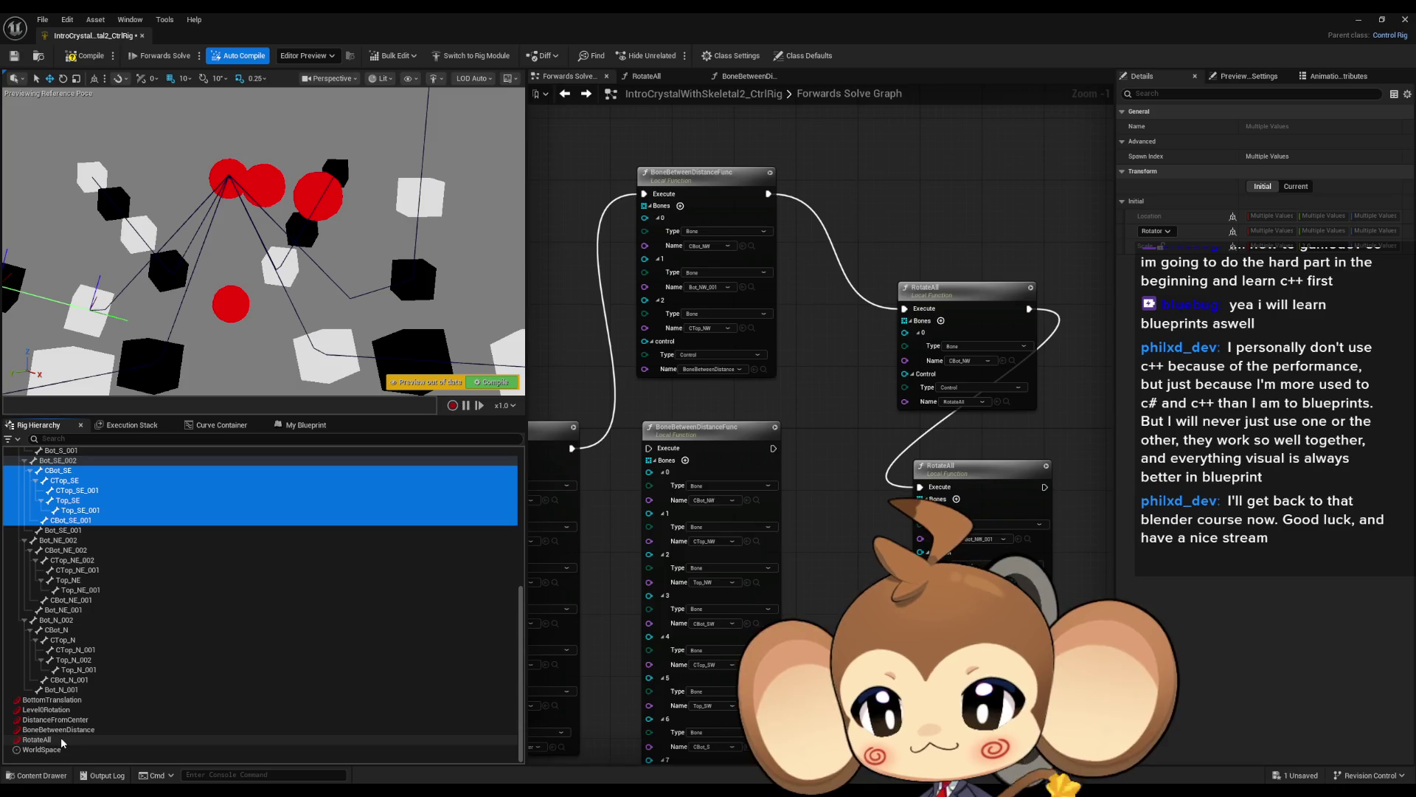
left_click(63, 739)
left_click(59, 729)
mouse_move(289, 191)
left_mouse_down()
mouse_move(340, 170)
mouse_move(263, 251)
left_mouse_up()
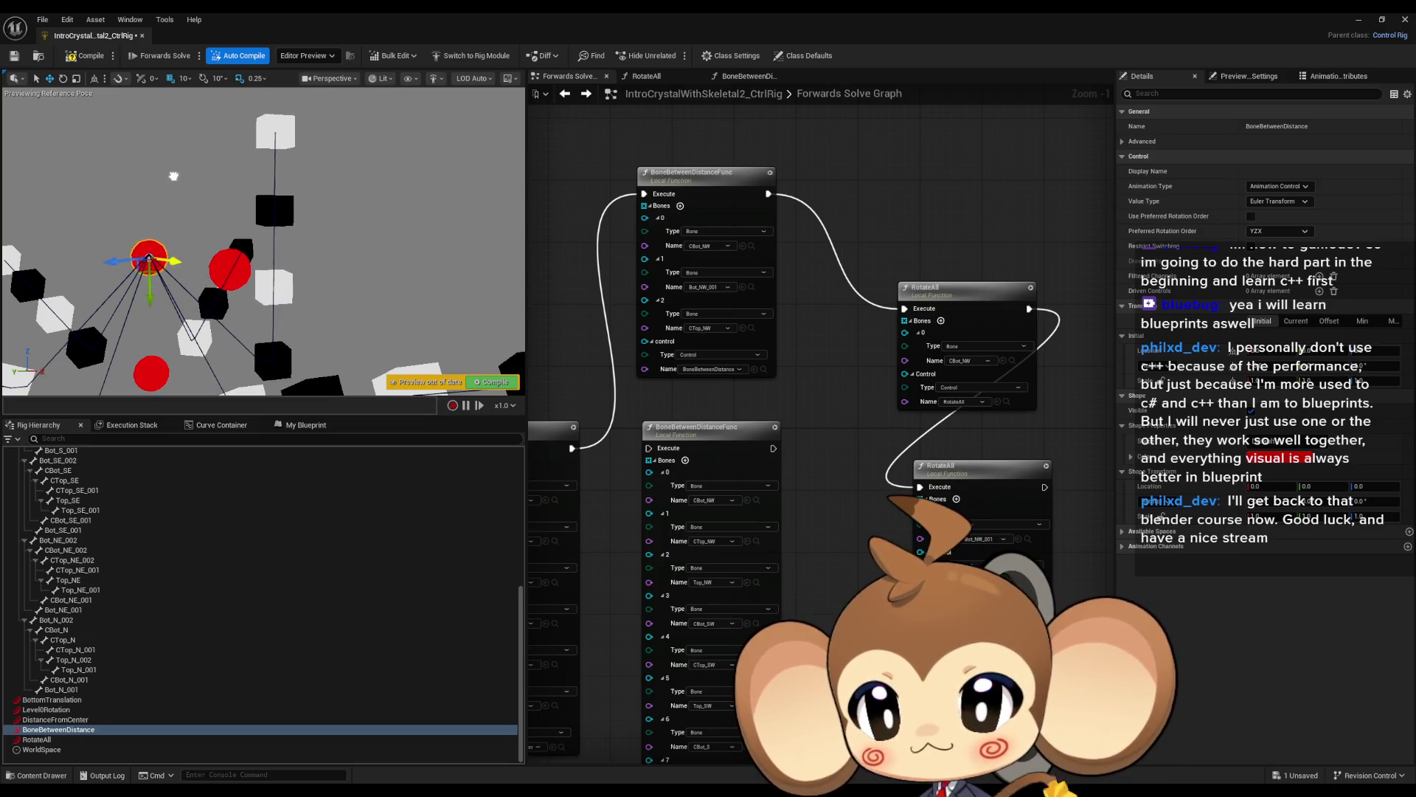
Feed RotateAll from the long BoneBetweenDistanceFunc node's Execute, moving BoneBetweenDistance left and right to preview.
mouse_move(210, 203)
left_mouse_down()
mouse_move(290, 228)
mouse_move(175, 150)
mouse_move(266, 158)
mouse_move(174, 145)
mouse_move(195, 175)
mouse_move(166, 146)
mouse_move(270, 252)
left_mouse_up()
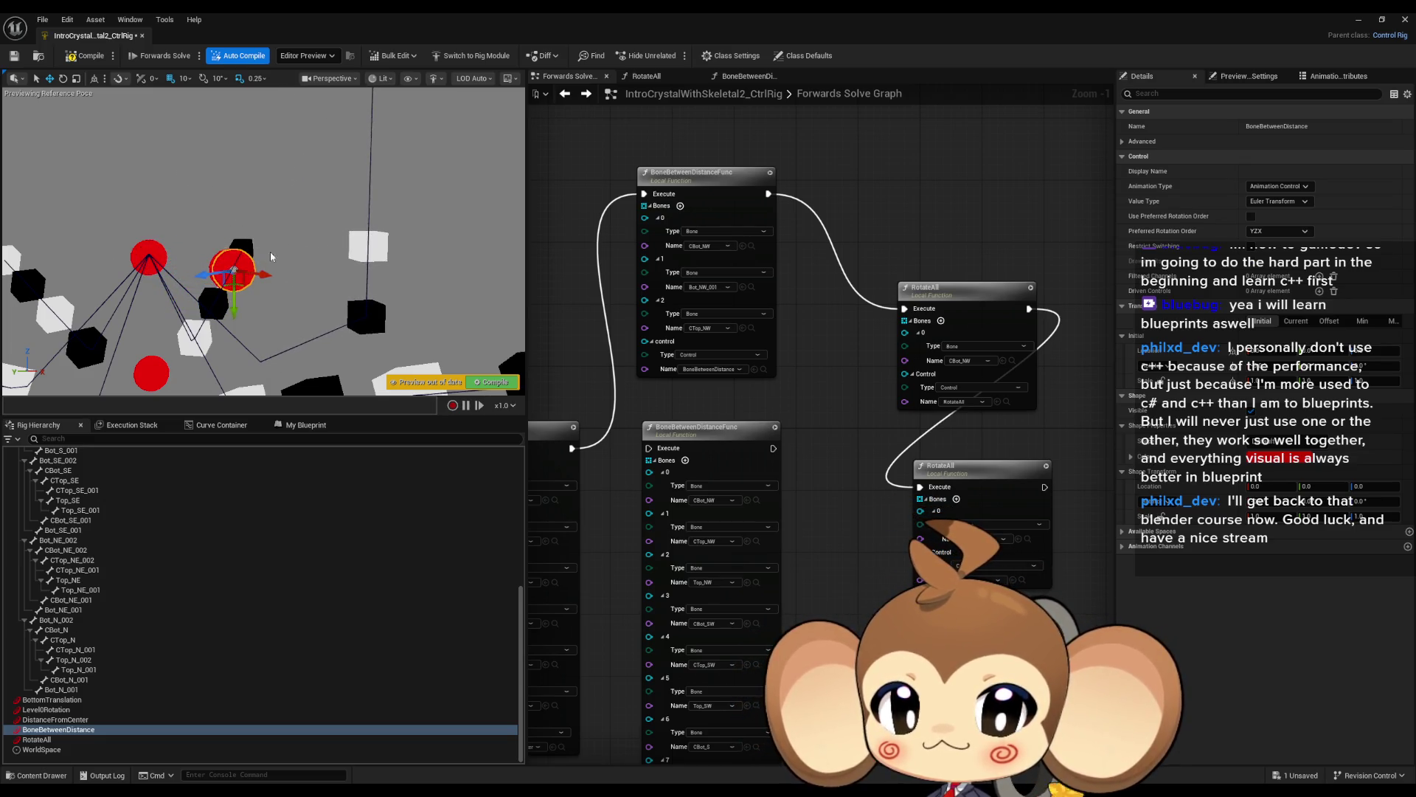
left_click_drag(572, 448, 649, 450)
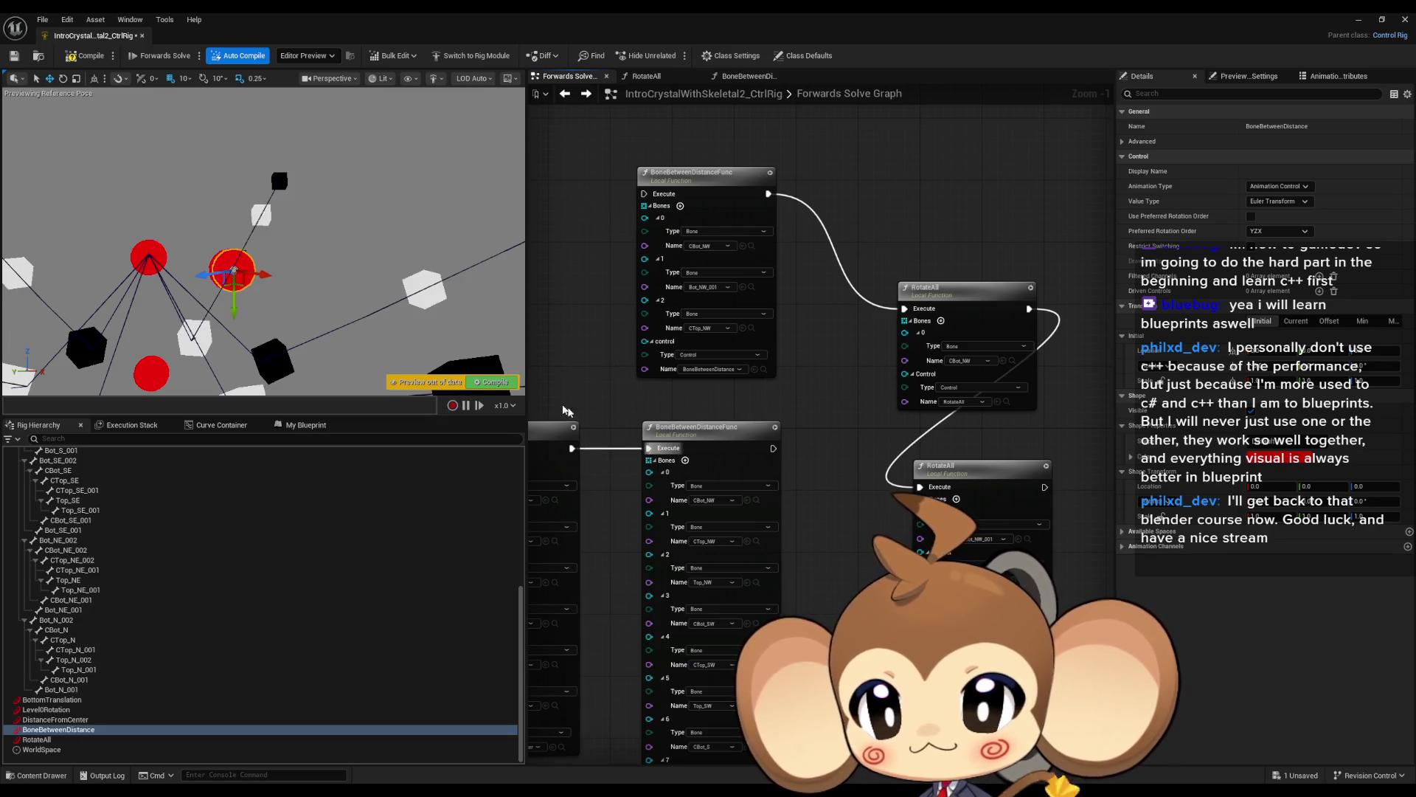
mouse_move(270, 273)
left_mouse_down()
mouse_move(231, 265)
mouse_move(140, 133)
mouse_move(251, 190)
mouse_move(178, 135)
mouse_move(164, 104)
mouse_move(215, 154)
left_mouse_up()
left_click_drag(773, 447, 905, 309)
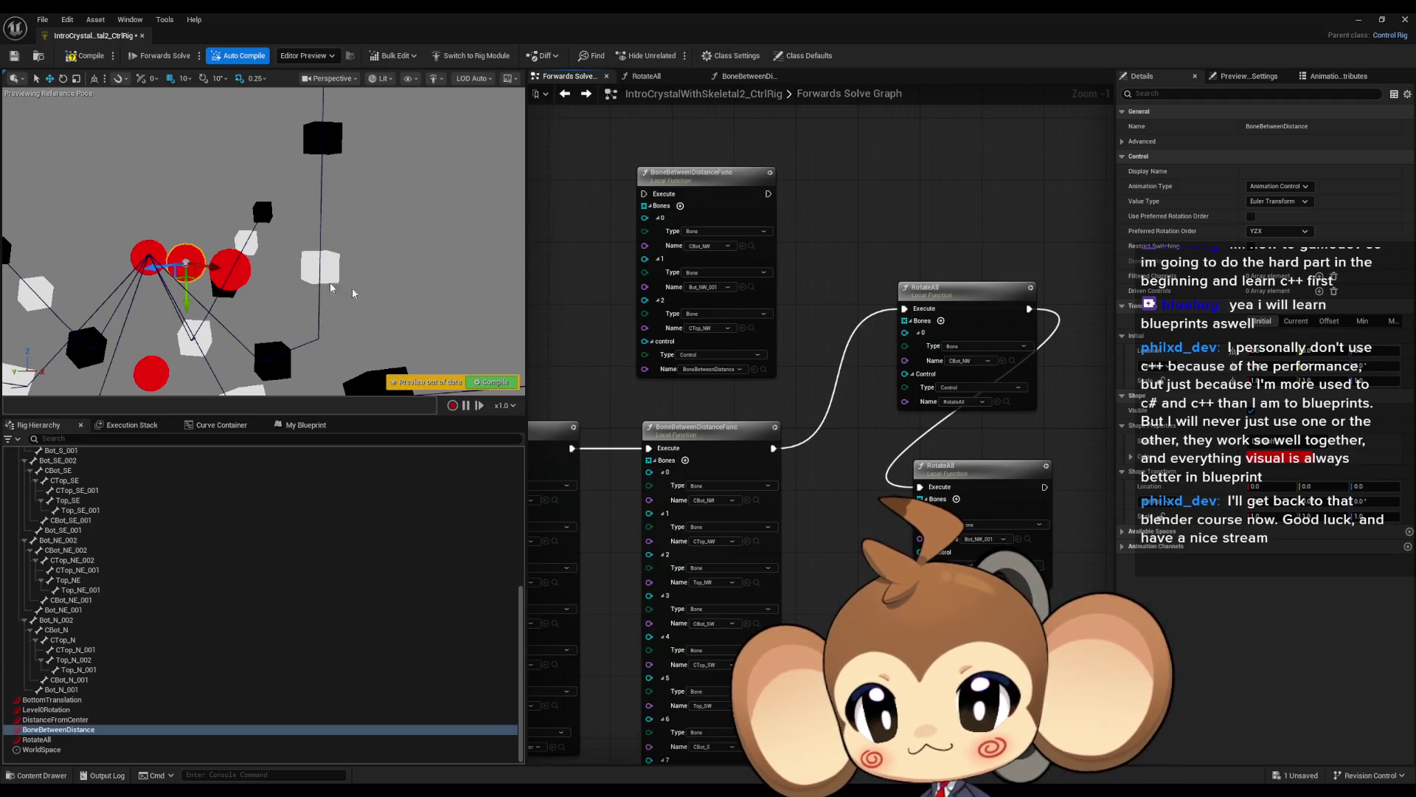
mouse_move(214, 264)
left_mouse_down()
mouse_move(232, 279)
mouse_move(227, 246)
mouse_move(147, 156)
mouse_move(210, 173)
left_mouse_up()
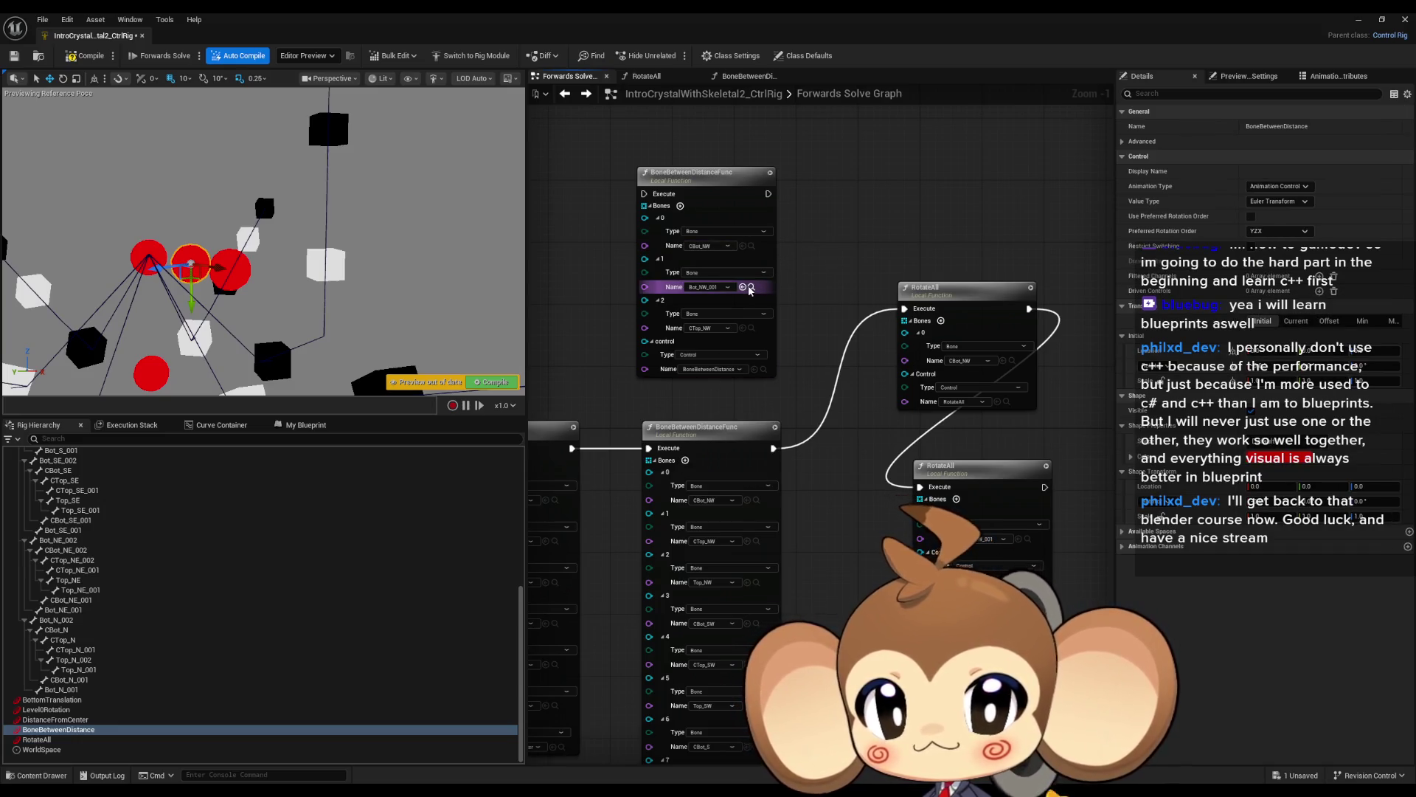
Remove element 18 from the long BoneBetweenDistanceFunc node's bones list, leaving 18 entries.
scroll(727, 563, "down", 3)
scroll(693, 561, "up", 4)
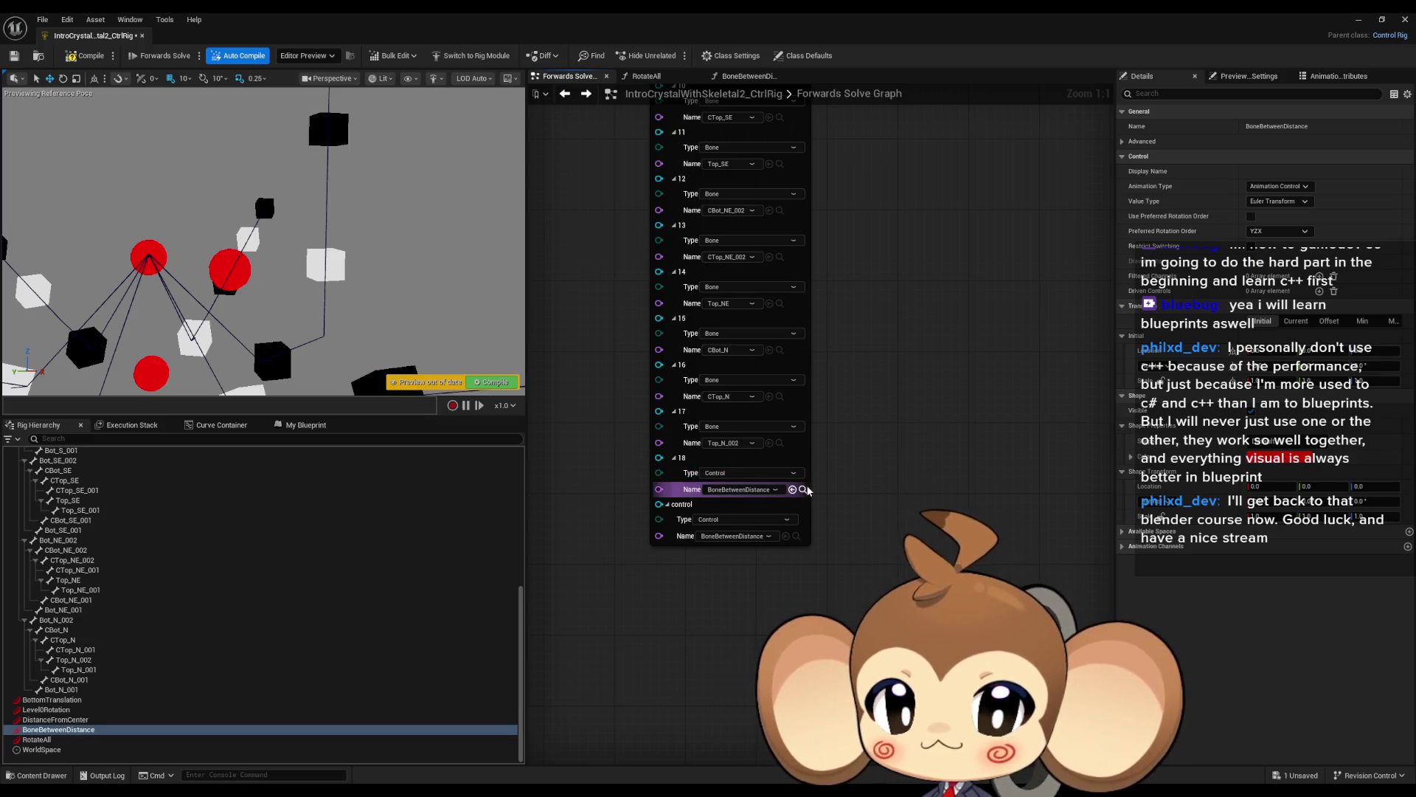
right_click(660, 459)
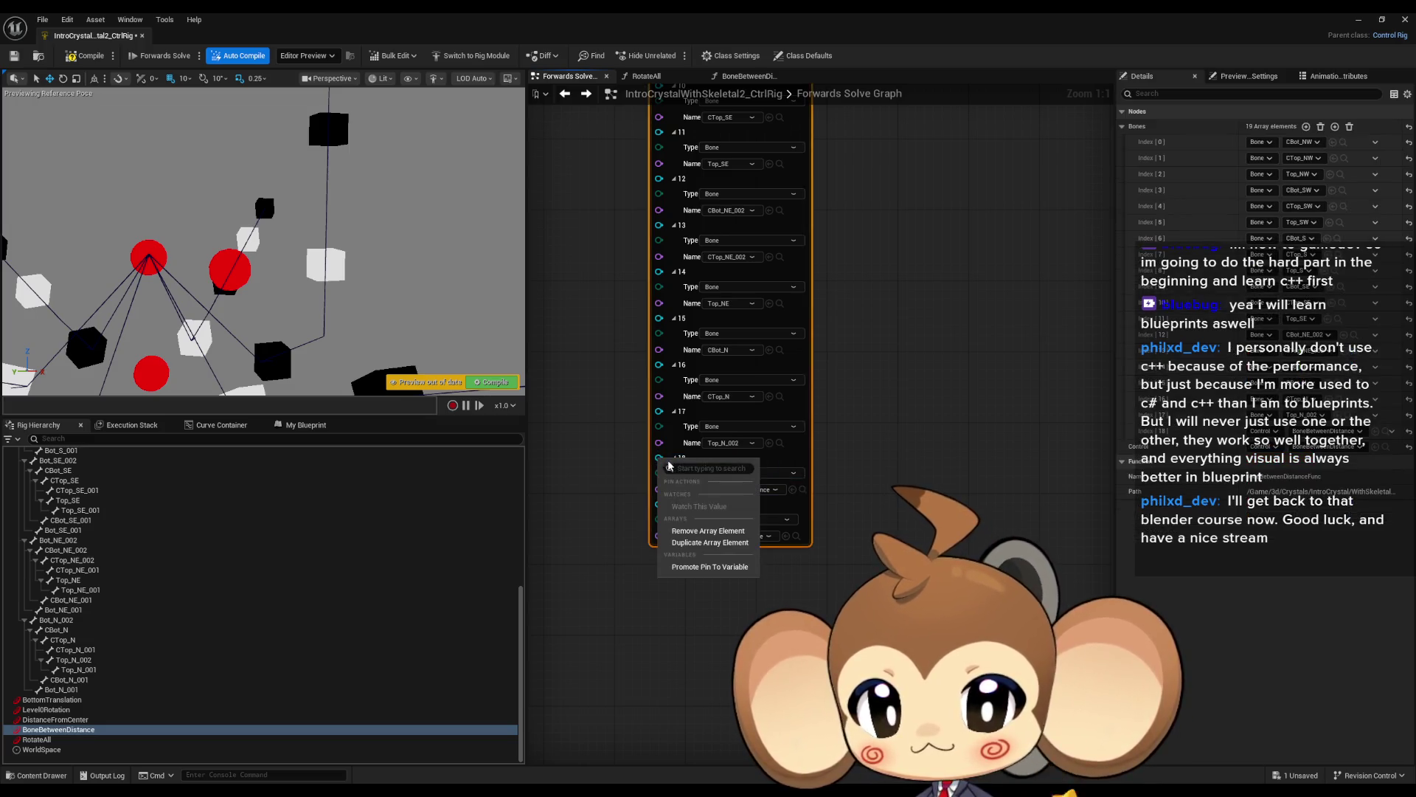
left_click(710, 530)
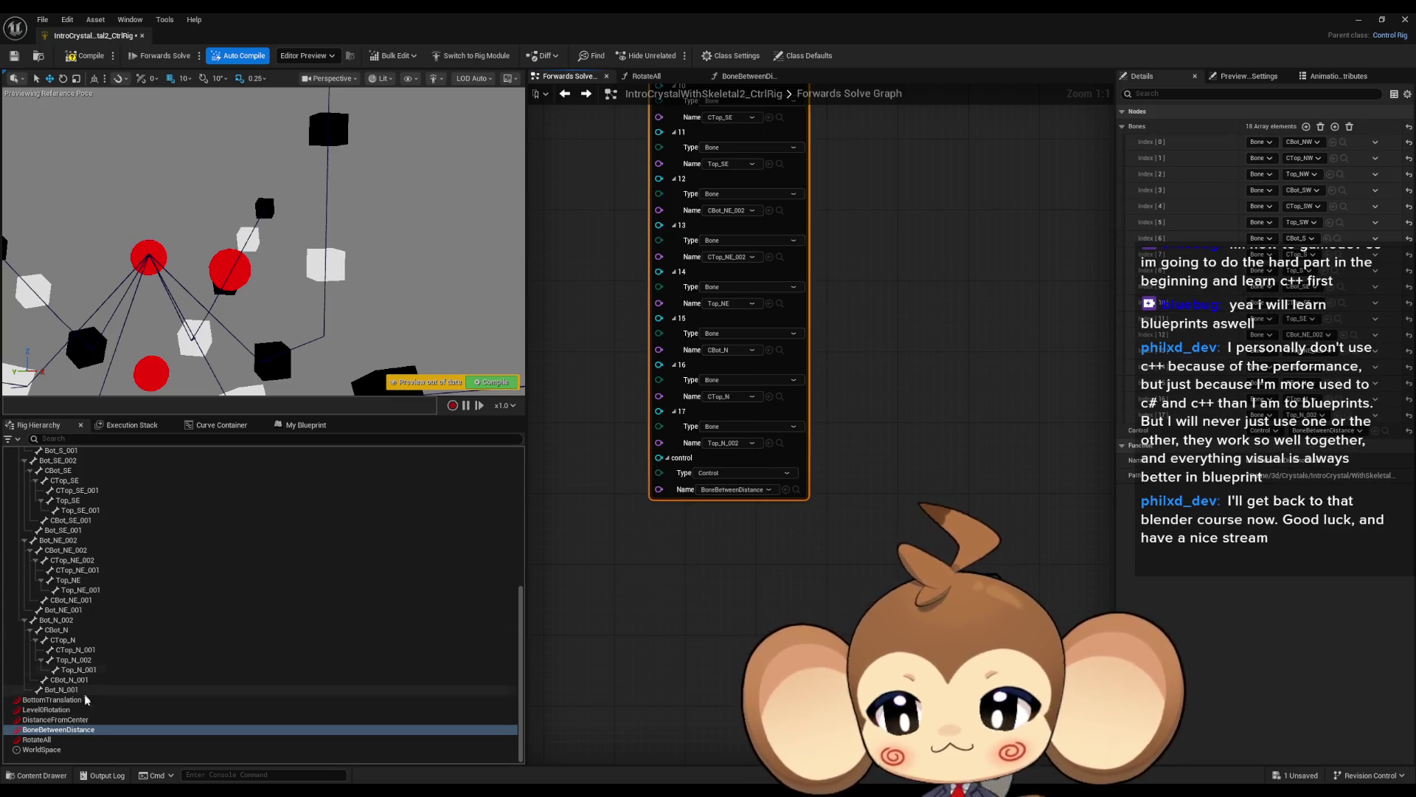
Select the BoneBetweenDistance control and show its Current transform values.
left_click(59, 728)
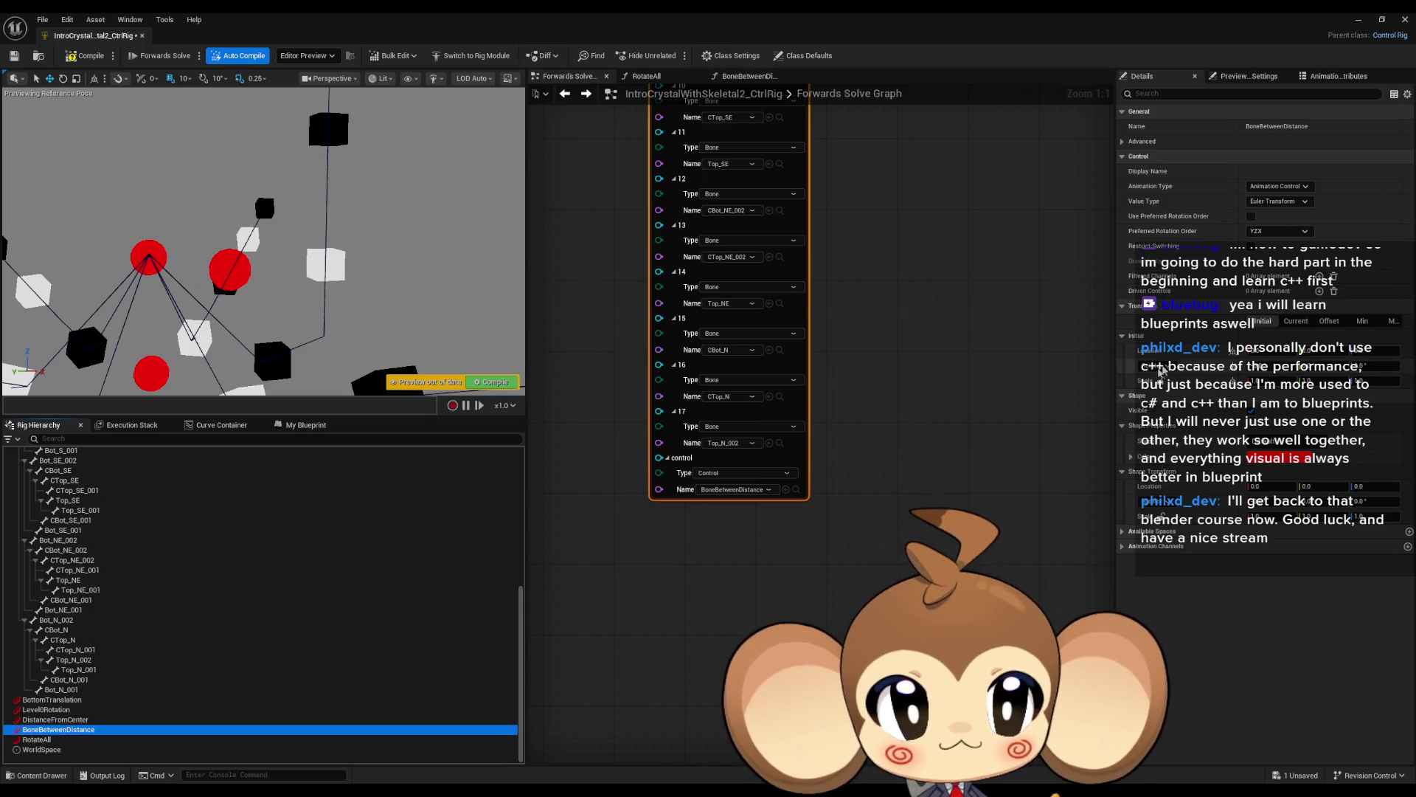
left_click(1292, 323)
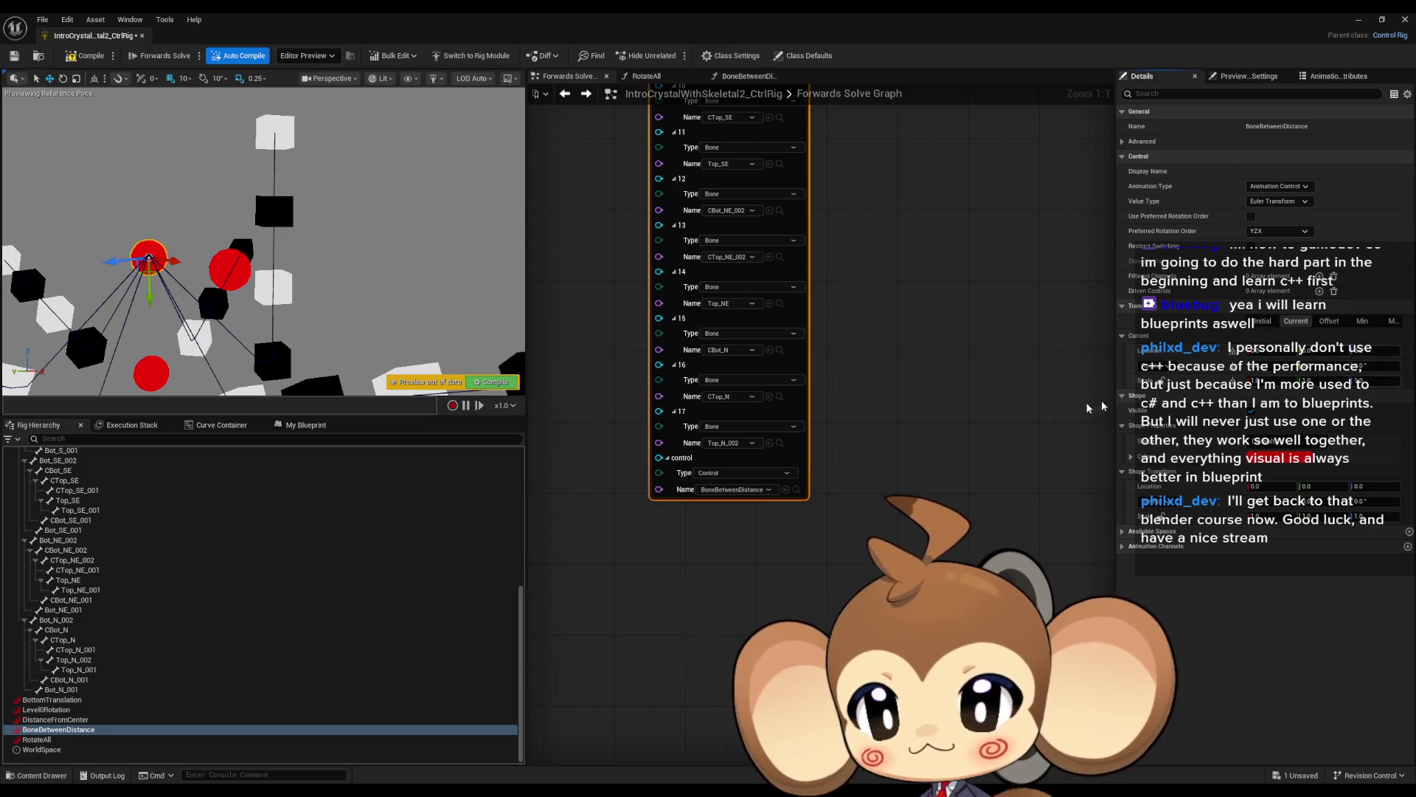
mouse_move(843, 504)
left_mouse_down()
mouse_move(819, 315)
mouse_move(872, 265)
mouse_move(863, 479)
left_mouse_up()
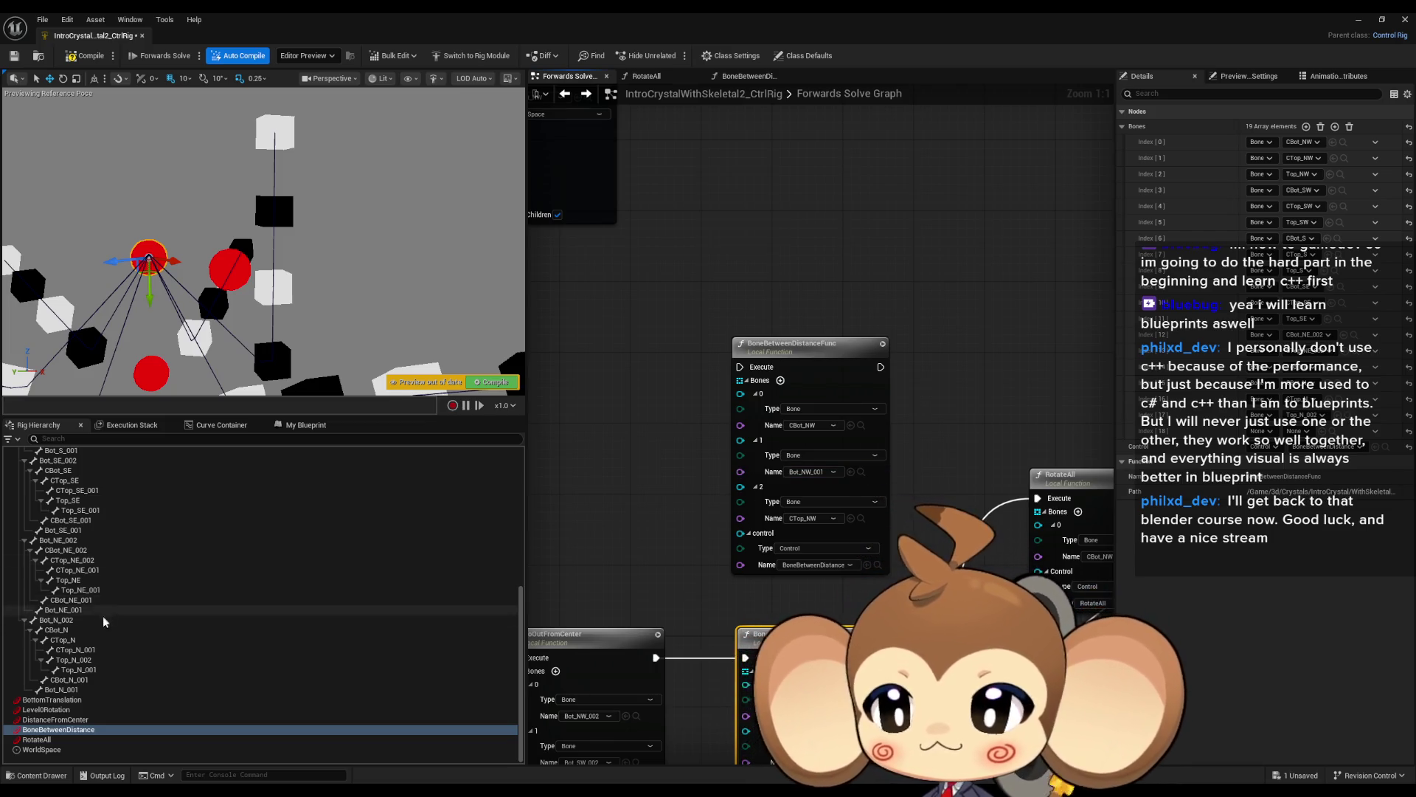
Select the Bot_NW_001 bone in the Rig Hierarchy for bones-list entry 18.
scroll(104, 620, "up", 10)
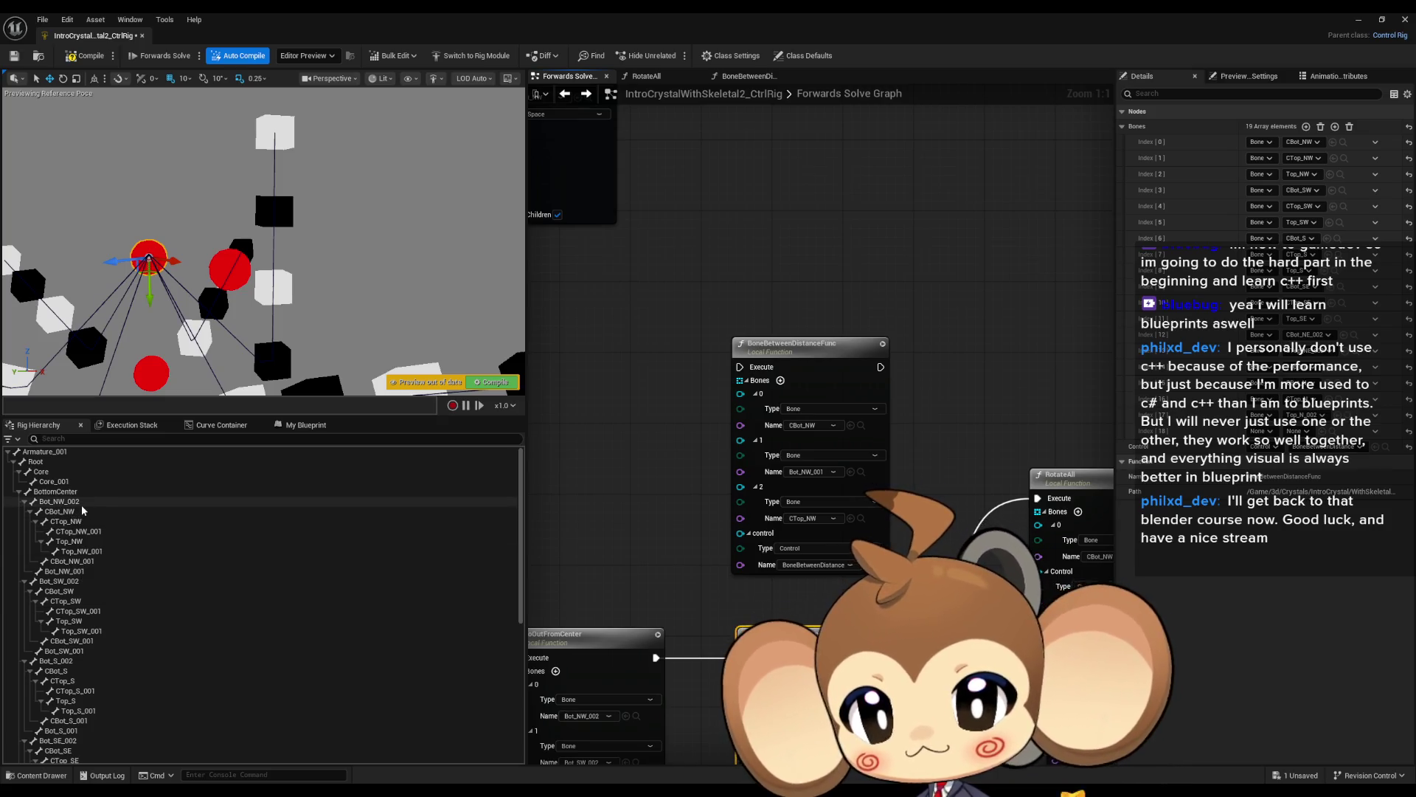
left_click(79, 573)
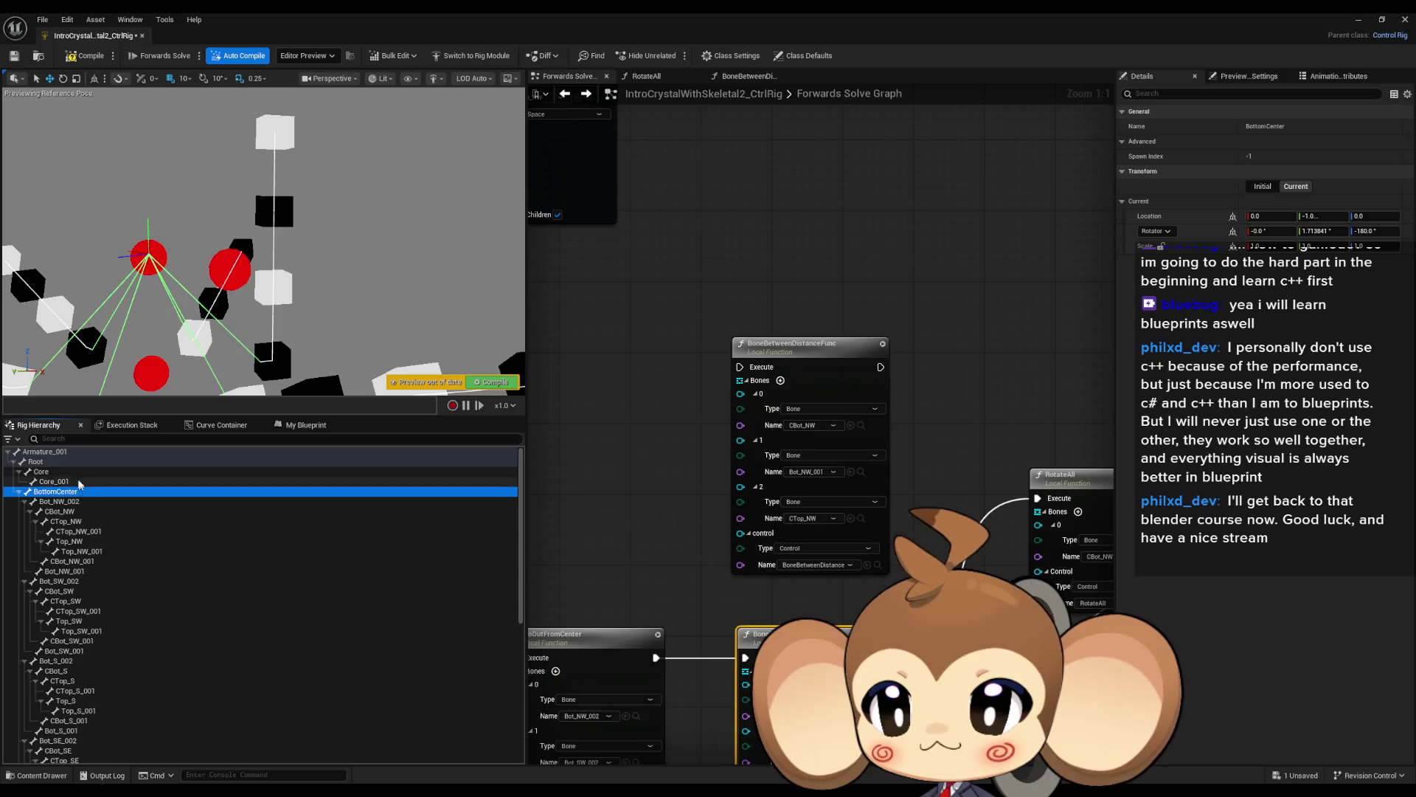
left_click(72, 582)
key("Up")
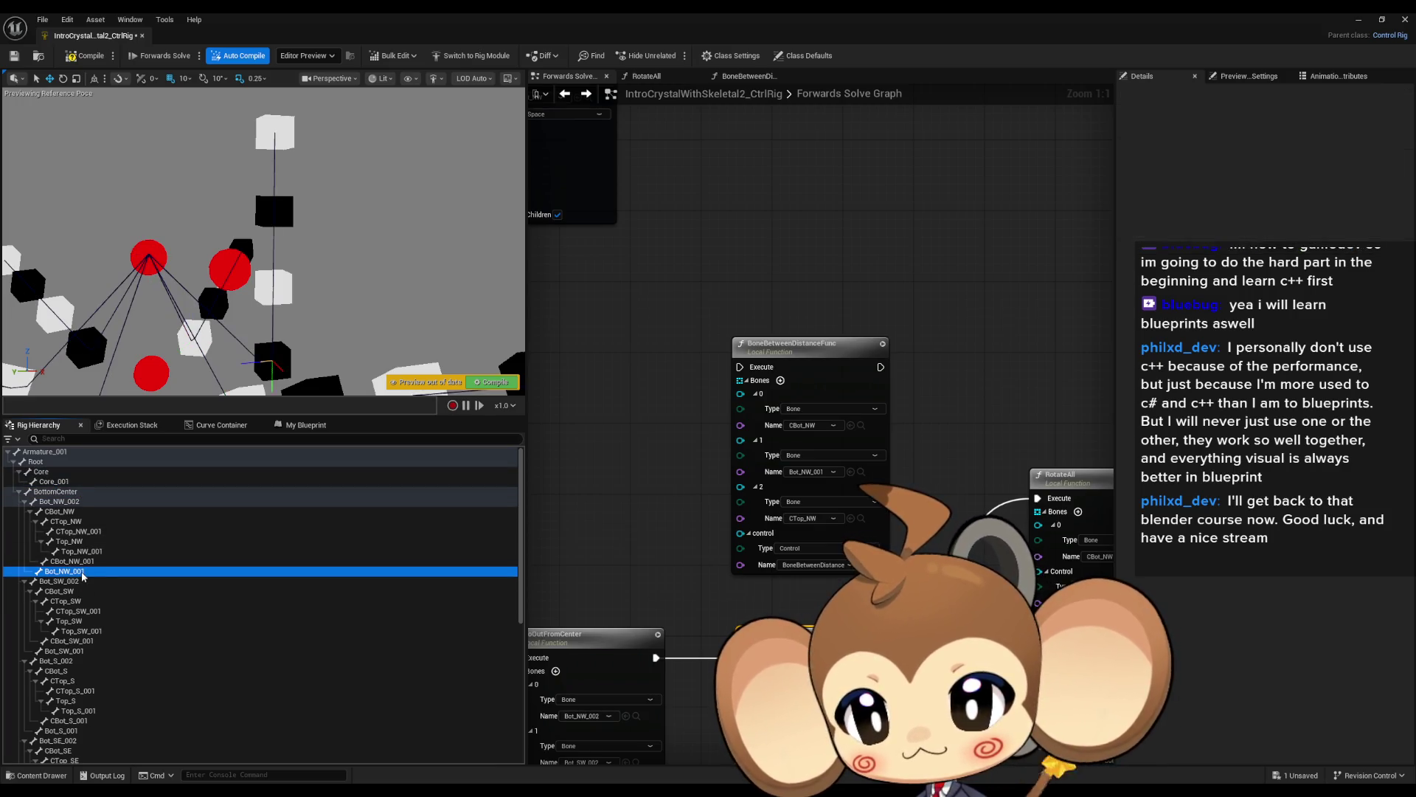
scroll(775, 605, "down", 10)
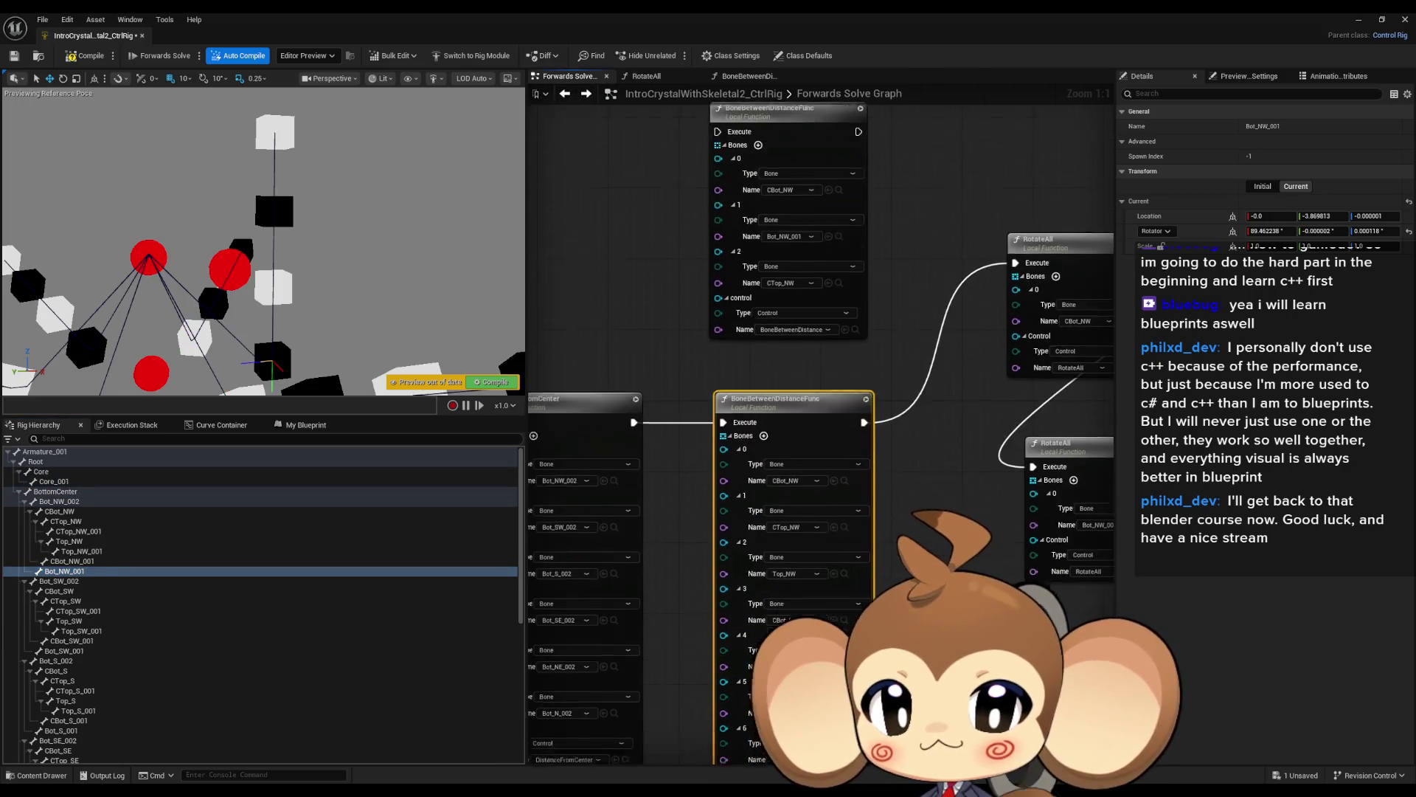
scroll(738, 443, "down", 10)
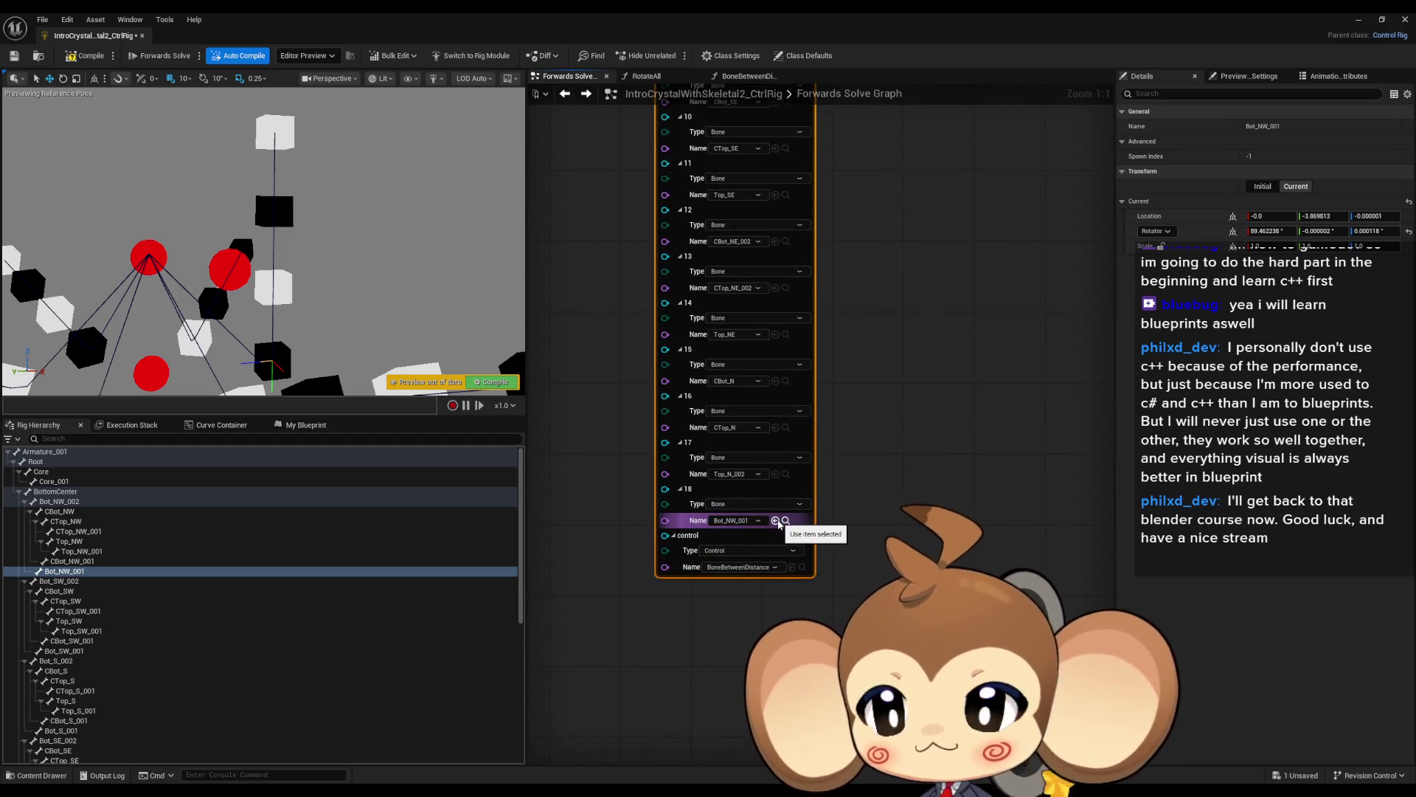
scroll(898, 514, "up", 1)
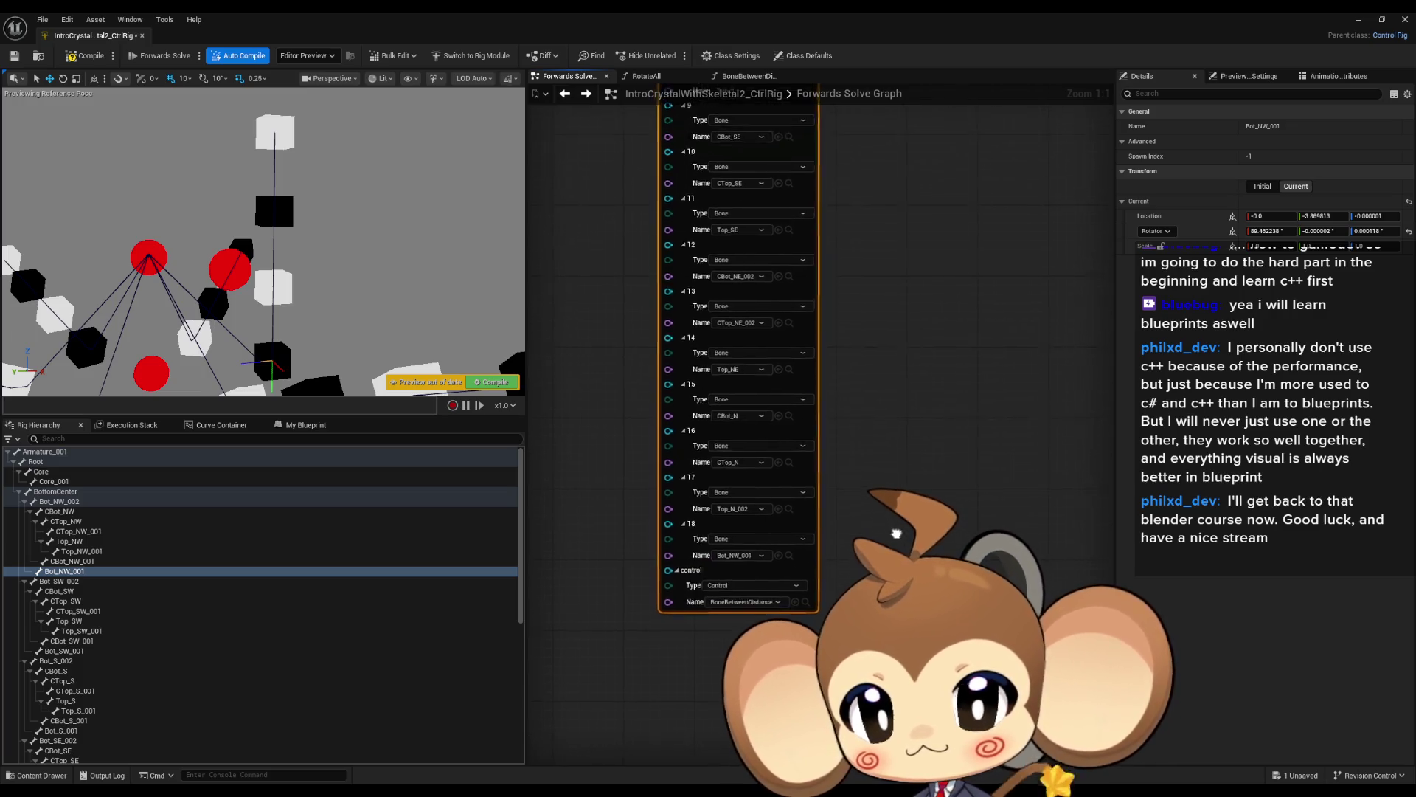
scroll(148, 664, "down", 10)
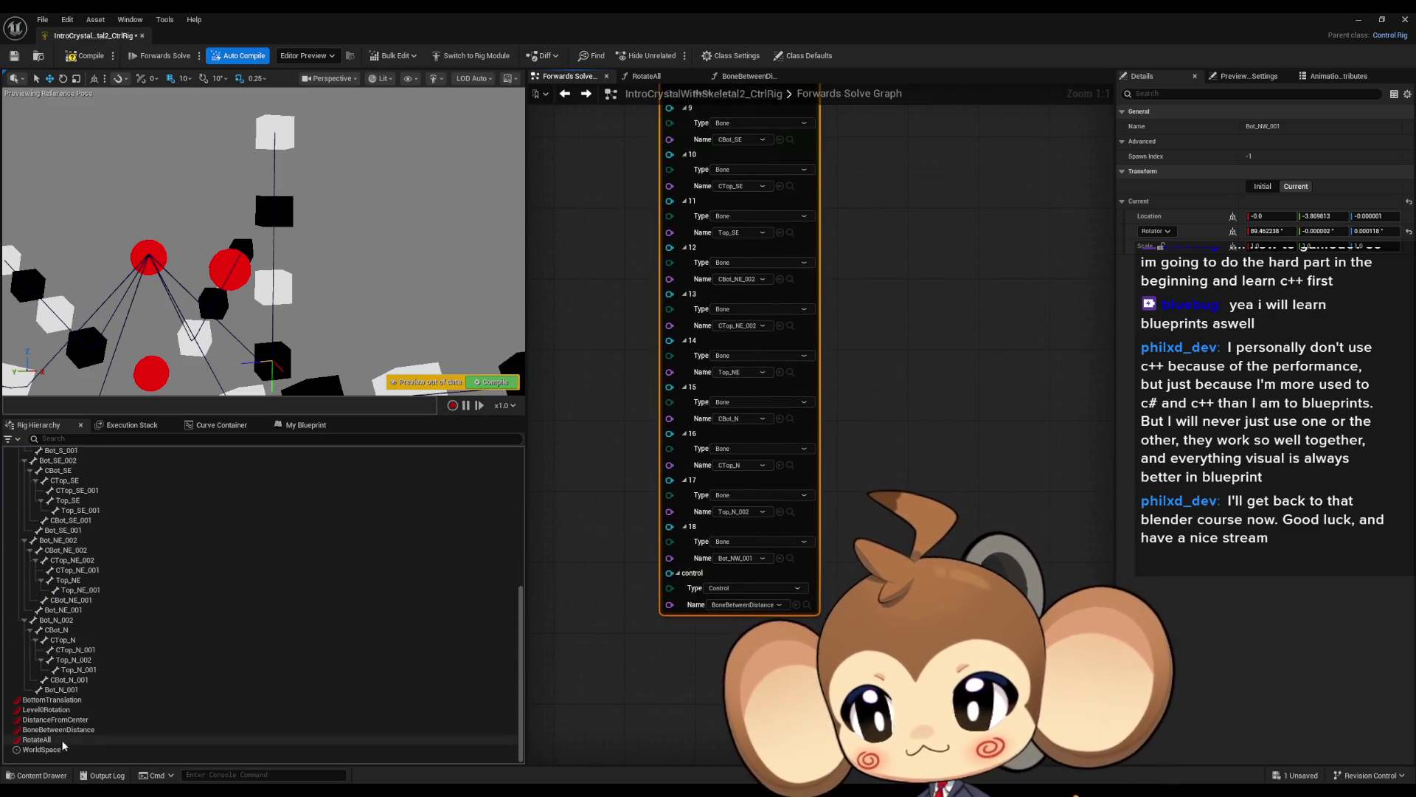
Drag the BoneBetweenDistance control in the viewport to preview the crystal's bone spread.
left_click(59, 730)
mouse_move(170, 259)
left_mouse_down()
mouse_move(219, 307)
mouse_move(188, 251)
mouse_move(159, 244)
mouse_move(148, 142)
mouse_move(214, 229)
mouse_move(172, 223)
left_mouse_up()
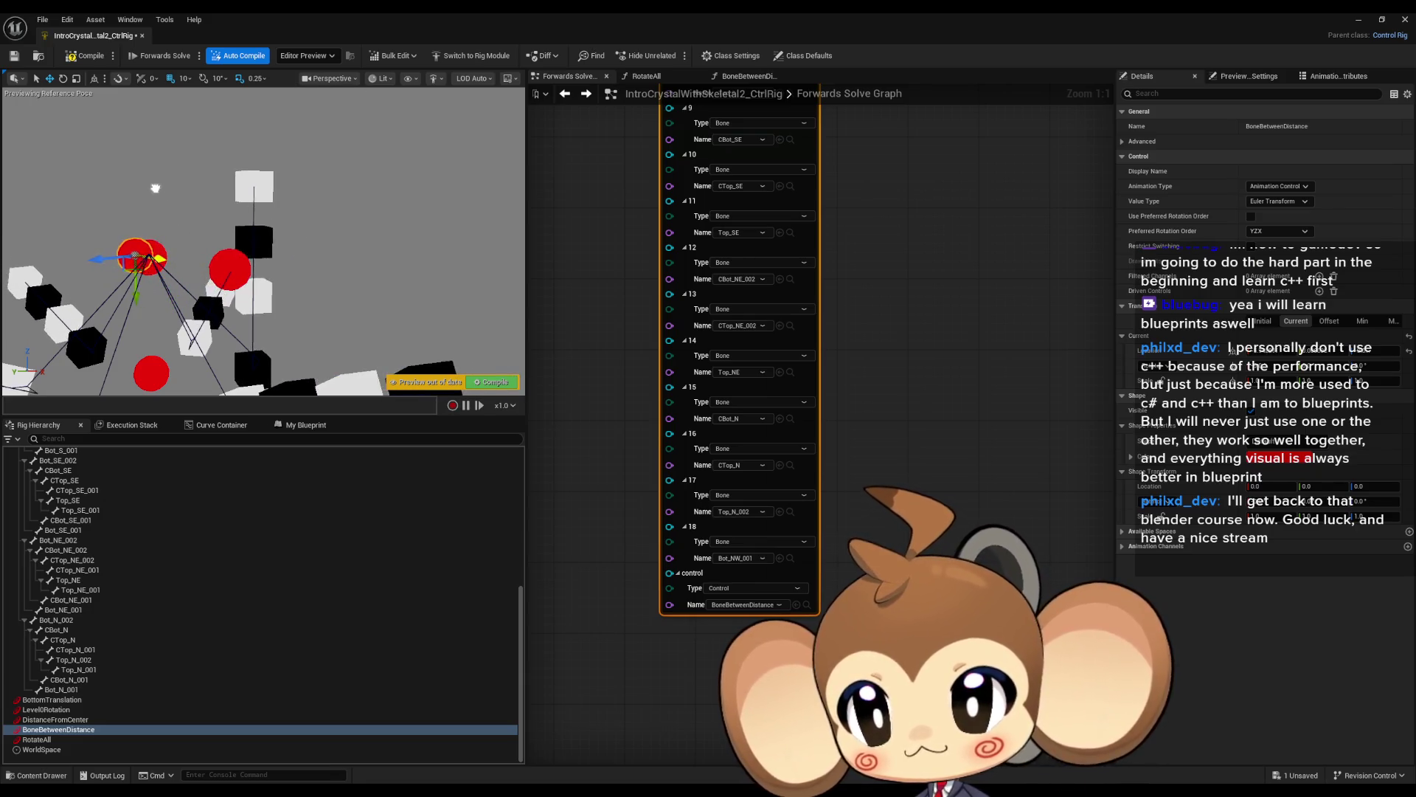
left_click_drag(150, 155, 170, 160)
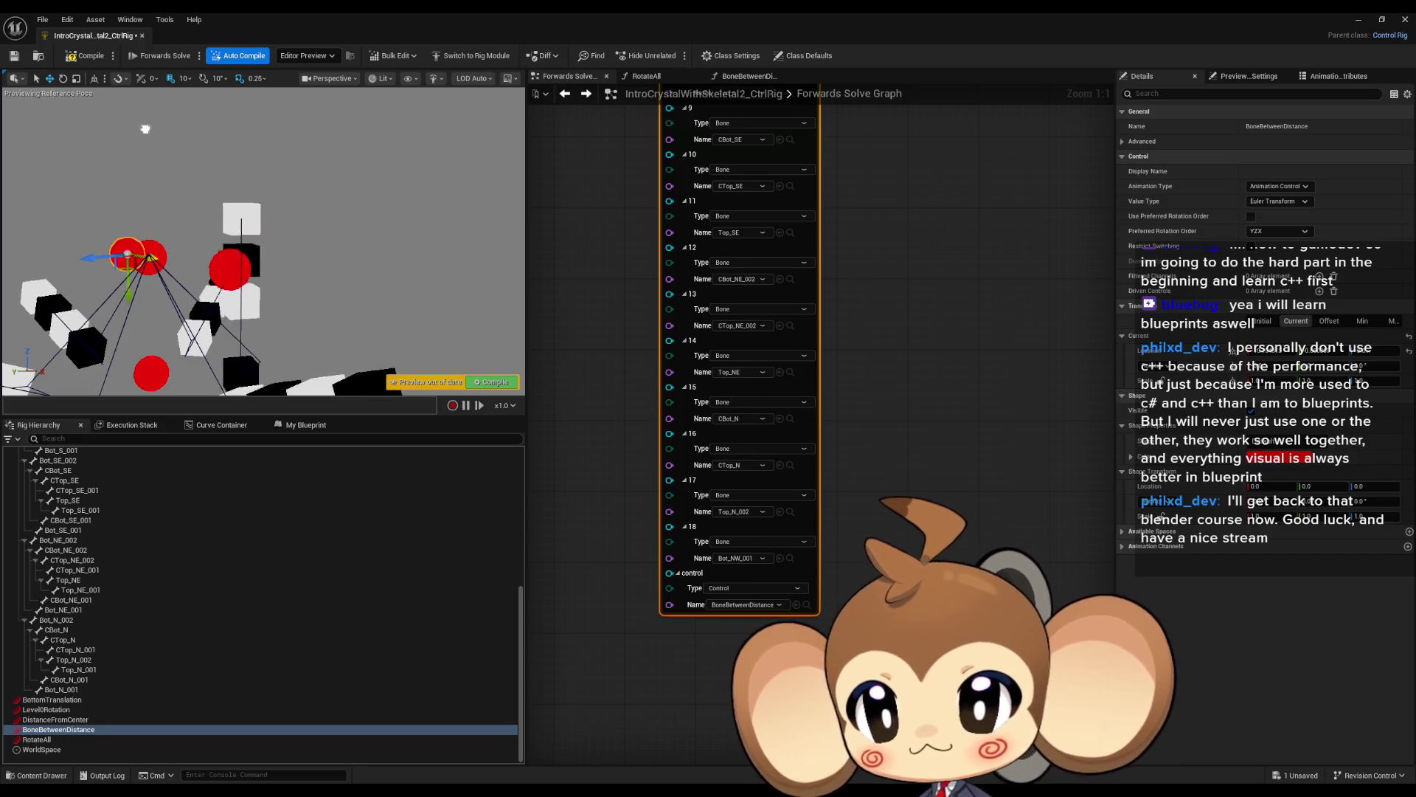
left_click_drag(175, 155, 207, 184)
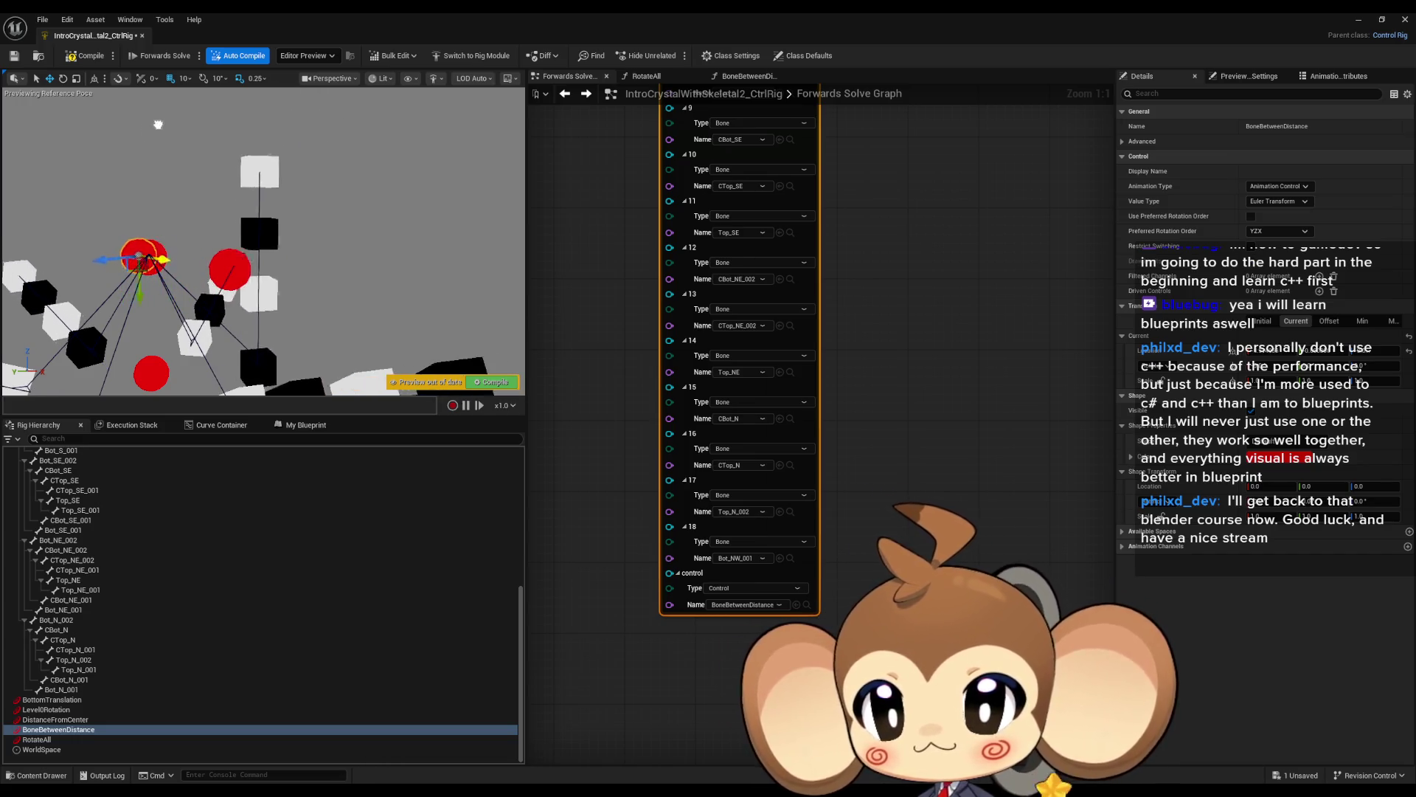
left_click_drag(145, 106, 151, 88)
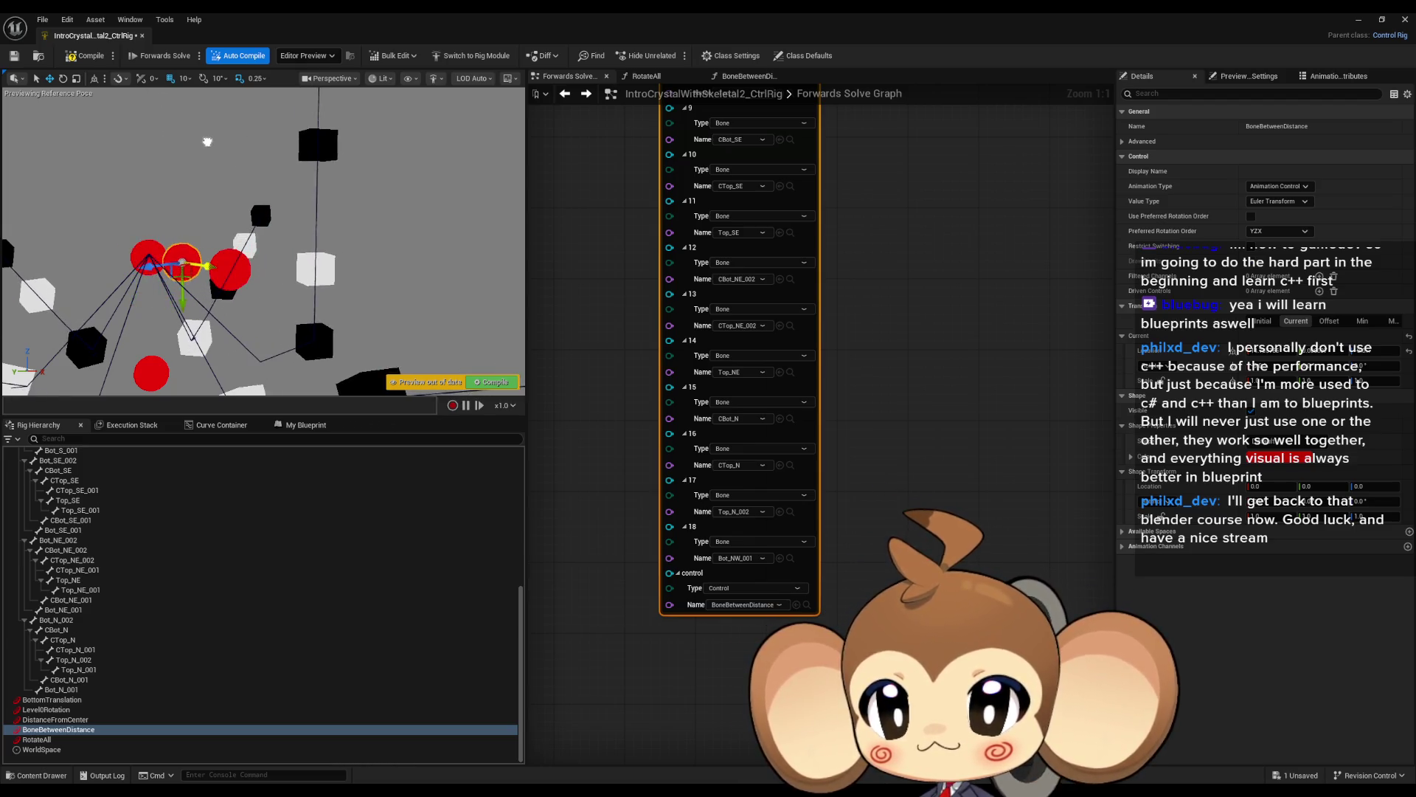
left_click_drag(155, 259, 201, 264)
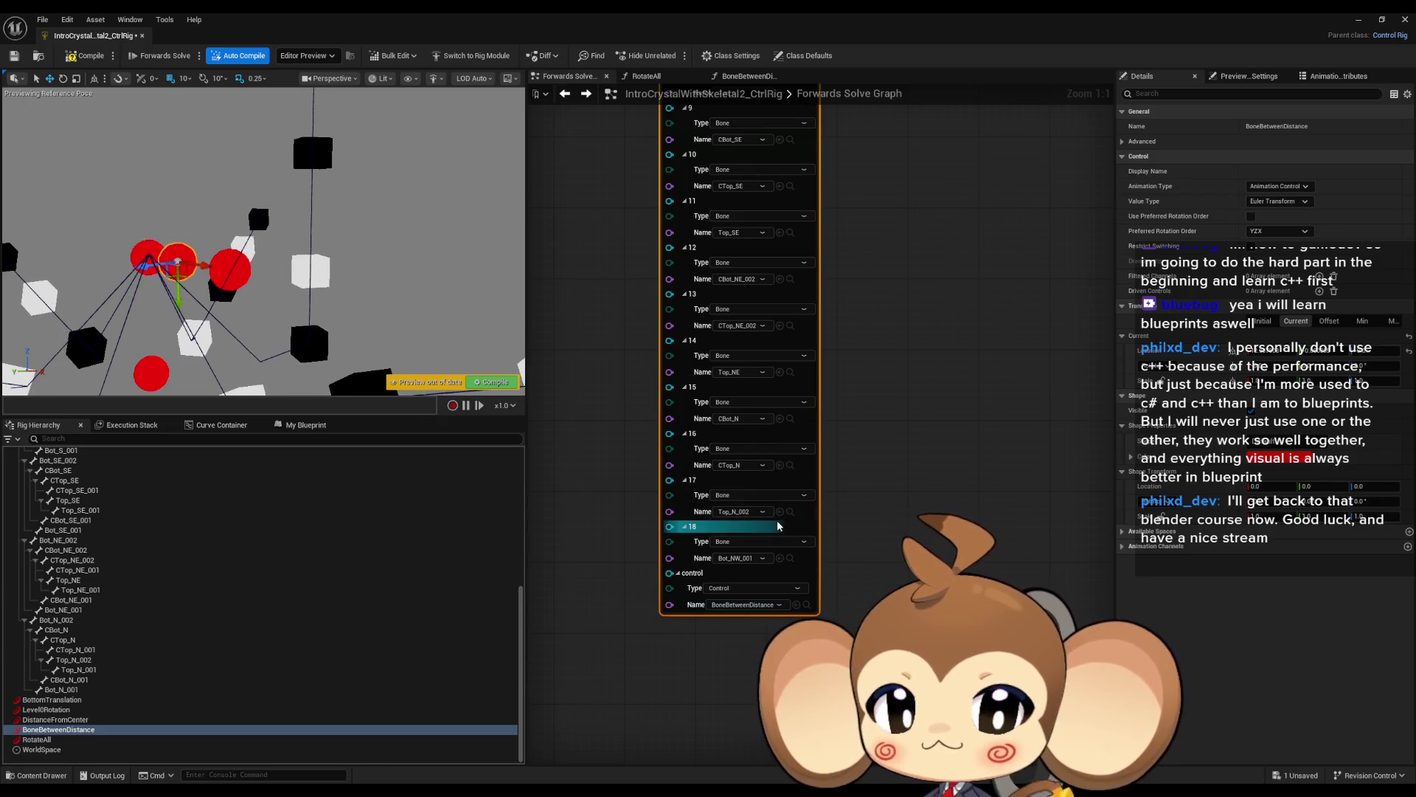
right_click(670, 526)
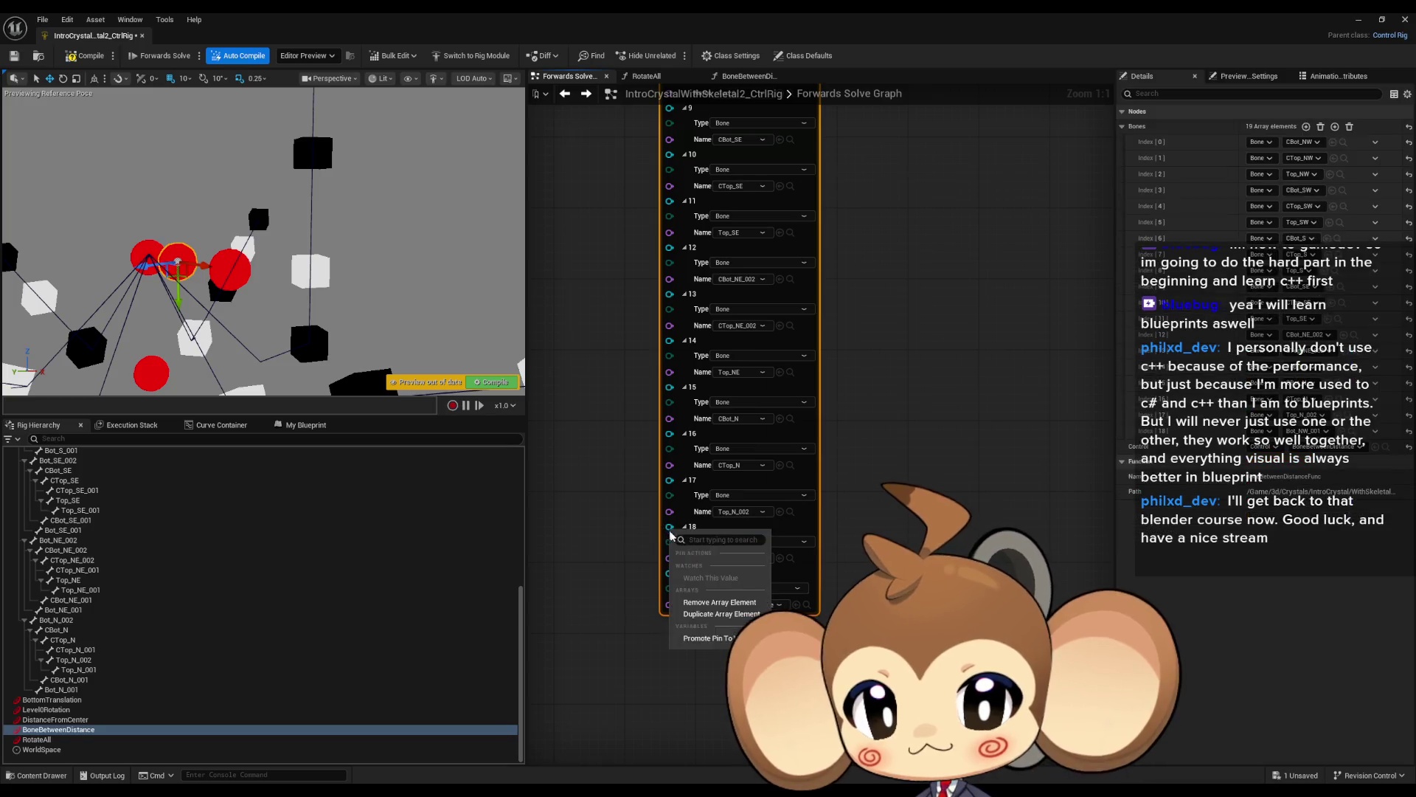
Remove bones-list element 18 and re-set it to the BoneBetweenDistance control.
left_click(719, 603)
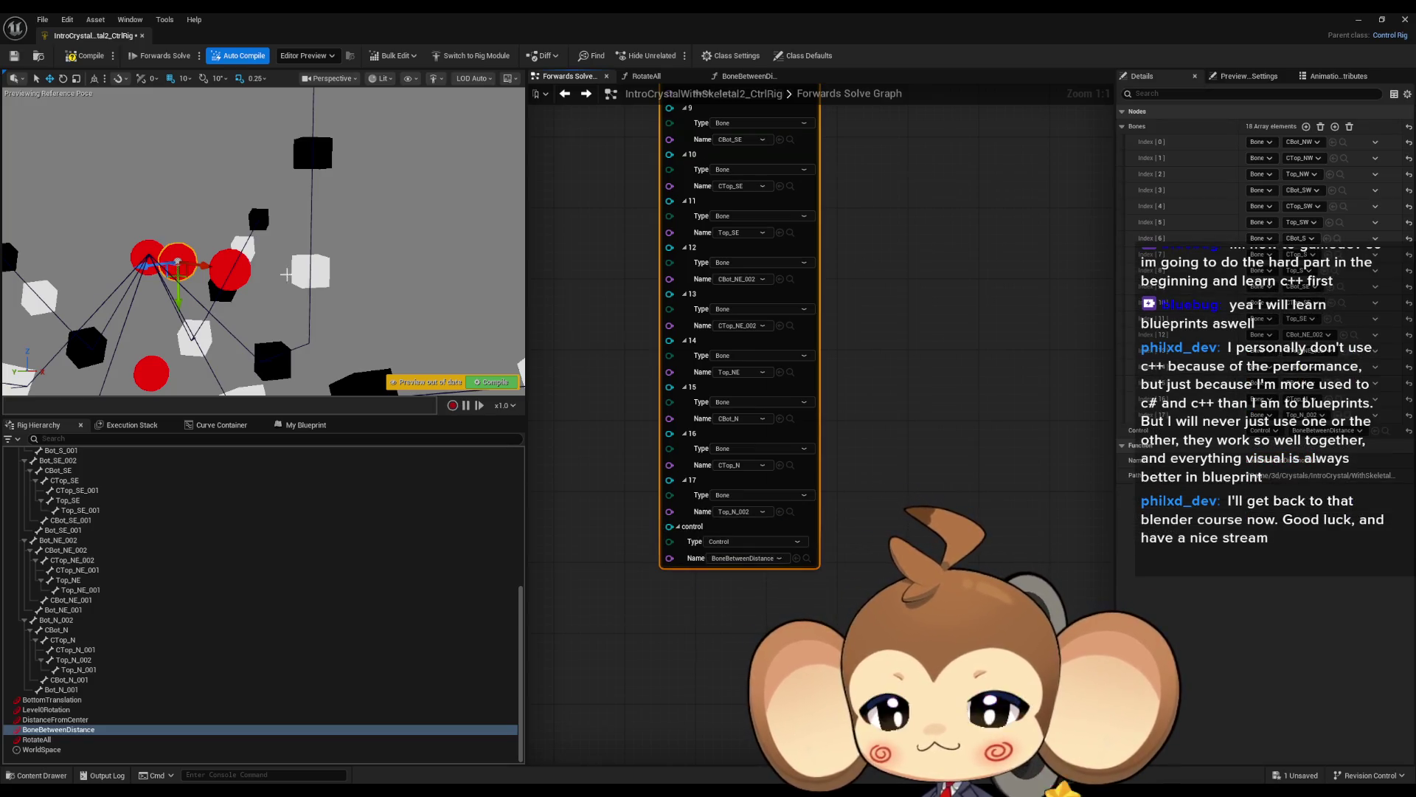
mouse_move(209, 267)
left_mouse_down()
mouse_move(171, 222)
mouse_move(220, 277)
left_mouse_up()
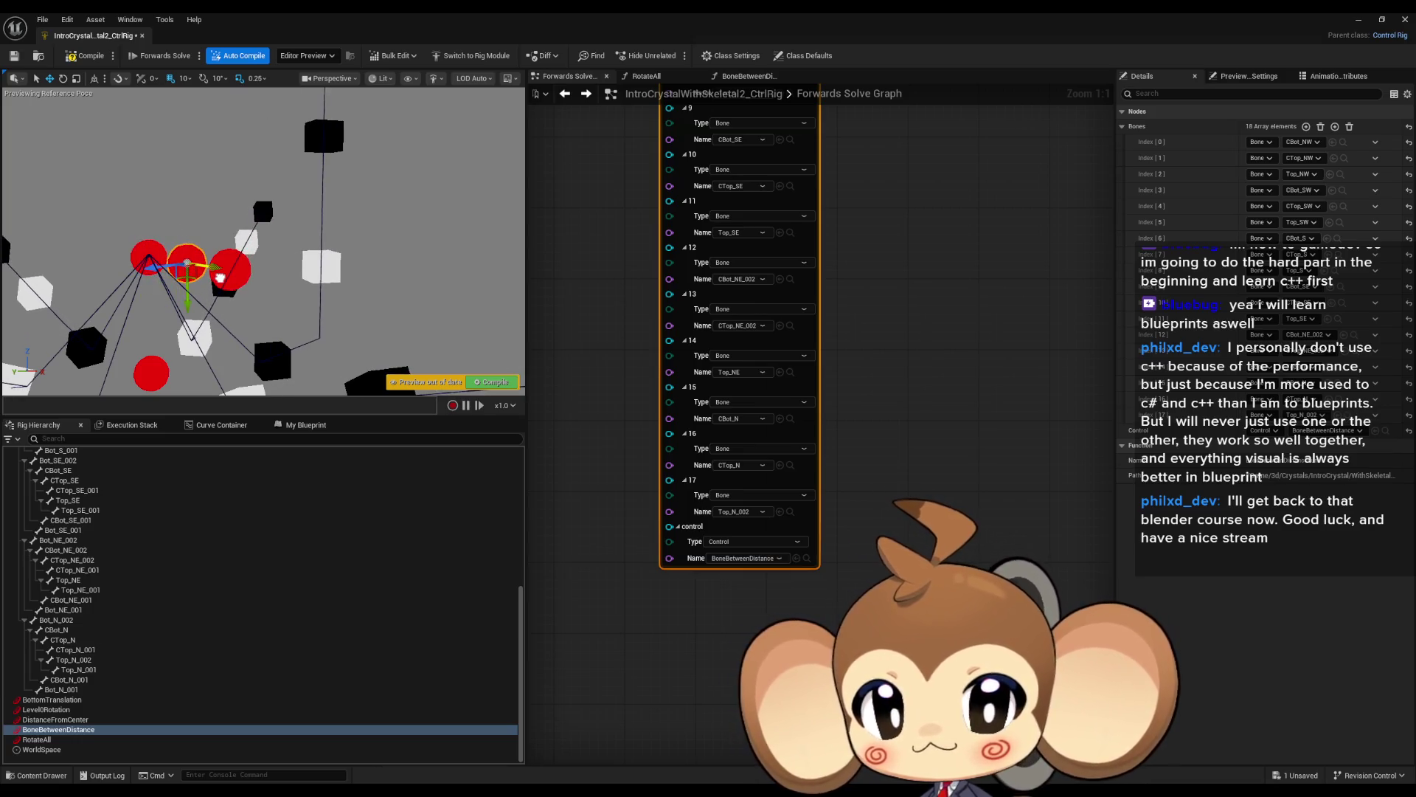
scroll(858, 309, "up", 10)
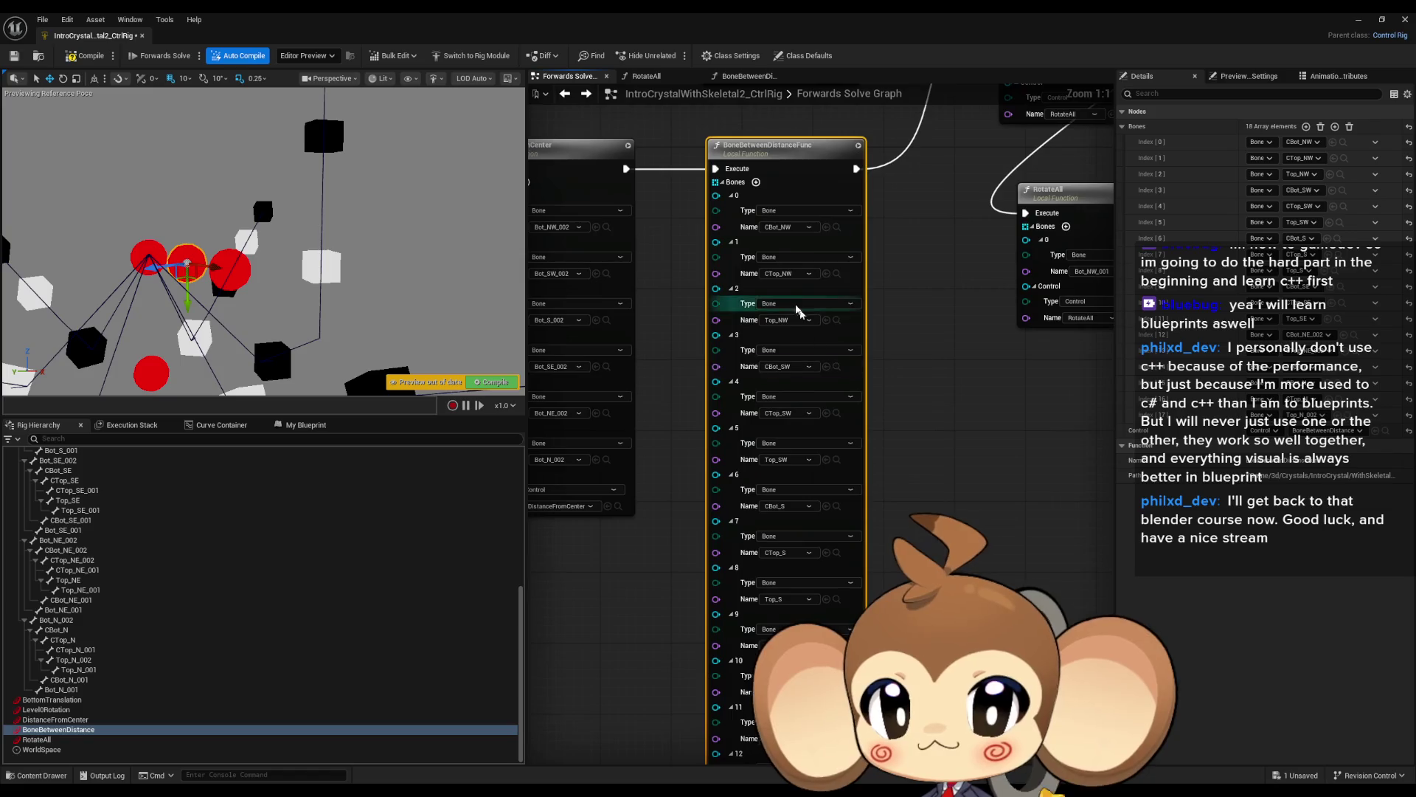
left_click(858, 295)
scroll(857, 295, "down", 5)
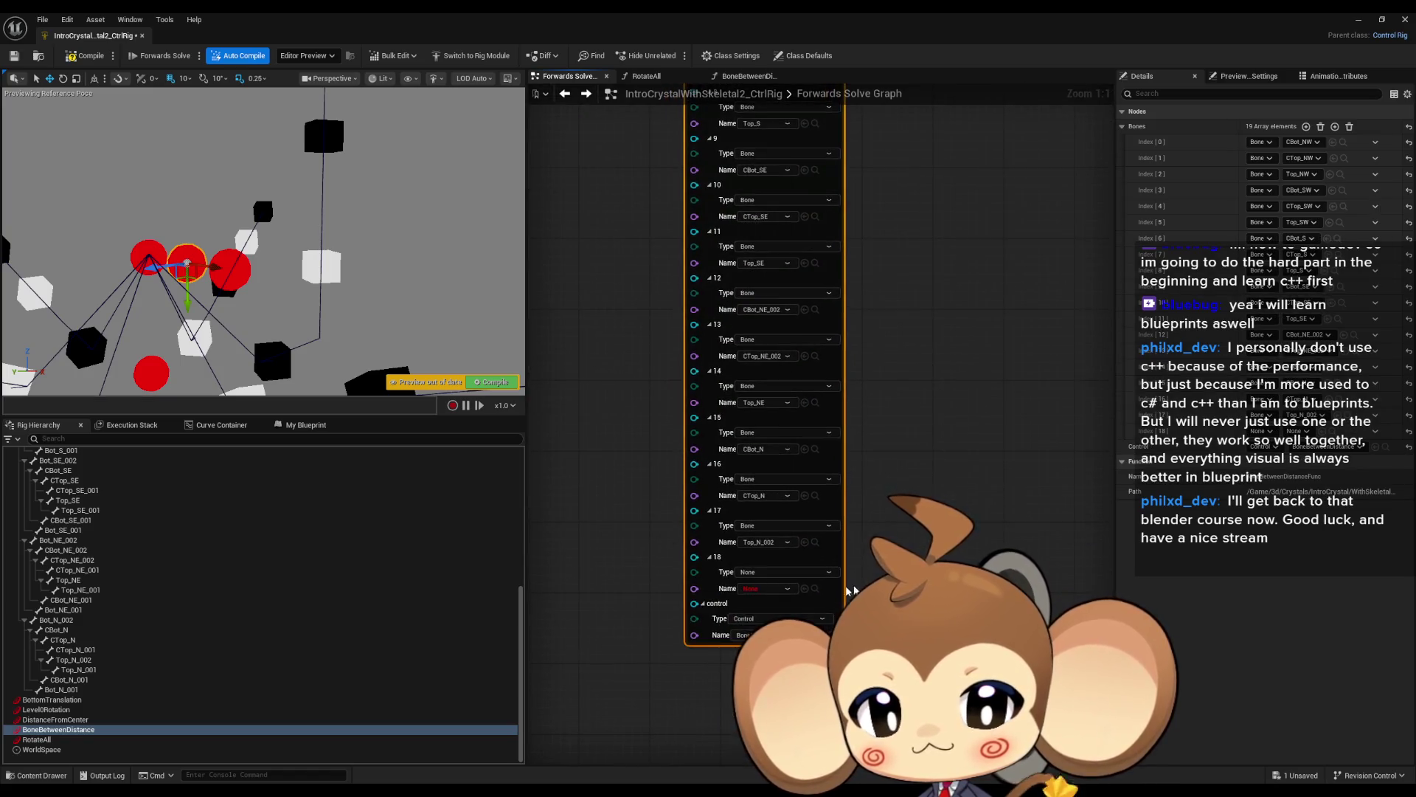
left_click(805, 589)
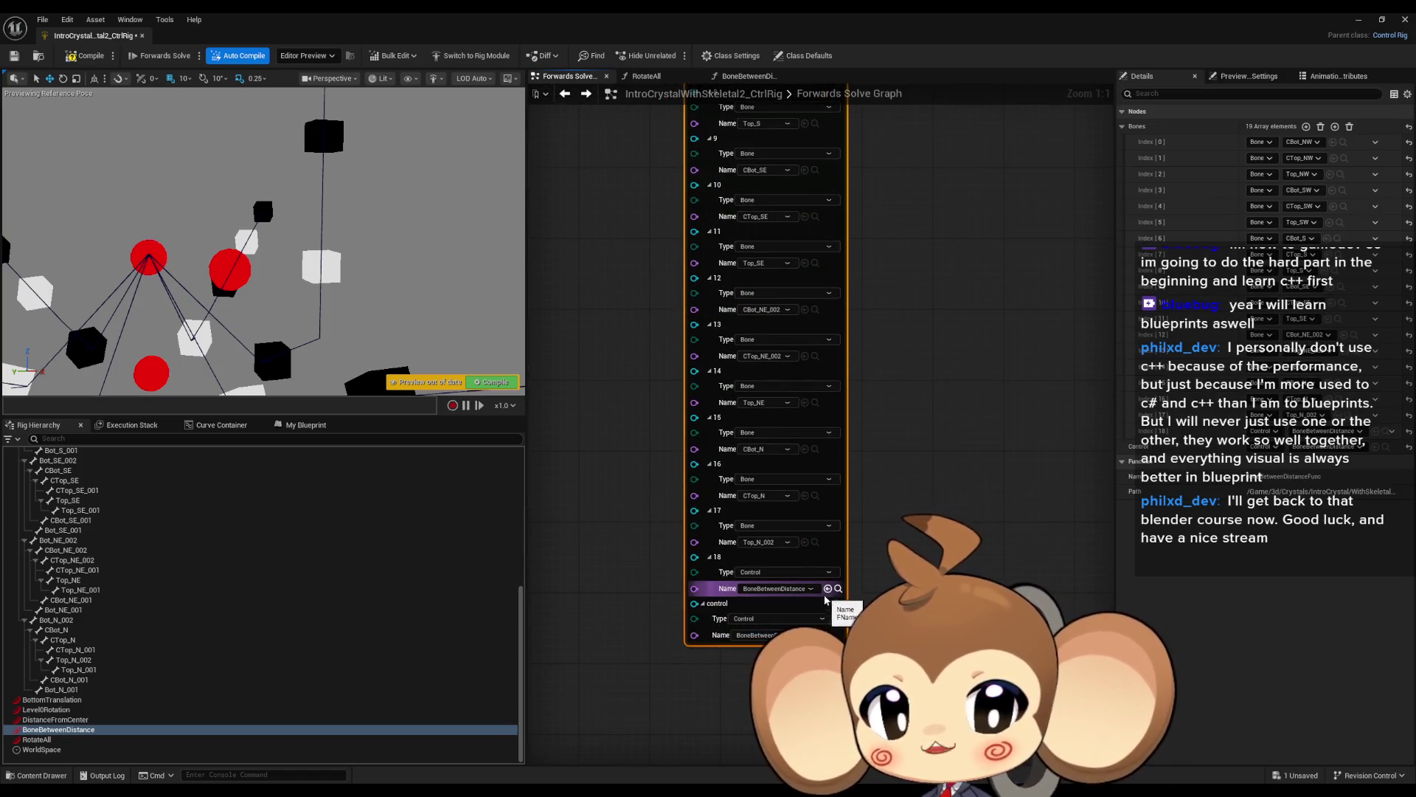
Set bones-list element 18 to the Bot_NW_001 bone instead.
scroll(989, 413, "up", 10)
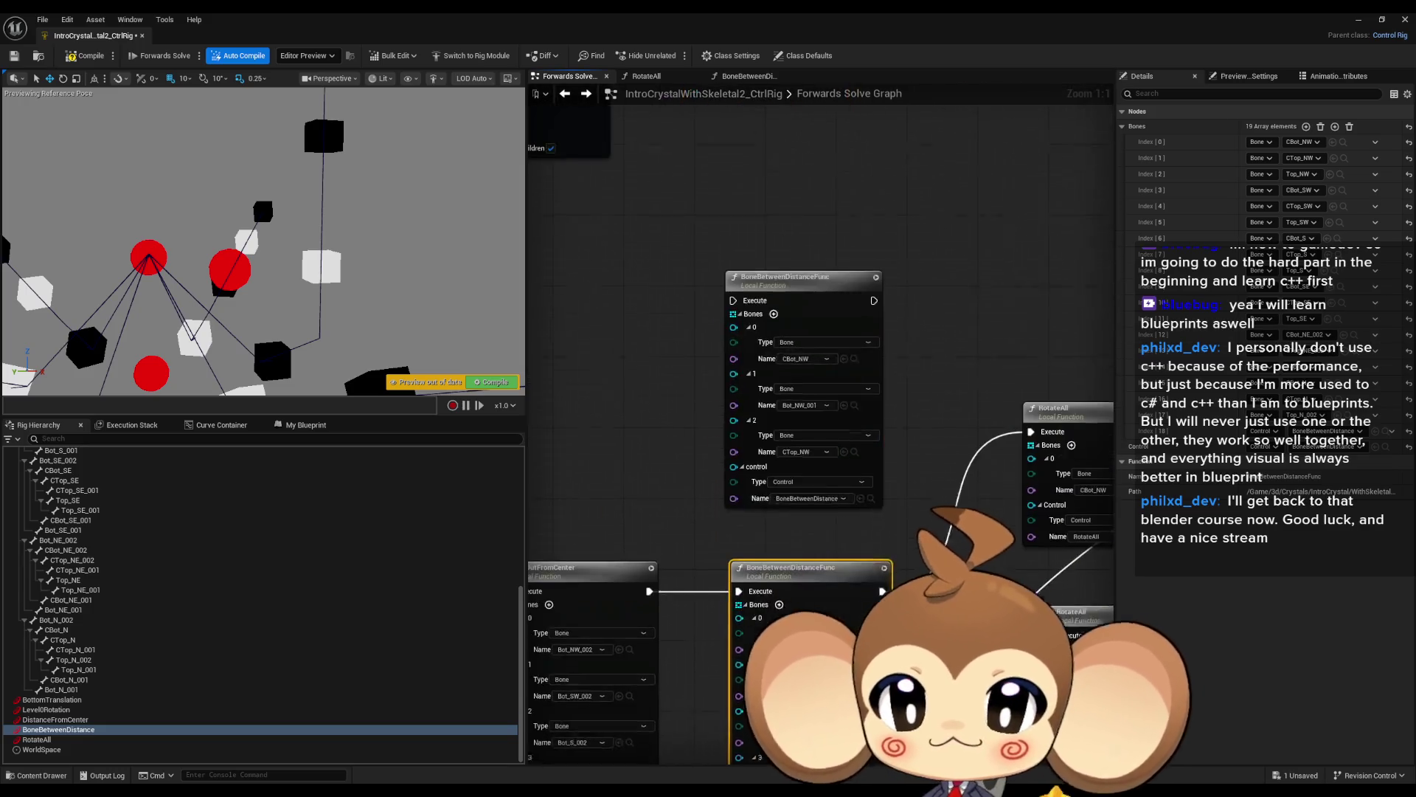
scroll(854, 427, "down", 10)
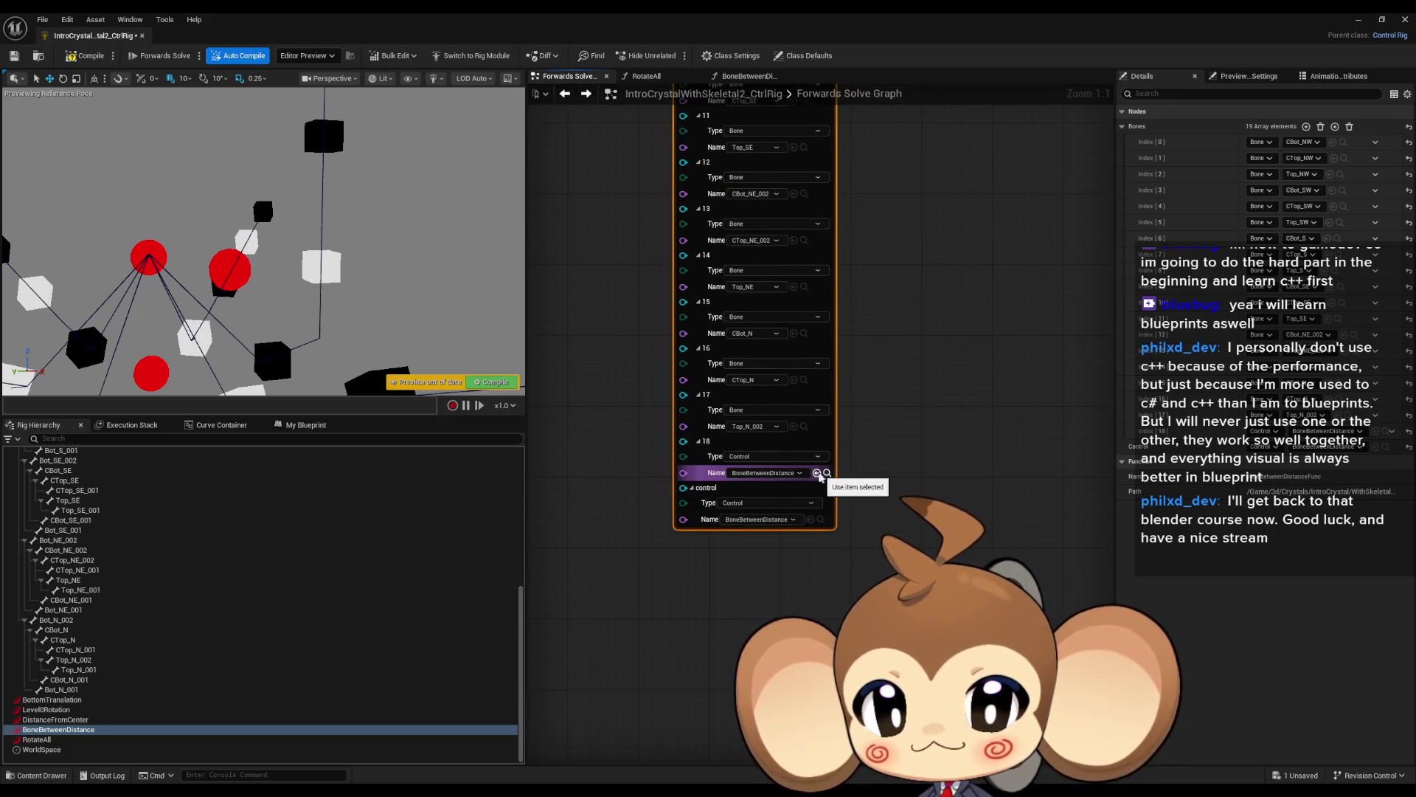
scroll(111, 516, "up", 15)
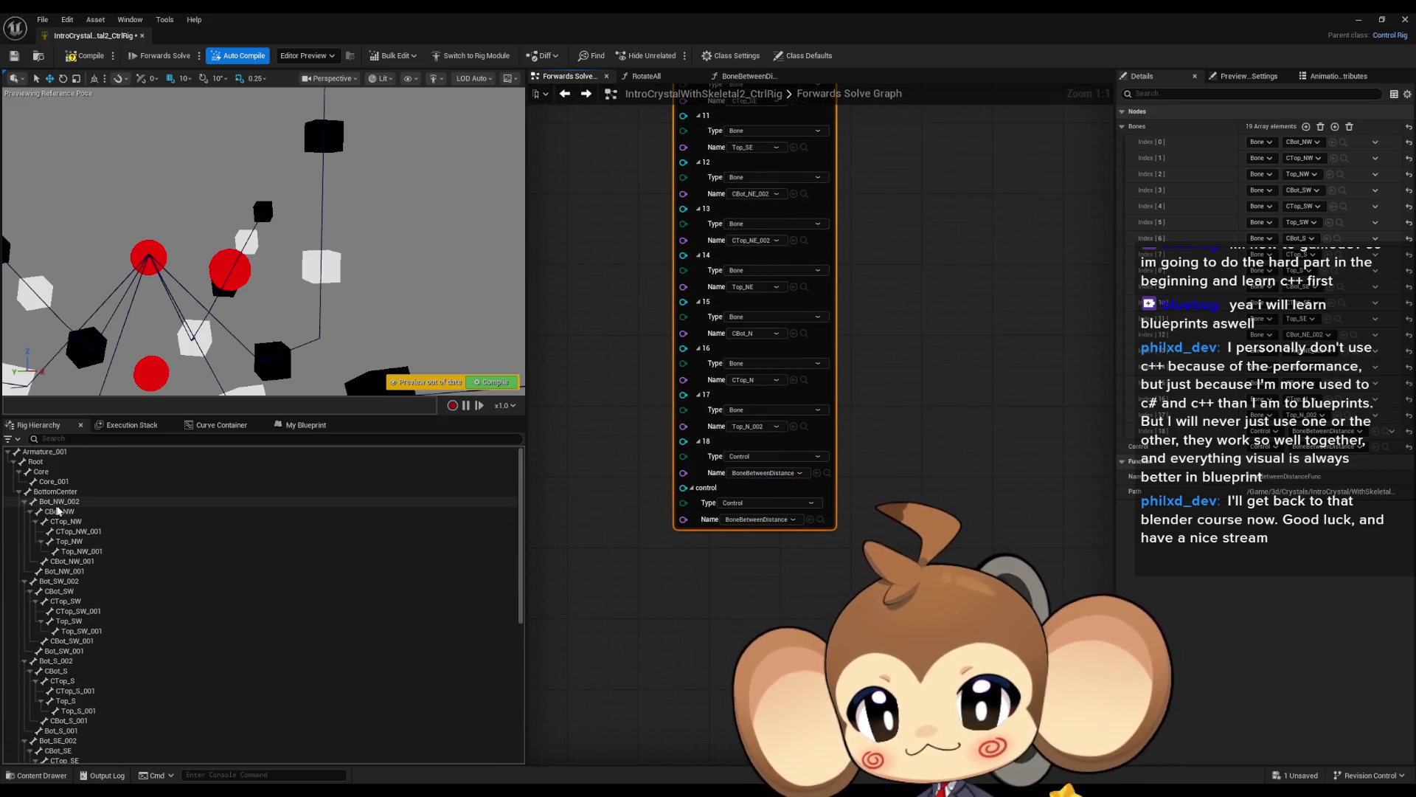
left_click(72, 572)
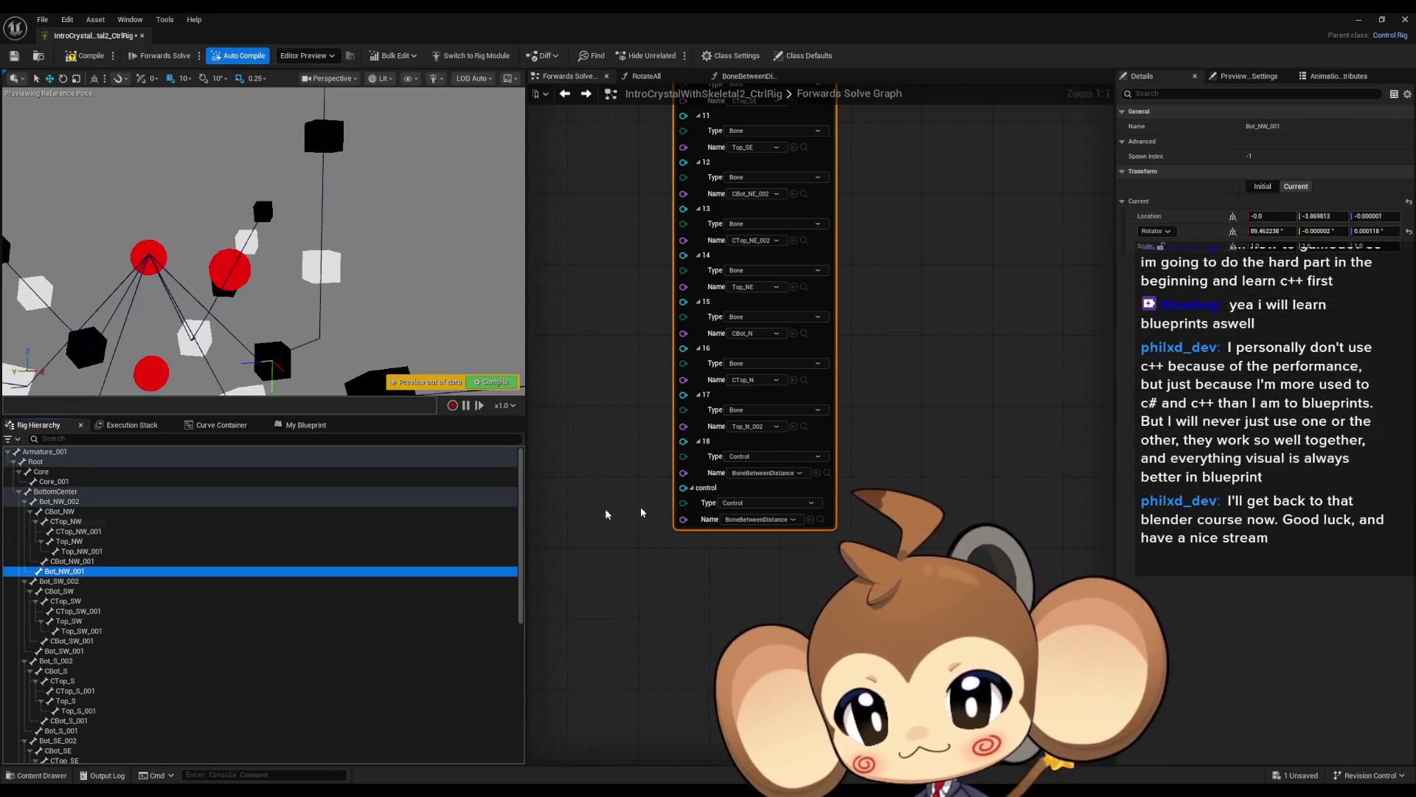
left_click(816, 474)
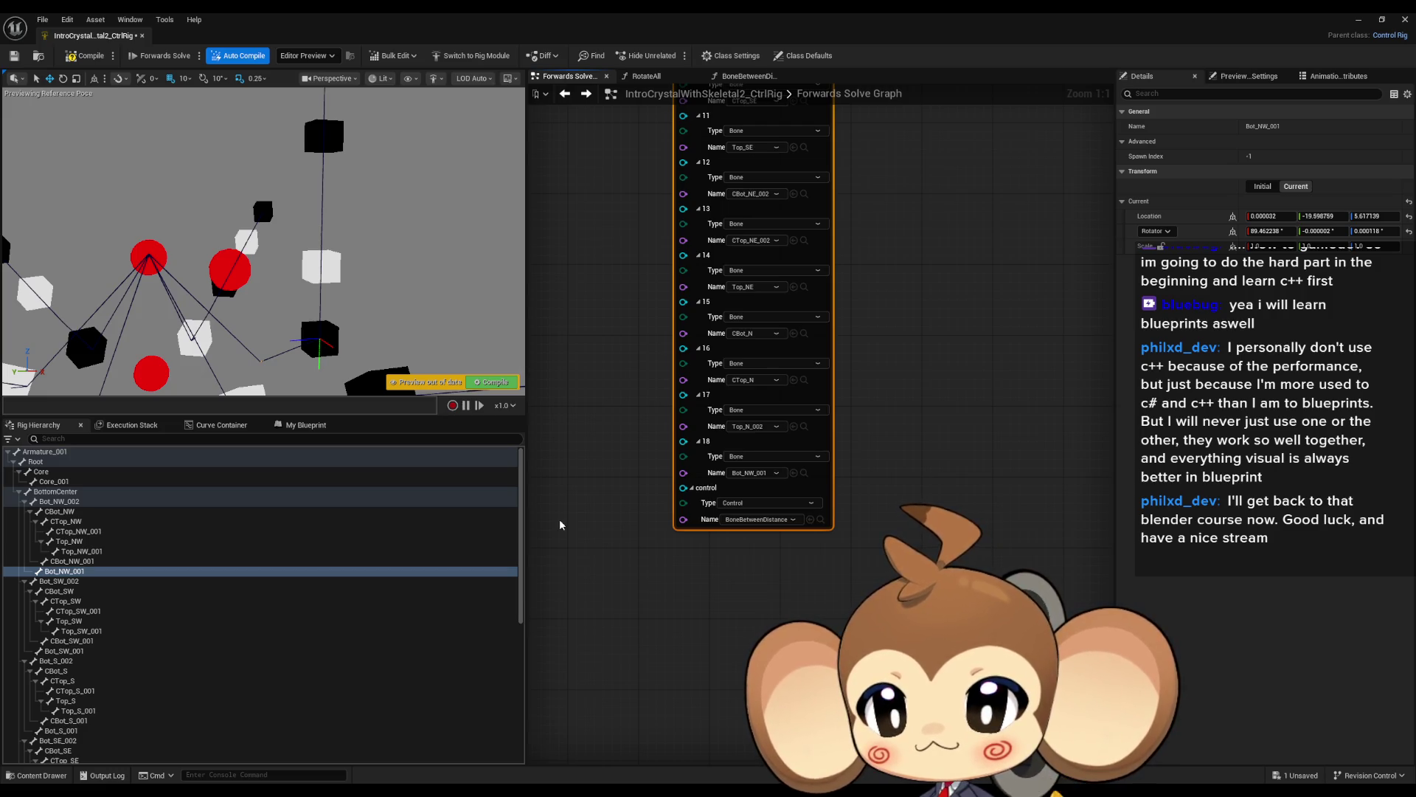
Move the BoneBetweenDistance control in the viewport to check how the crystal re-poses.
mouse_move(559, 519)
left_mouse_down()
mouse_move(733, 316)
mouse_move(727, 89)
left_mouse_up()
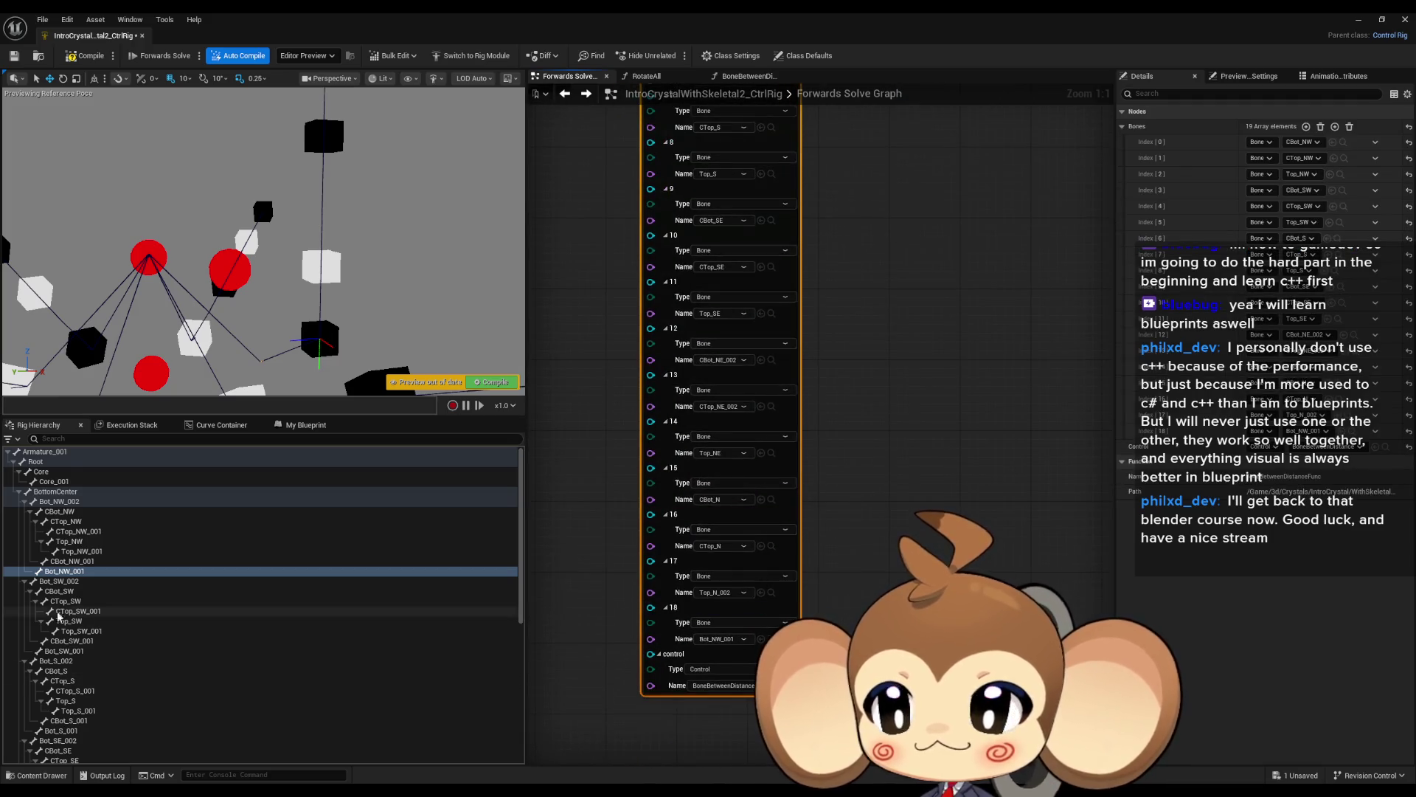
scroll(59, 616, "down", 8)
left_click(57, 731)
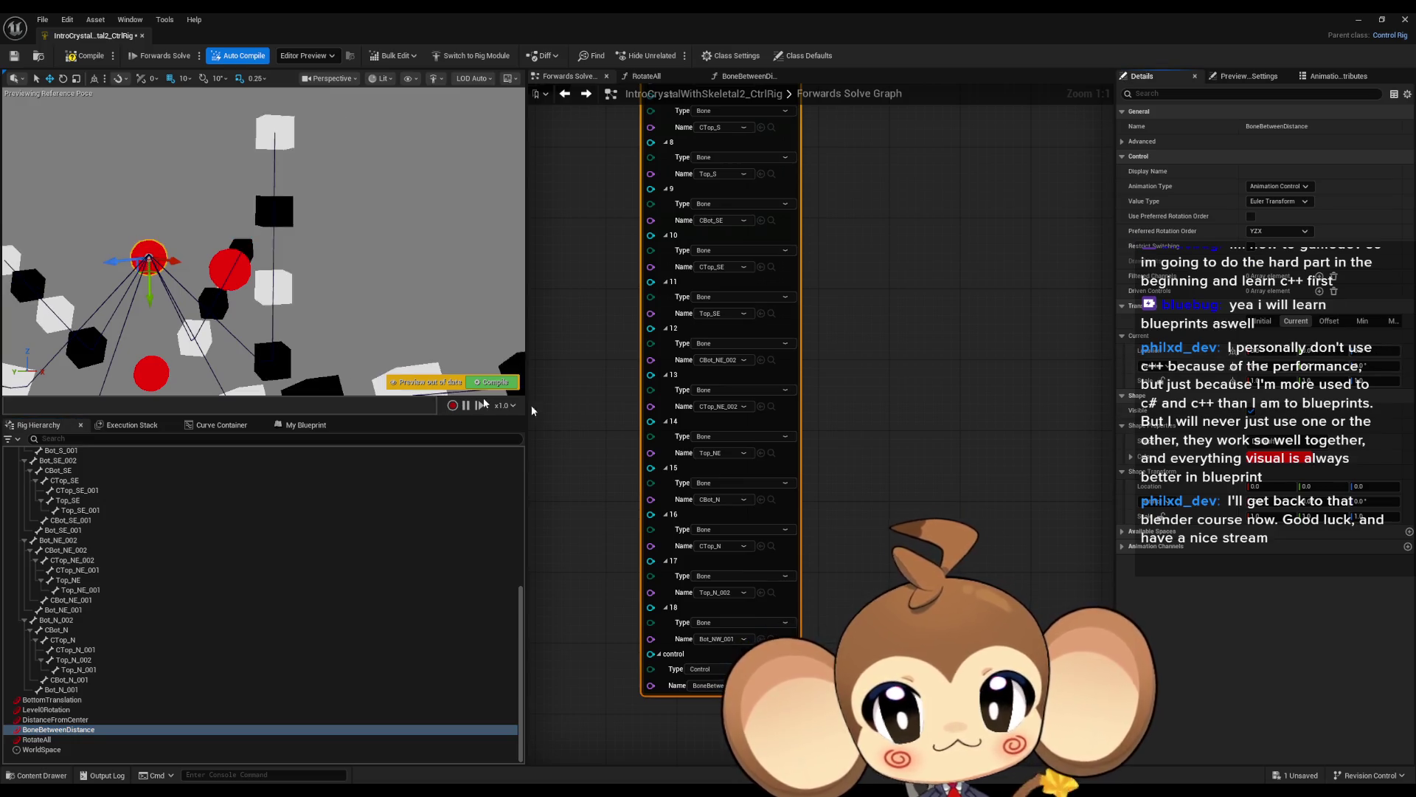
mouse_move(170, 261)
left_mouse_down()
mouse_move(251, 323)
mouse_move(159, 258)
mouse_move(198, 264)
mouse_move(164, 262)
mouse_move(209, 282)
mouse_move(177, 263)
left_mouse_up()
Zoom the Forwards Solve graph and shift the BoneBetweenDistanceFunc node to the right.
scroll(738, 368, "down", 4)
scroll(829, 425, "up", 3)
scroll(829, 426, "down", 2)
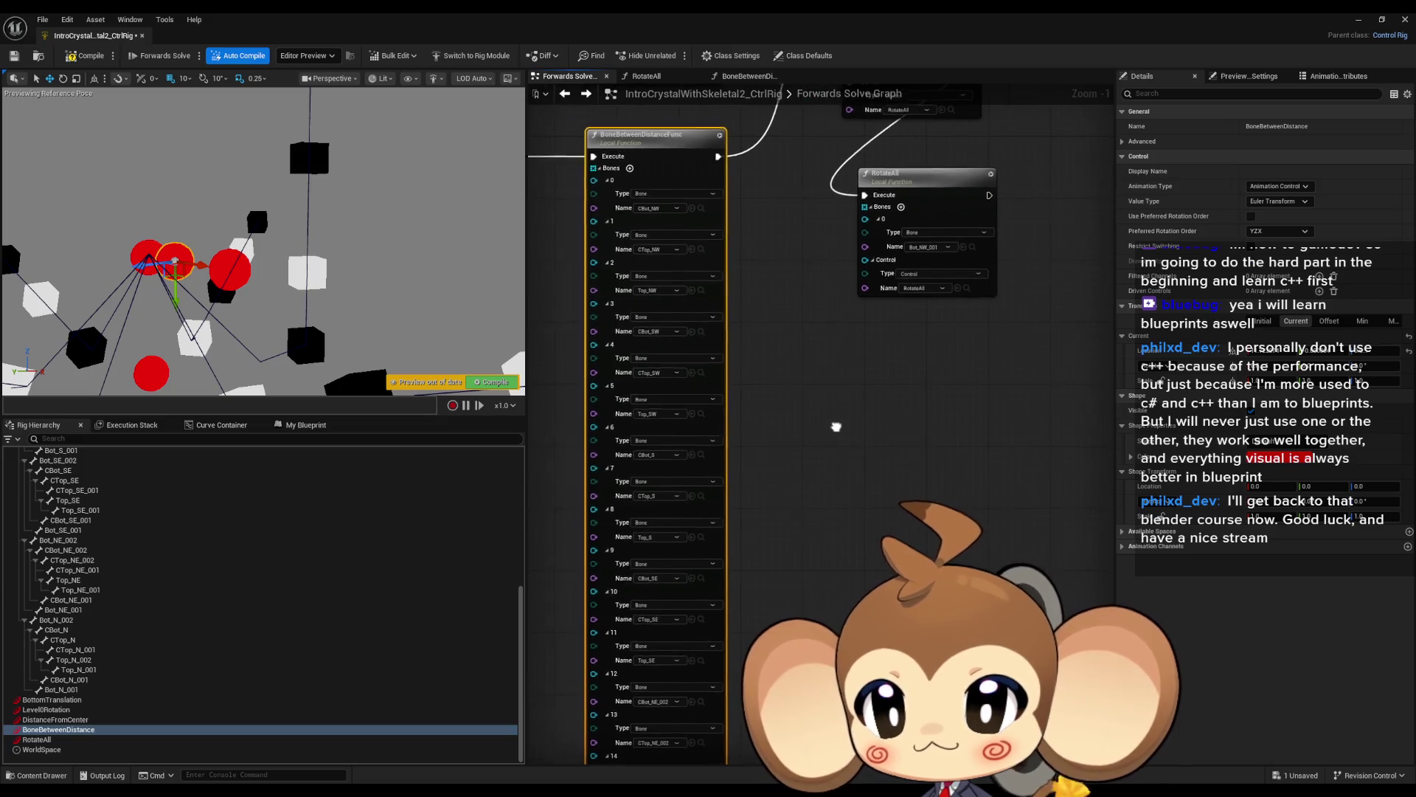
scroll(836, 463, "down", 1)
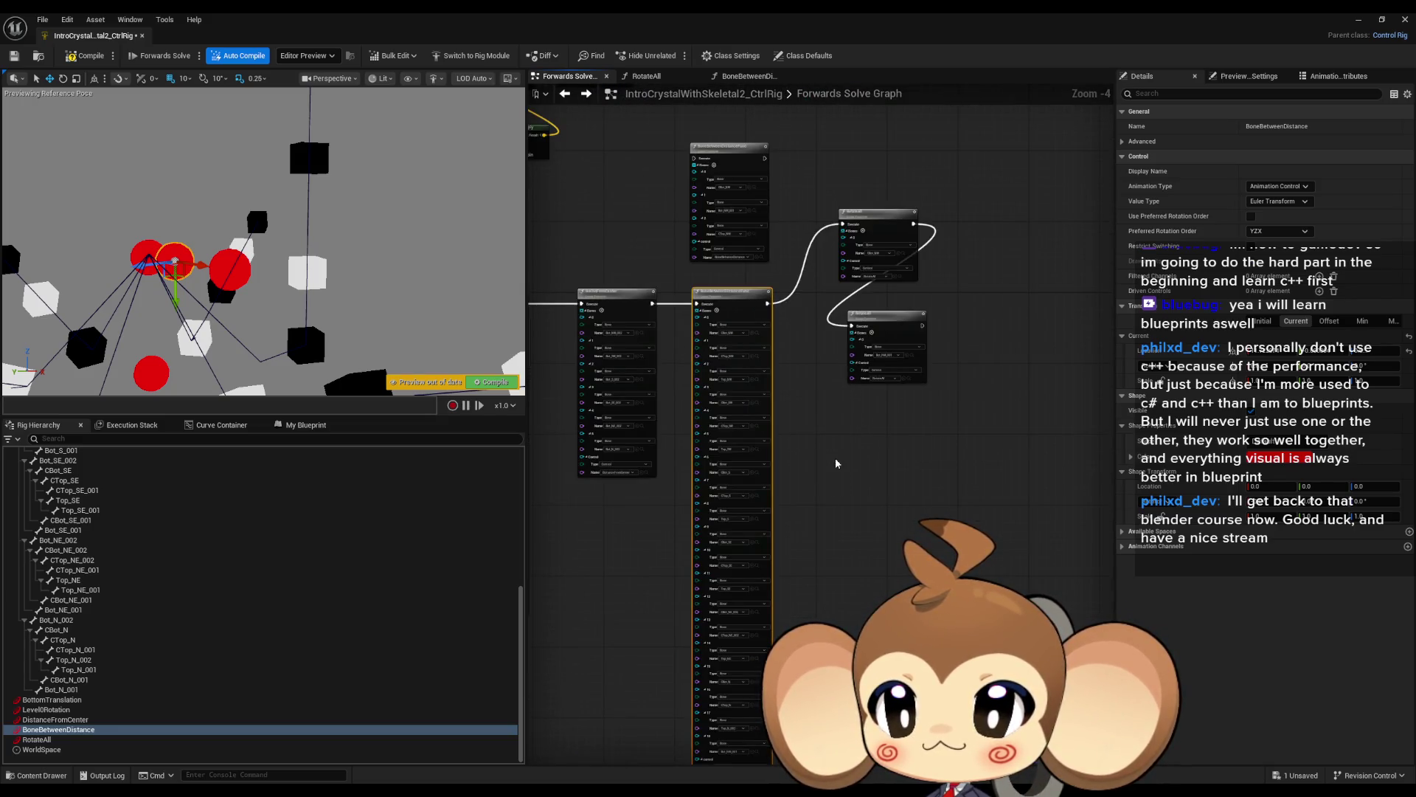
scroll(833, 397, "up", 1)
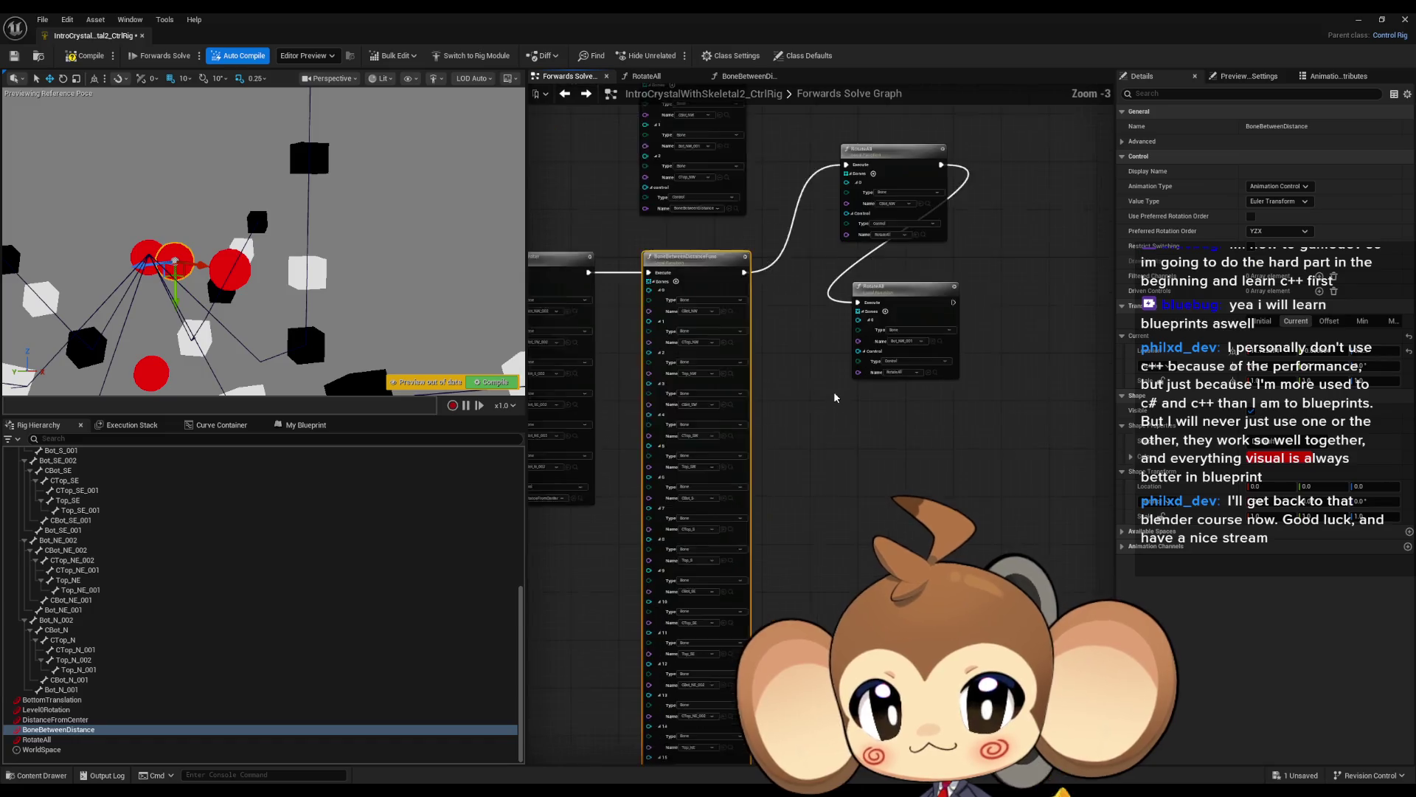
scroll(833, 397, "up", 1)
left_click_drag(630, 254, 691, 251)
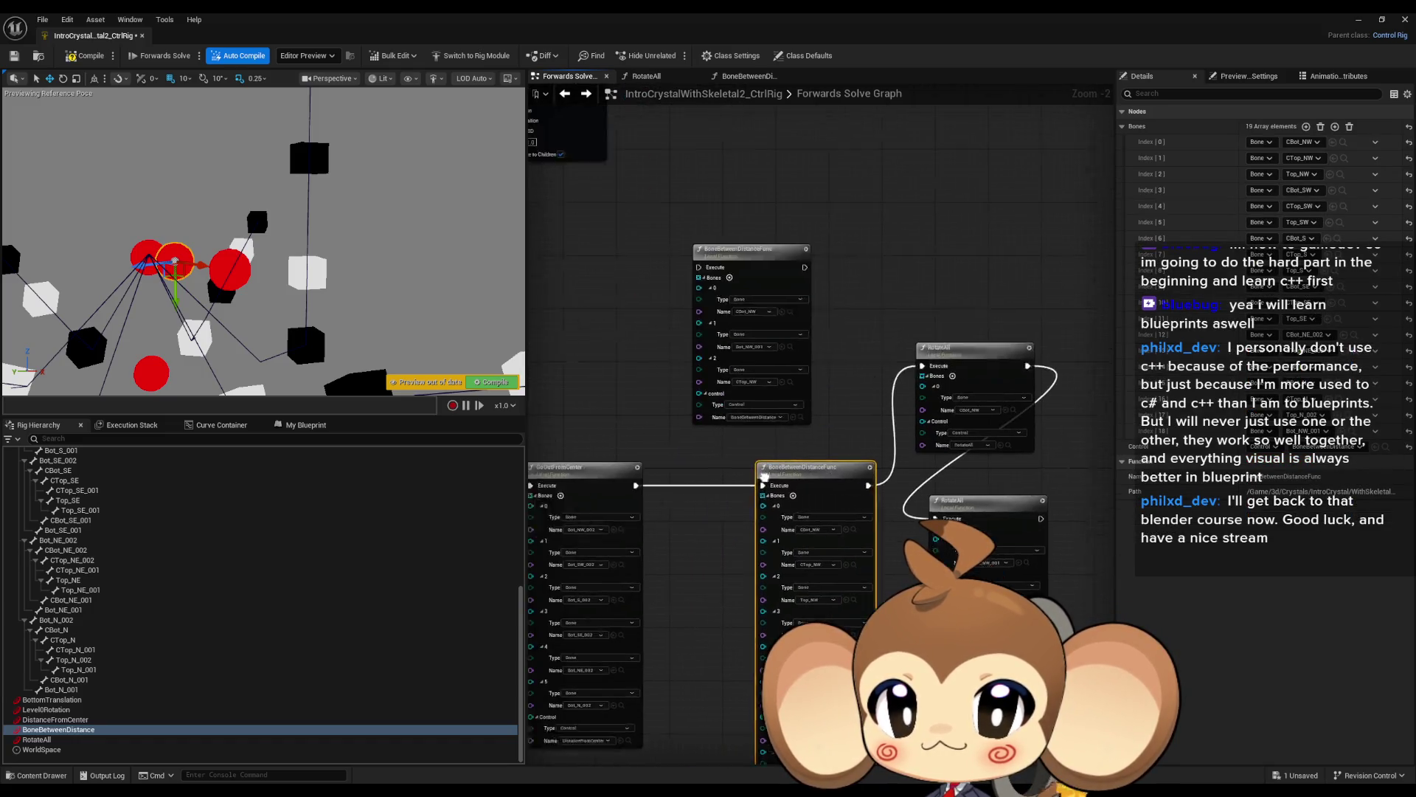
scroll(735, 455, "up", 2)
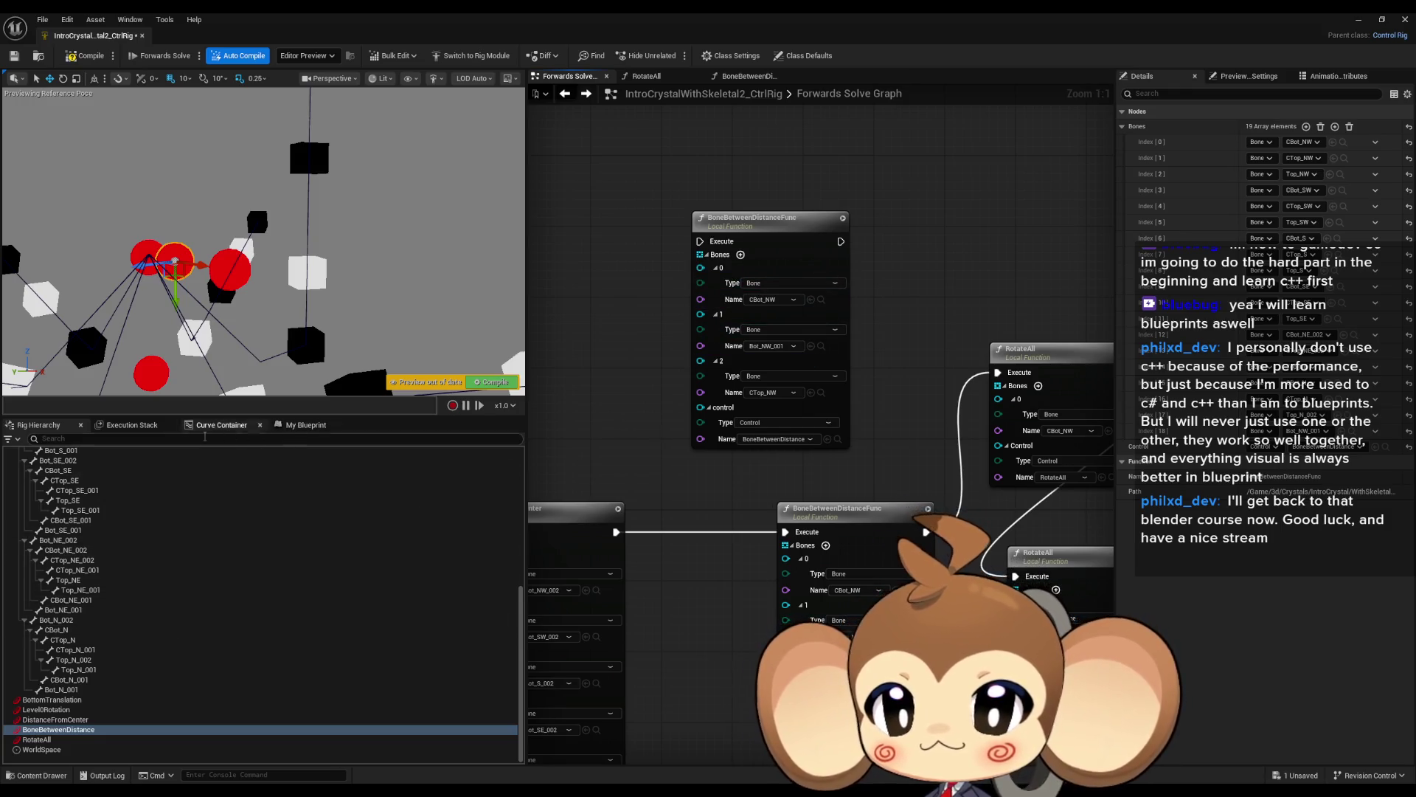
Add a new BoneBetweenDistanceFunc node and assign the BoneBetweenDistance control to its control pin.
left_click(288, 429)
left_click_drag(66, 600, 593, 225)
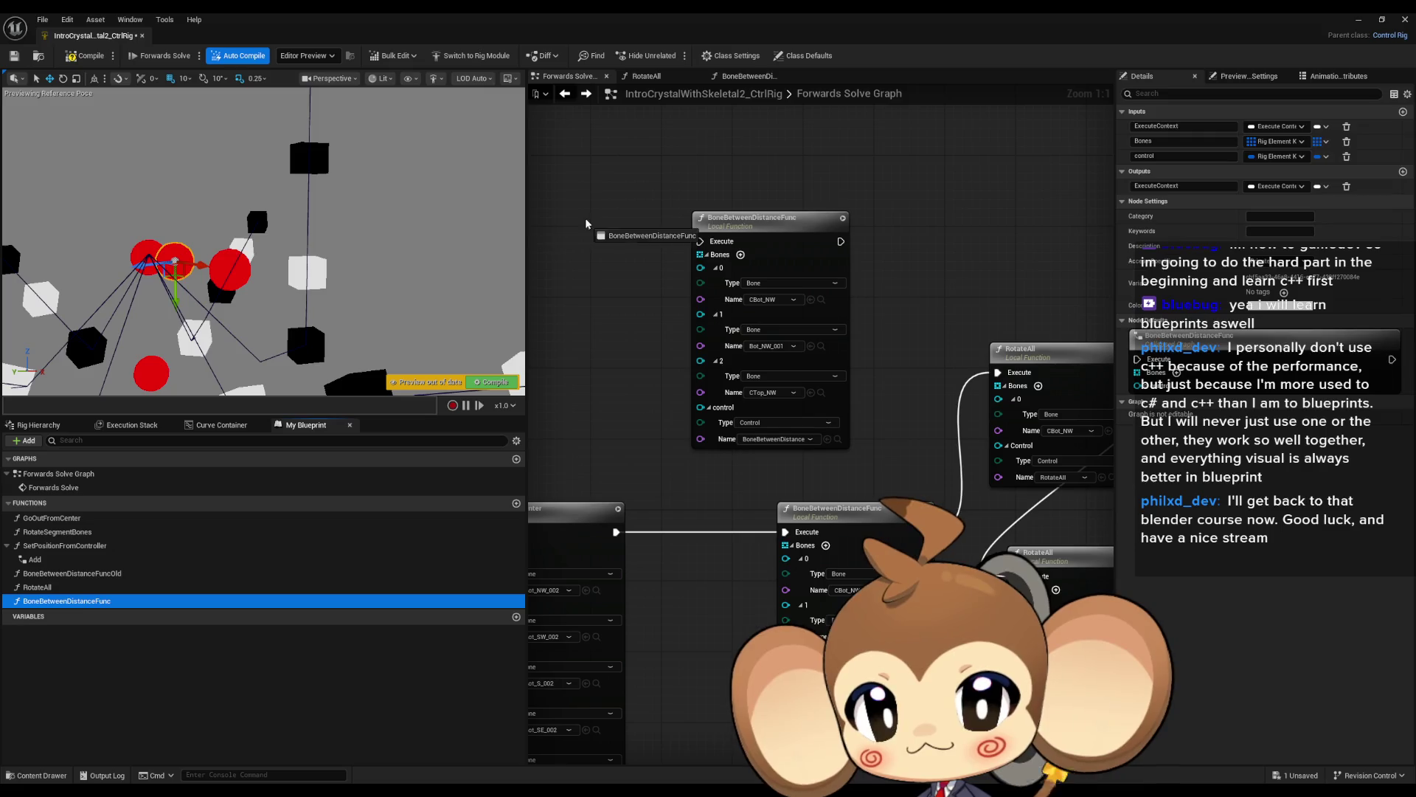
left_click_drag(796, 231, 995, 168)
left_click_drag(627, 225, 718, 231)
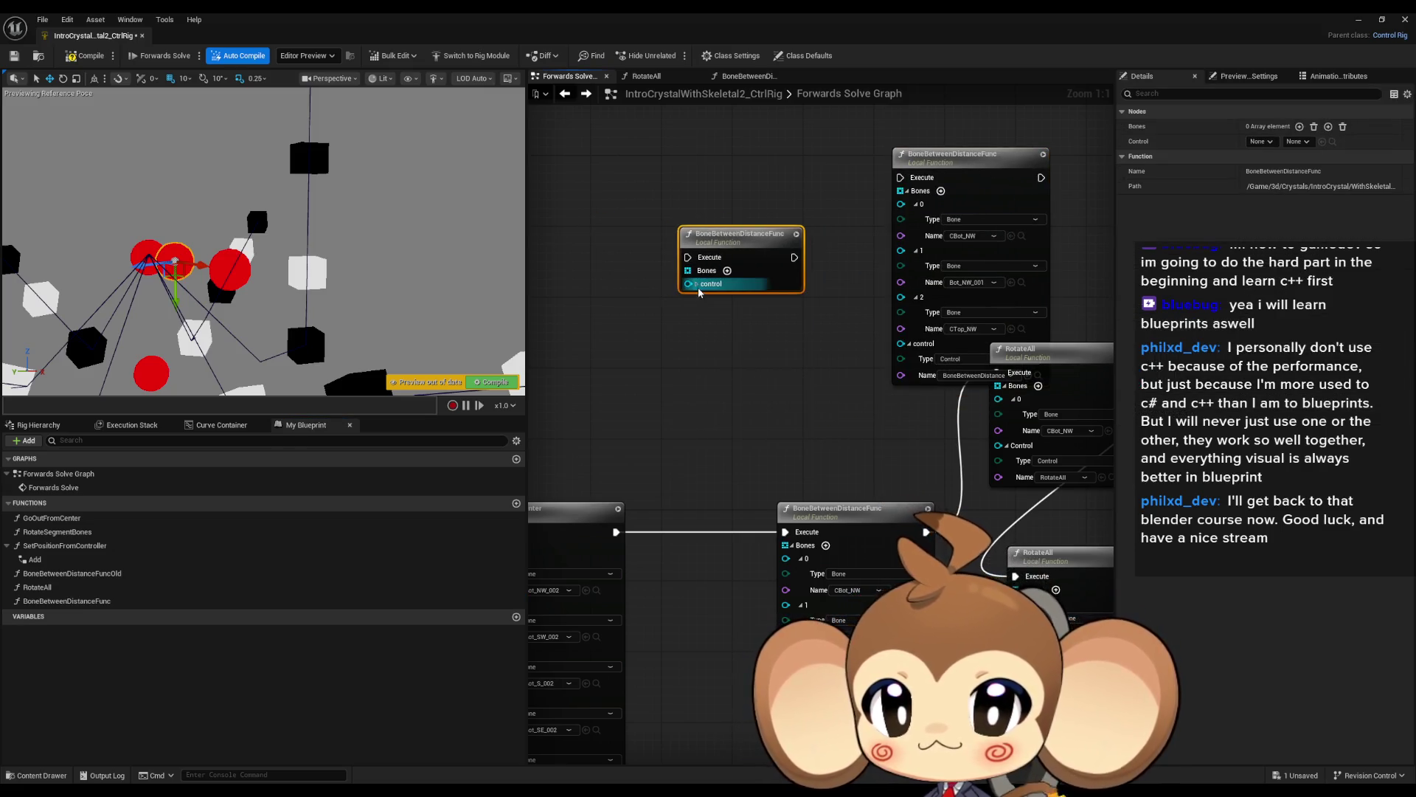
left_click(696, 284)
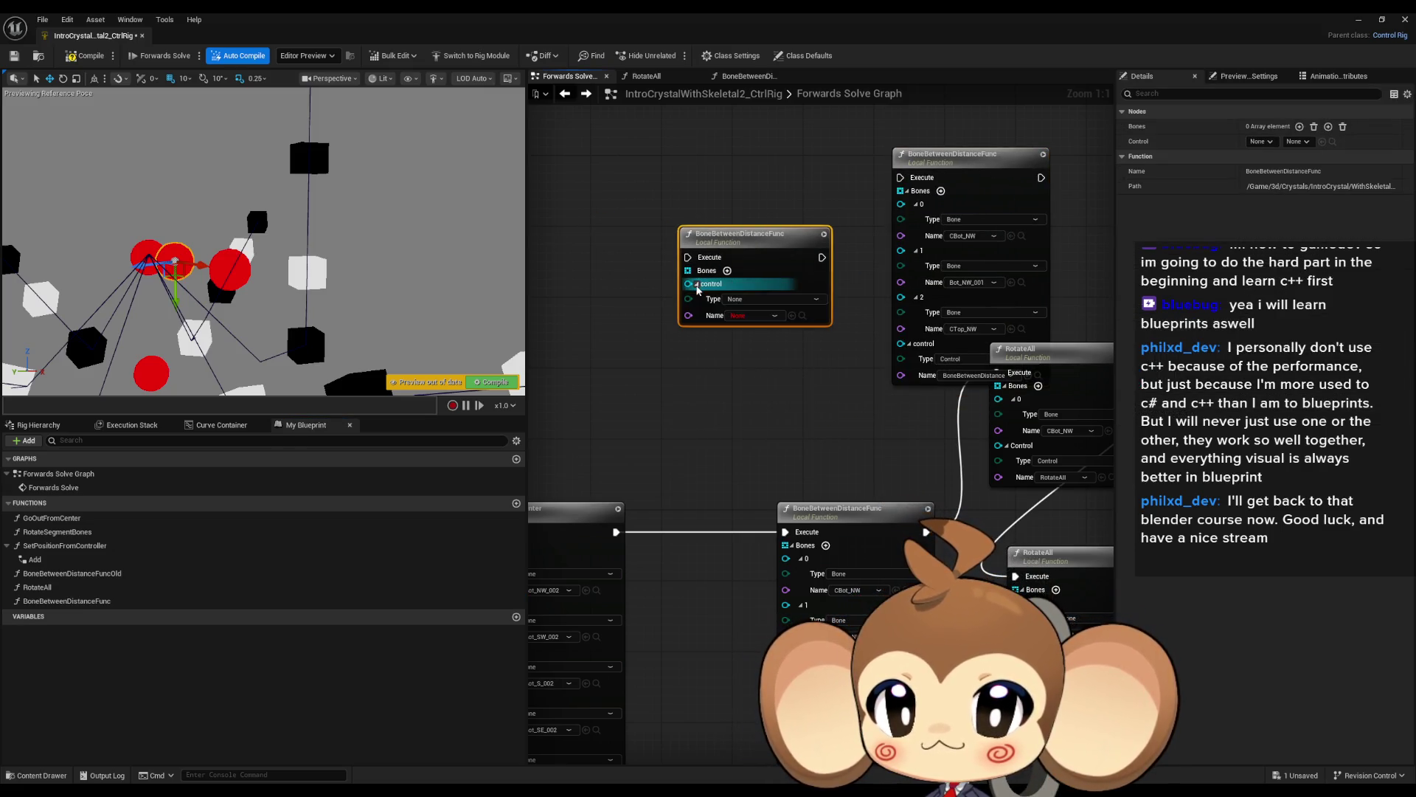
left_click(792, 316)
Add three Bones entries to the new node and set entry 1 to CBot_NW.
left_click(727, 272)
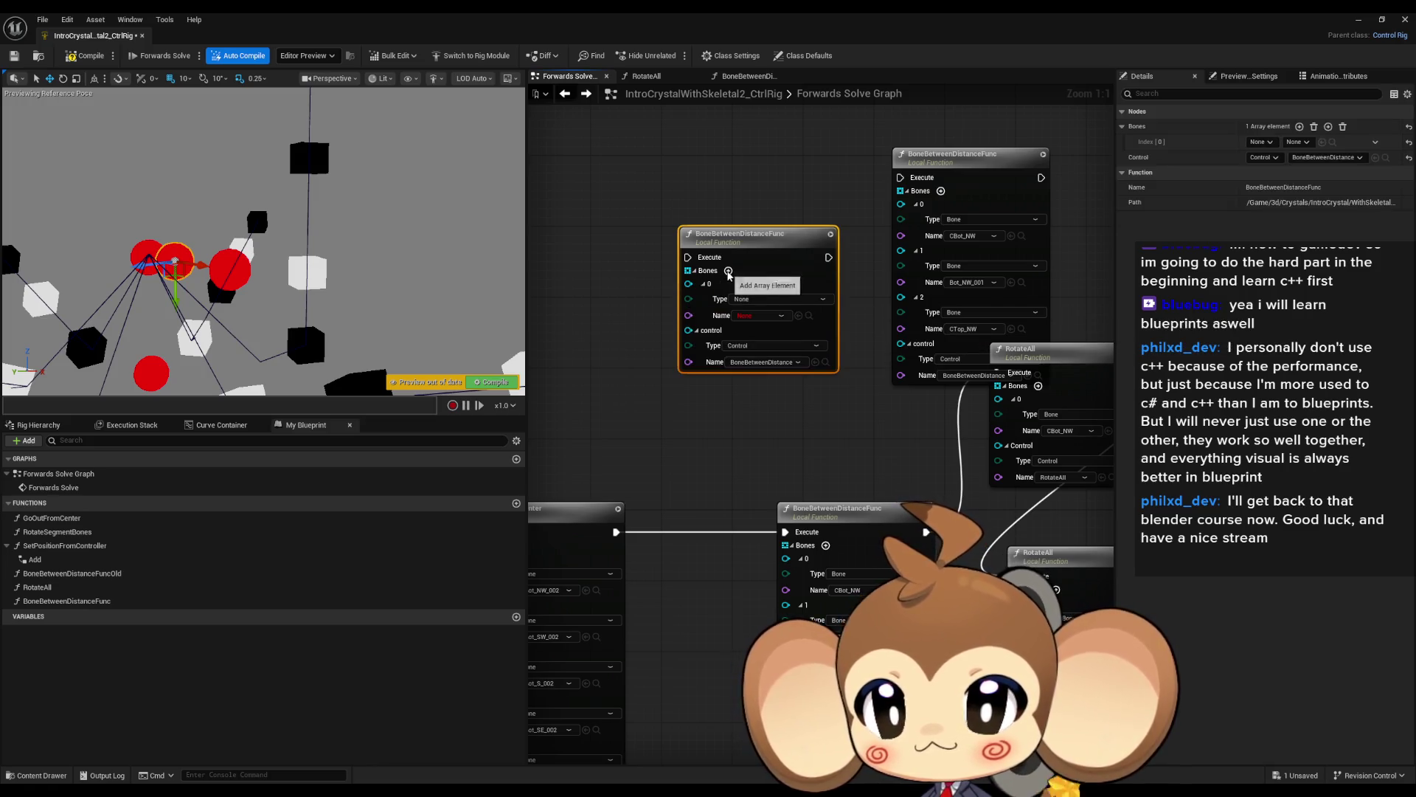
left_click(728, 272)
left_click(728, 272)
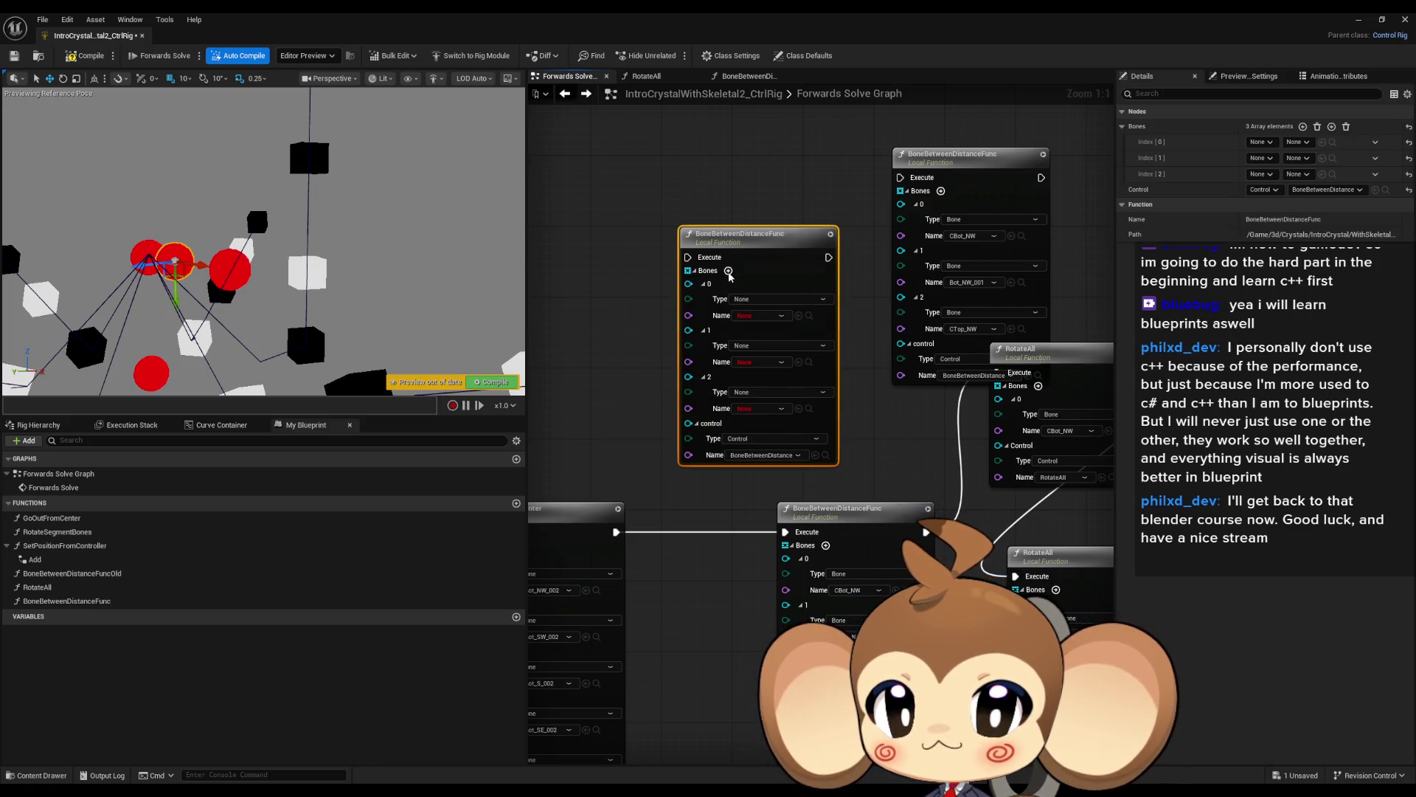
scroll(773, 250, "down", 3)
scroll(767, 516, "up", 3)
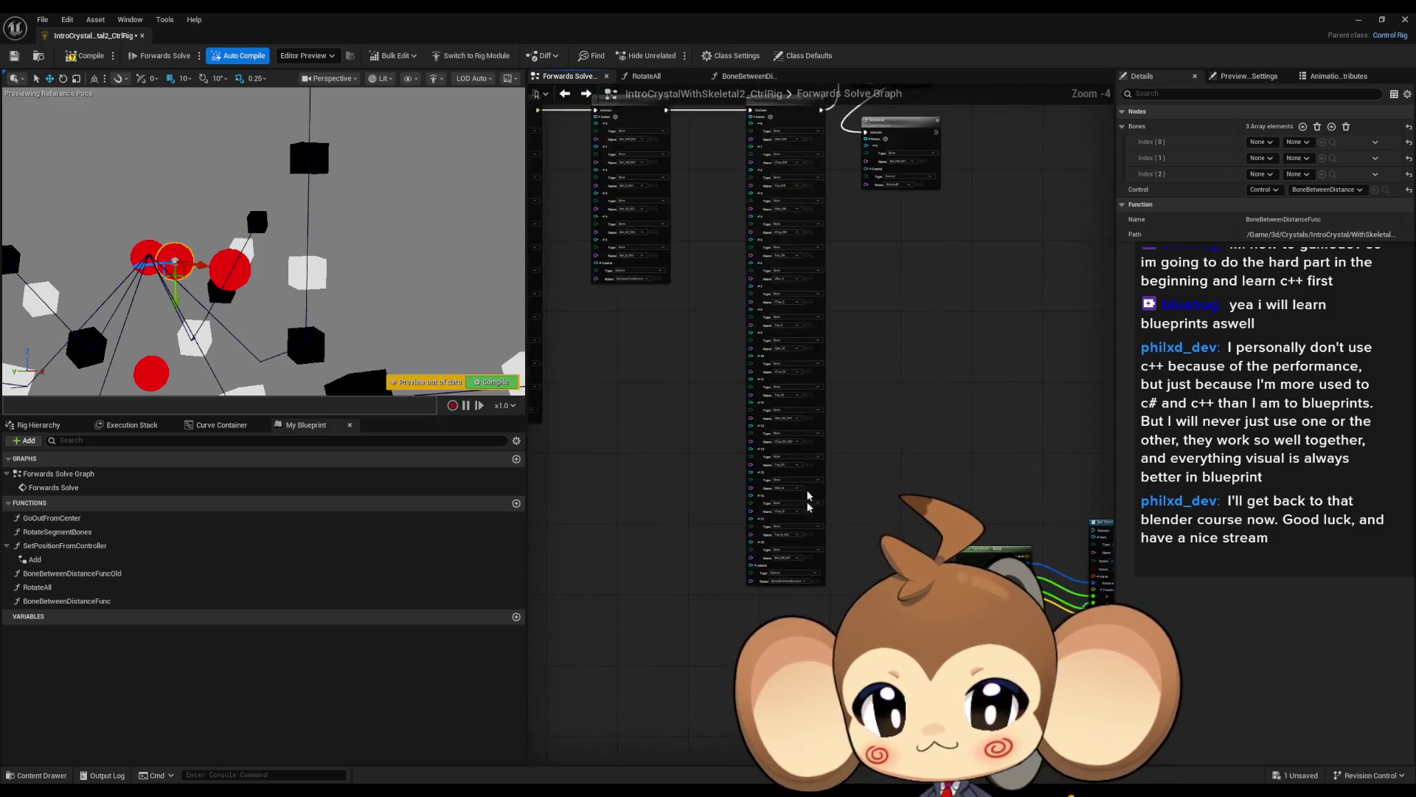
scroll(834, 567, "down", 3)
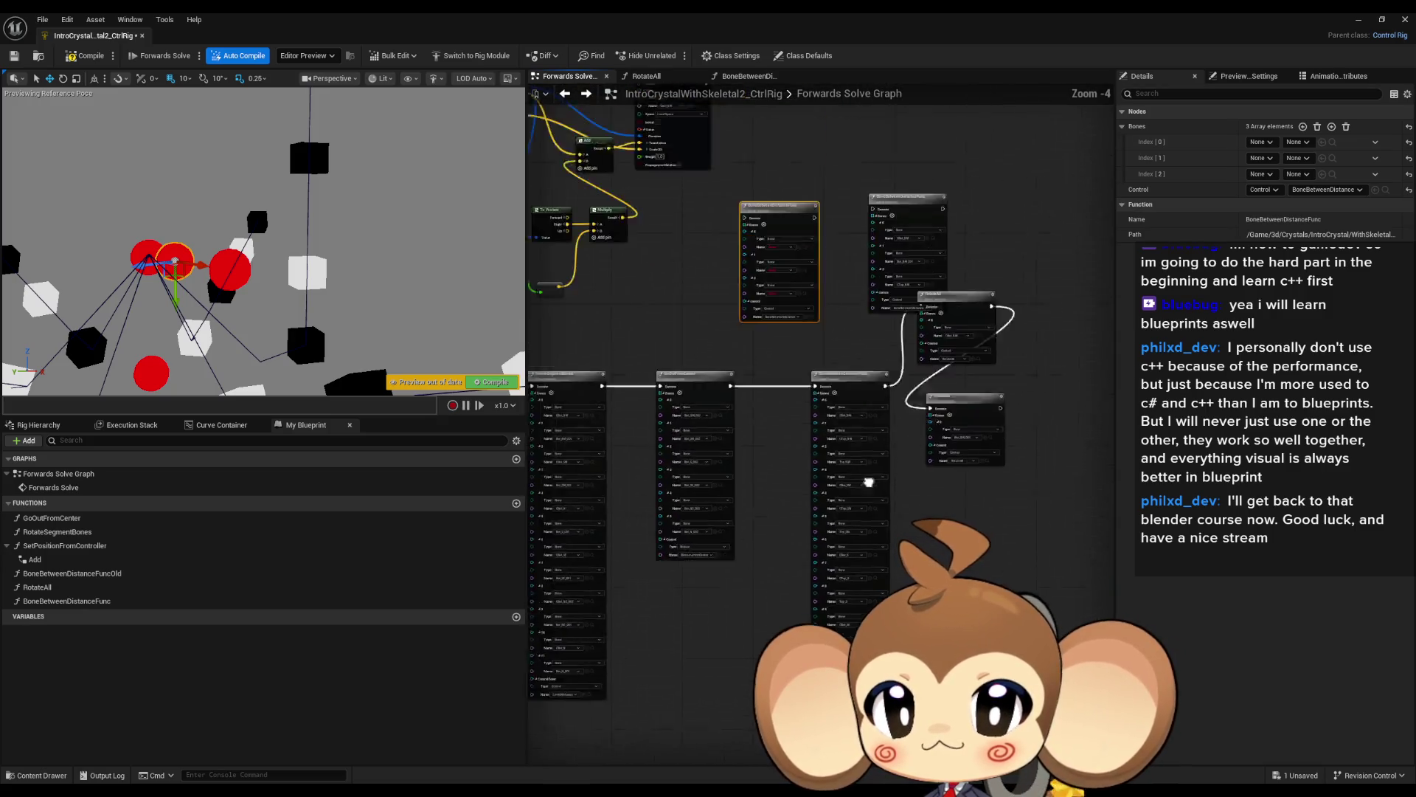
scroll(747, 318, "up", 3)
left_click(863, 330)
mouse_move(905, 451)
left_mouse_down()
mouse_move(861, 410)
mouse_move(829, 428)
mouse_move(795, 339)
left_mouse_up()
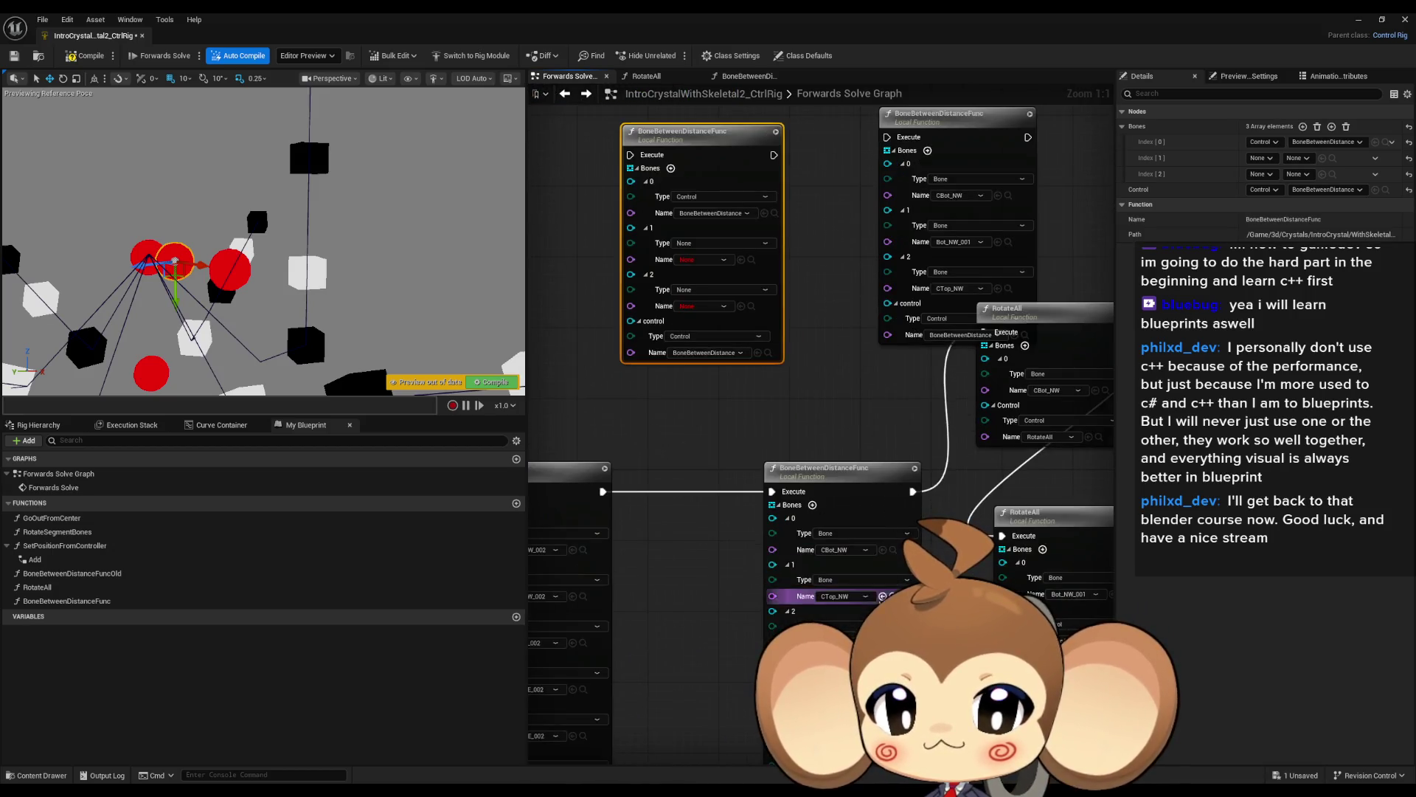
left_click(893, 551)
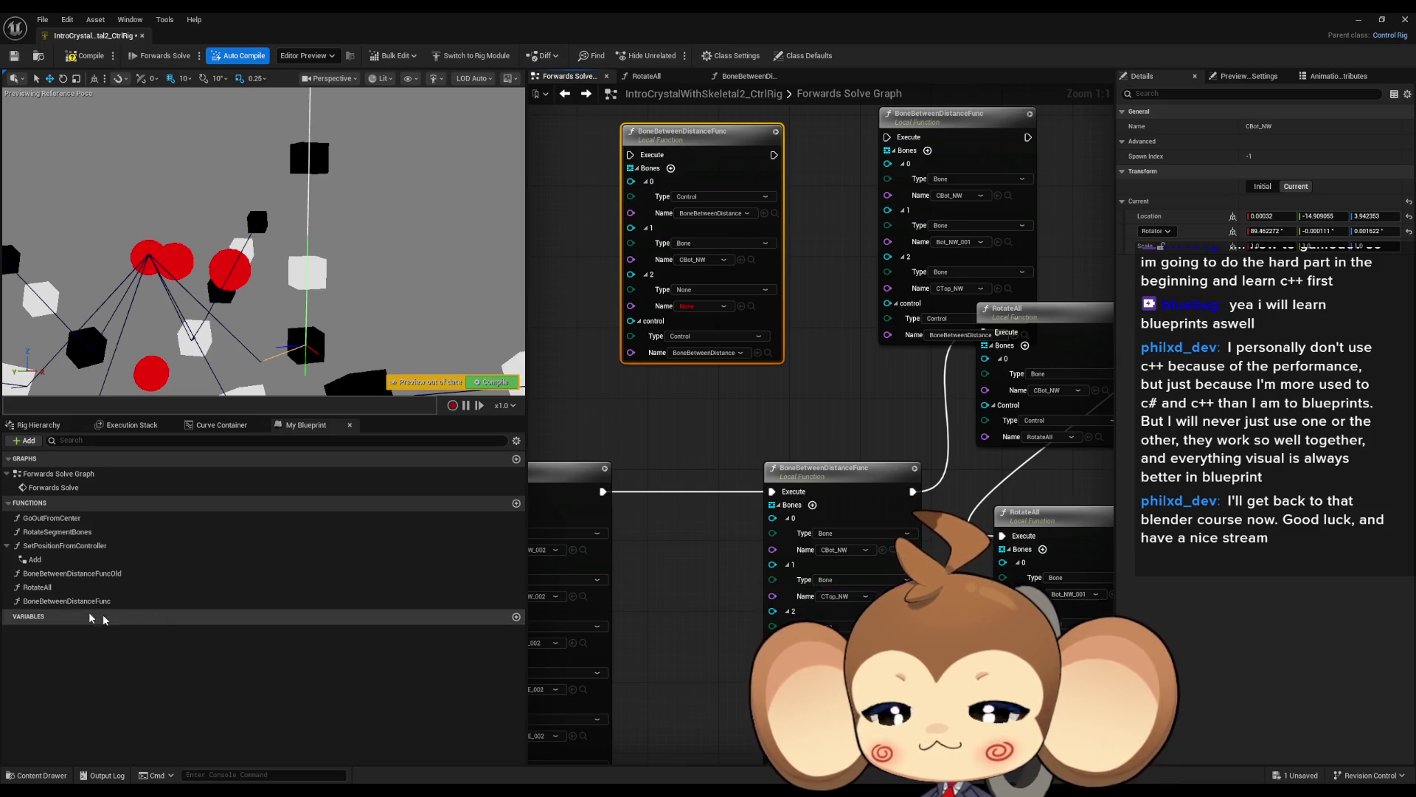
Set Bones entry 0 to Bot_NW_001 and entry 2 to CTop_NW.
left_click(38, 426)
left_click(74, 513)
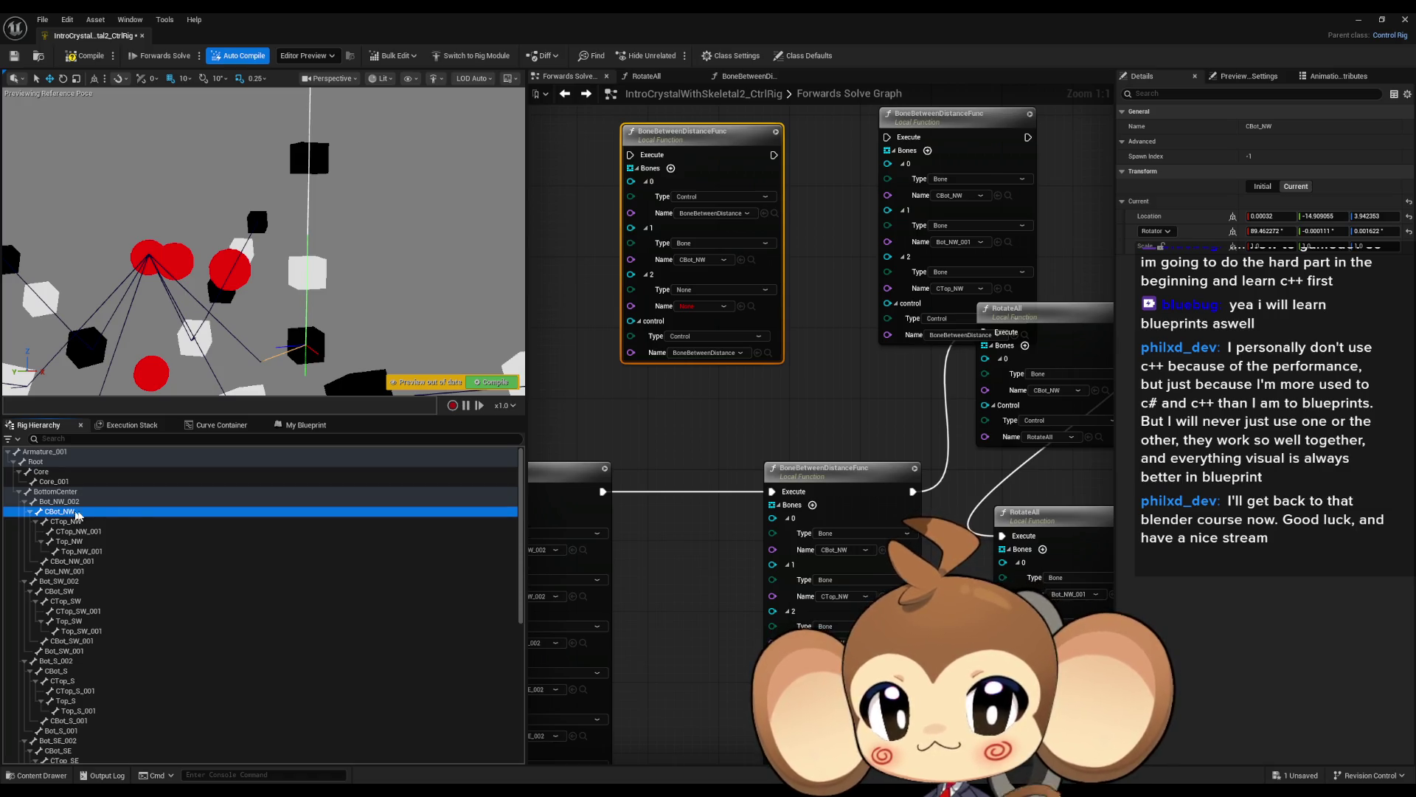
left_click(62, 502)
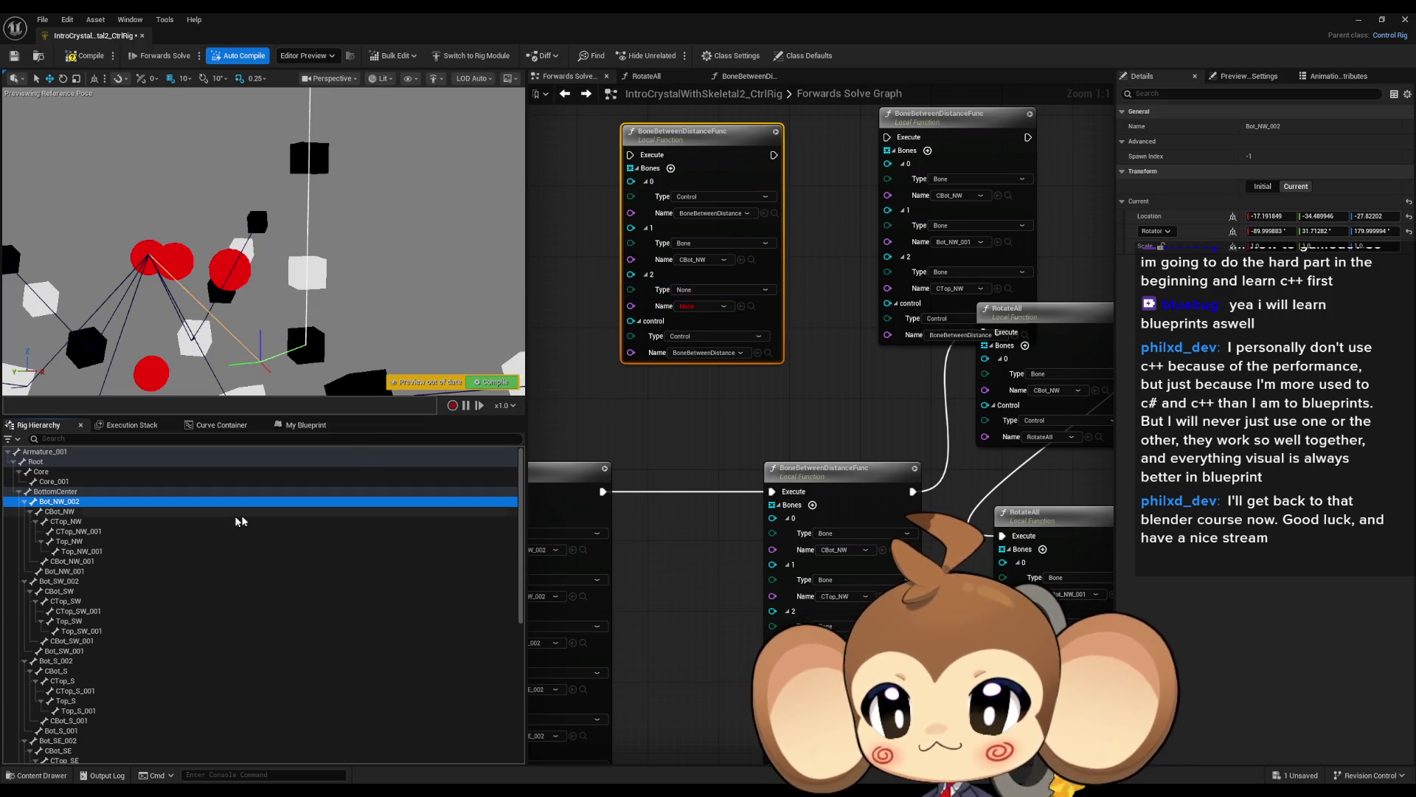
left_click(236, 571)
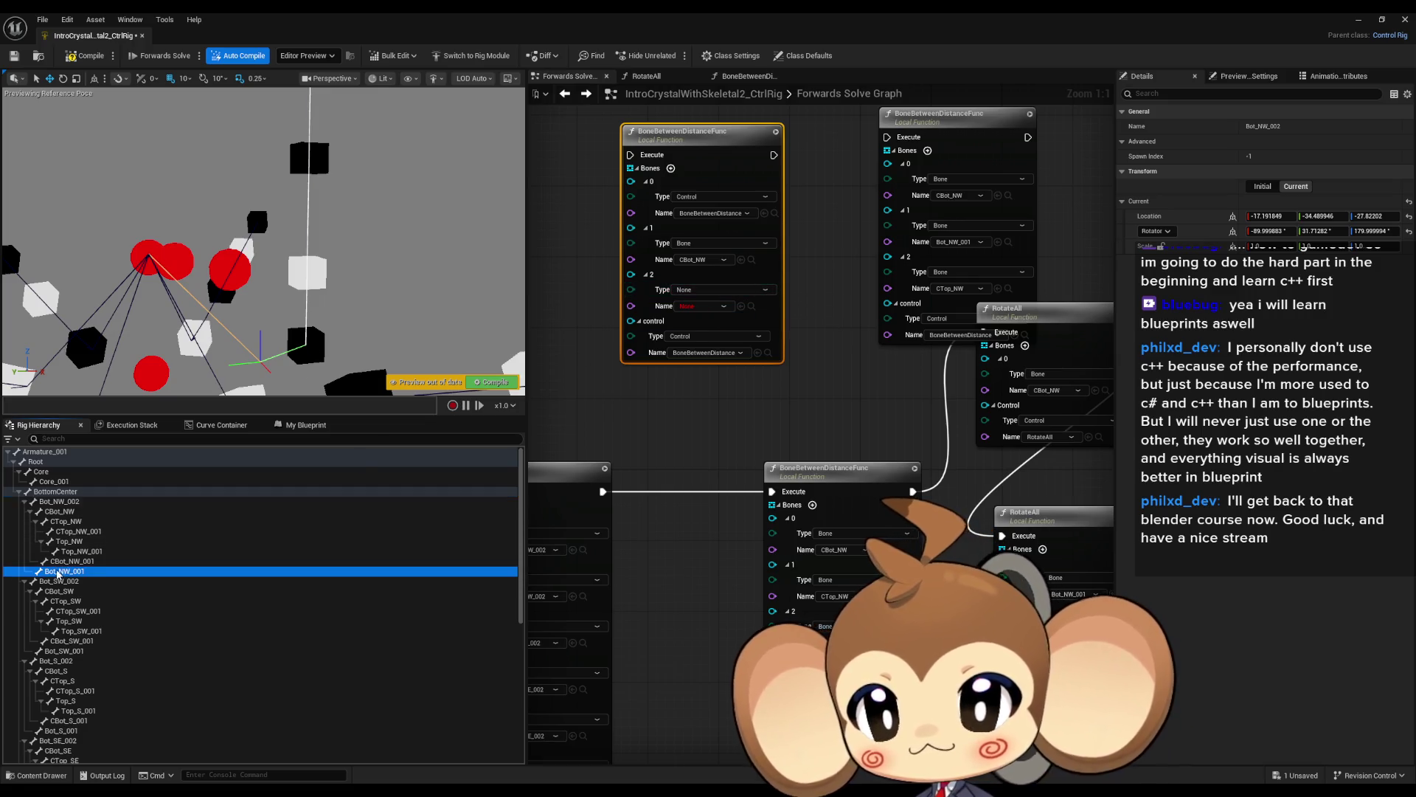
left_click(765, 214)
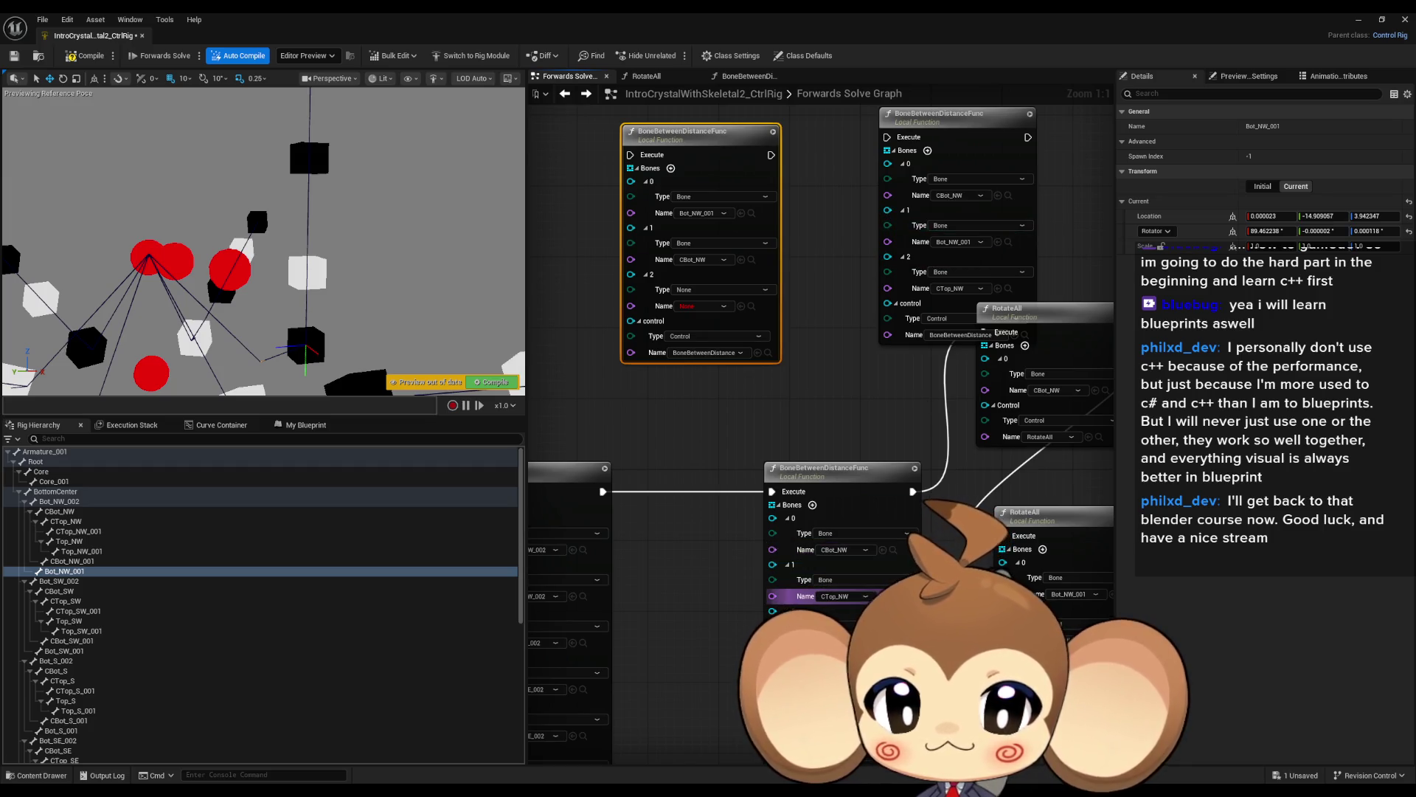
left_click(893, 597)
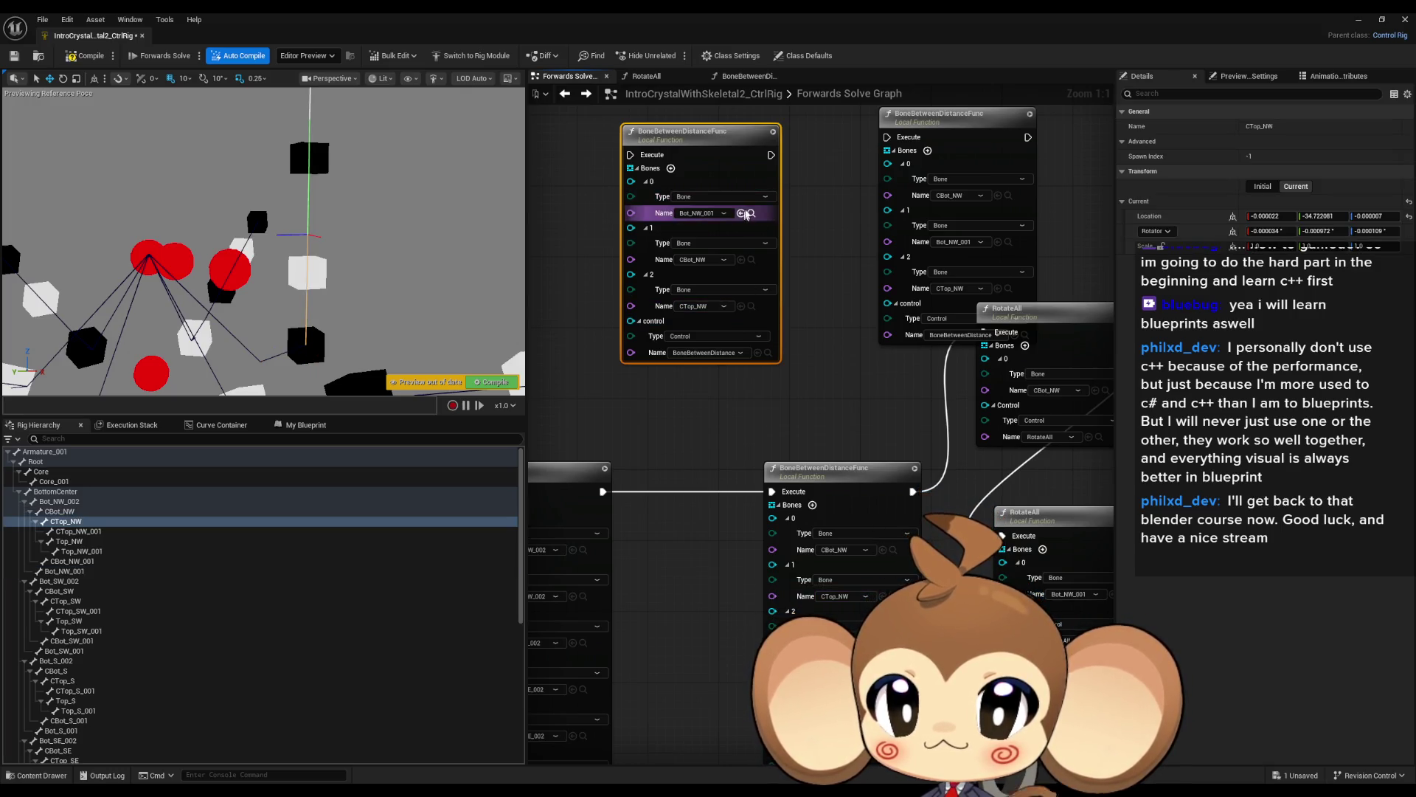
Add a fourth Bones entry and set it to Top_NW.
left_click(673, 169)
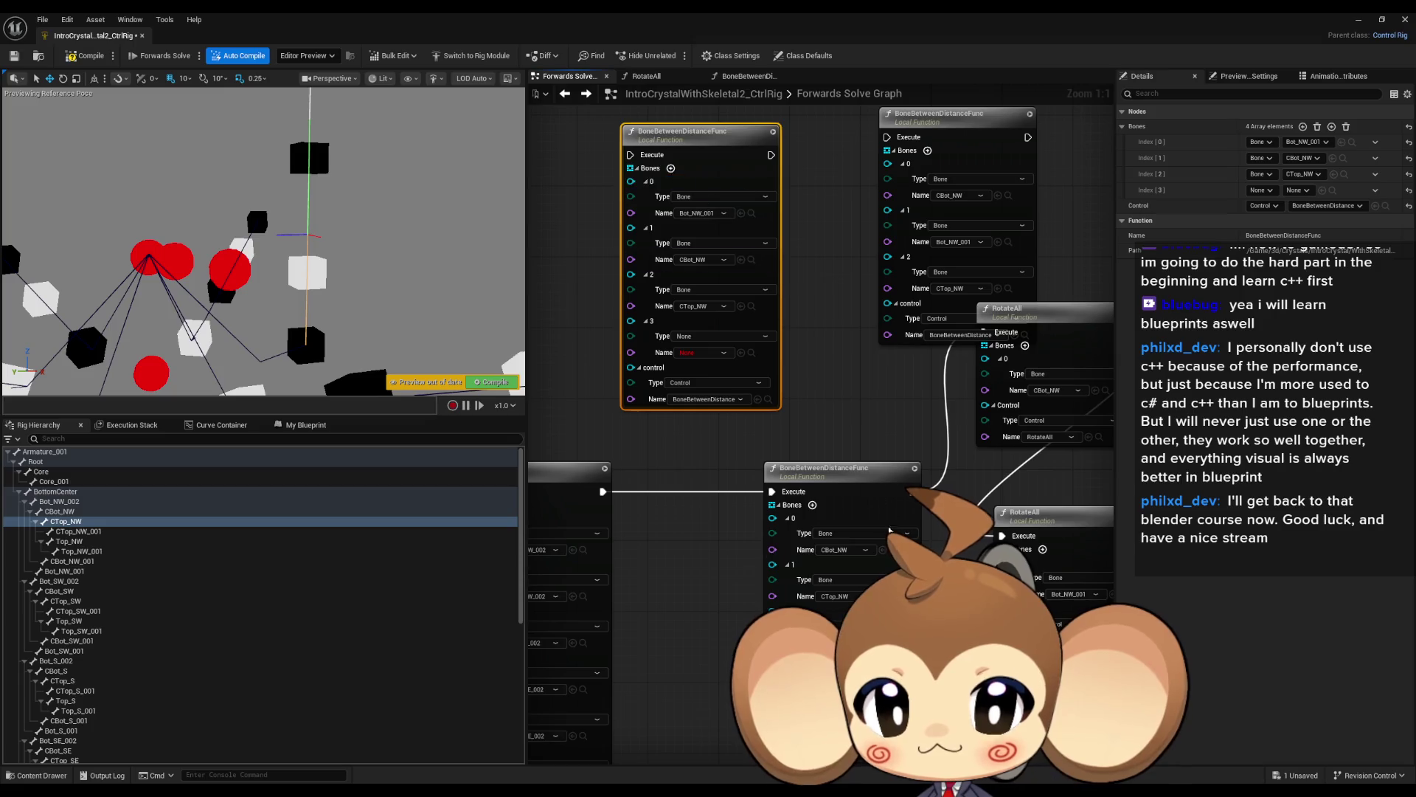
mouse_move(59, 591)
left_mouse_down()
mouse_move(746, 351)
mouse_move(705, 353)
left_mouse_up()
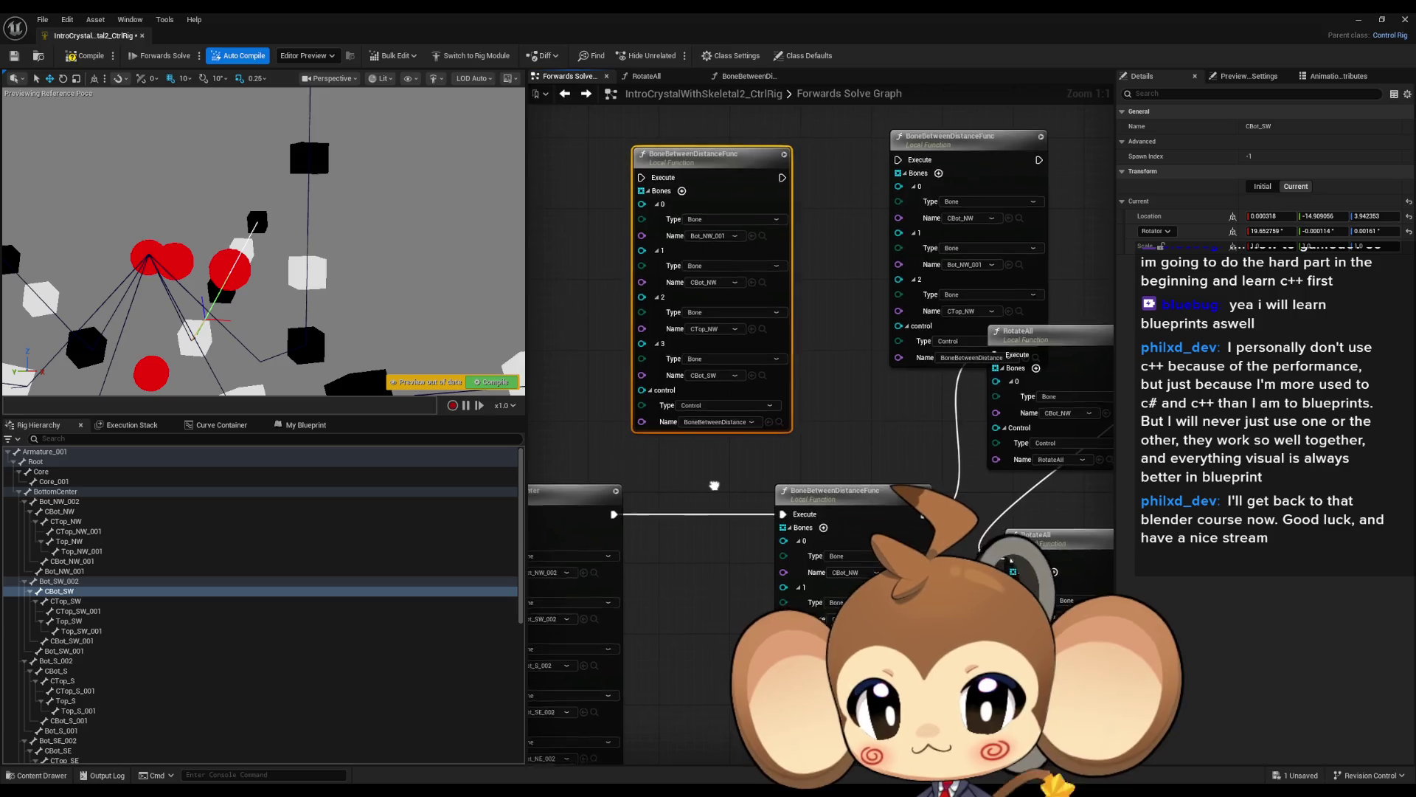
left_click_drag(714, 485, 692, 389)
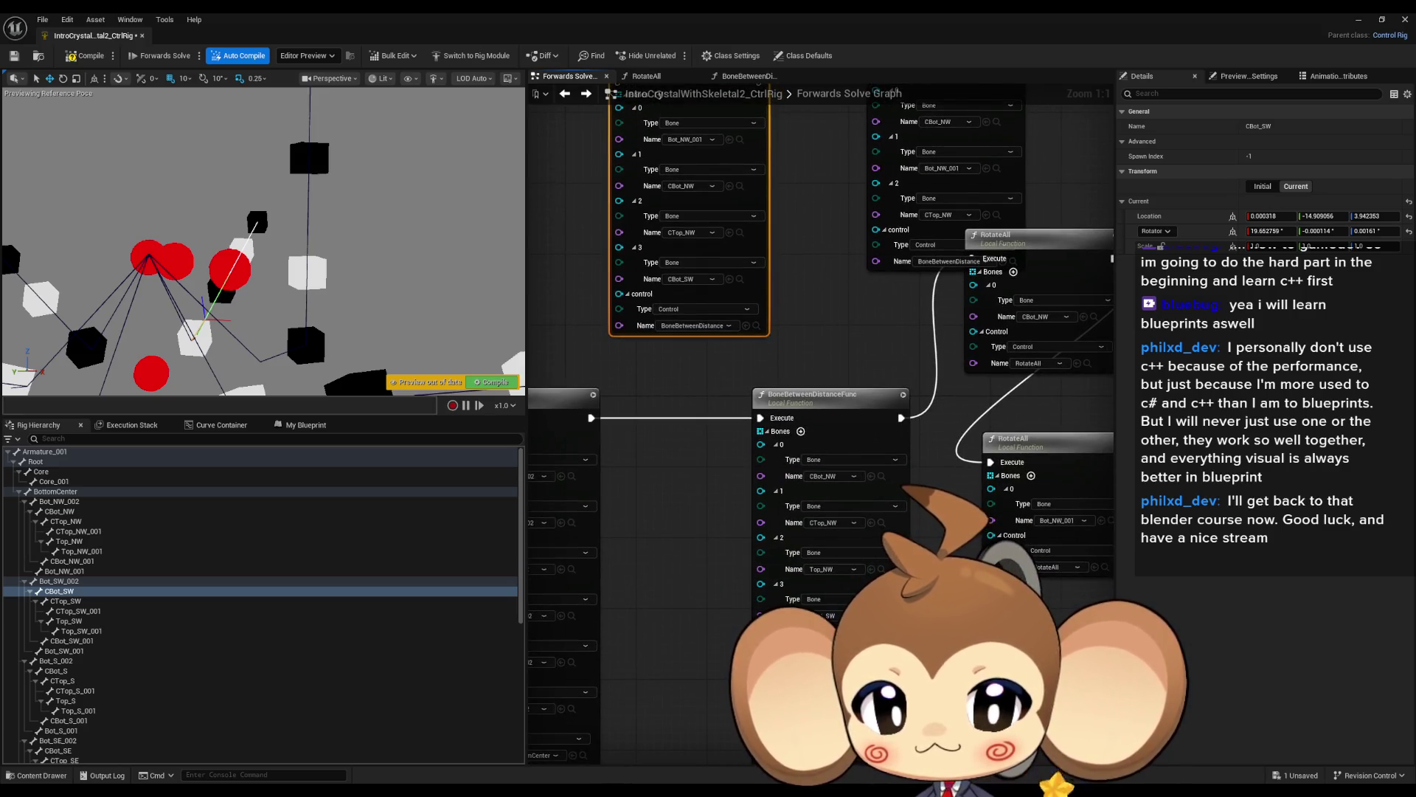
left_click_drag(782, 354, 789, 427)
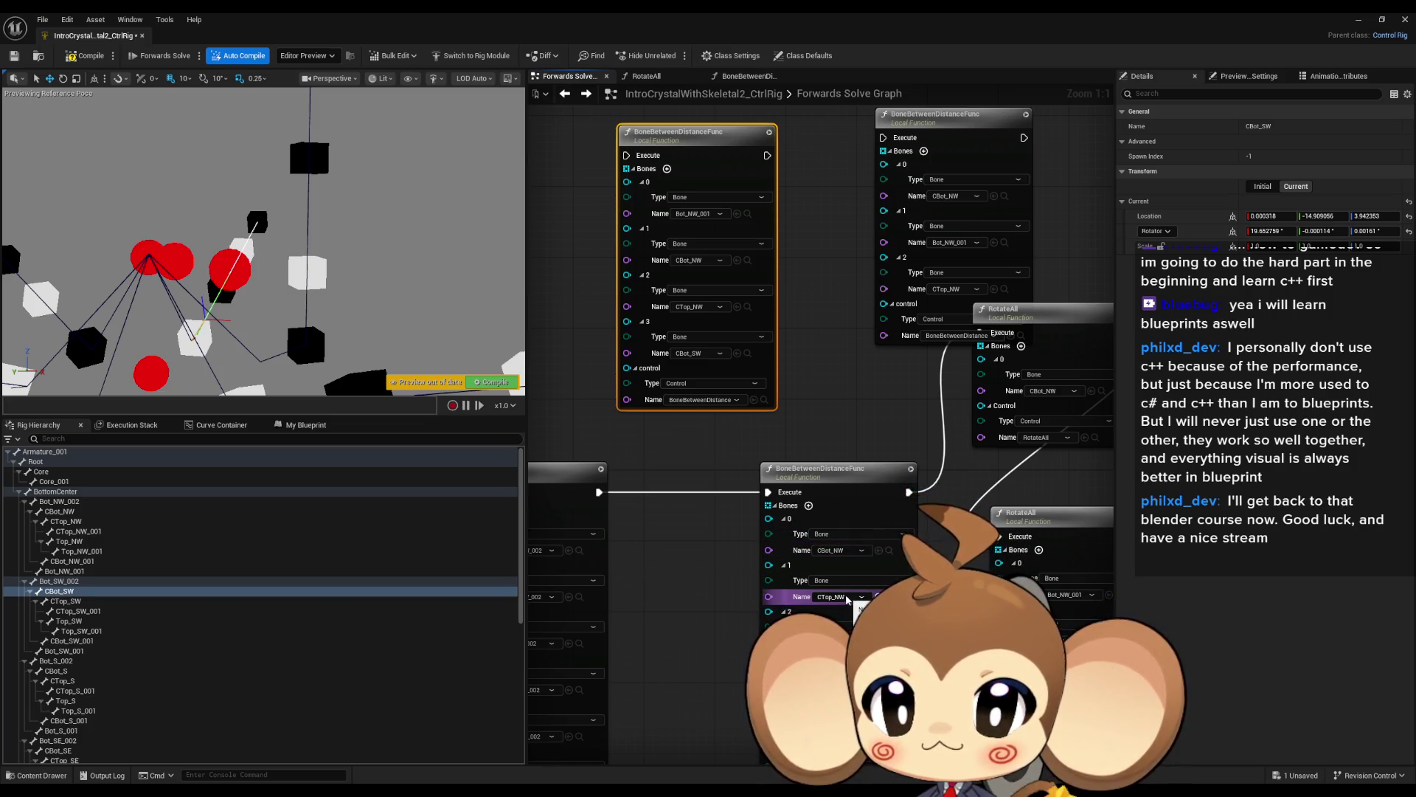
left_click(888, 644)
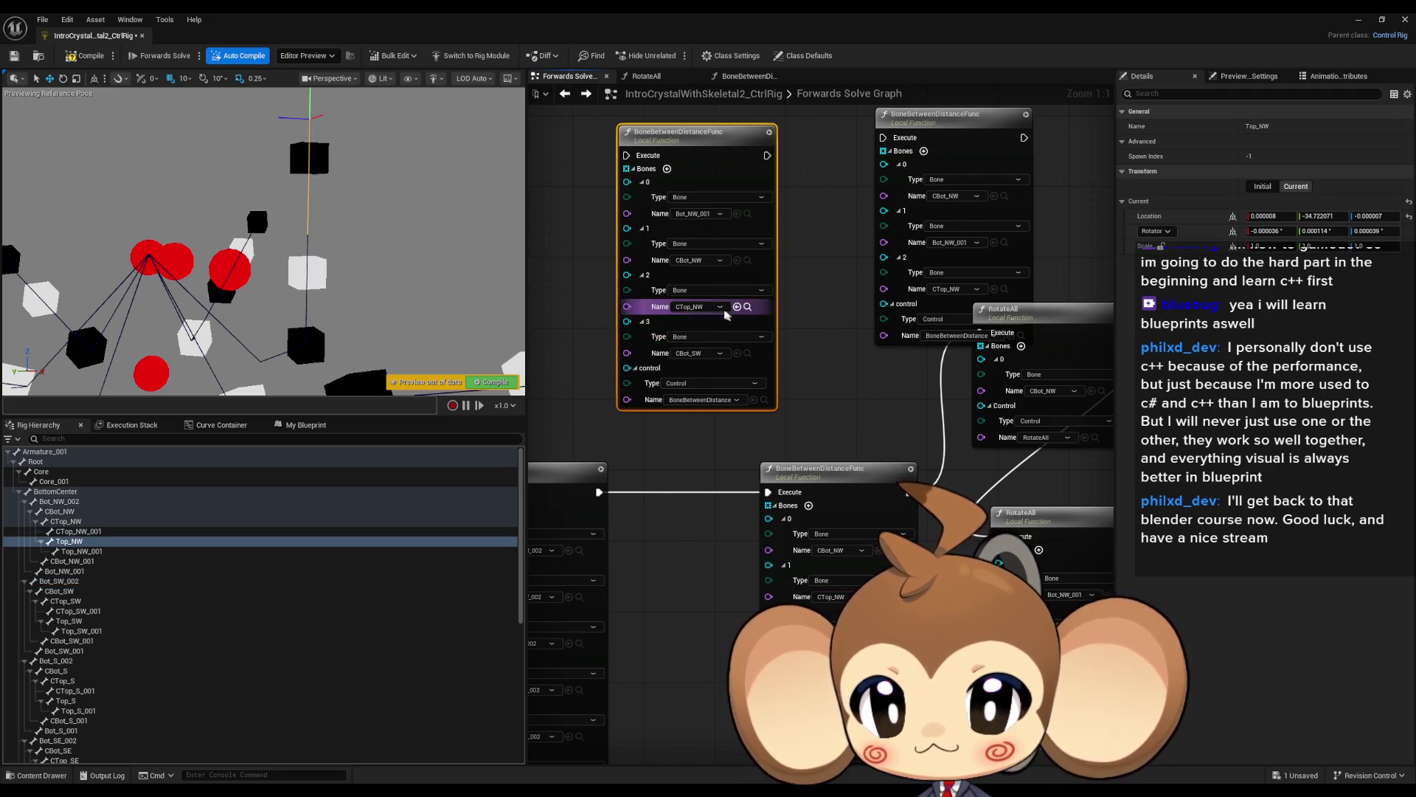
left_click(737, 354)
Chain the earlier node's execution through the new node into RotateAll.
left_click_drag(599, 492, 628, 156)
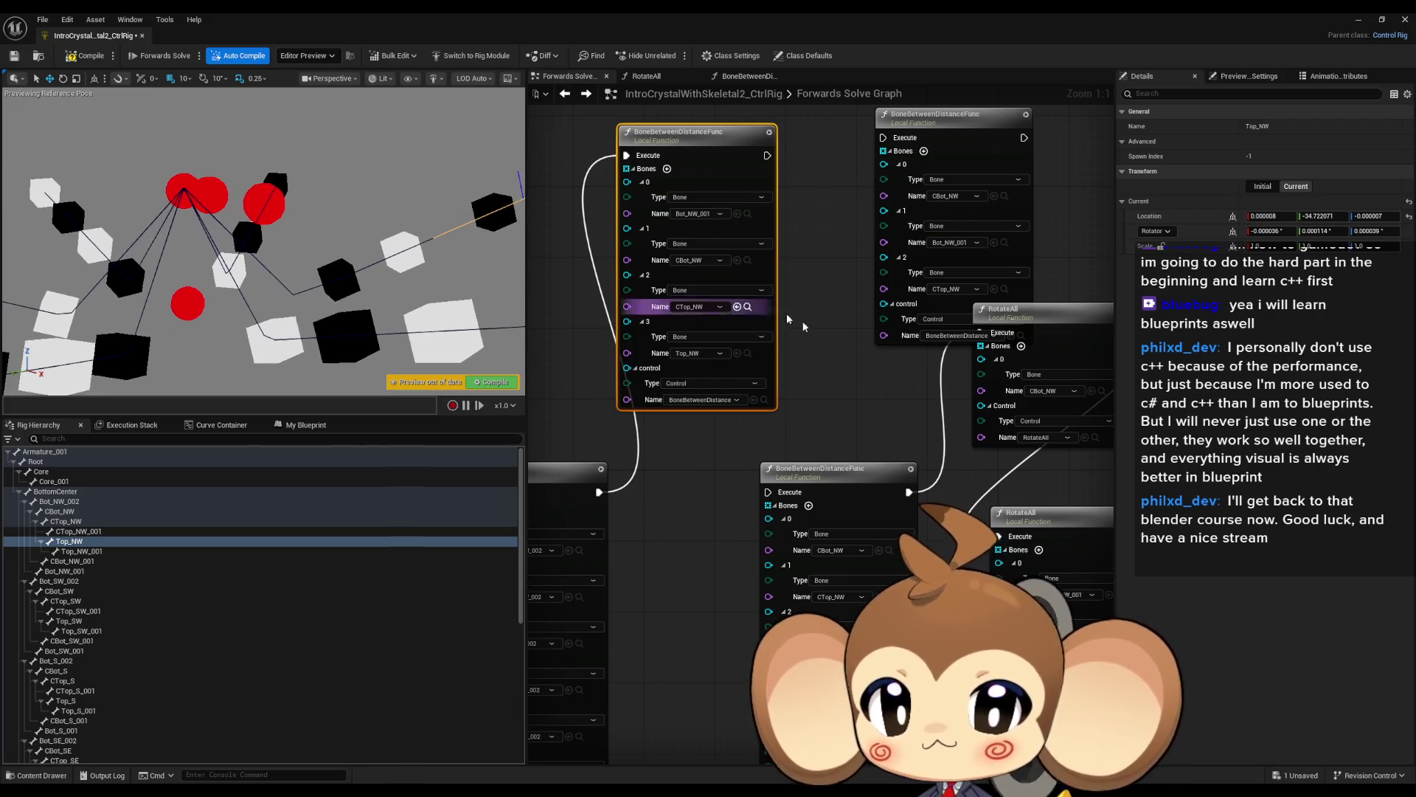
left_click_drag(970, 146, 978, 103)
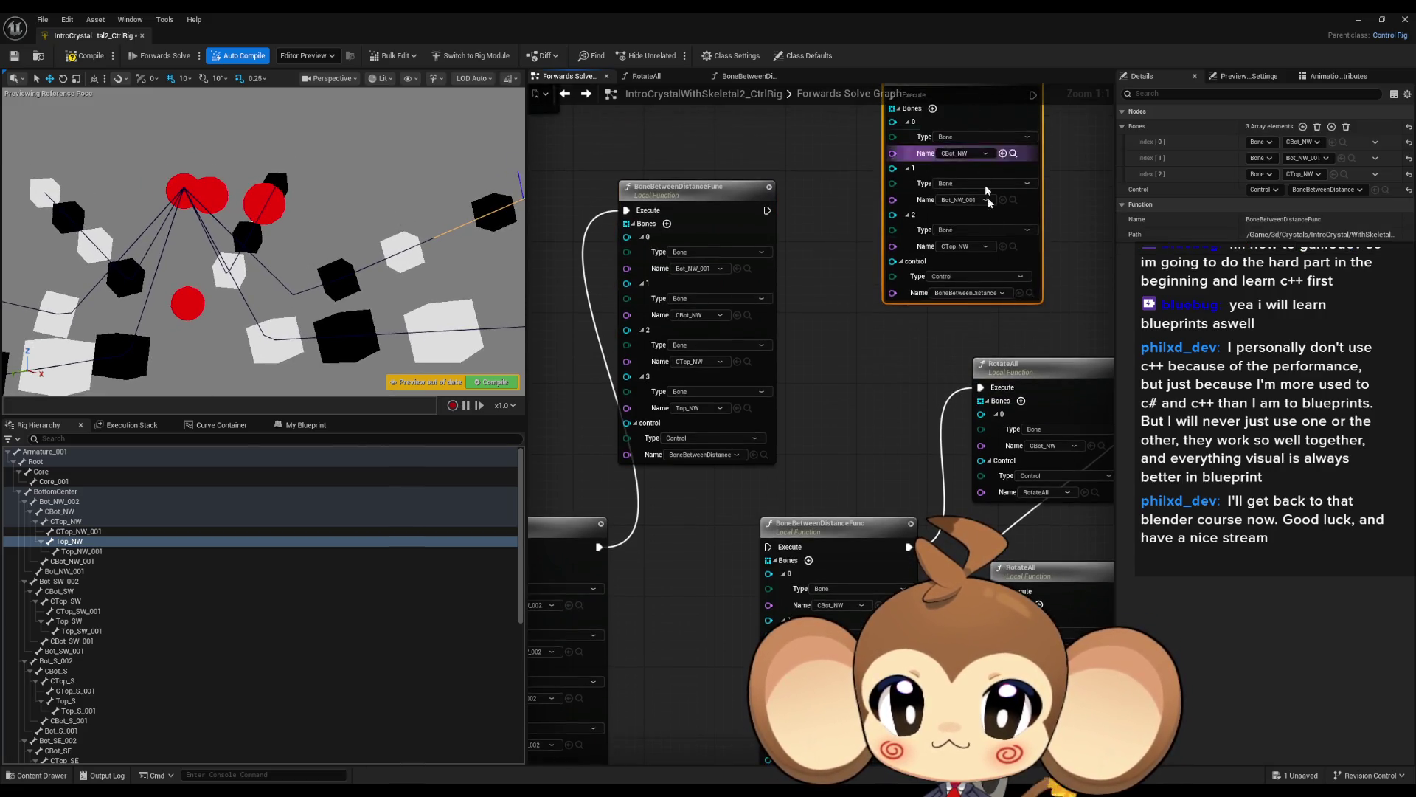
left_click_drag(990, 388, 767, 211)
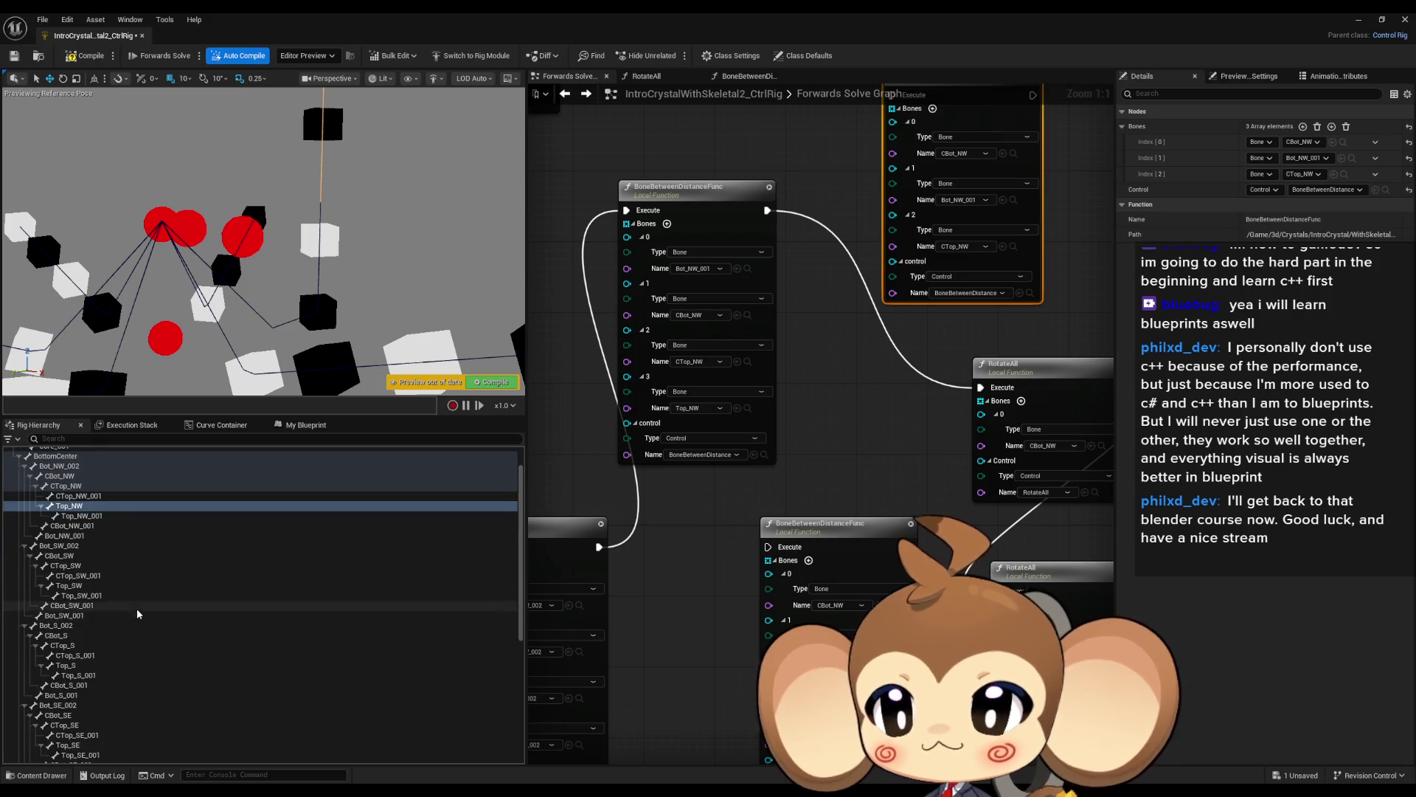
scroll(135, 608, "down", 10)
left_click(44, 740)
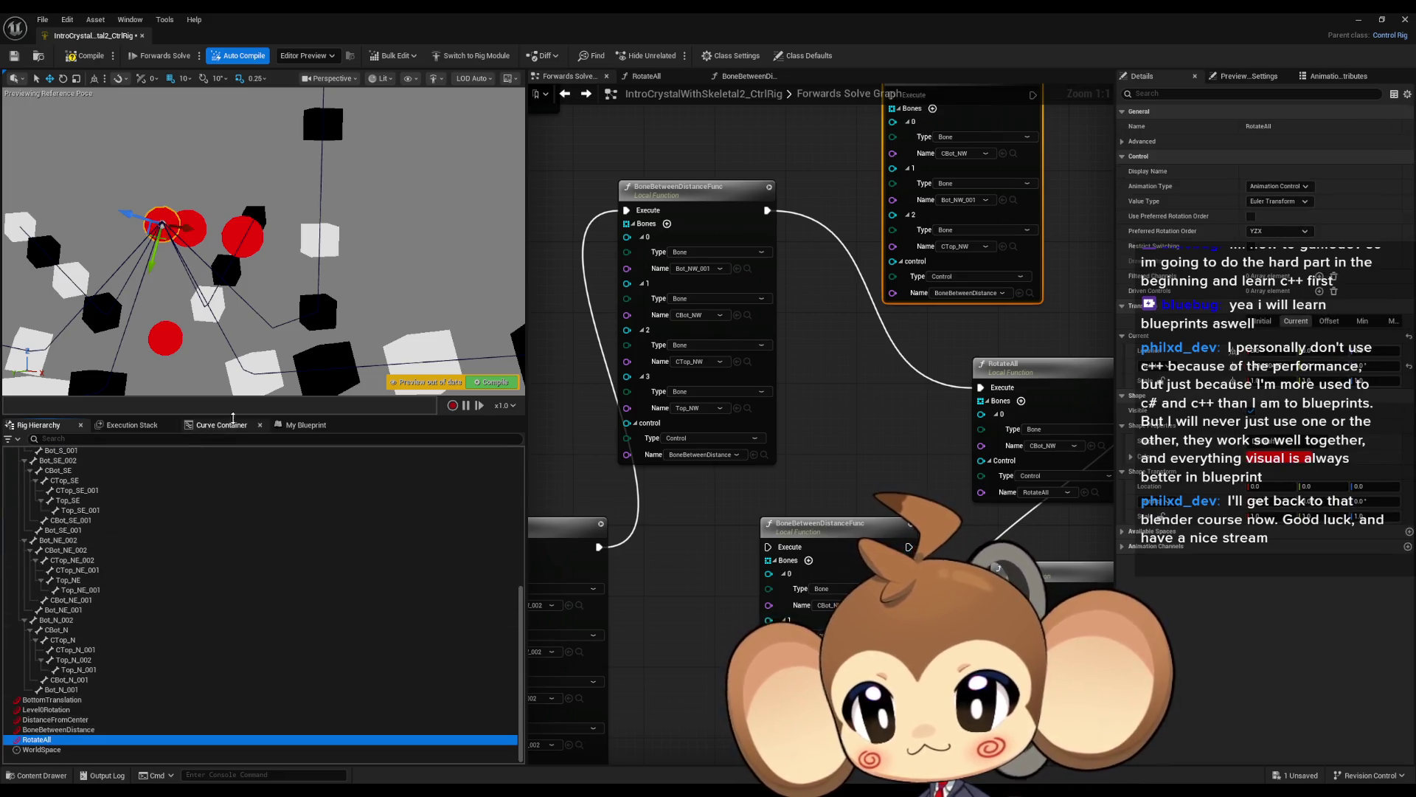
Remove Bones entry 0 from the new node and test the rig by moving the controls.
mouse_move(185, 228)
left_mouse_down()
mouse_move(229, 221)
mouse_move(177, 221)
mouse_move(151, 182)
mouse_move(242, 171)
mouse_move(168, 166)
mouse_move(187, 164)
left_mouse_up()
left_click(188, 229)
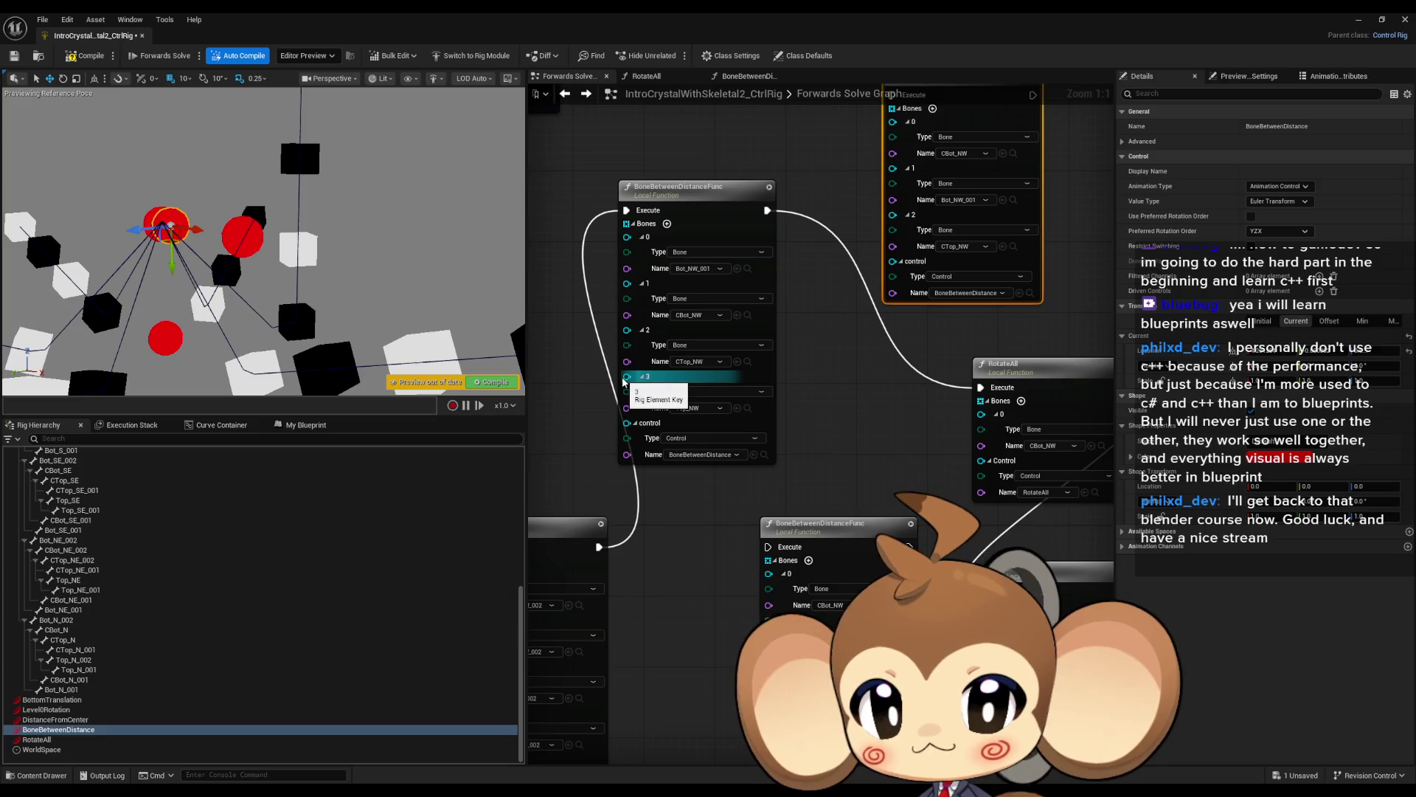
right_click(627, 238)
left_click(686, 312)
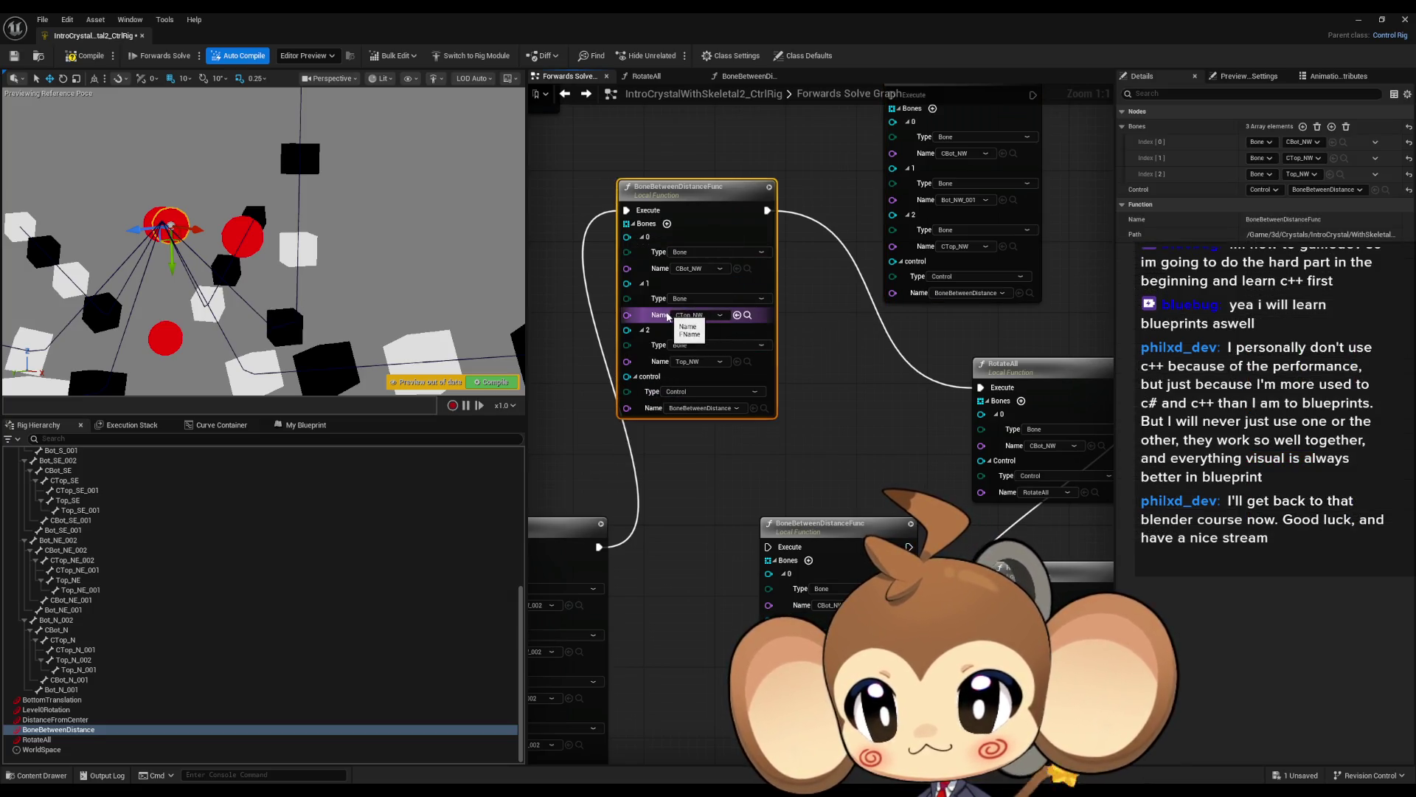
left_click_drag(200, 232, 219, 238)
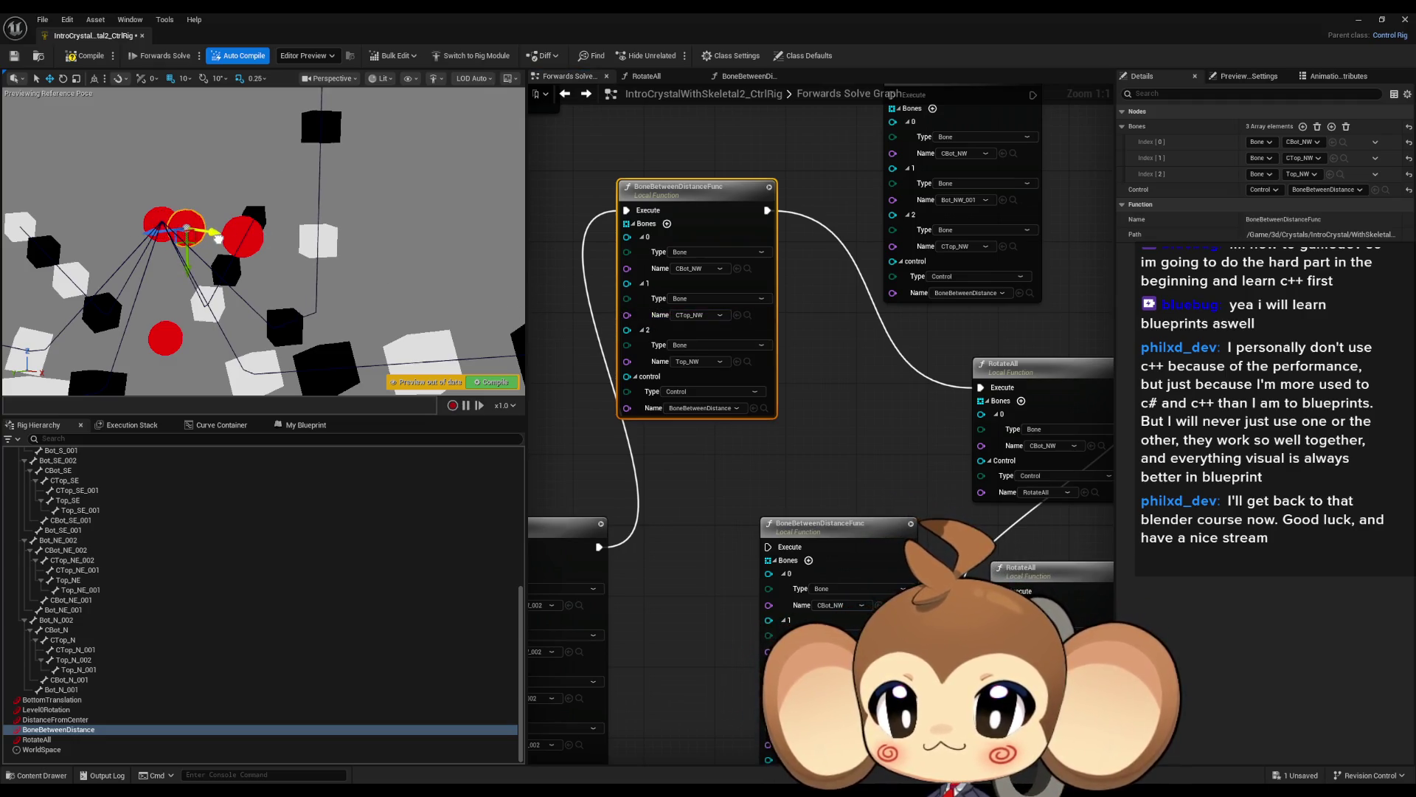
left_click(959, 104)
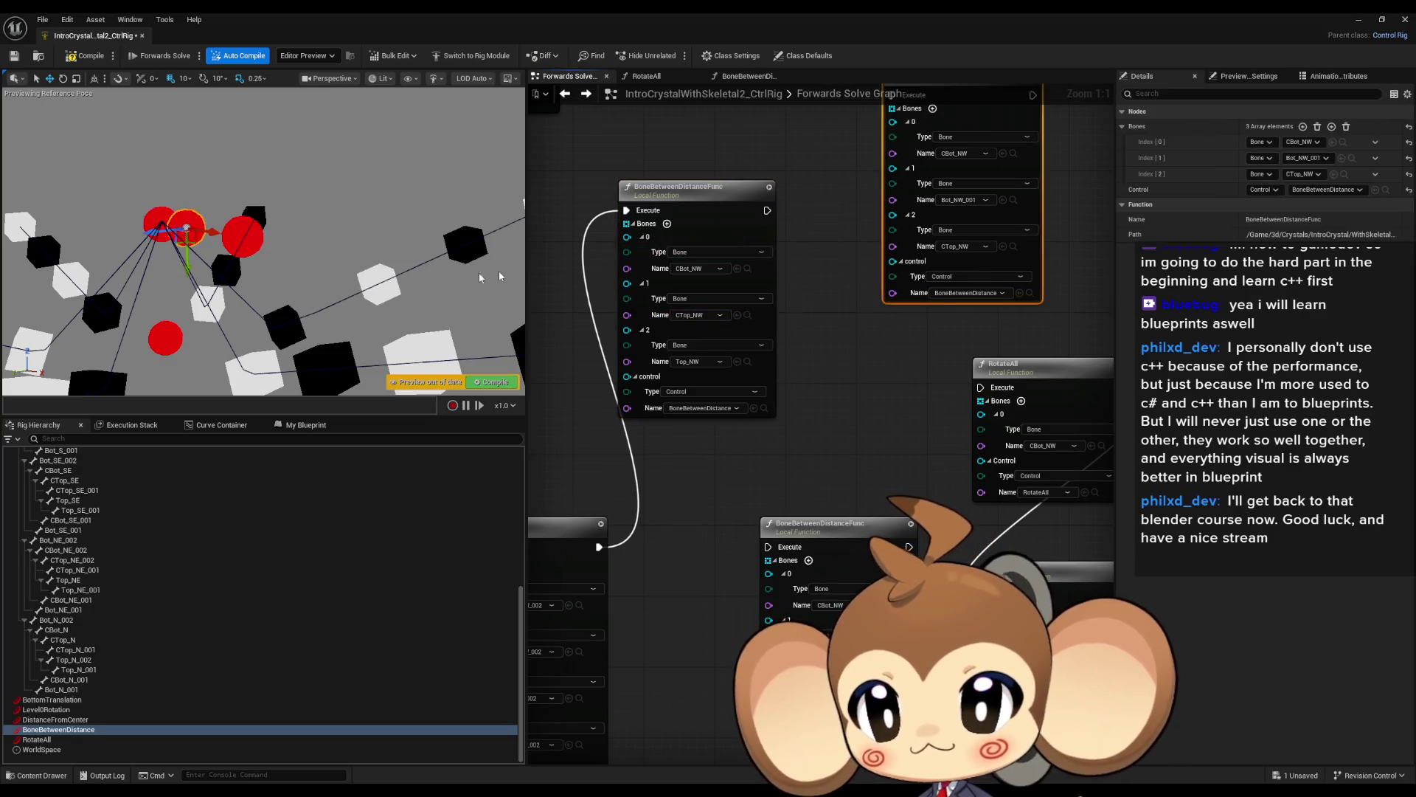
mouse_move(215, 235)
left_mouse_down()
mouse_move(159, 140)
mouse_move(192, 165)
mouse_move(161, 124)
mouse_move(162, 95)
left_mouse_up()
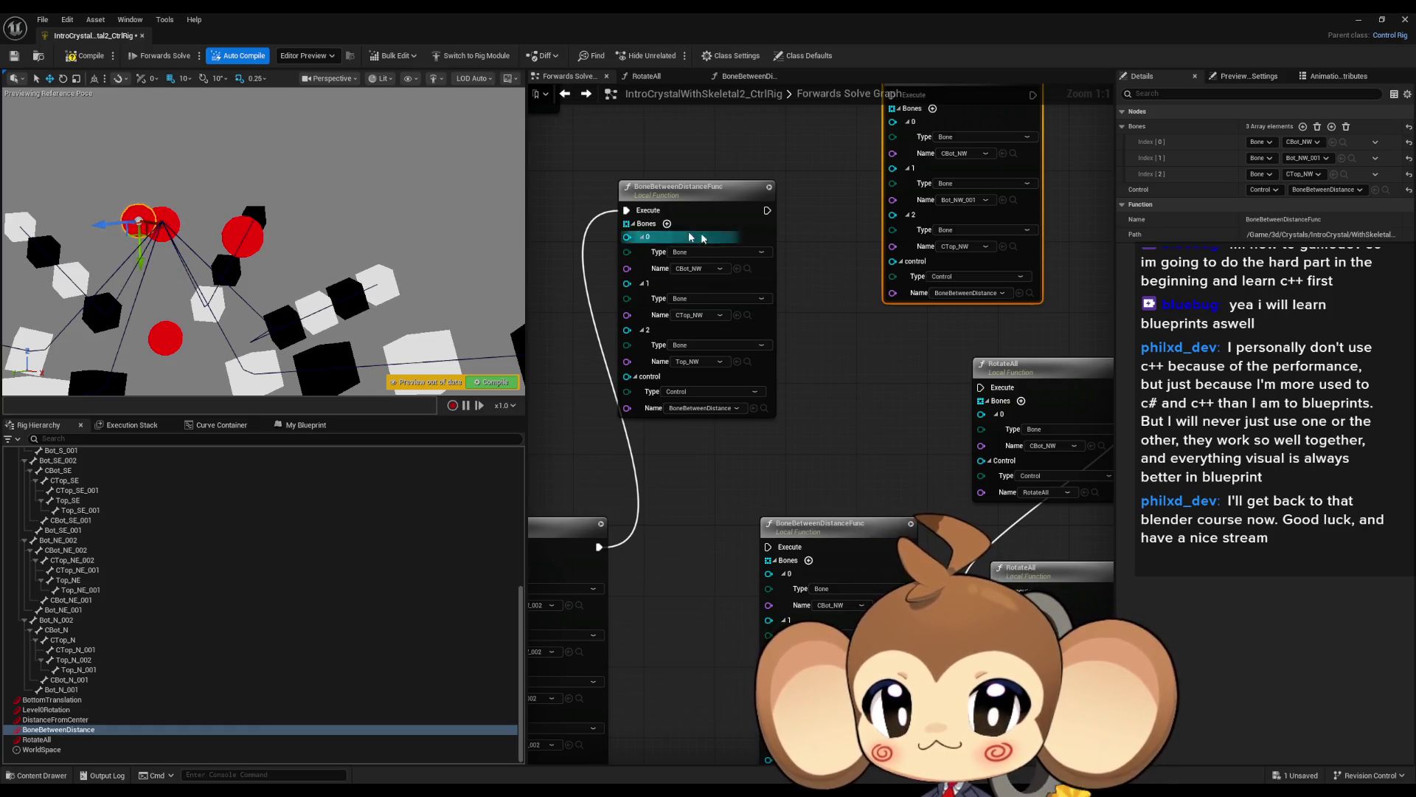
Insert a fresh empty entry 0 ahead of CBot_NW, CTop_NW and Top_NW.
left_click(666, 223)
scroll(180, 523, "up", 10)
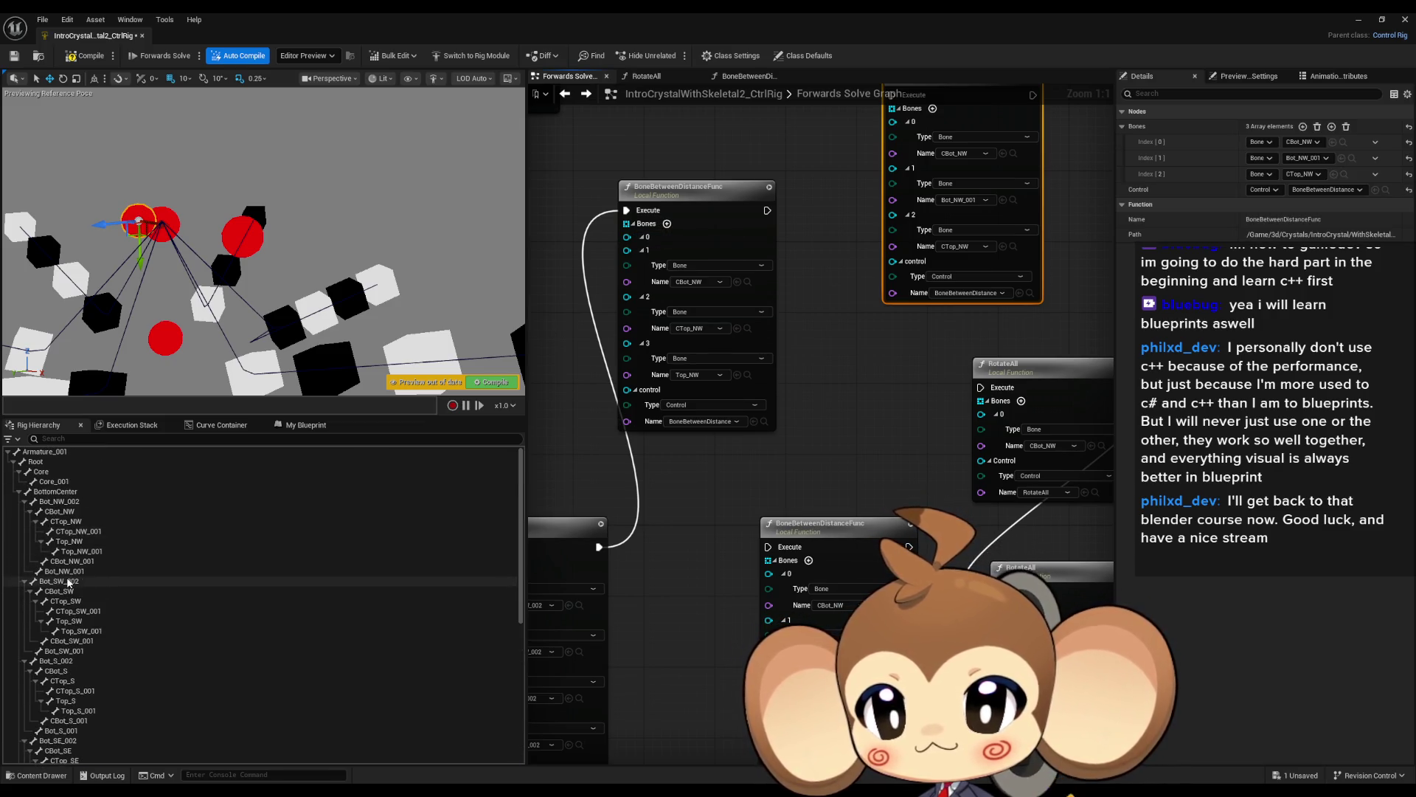
left_click(75, 572)
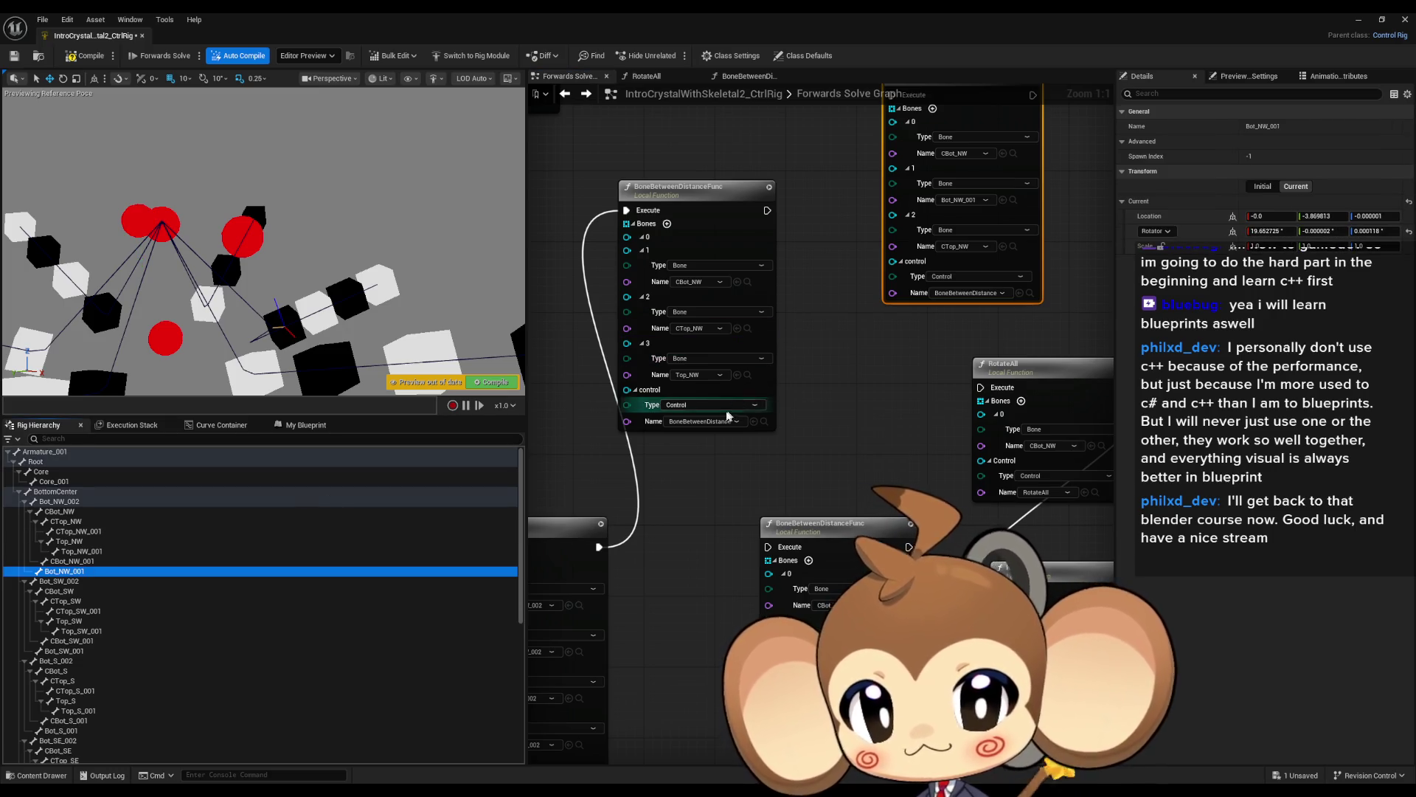
left_click(643, 238)
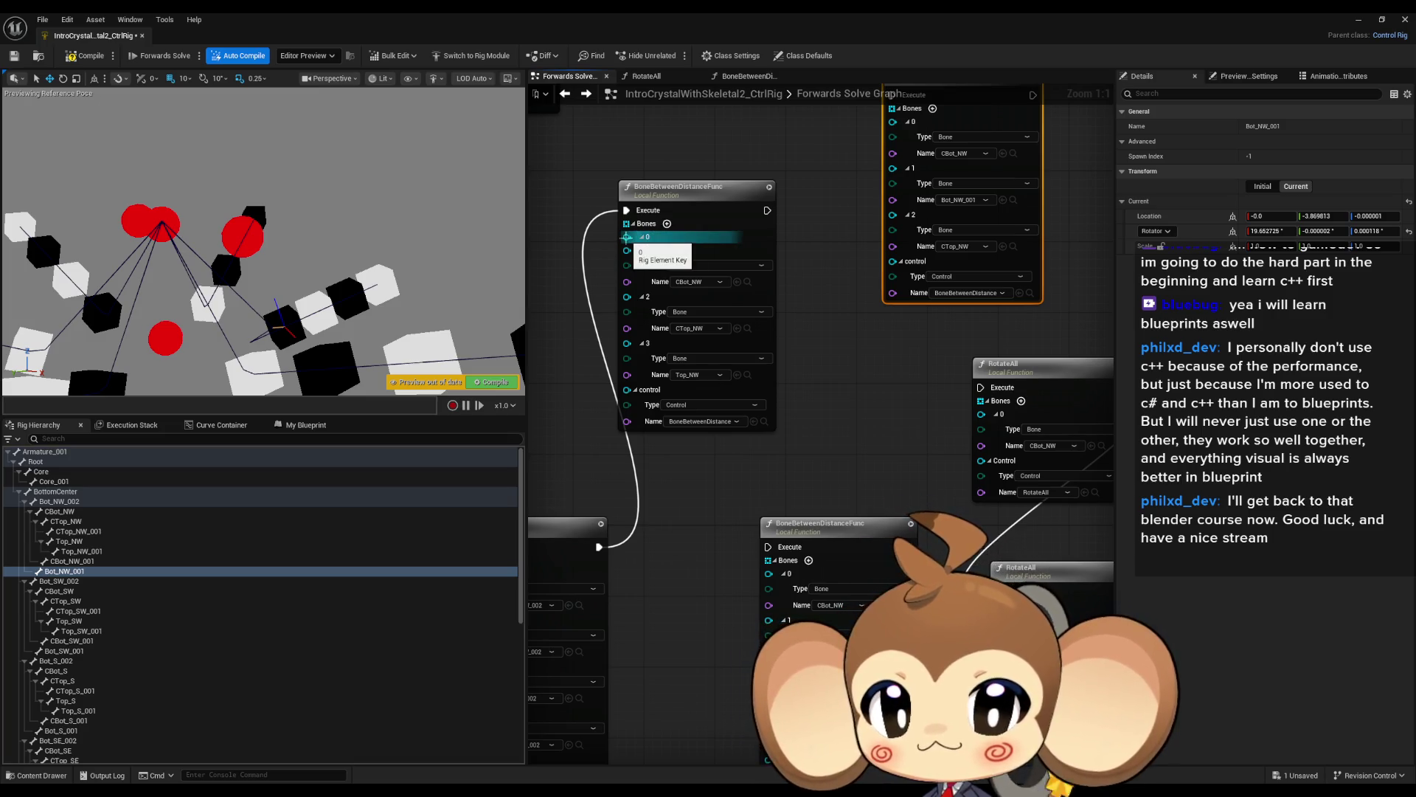
left_click(305, 425)
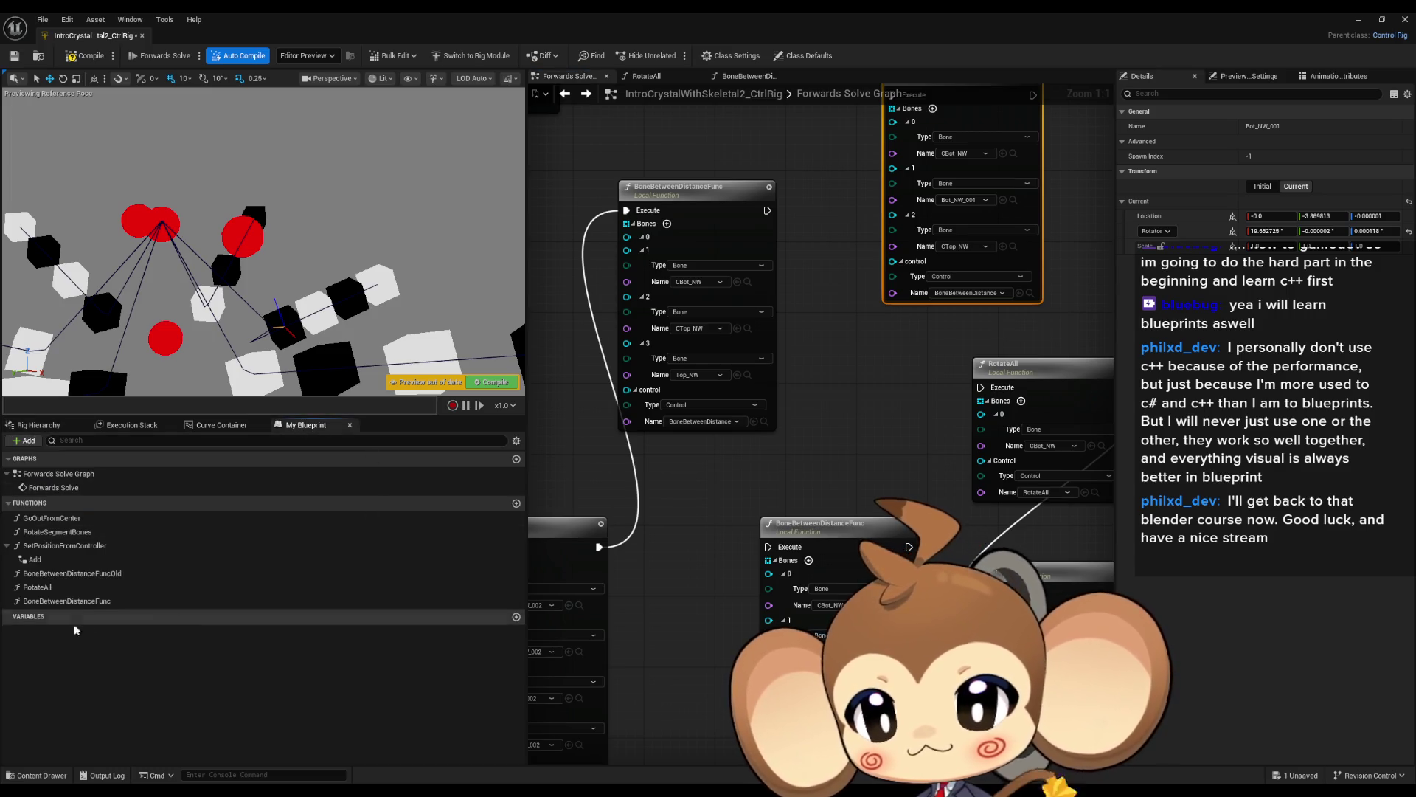
Place another BoneBetweenDistanceFunc node and set its control pin to BoneBetweenDistance.
left_click_drag(70, 600, 861, 357)
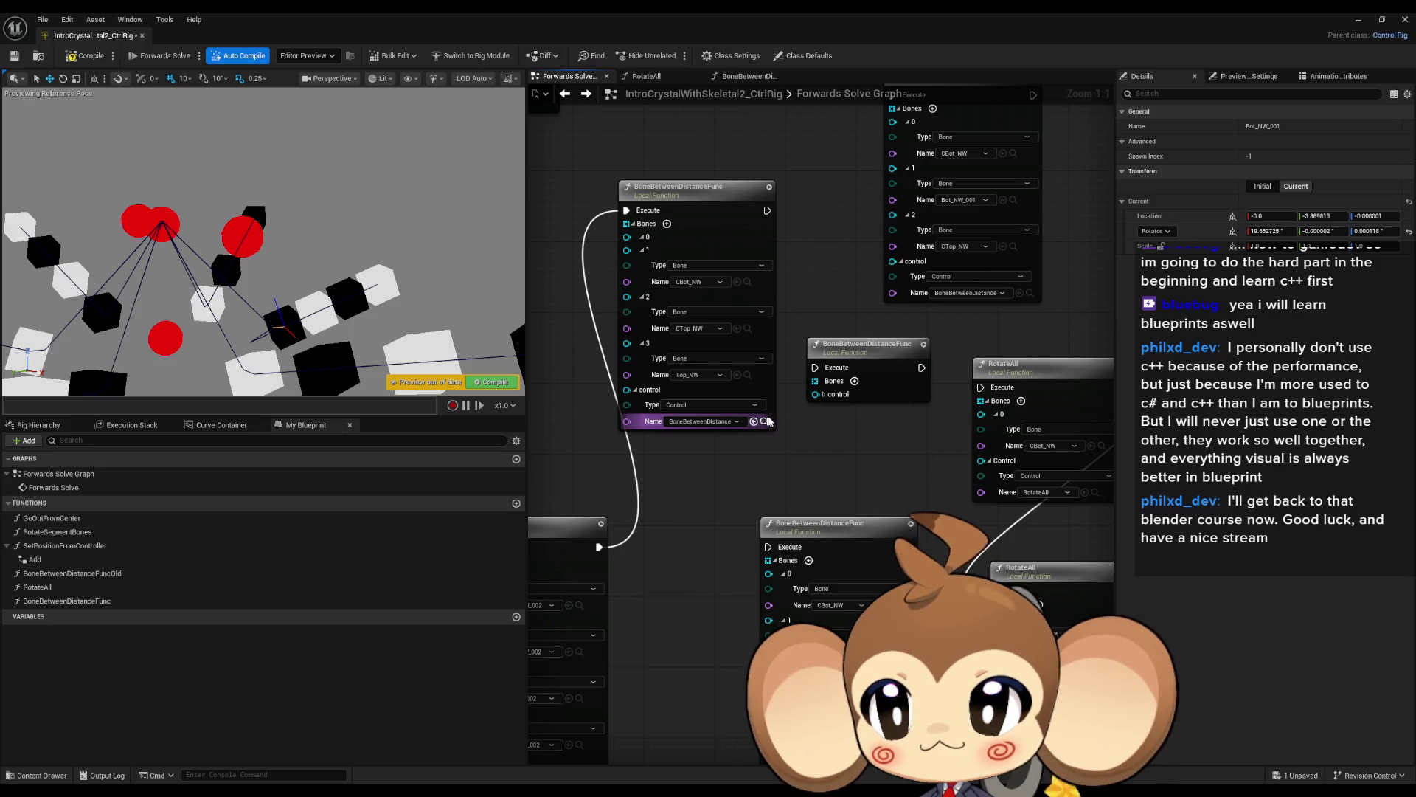
left_click(821, 396)
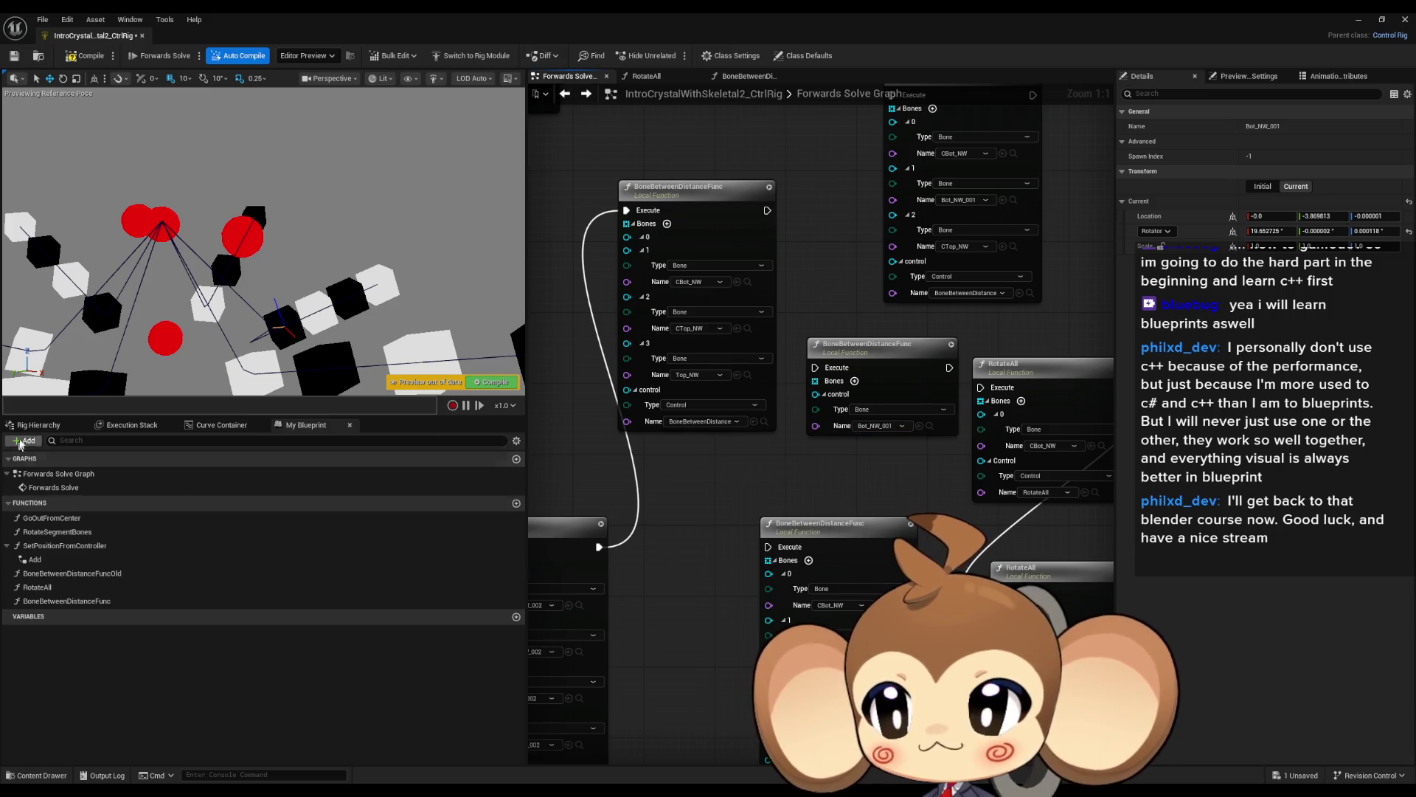
left_click(48, 425)
scroll(166, 660, "down", 10)
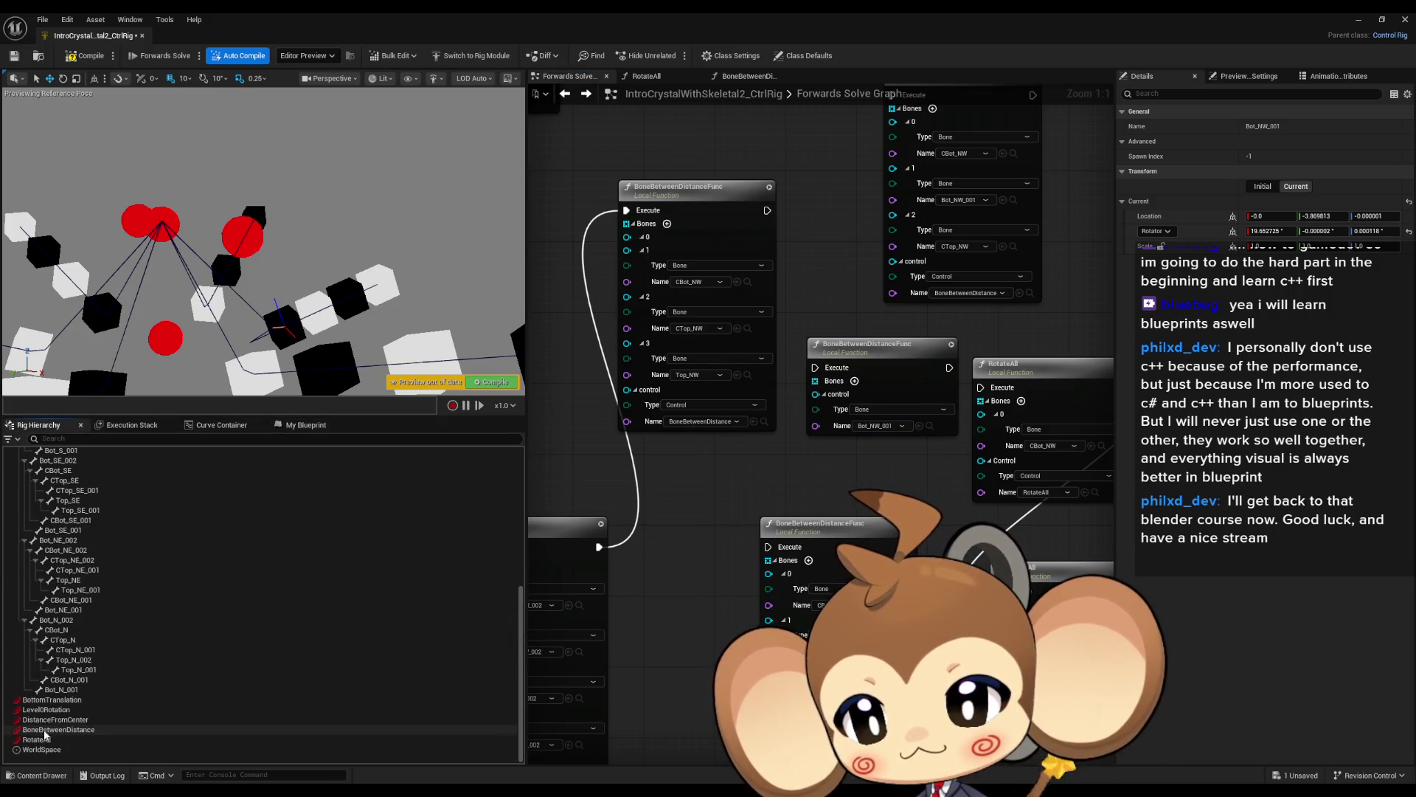
left_click_drag(40, 729, 865, 398)
left_click_drag(928, 432, 925, 430)
Add four Bones entries to the new node and rearrange the nodes in the graph.
left_click(856, 380)
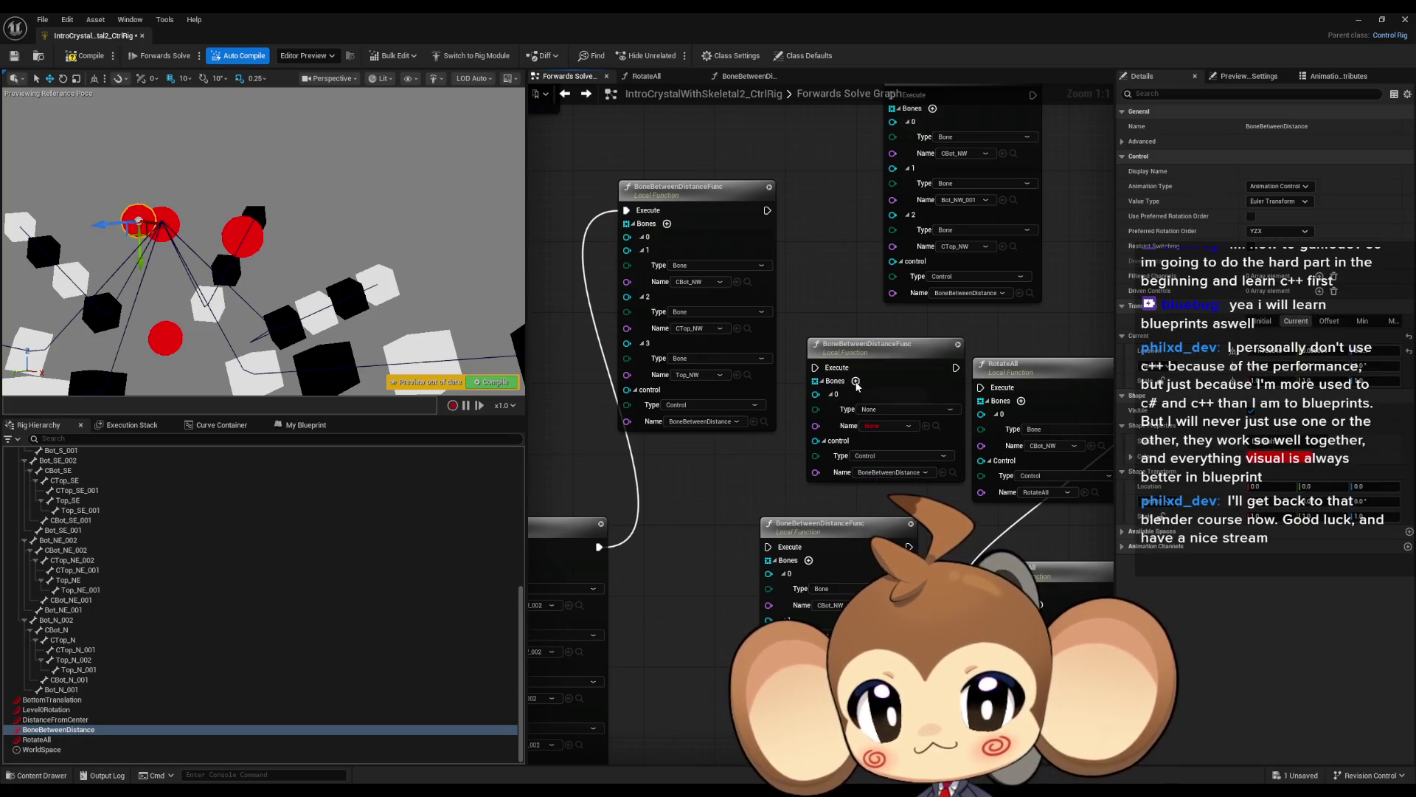
left_click(856, 381)
left_click(856, 380)
left_click(856, 381)
mouse_move(869, 356)
left_mouse_down()
mouse_move(855, 180)
mouse_move(856, 208)
left_mouse_up()
left_click_drag(897, 267, 1054, 225)
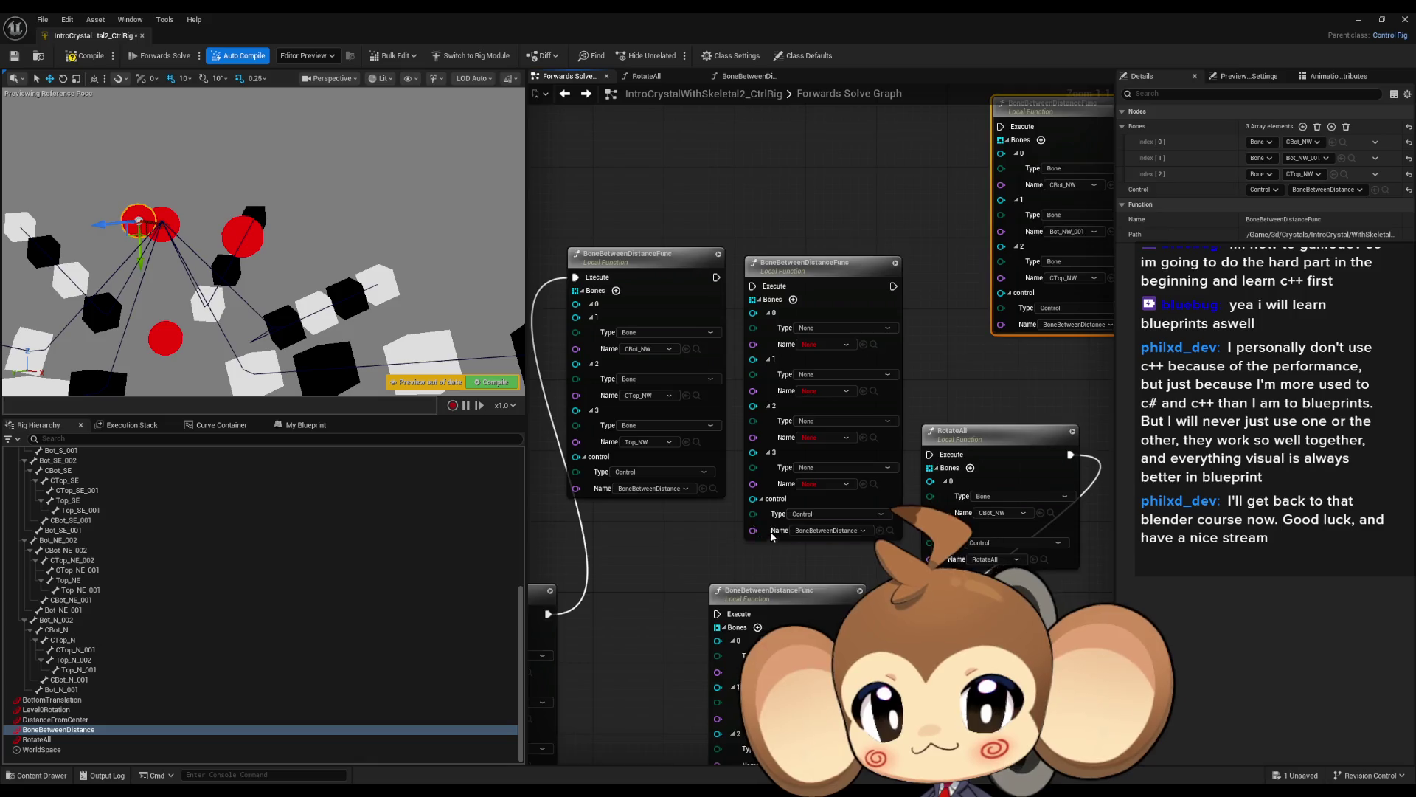
Set the new node's bone entries 0–2 to CBot_NW, CTop_NW and Top_NW.
left_click(823, 618)
left_click(847, 290)
key("Down")
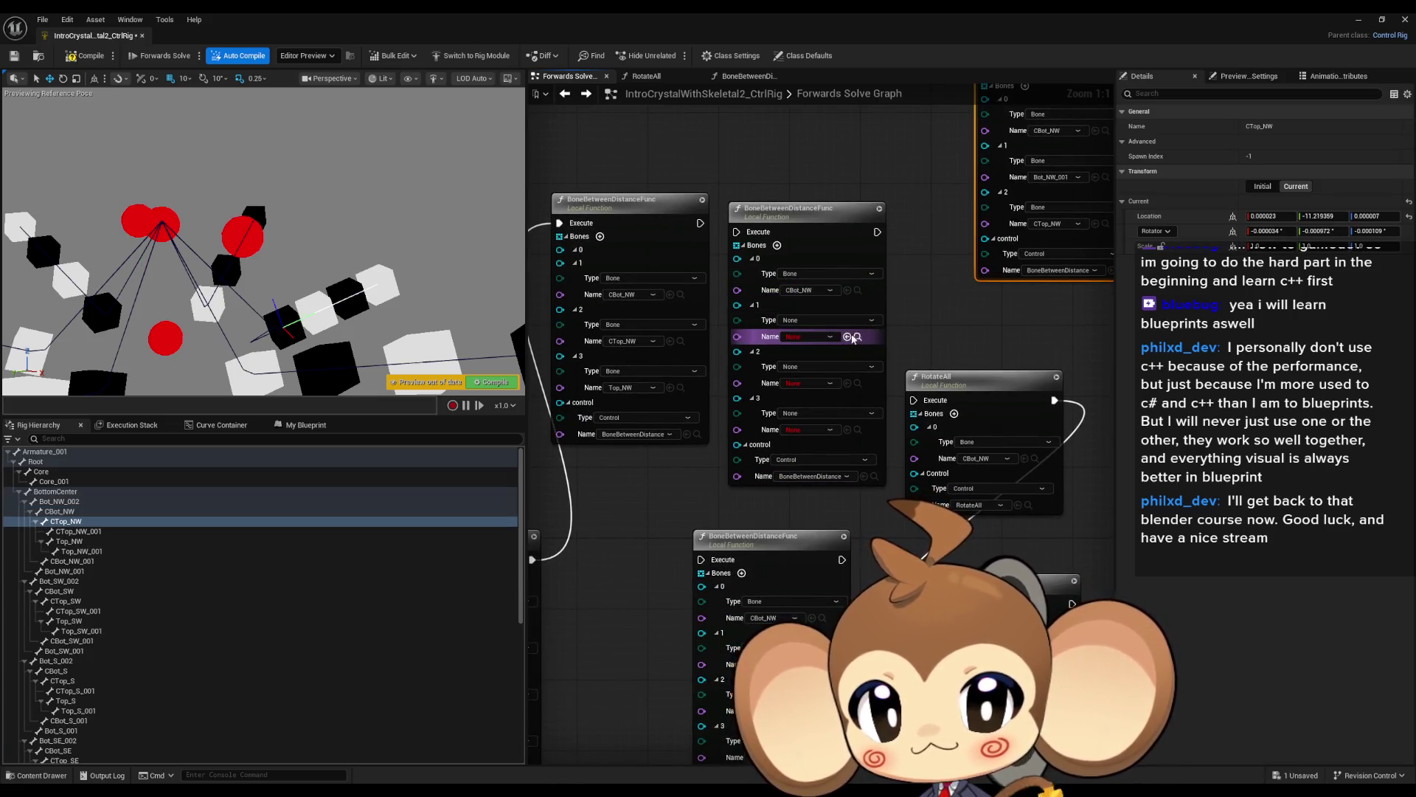
key("Down")
key("Down")
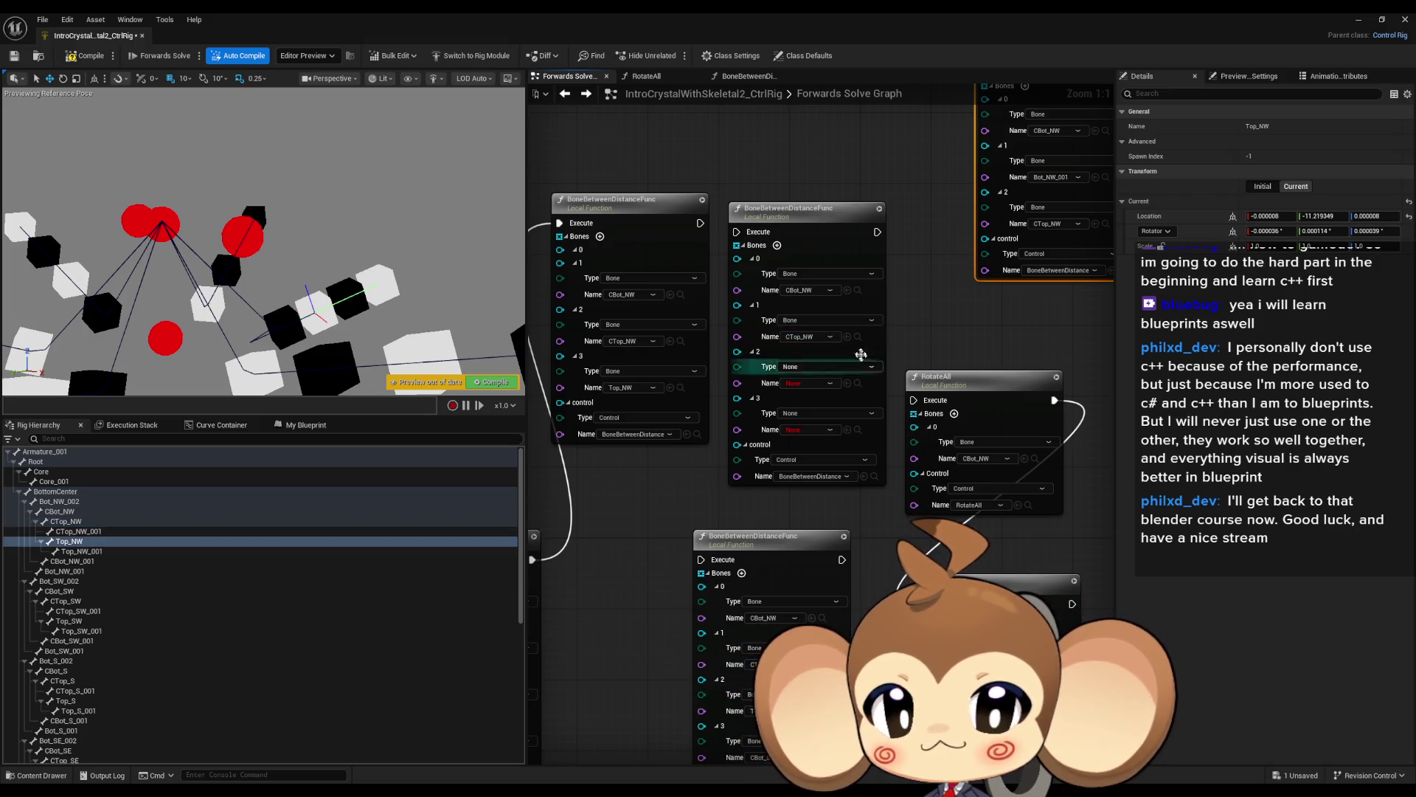
left_click(848, 383)
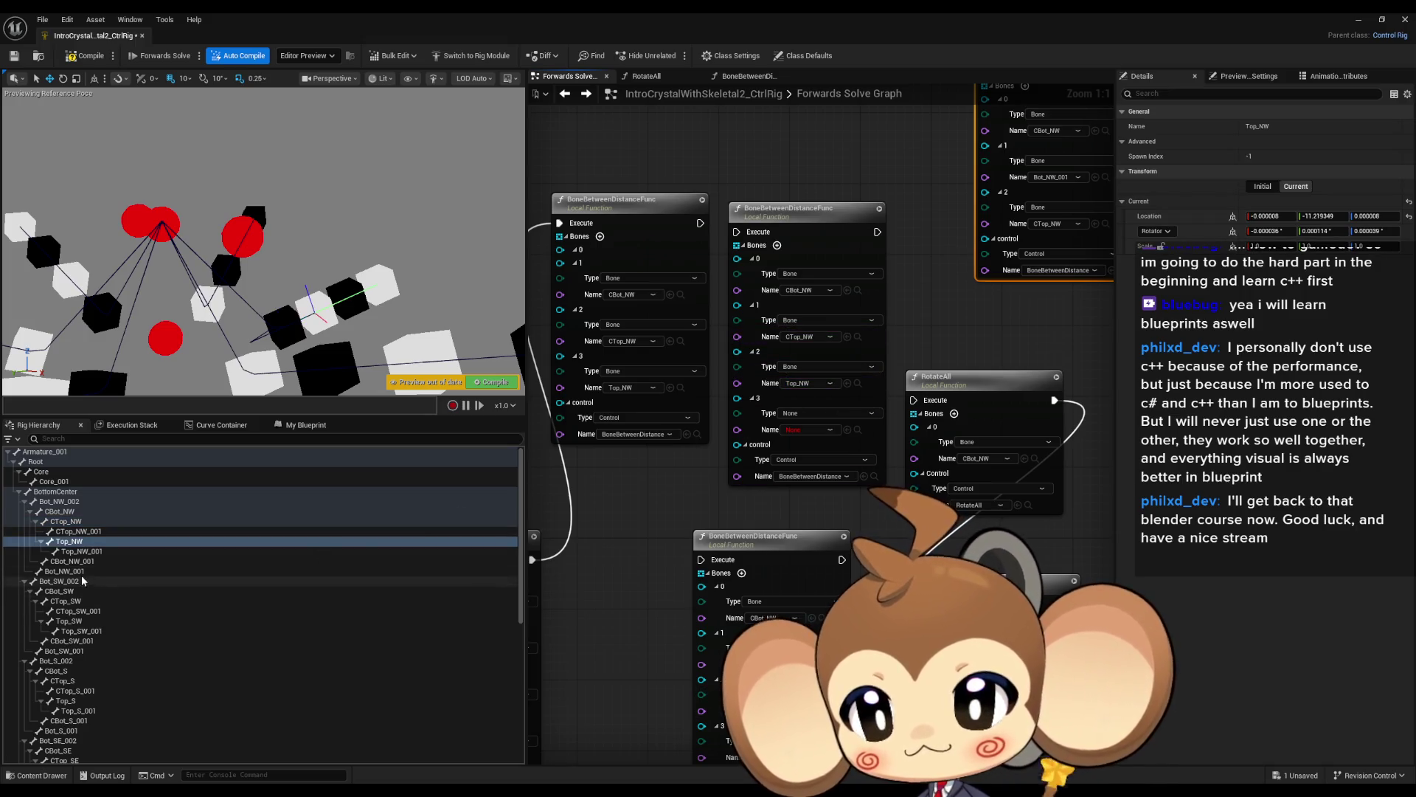
left_click_drag(729, 308, 819, 293)
mouse_move(827, 217)
left_mouse_down()
mouse_move(649, 542)
mouse_move(627, 546)
left_mouse_up()
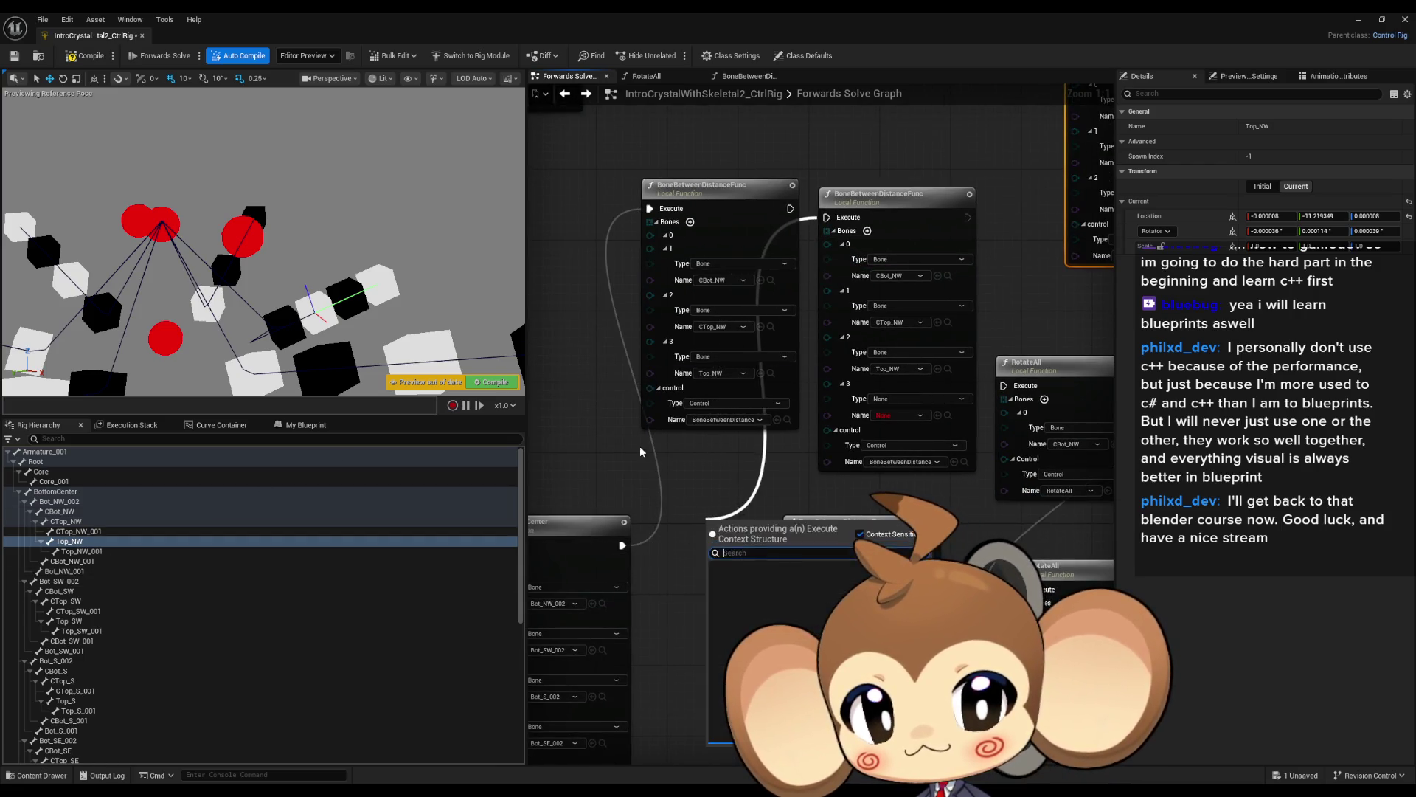
Remove the empty fourth entry and feed execution from the lower-left node into the new node.
right_click(832, 386)
left_click(893, 457)
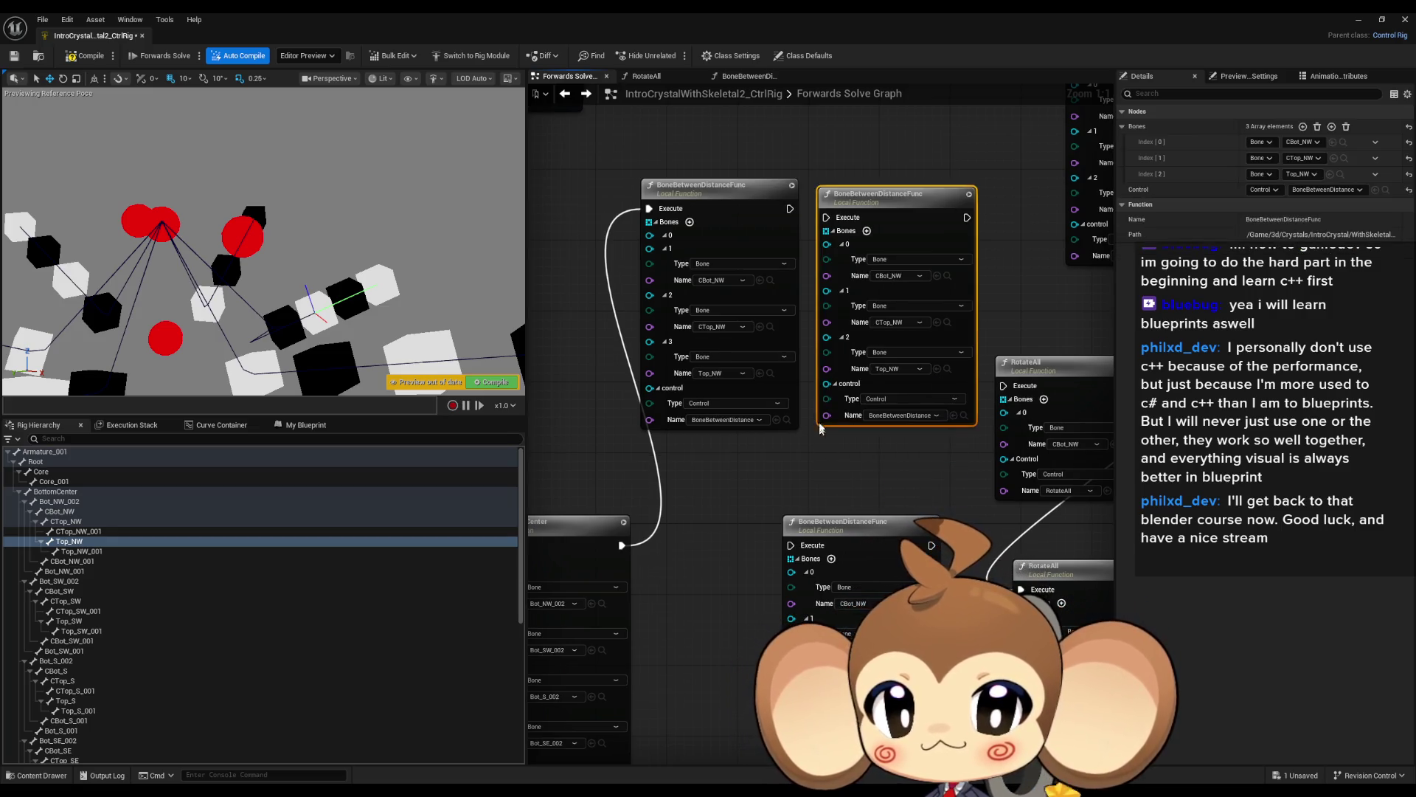
mouse_move(826, 217)
left_mouse_down()
mouse_move(692, 467)
mouse_move(624, 545)
left_mouse_up()
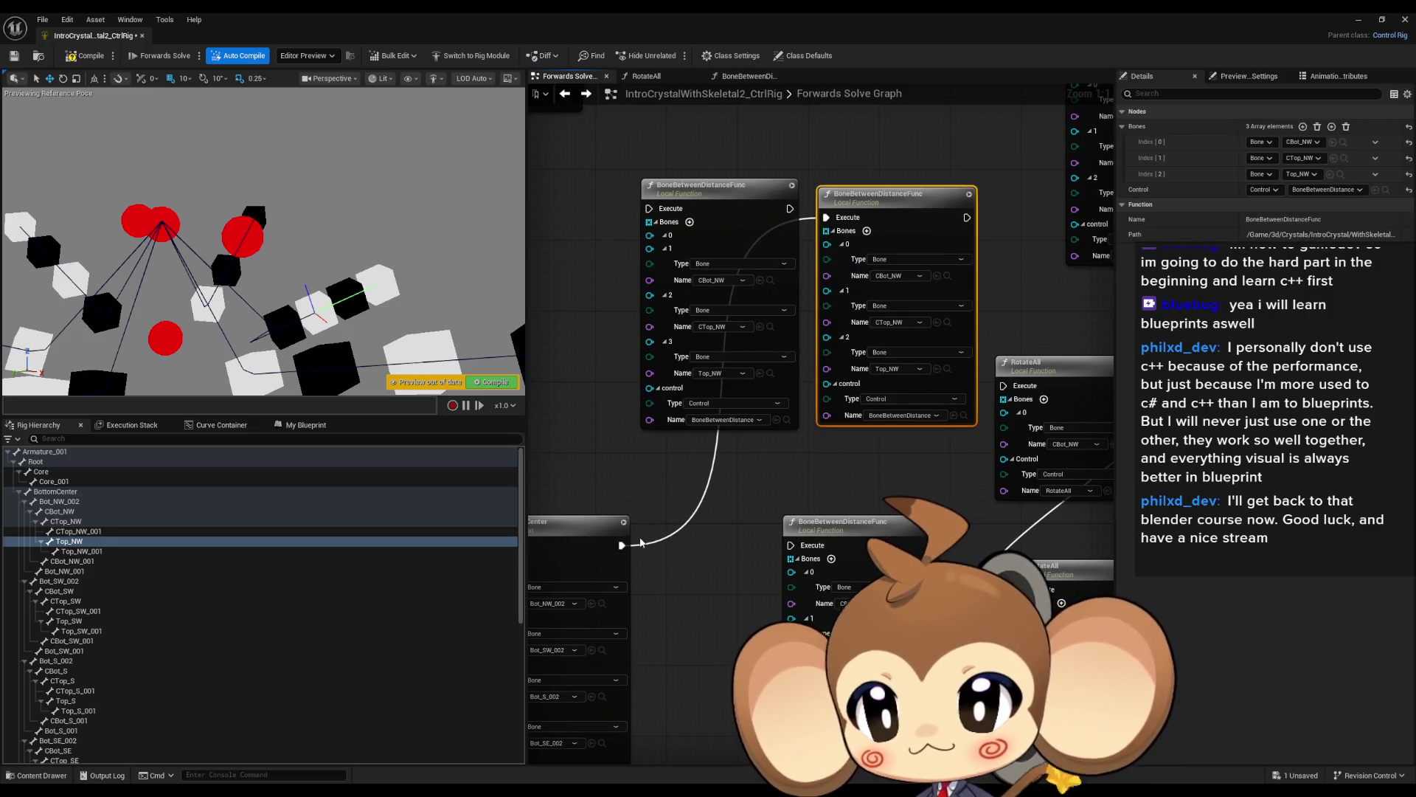
left_click(55, 492)
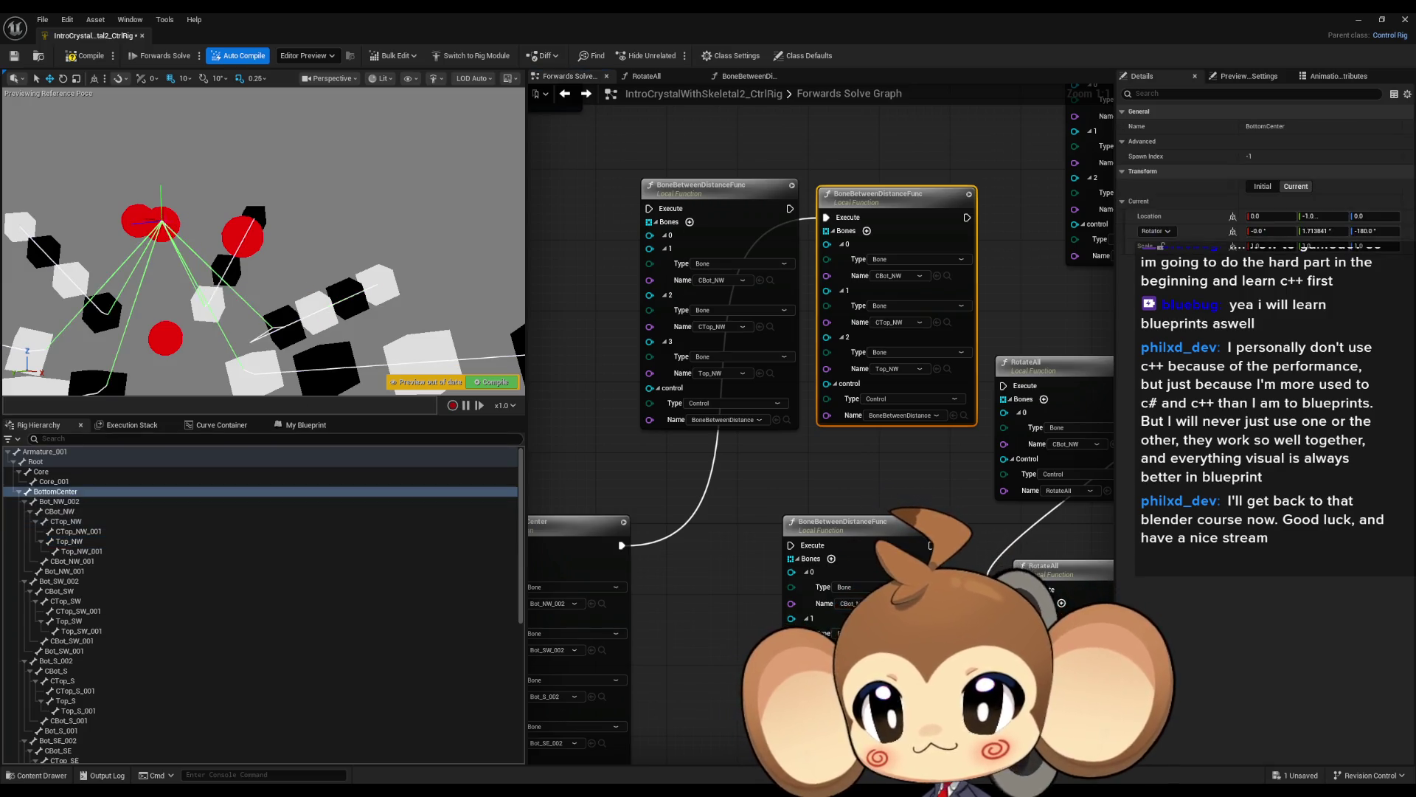
left_click(172, 219)
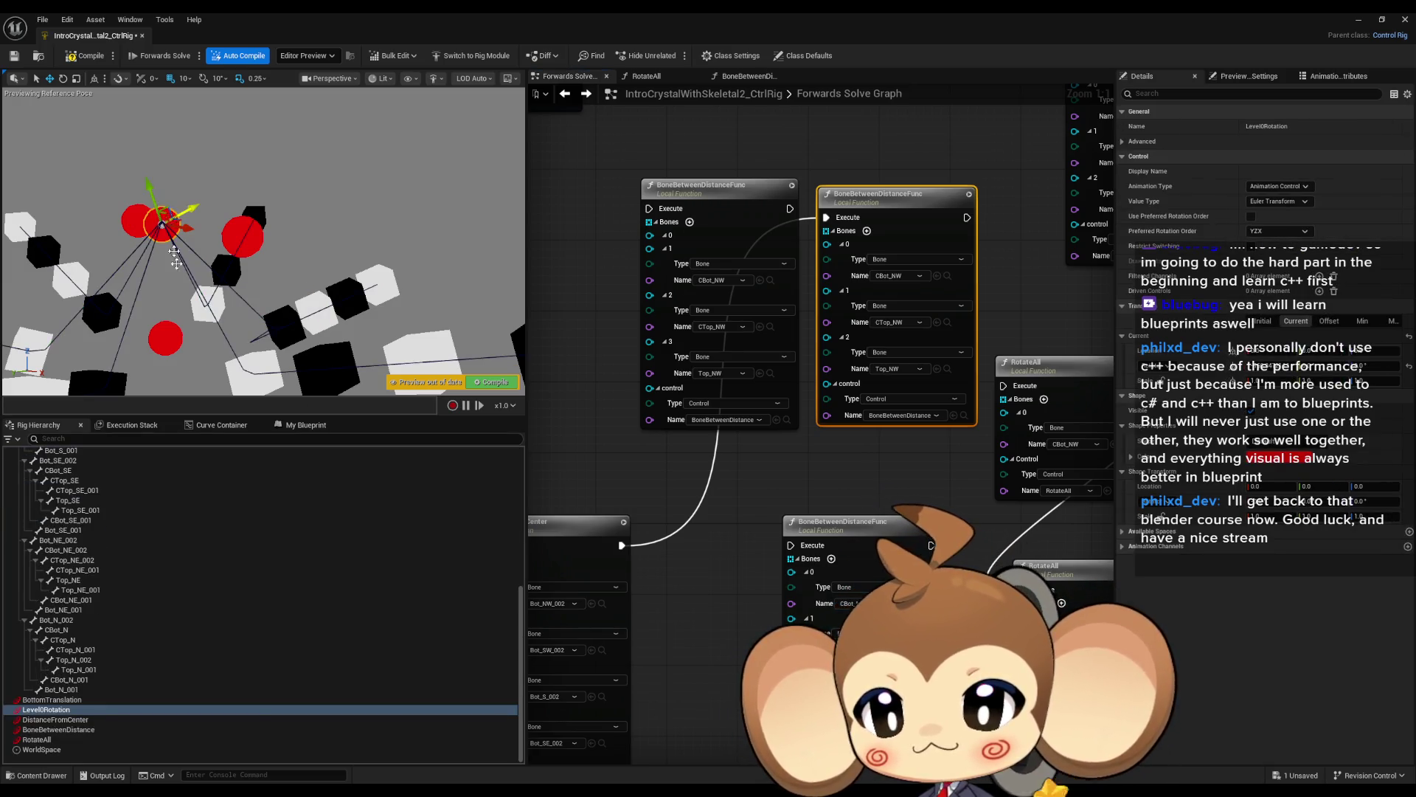
left_click(78, 730)
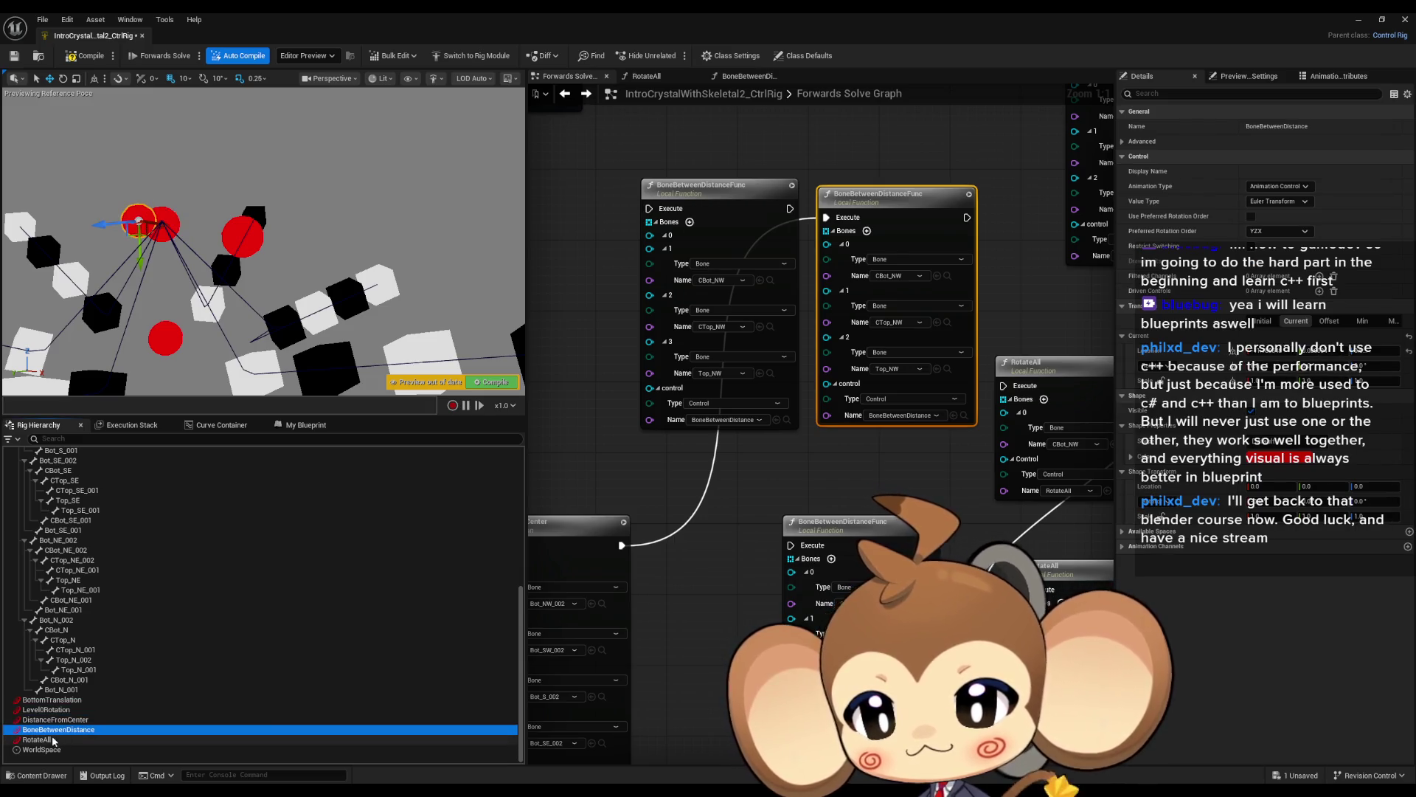
left_click_drag(161, 227, 183, 211)
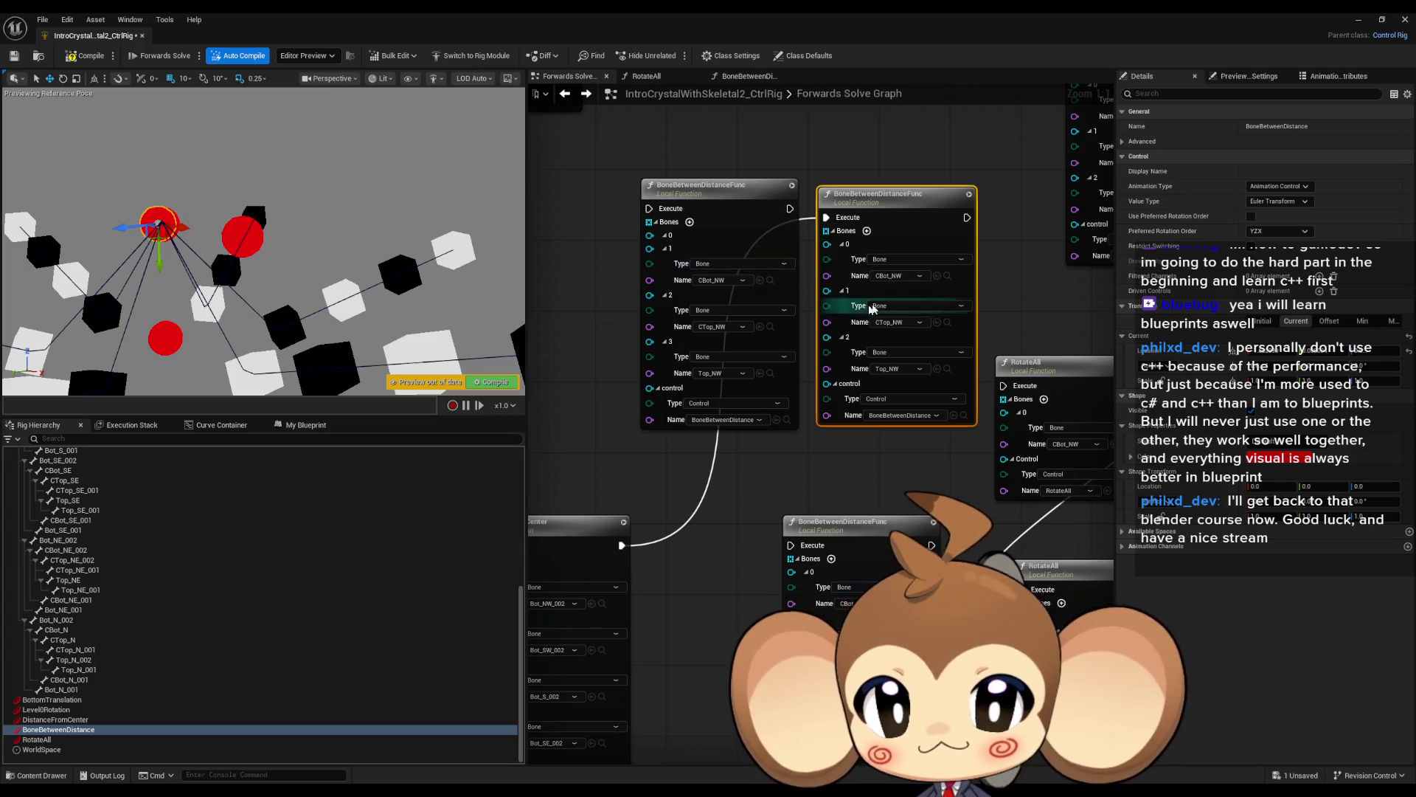
Re-add Bones entry 3 as Bot_NW_001 and test the bone spread with the control.
left_click(867, 231)
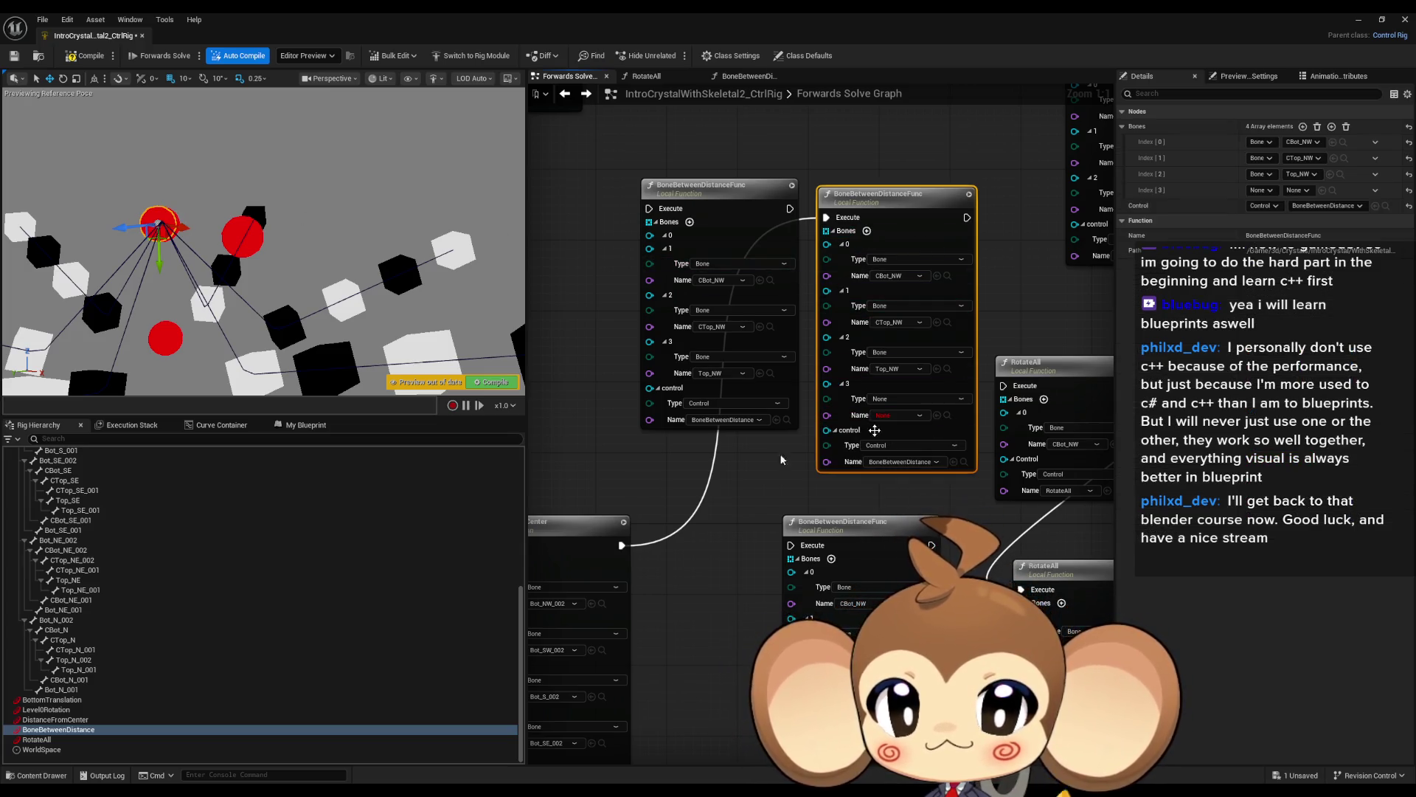
scroll(142, 502, "up", 5)
scroll(145, 512, "up", 3)
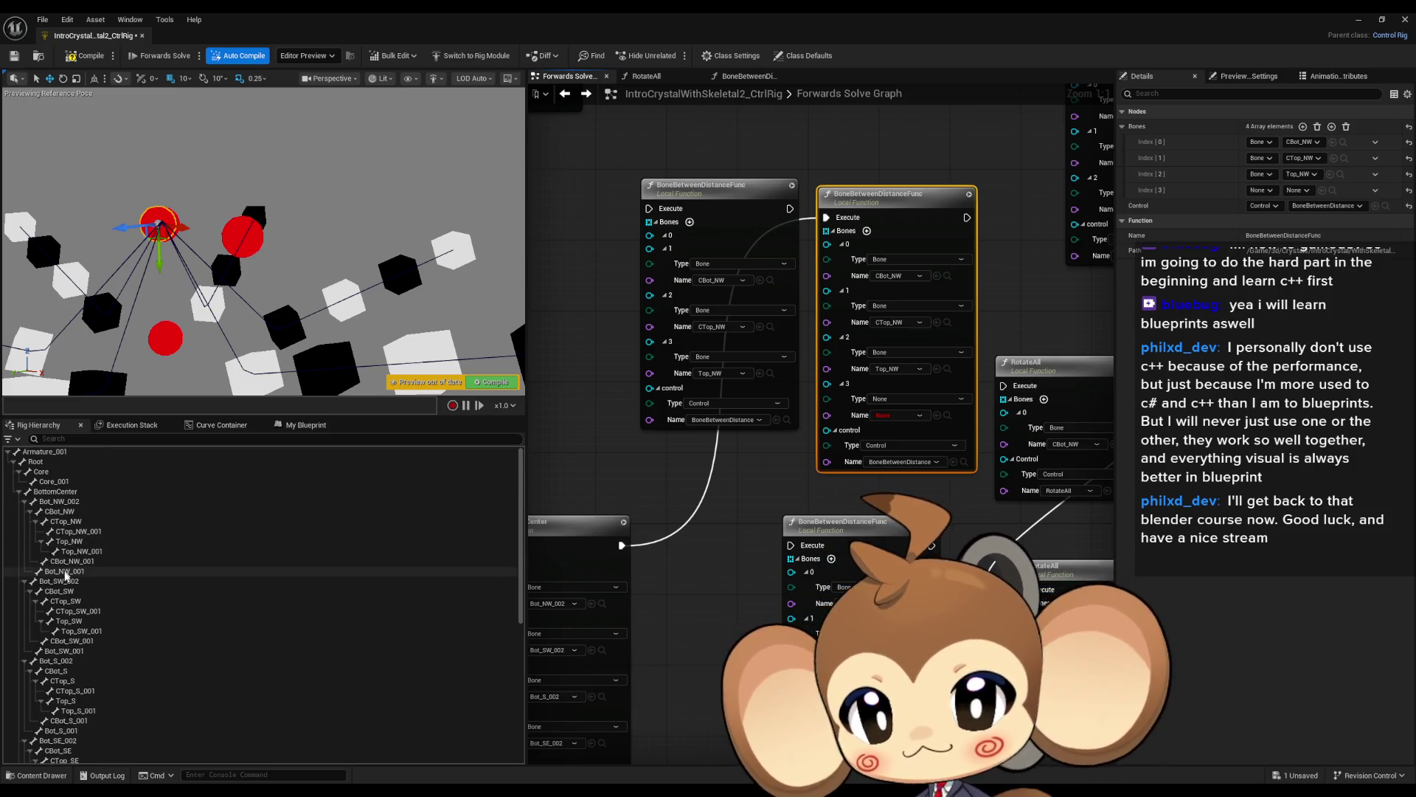
left_click(135, 574)
left_click_drag(946, 436, 939, 413)
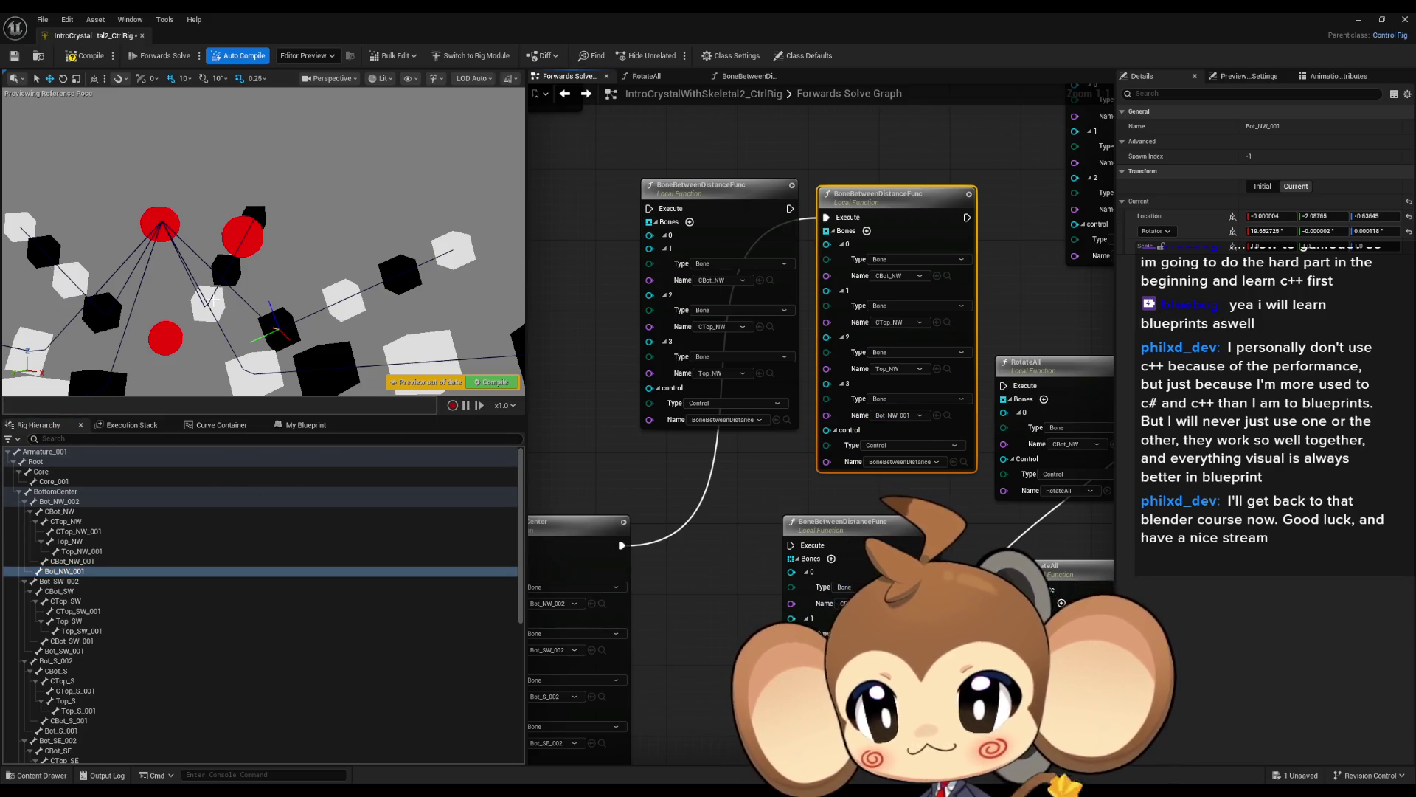
left_click(160, 224)
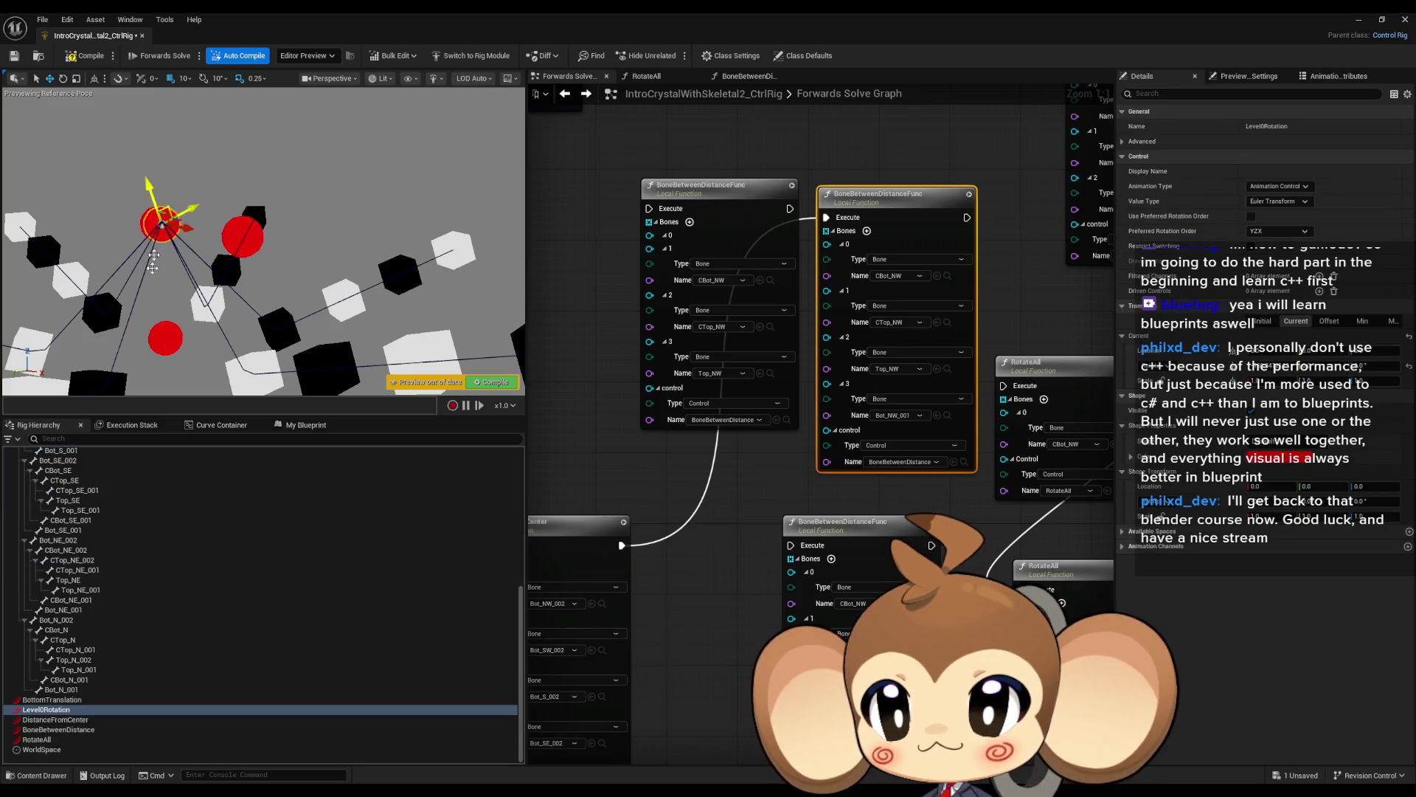
mouse_move(183, 226)
left_mouse_down()
mouse_move(236, 221)
mouse_move(156, 164)
mouse_move(229, 196)
mouse_move(196, 165)
mouse_move(219, 155)
mouse_move(217, 170)
left_mouse_up()
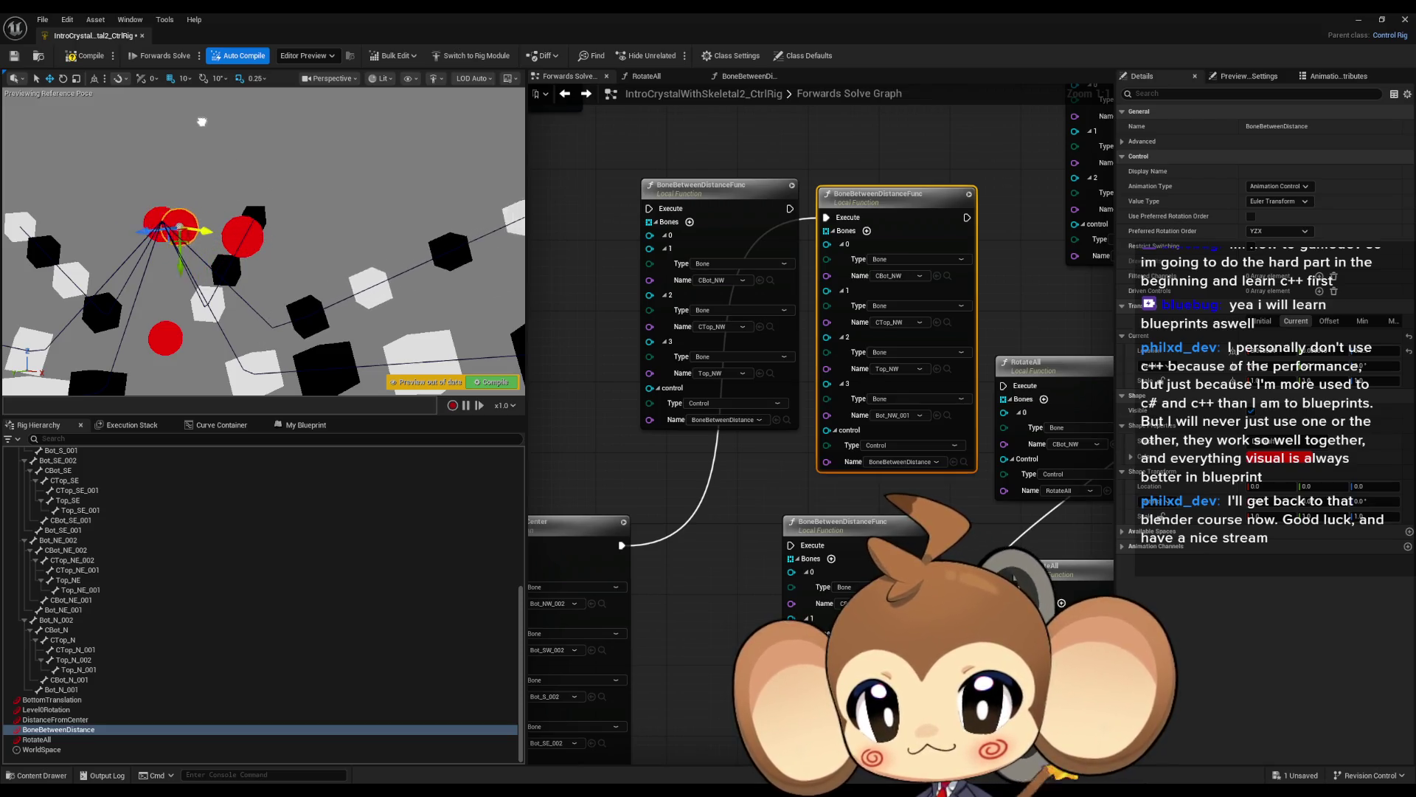
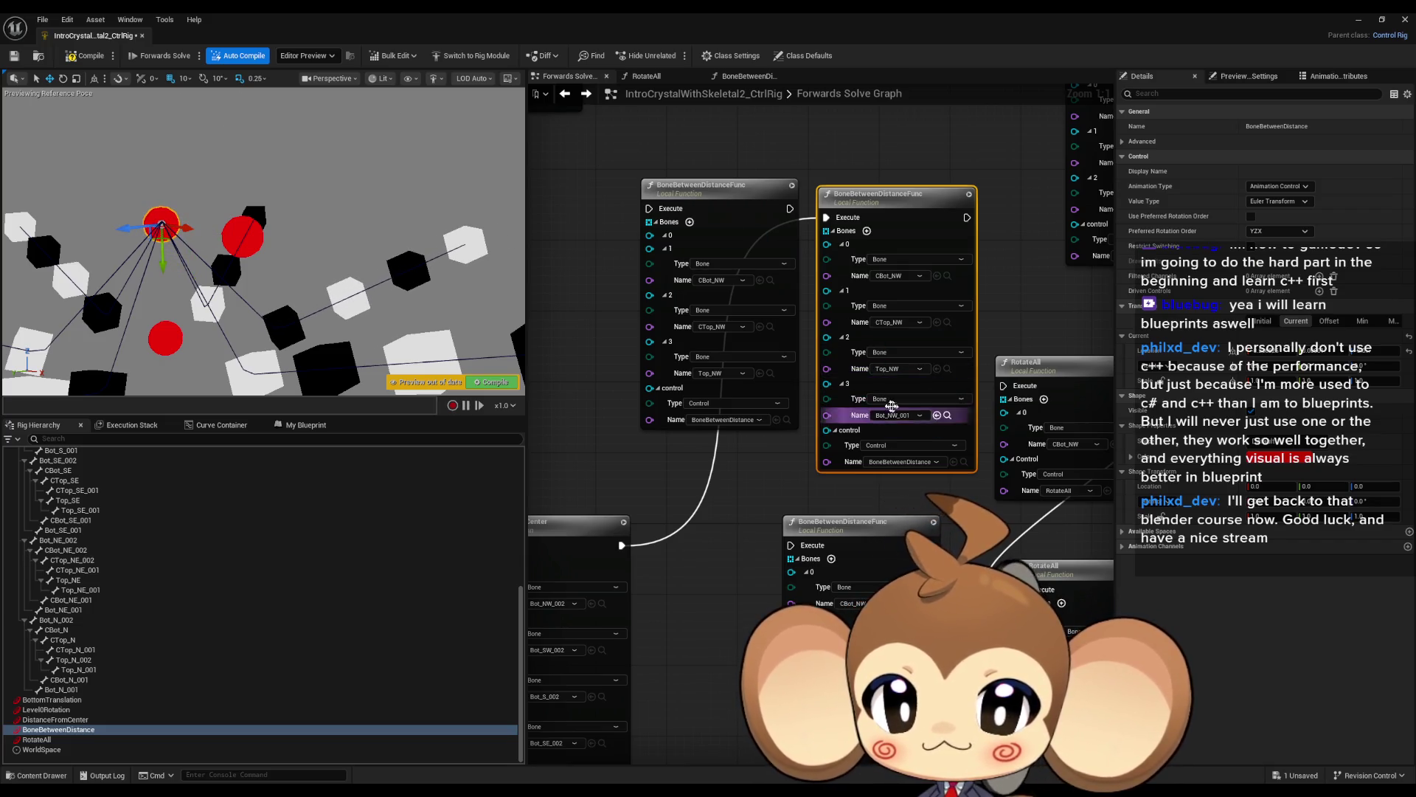
Remove Bones entry 3 from the BoneBetweenDistanceFunc call and review the function's transform and math nodes.
right_click(827, 384)
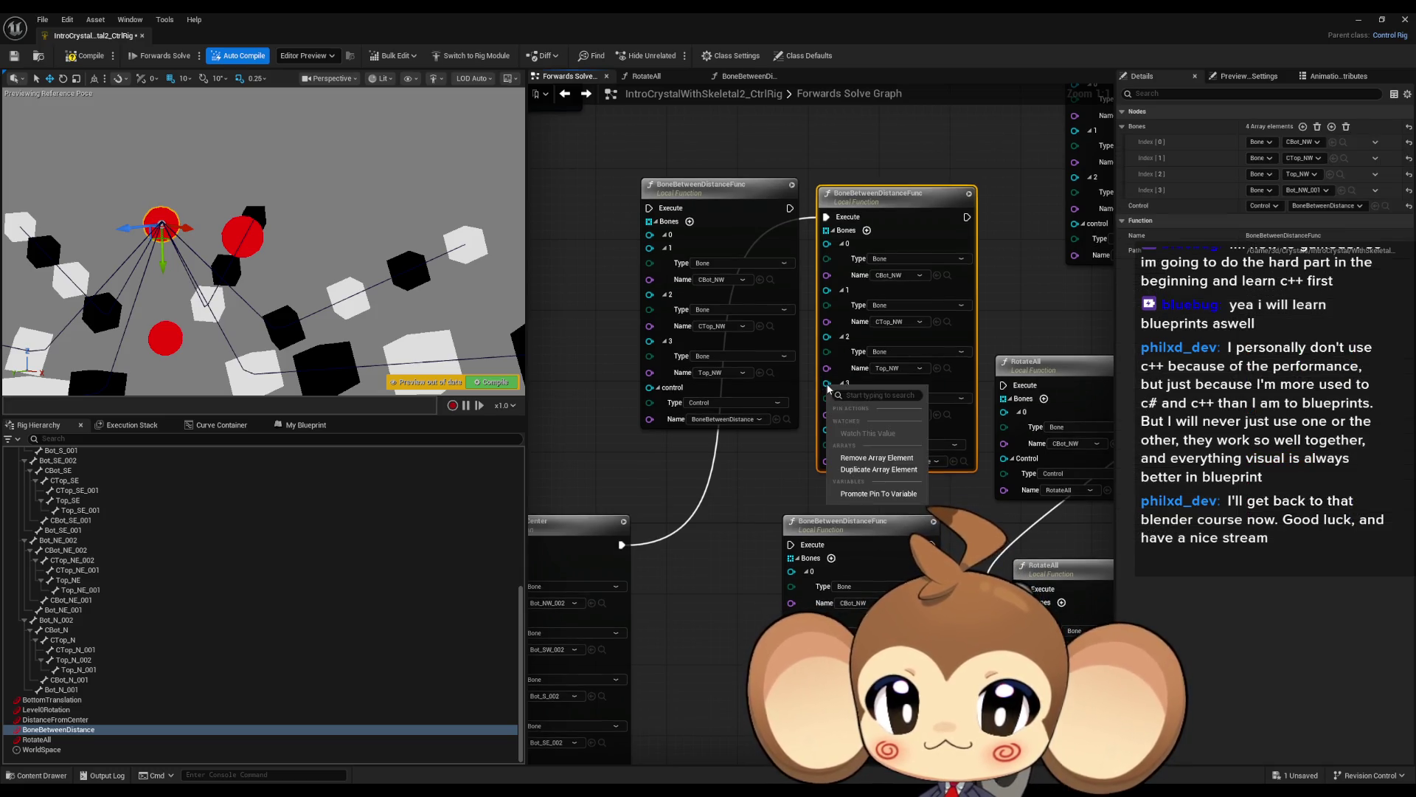
left_click(878, 459)
double_click(900, 211)
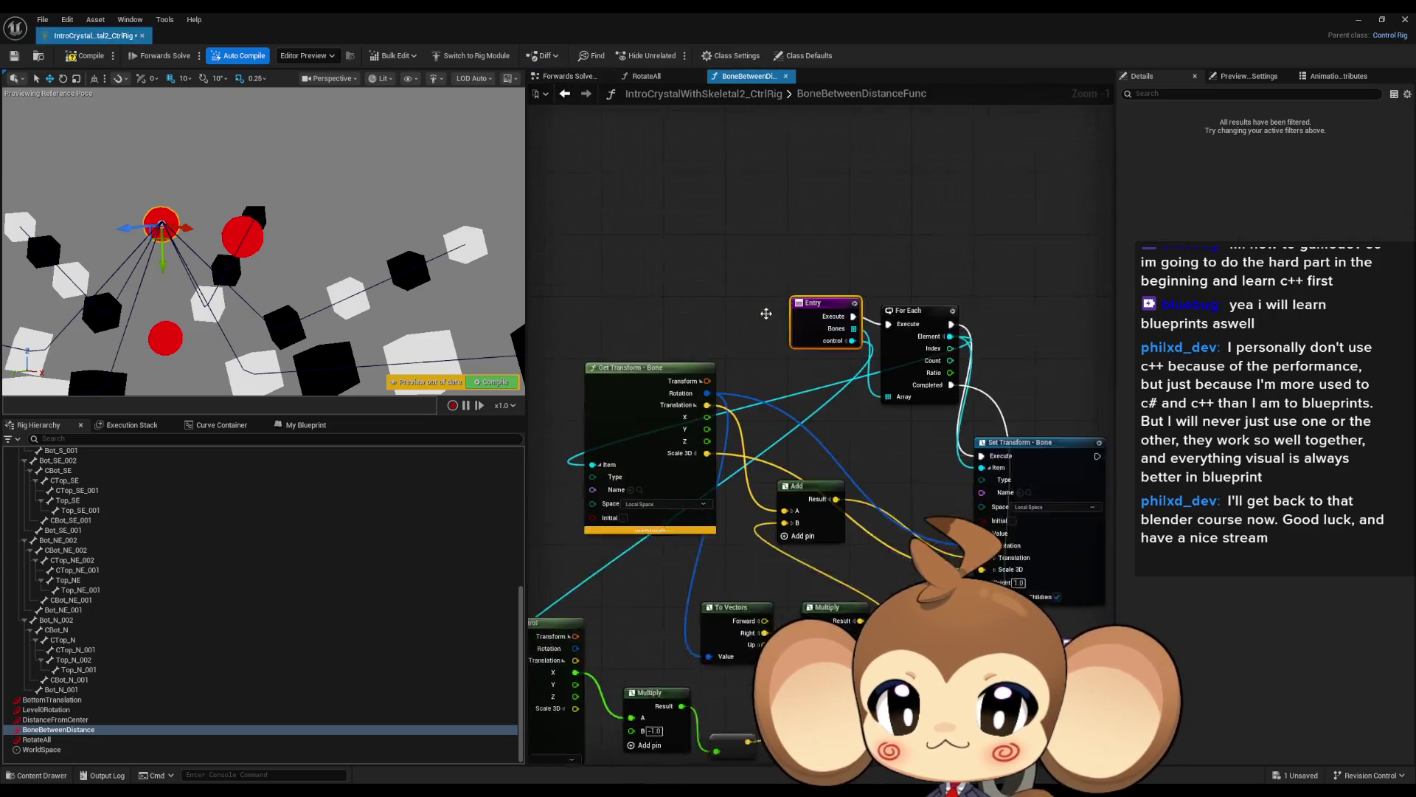
scroll(908, 420, "down", 3)
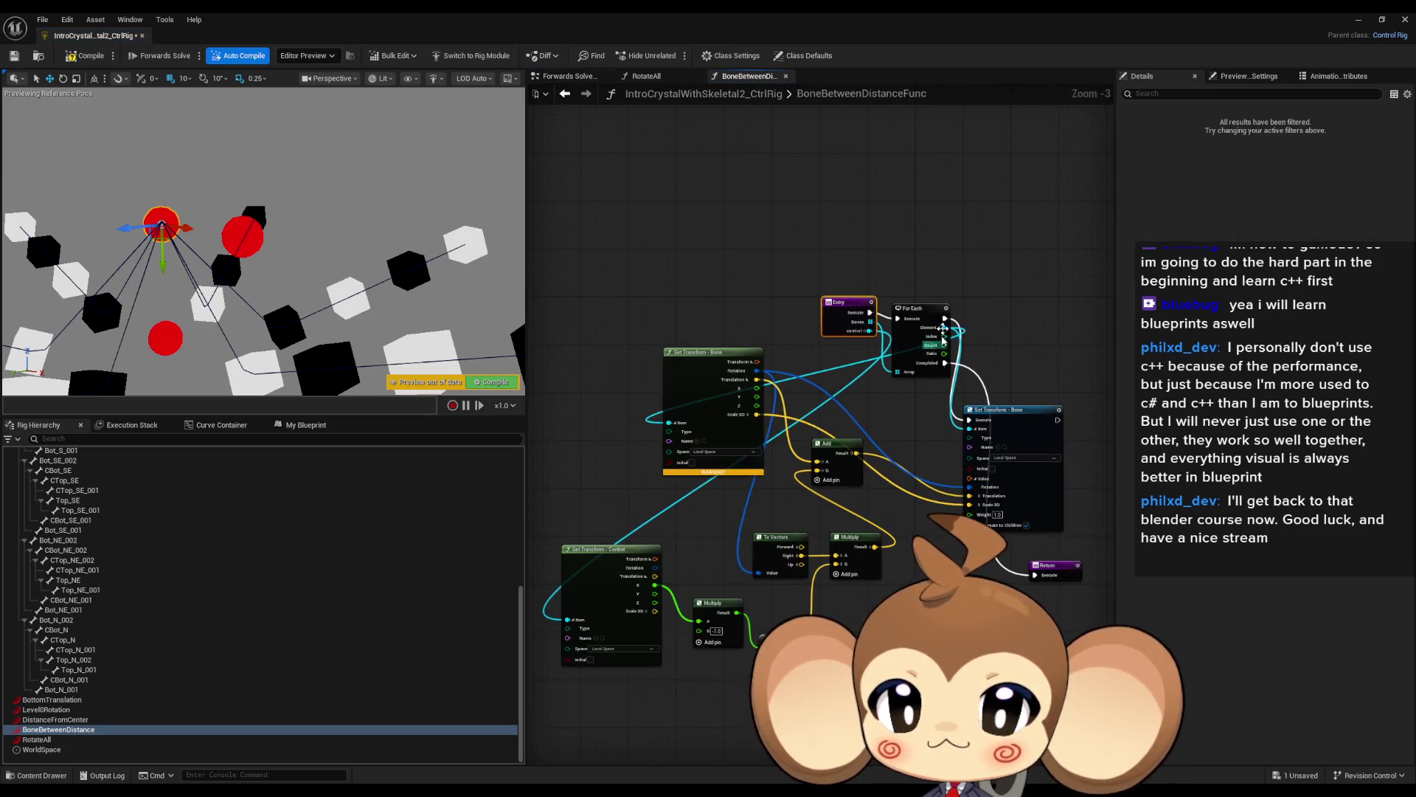
left_click(1011, 410)
left_click_drag(577, 397, 959, 664)
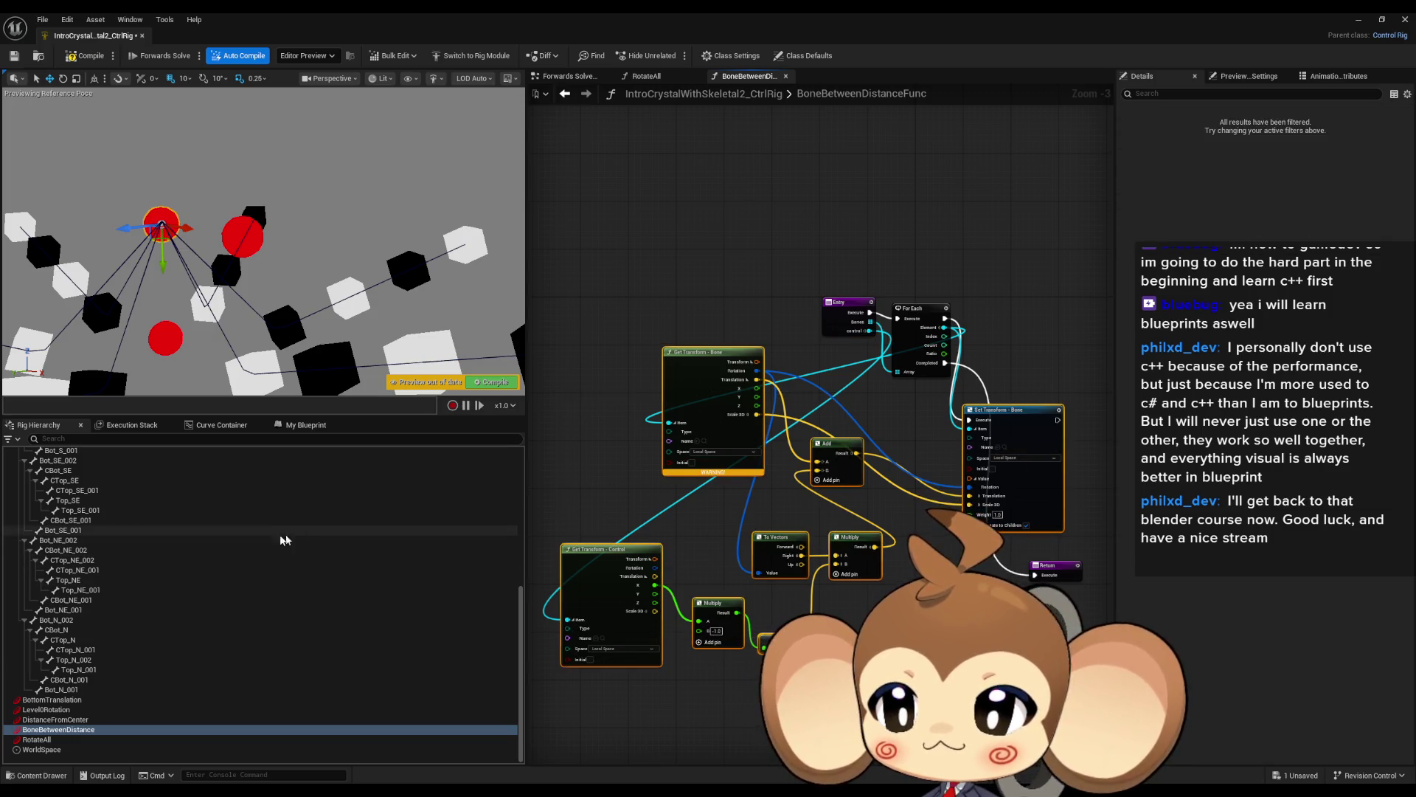
scroll(126, 555, "up", 10)
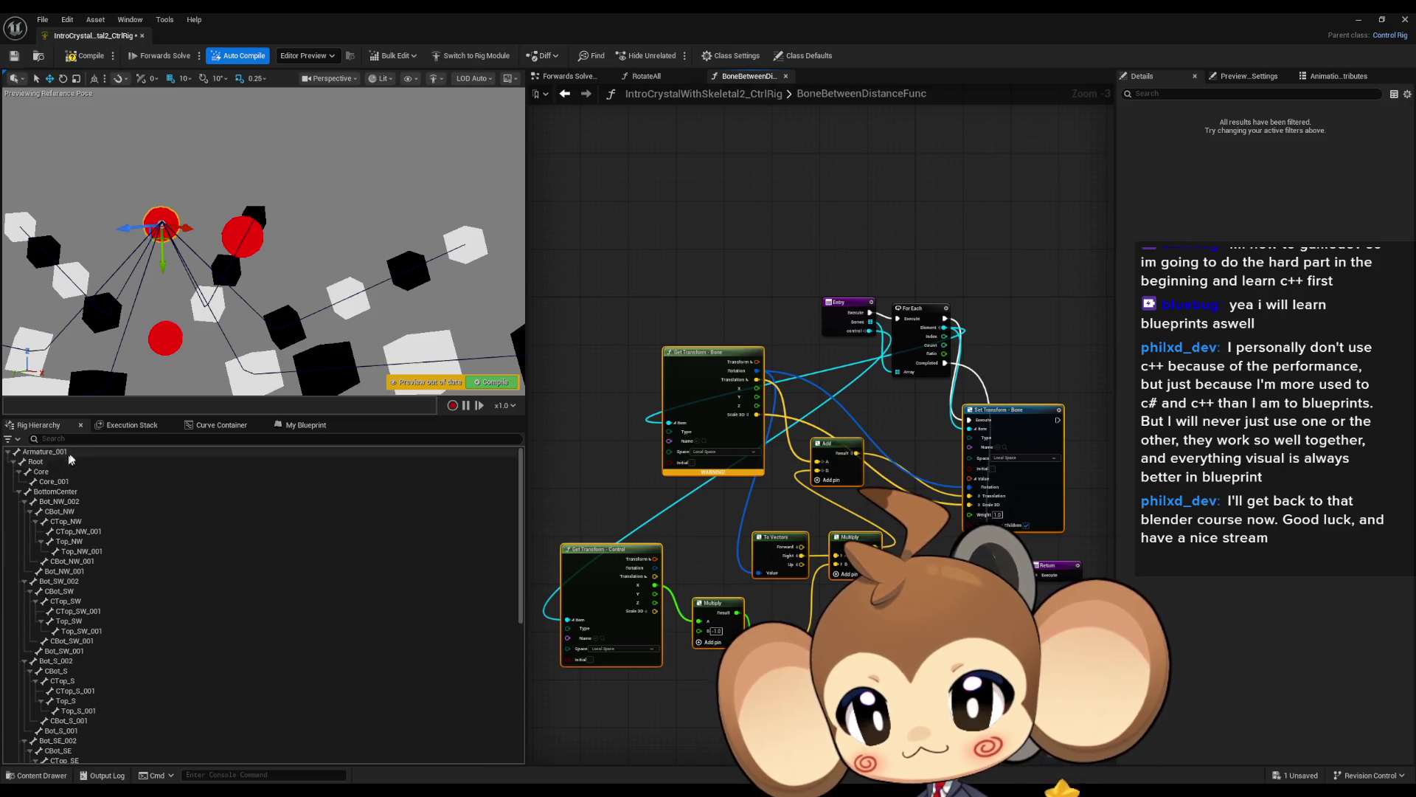
Go back to the Forwards Solve Graph from the My Blueprint list.
left_click(306, 425)
double_click(59, 489)
scroll(585, 401, "up", 3)
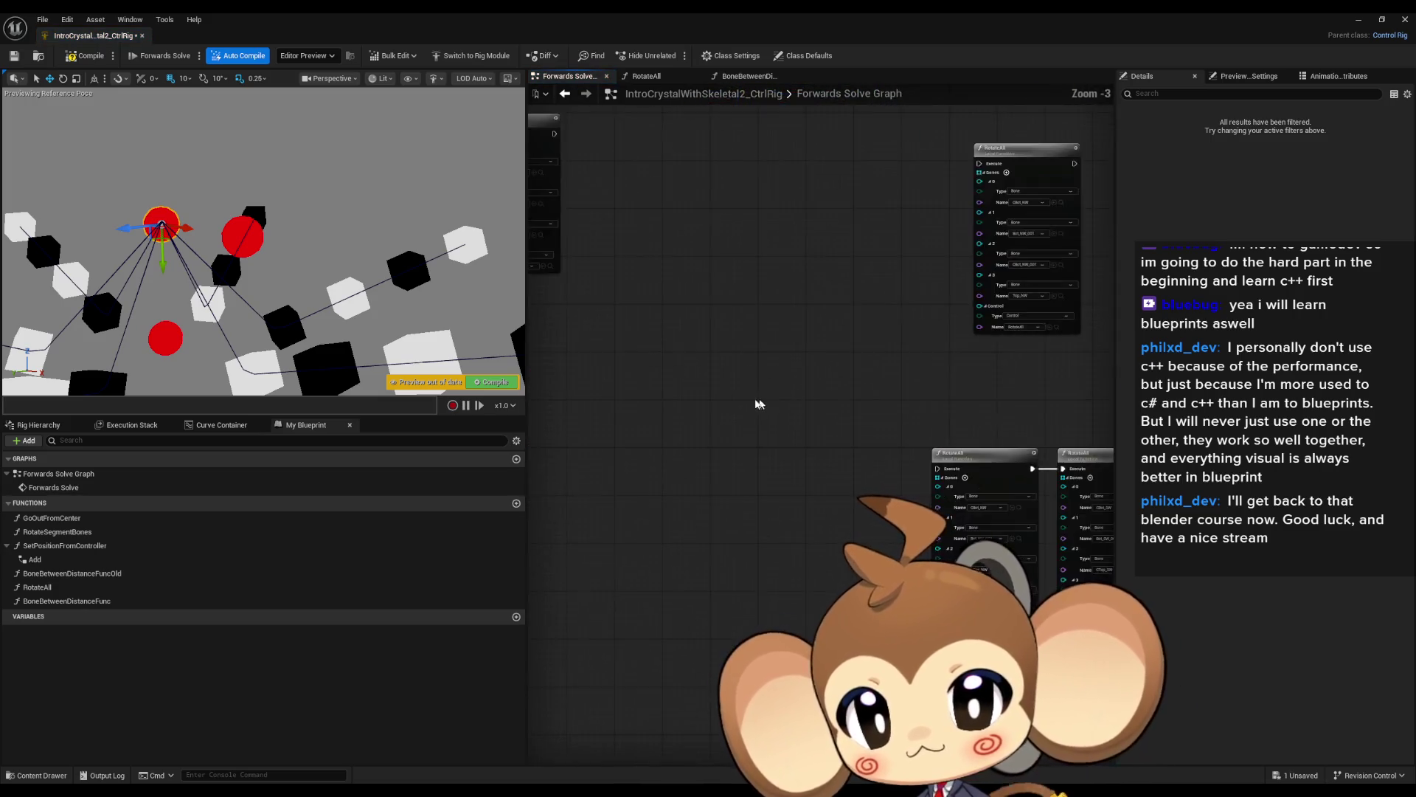
Move the pasted transform nodes down and run Set Transform - Bone after BoneBetweenDistanceFunc.
mouse_move(811, 281)
left_mouse_down()
mouse_move(793, 148)
mouse_move(794, 307)
mouse_move(838, 472)
mouse_move(734, 627)
left_mouse_up()
scroll(734, 627, "down", 3)
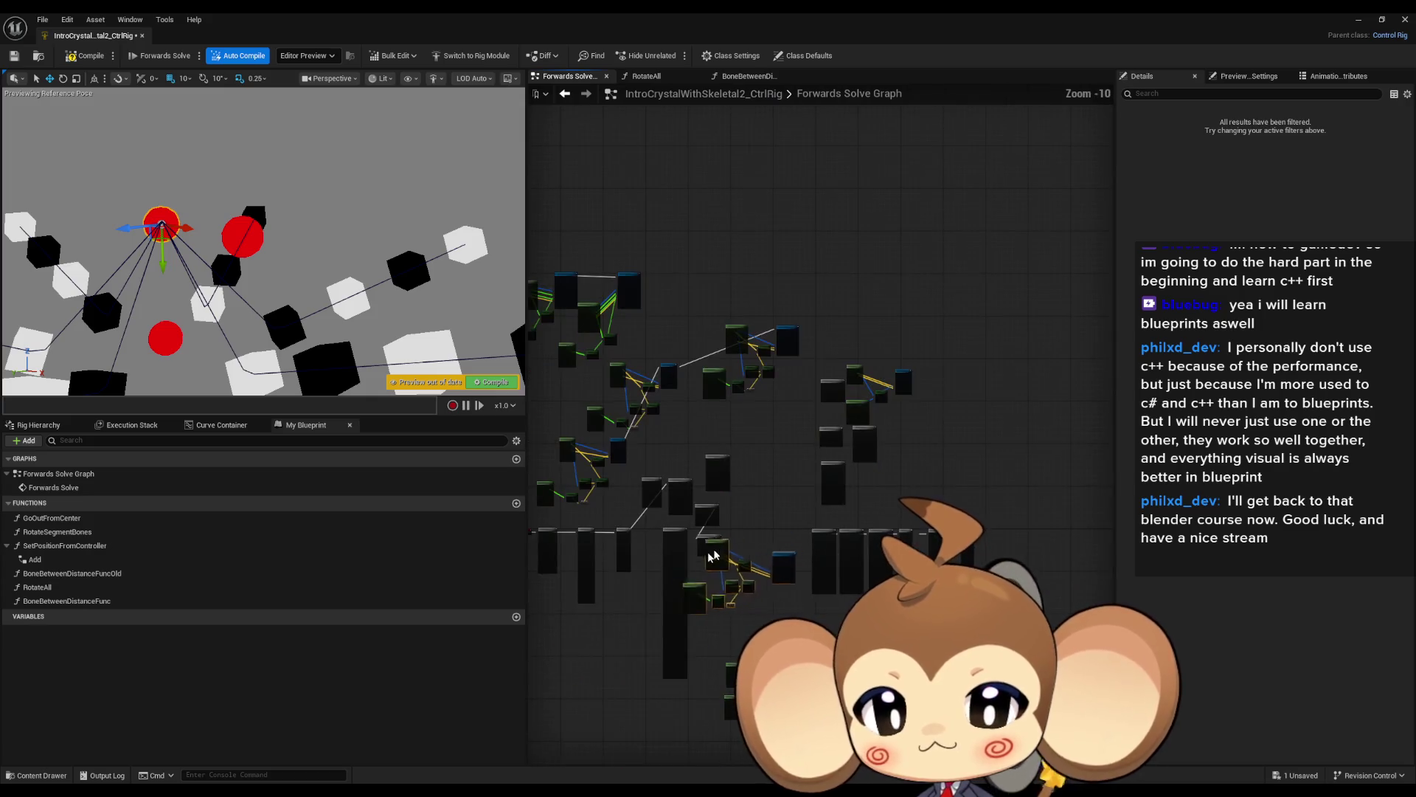
scroll(649, 565, "up", 4)
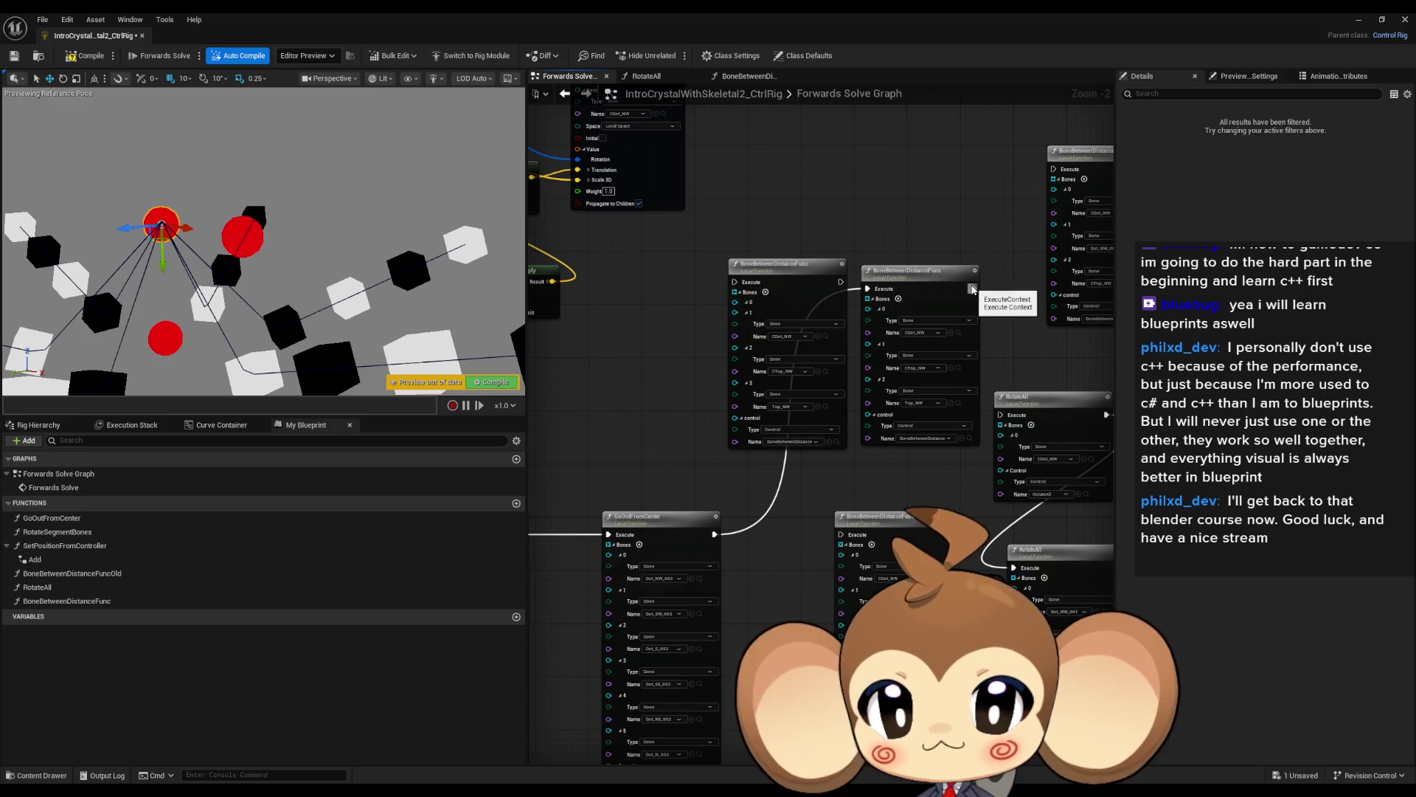
mouse_move(807, 512)
left_mouse_down()
mouse_move(916, 198)
mouse_move(852, 626)
left_mouse_up()
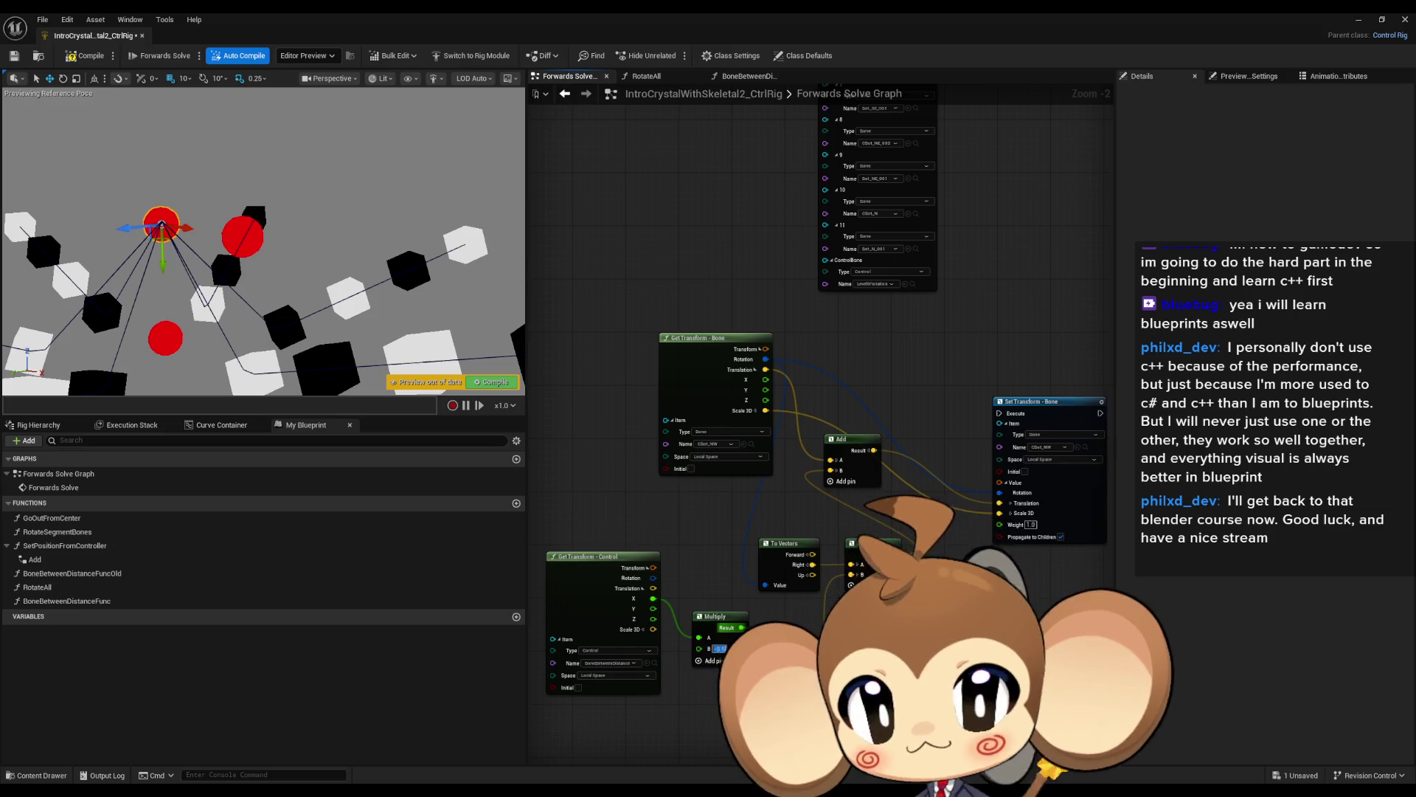
scroll(1029, 441, "down", 4)
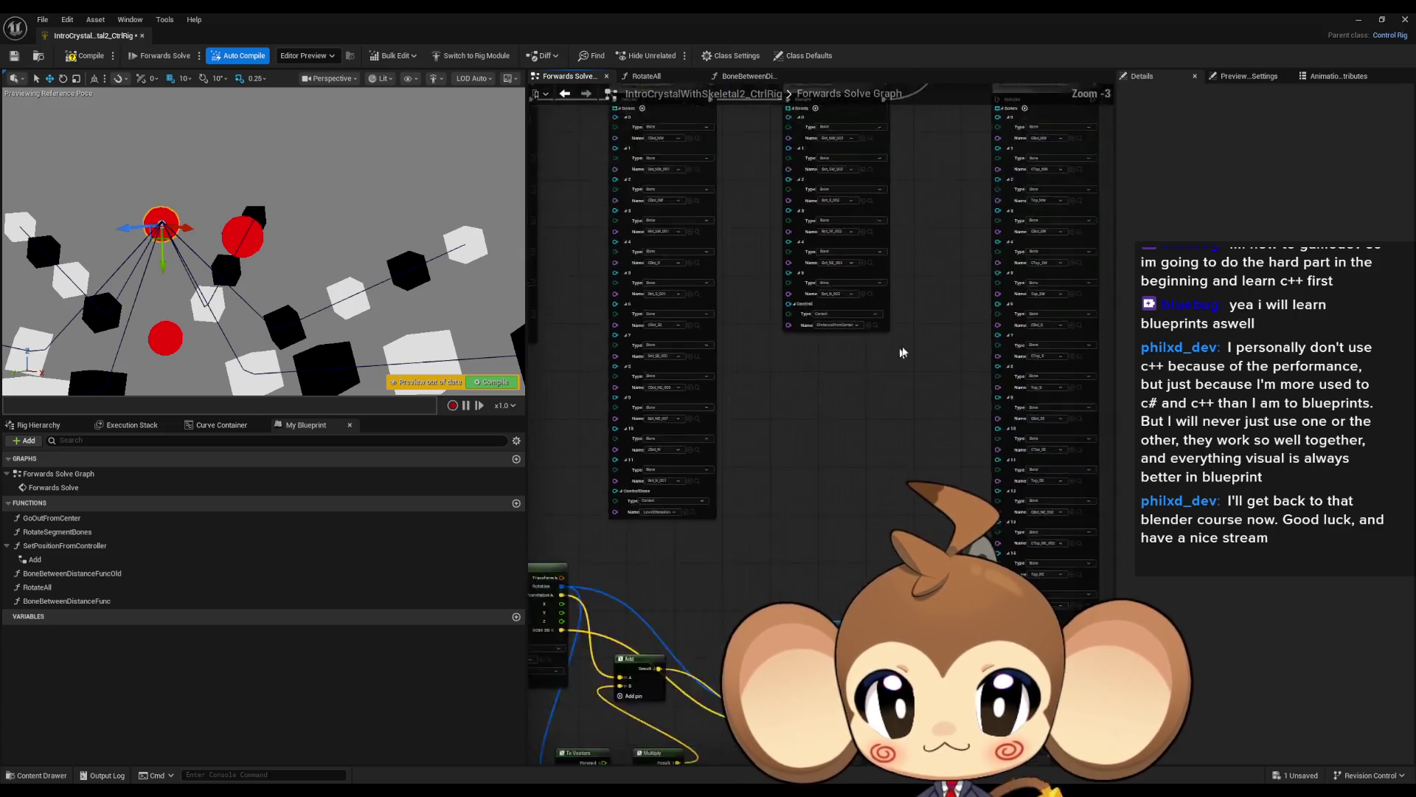
scroll(951, 226, "up", 3)
mouse_move(936, 230)
left_mouse_down()
mouse_move(811, 516)
mouse_move(568, 544)
mouse_move(671, 626)
mouse_move(703, 618)
left_mouse_up()
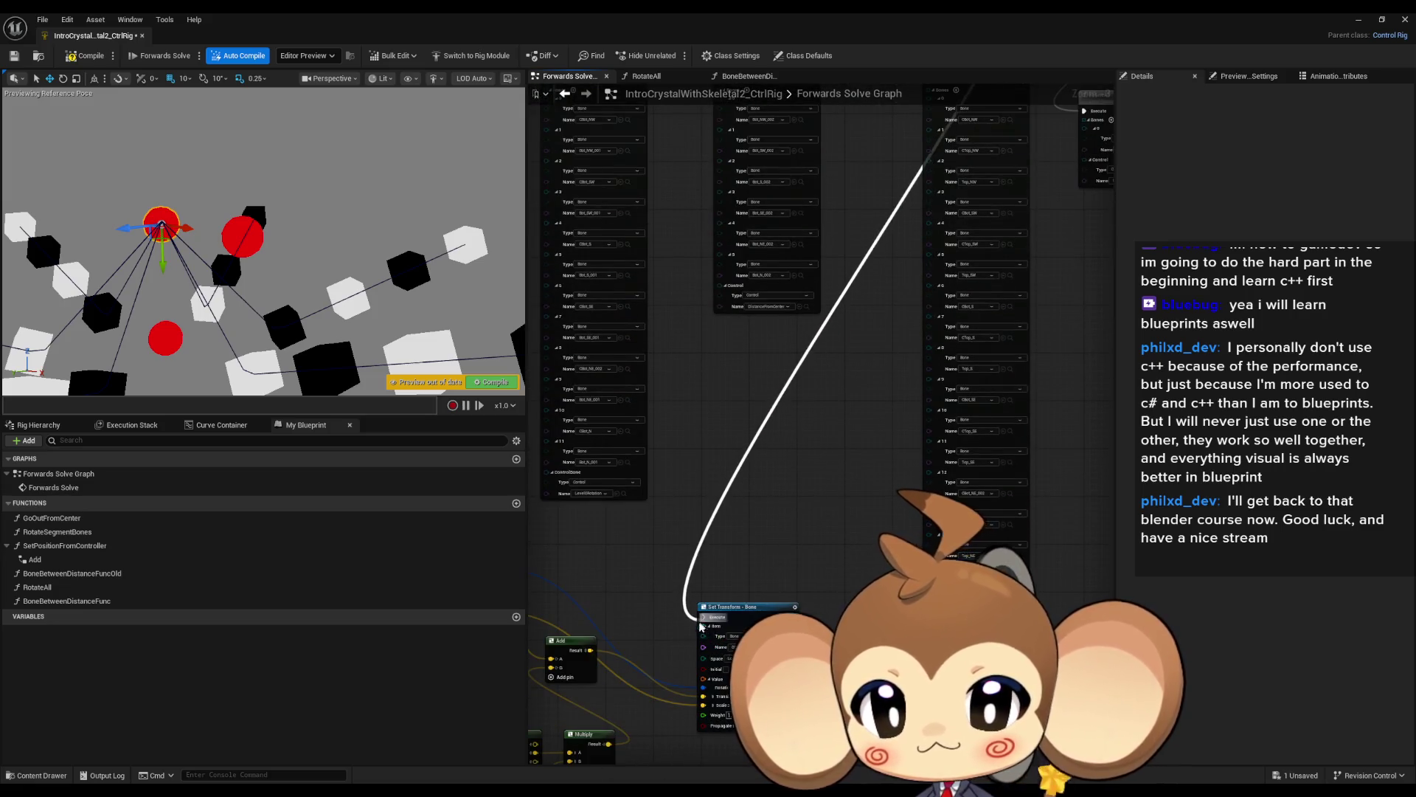
Set the Get Transform bone to Bot_NW_001 and test by moving the BoneBetweenDistance control.
left_click(41, 425)
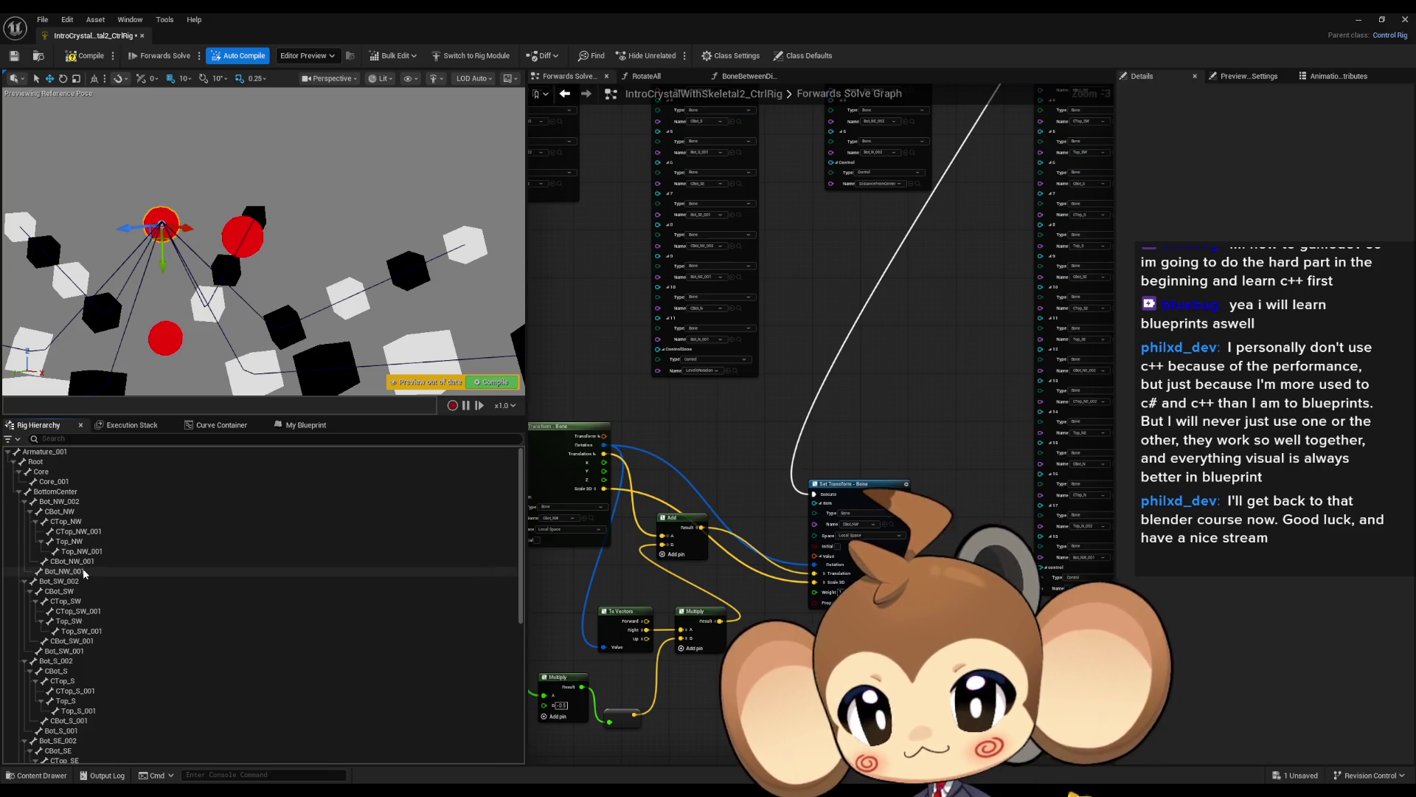
left_click(83, 572)
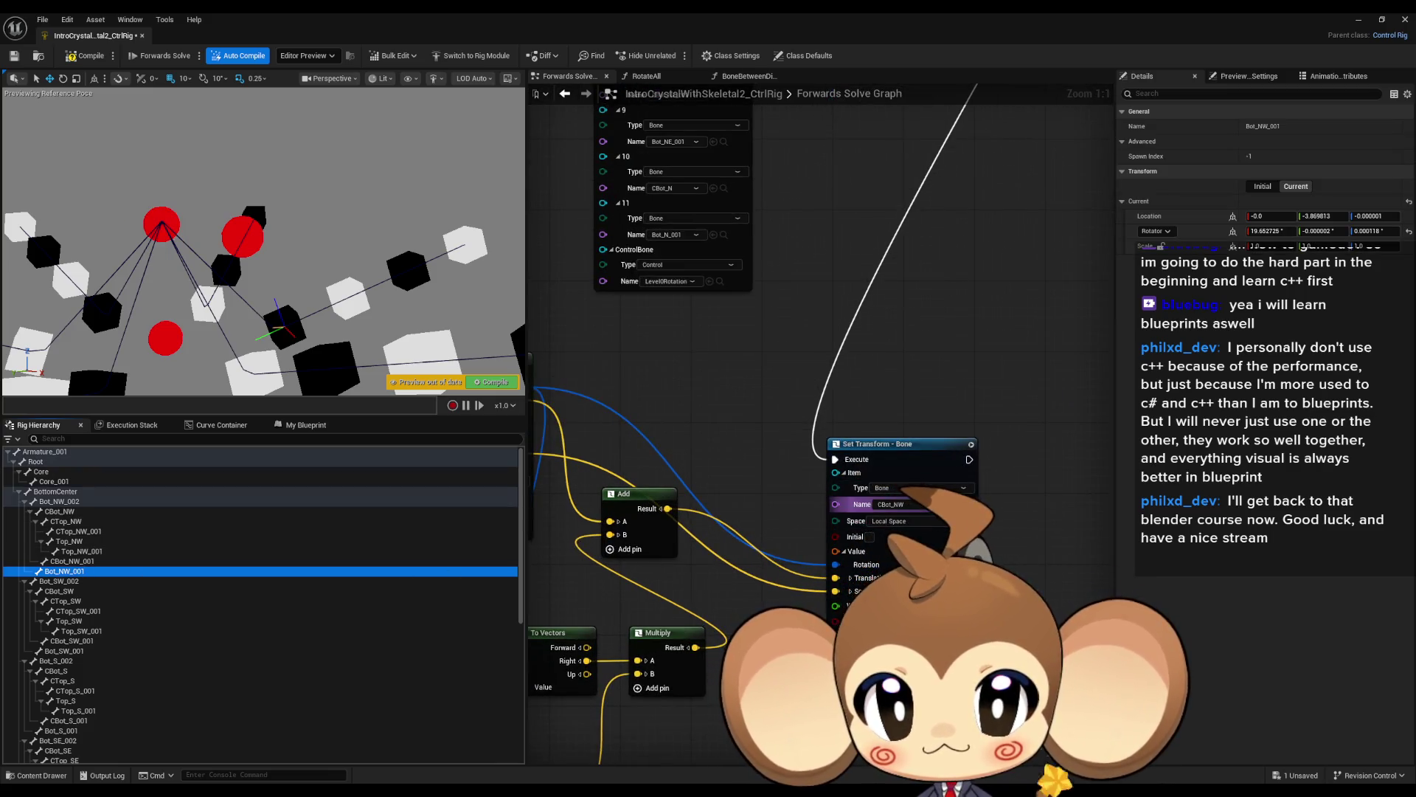
left_click_drag(599, 466, 932, 467)
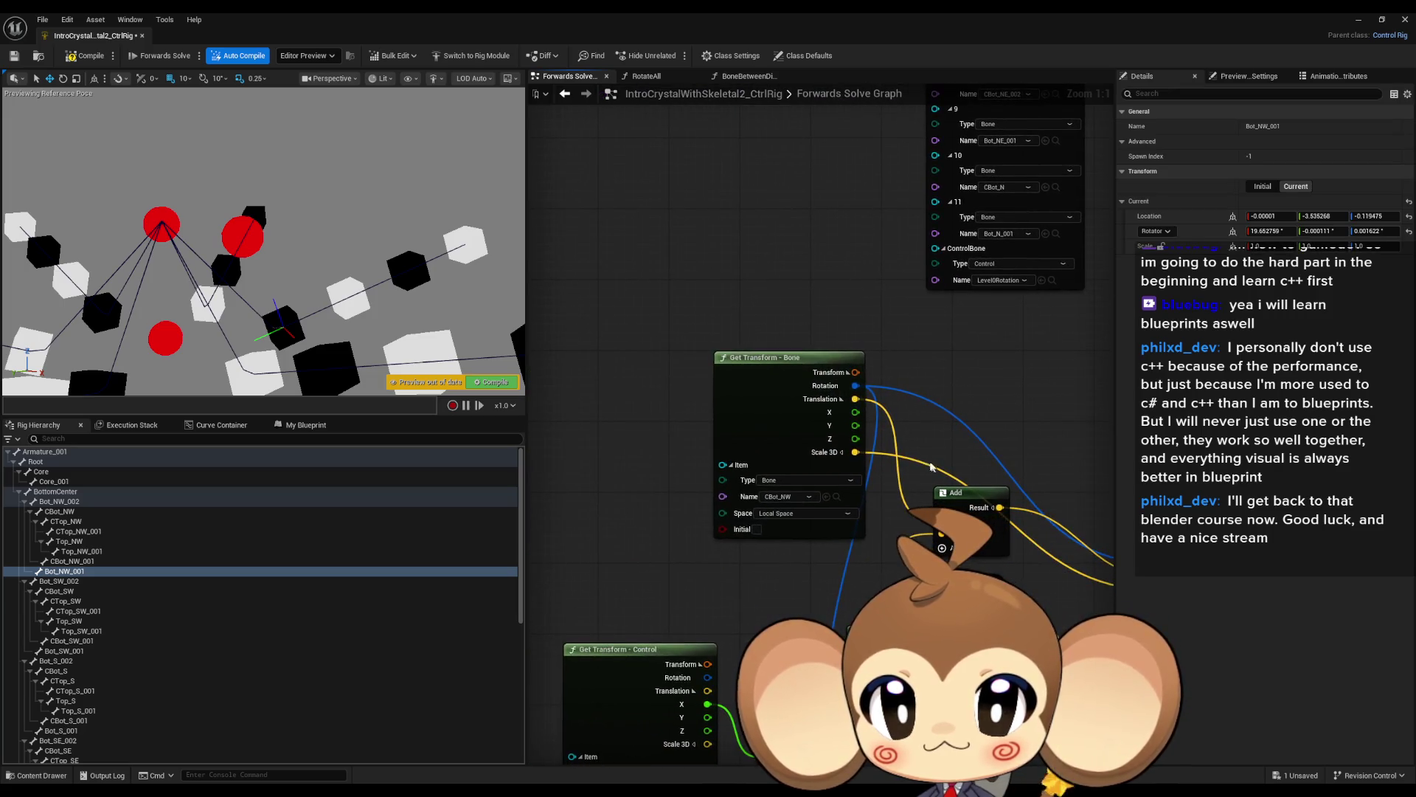
left_click(827, 496)
left_click_drag(827, 496, 777, 493)
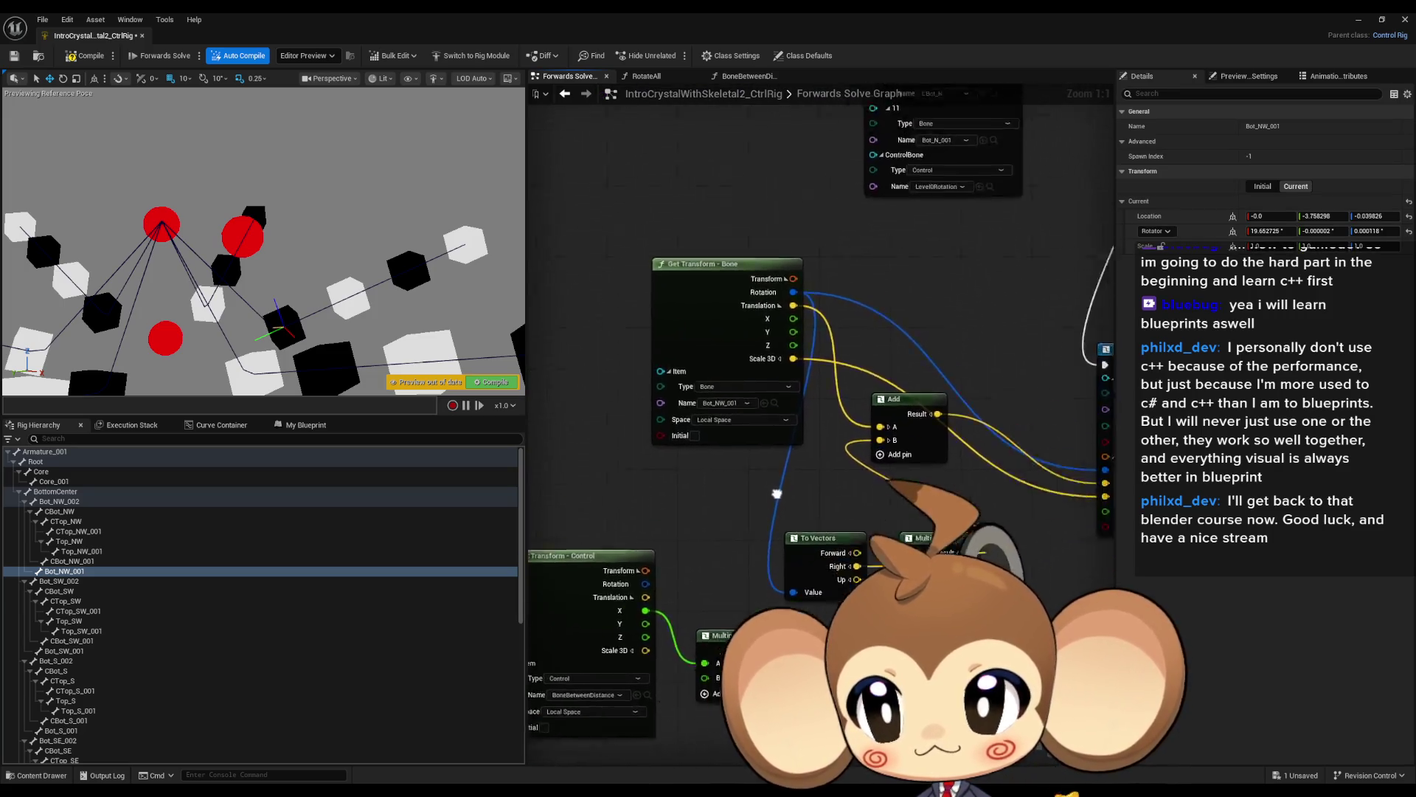
scroll(777, 493, "down", 2)
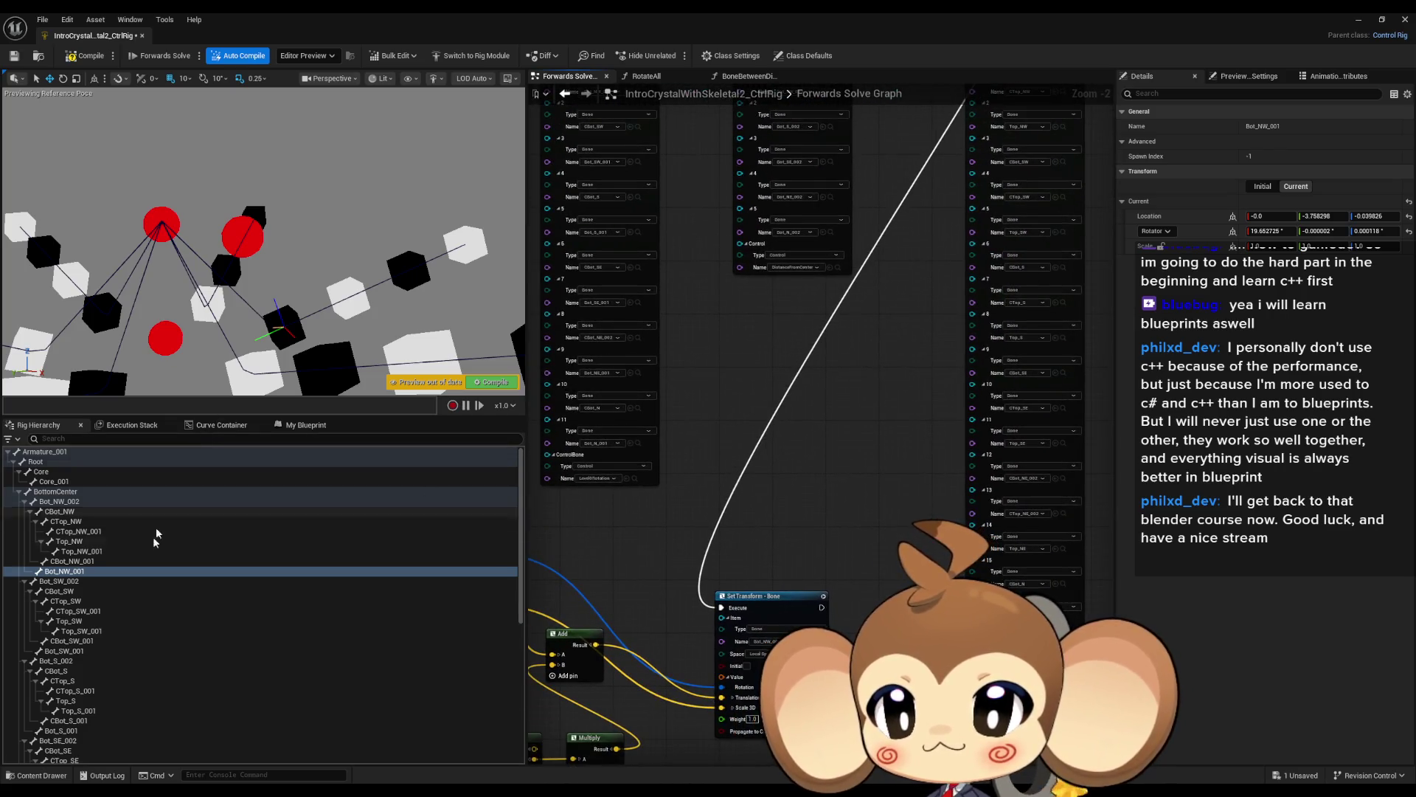
scroll(155, 591, "down", 10)
left_click(110, 729)
mouse_move(181, 226)
left_mouse_down()
mouse_move(193, 231)
mouse_move(152, 222)
left_mouse_up()
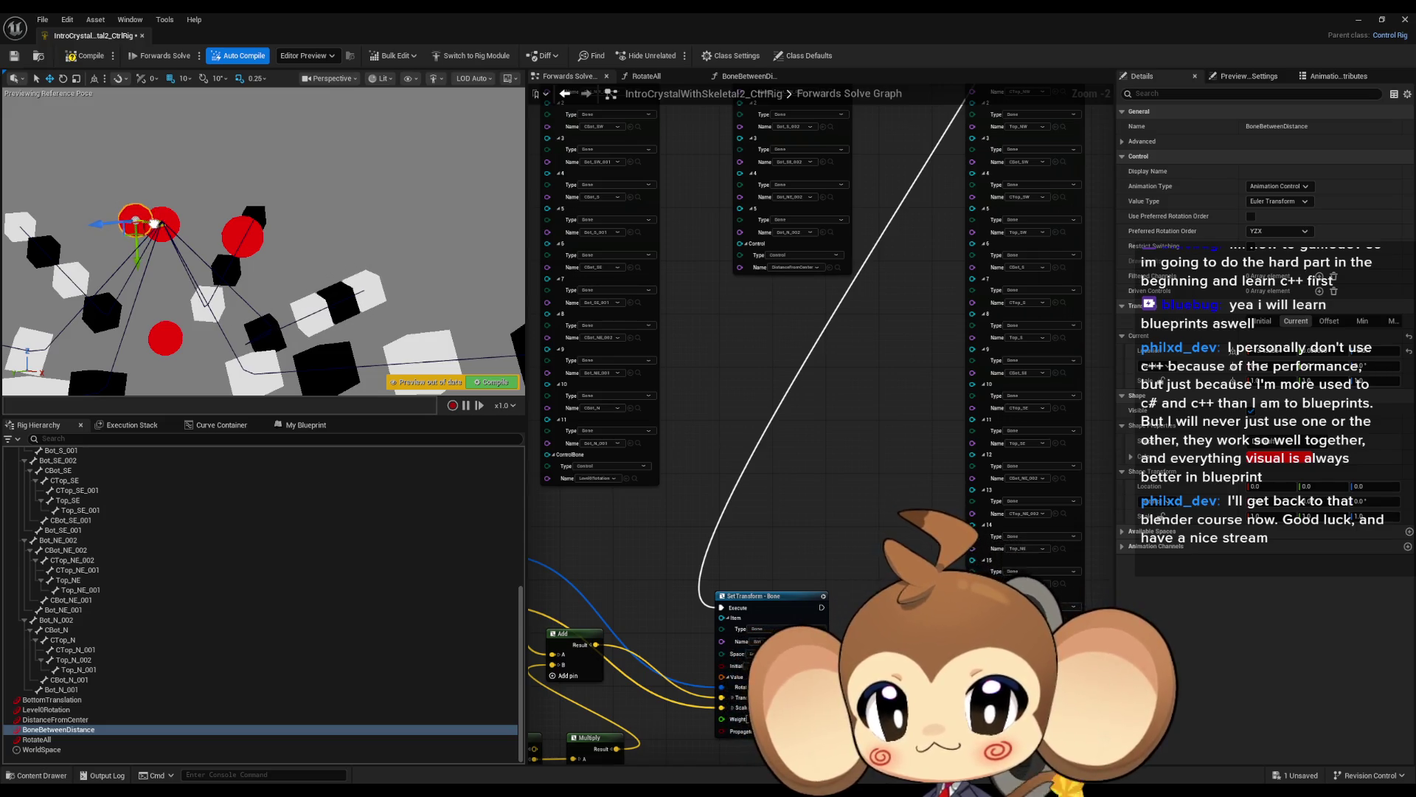
Move the BoneBetweenDistance control back and forth to watch the crystal segments.
mouse_move(157, 231)
left_mouse_down()
mouse_move(195, 231)
mouse_move(345, 362)
mouse_move(171, 194)
left_mouse_up()
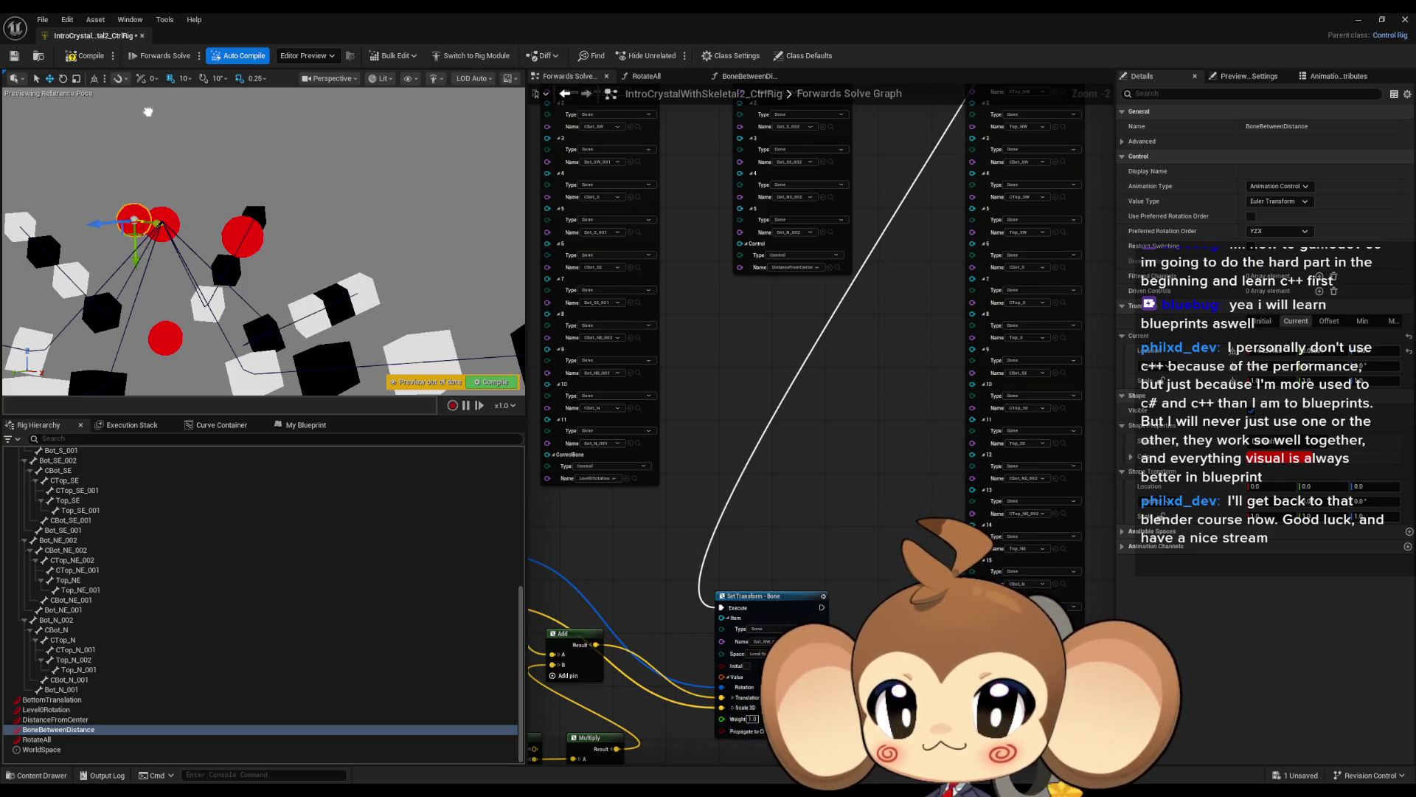
mouse_move(166, 132)
left_mouse_down()
mouse_move(231, 183)
mouse_move(196, 126)
mouse_move(171, 133)
left_mouse_up()
left_click_drag(158, 223, 133, 220)
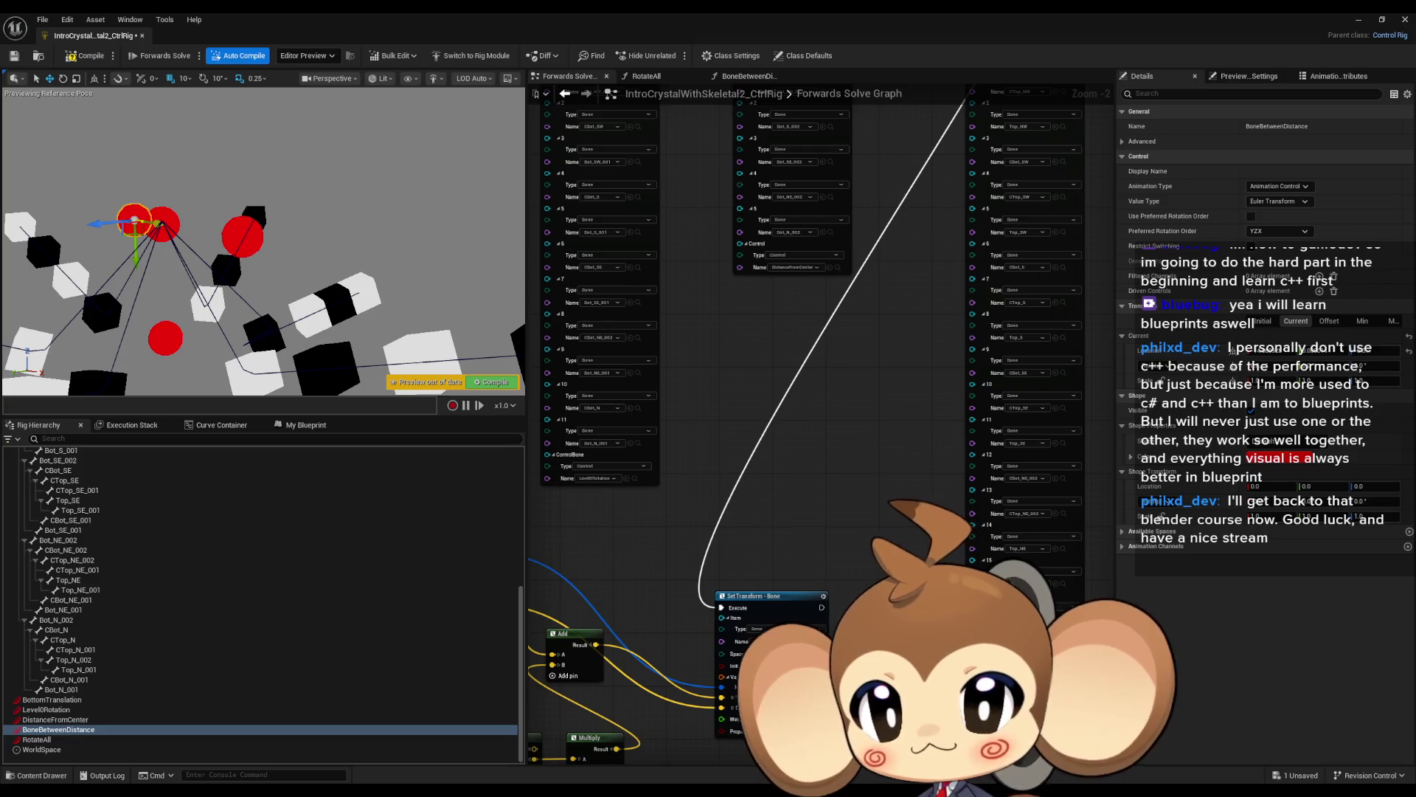
left_click_drag(159, 224, 161, 223)
Set the Multiply node's B factor to -1 and check the control's new behaviour.
left_click_drag(814, 565, 1058, 365)
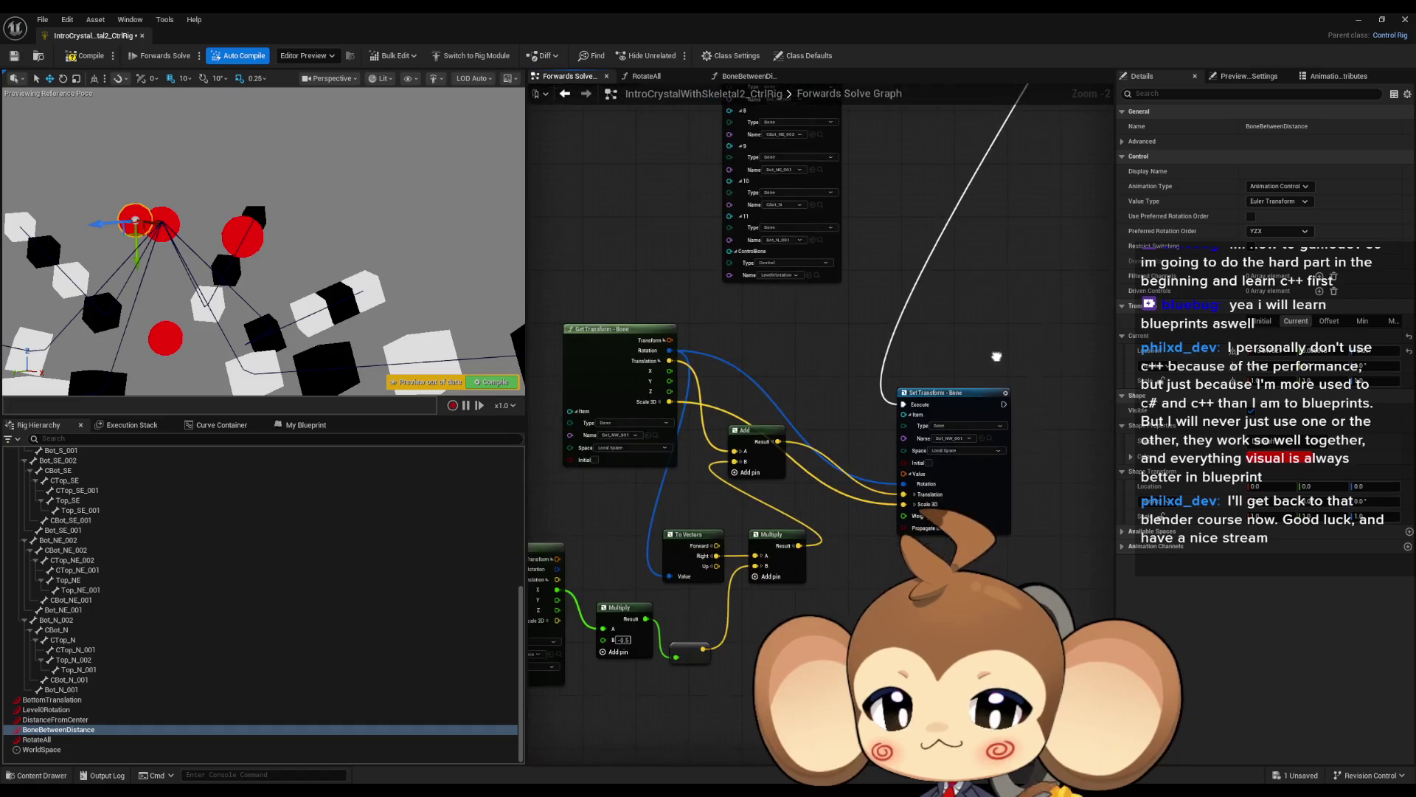
left_click_drag(696, 638, 757, 592)
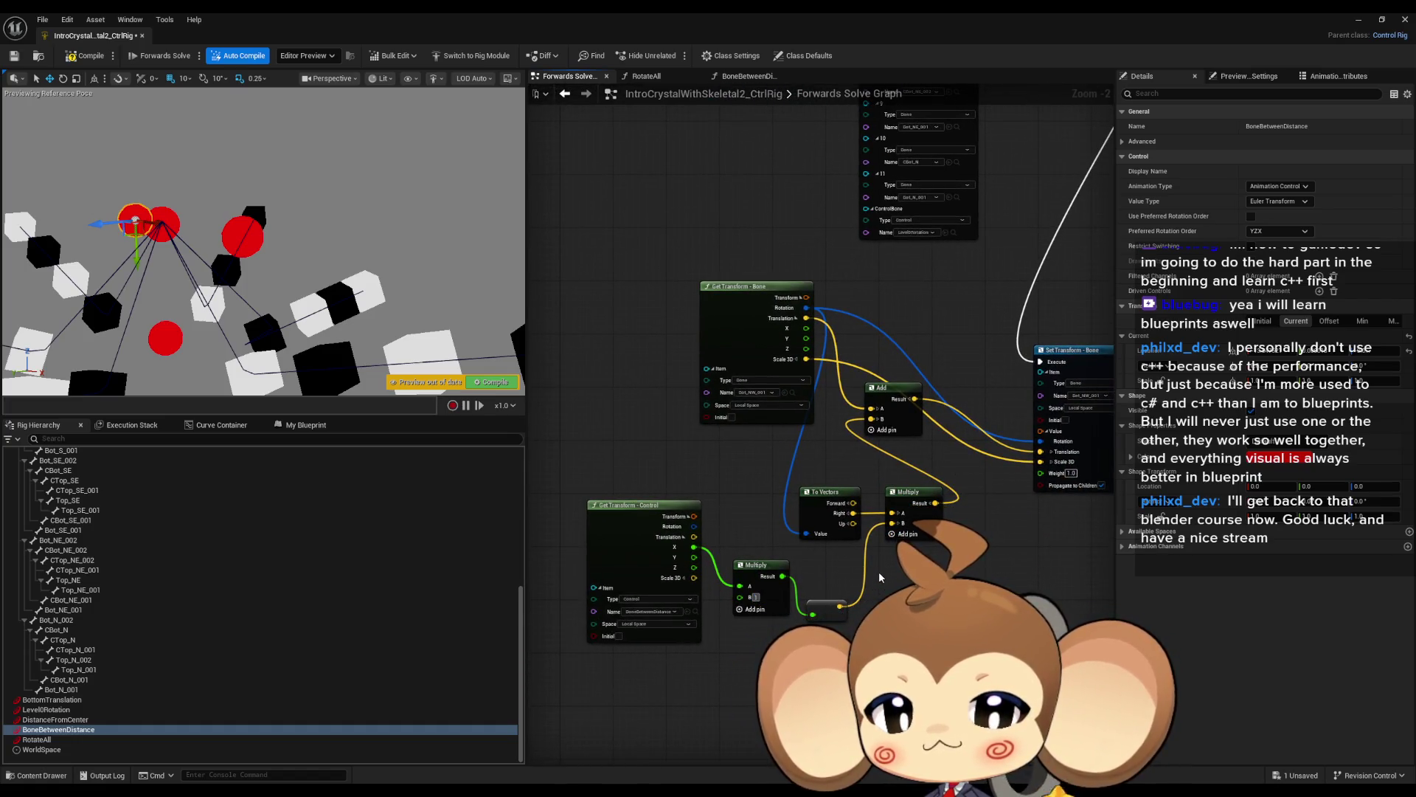
type("-1")
key("Return")
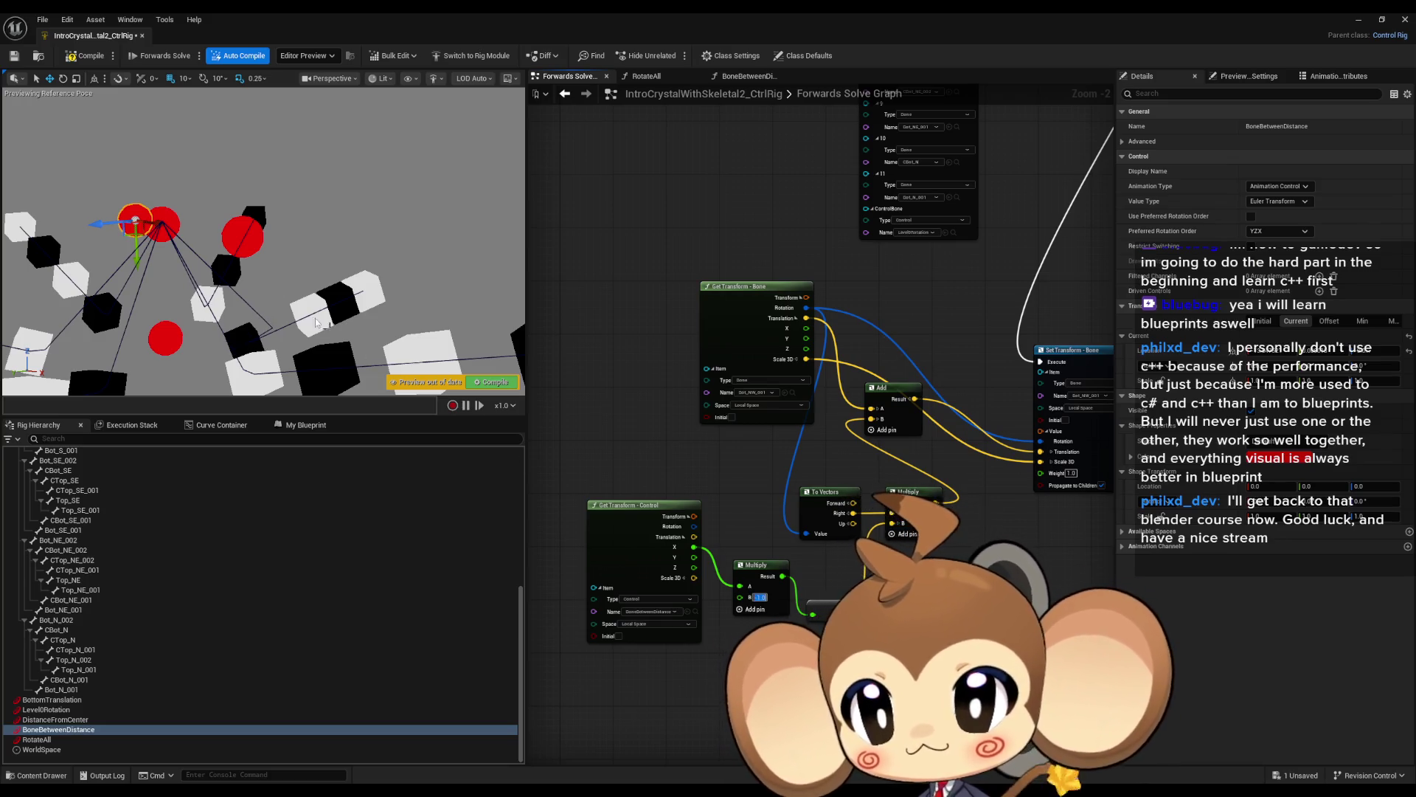
left_click_drag(171, 237, 216, 242)
Try a Multiply factor of -2, then return it to -1 and retest the control.
left_click(759, 597)
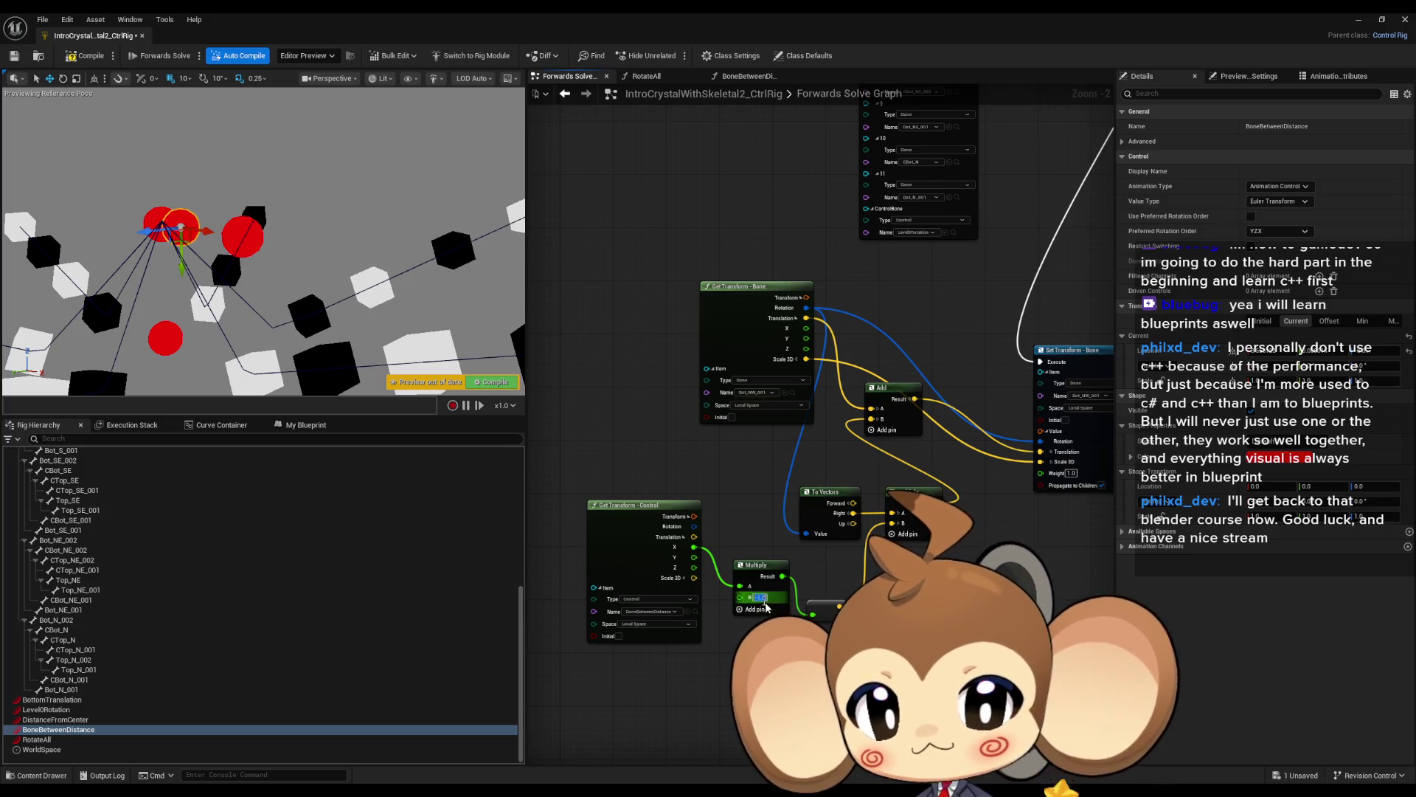
type("-2")
key("Return")
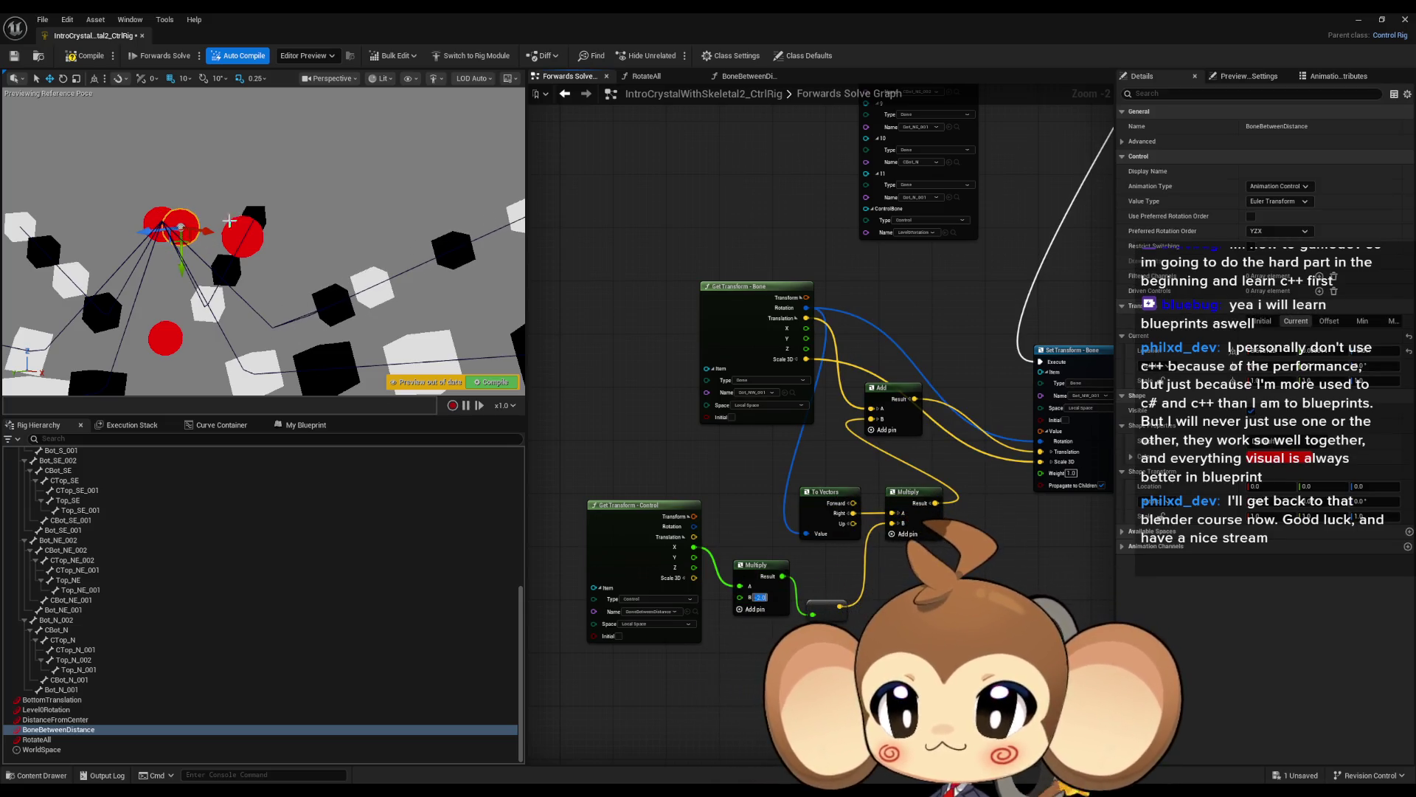
mouse_move(225, 226)
left_mouse_down()
mouse_move(183, 194)
mouse_move(201, 199)
left_mouse_up()
left_click(760, 596)
type("-1")
mouse_move(870, 284)
left_mouse_down()
mouse_move(723, 323)
mouse_move(830, 312)
left_mouse_up()
mouse_move(198, 224)
left_mouse_down()
mouse_move(221, 227)
mouse_move(167, 203)
mouse_move(209, 209)
mouse_move(193, 209)
left_mouse_up()
Open the BoneBetweenDistanceFunc function graph.
left_click_drag(830, 265, 607, 428)
scroll(606, 428, "down", 3)
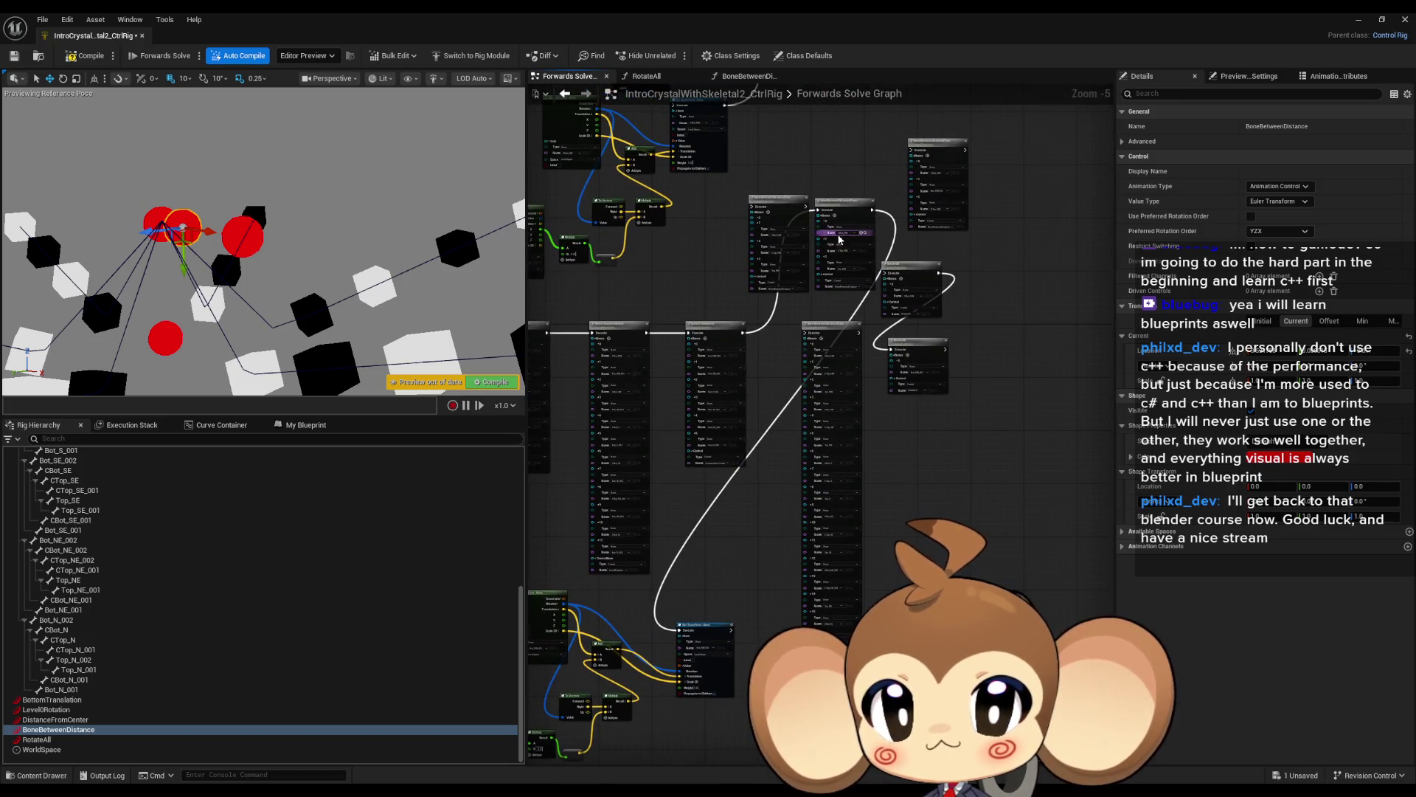
double_click(846, 205)
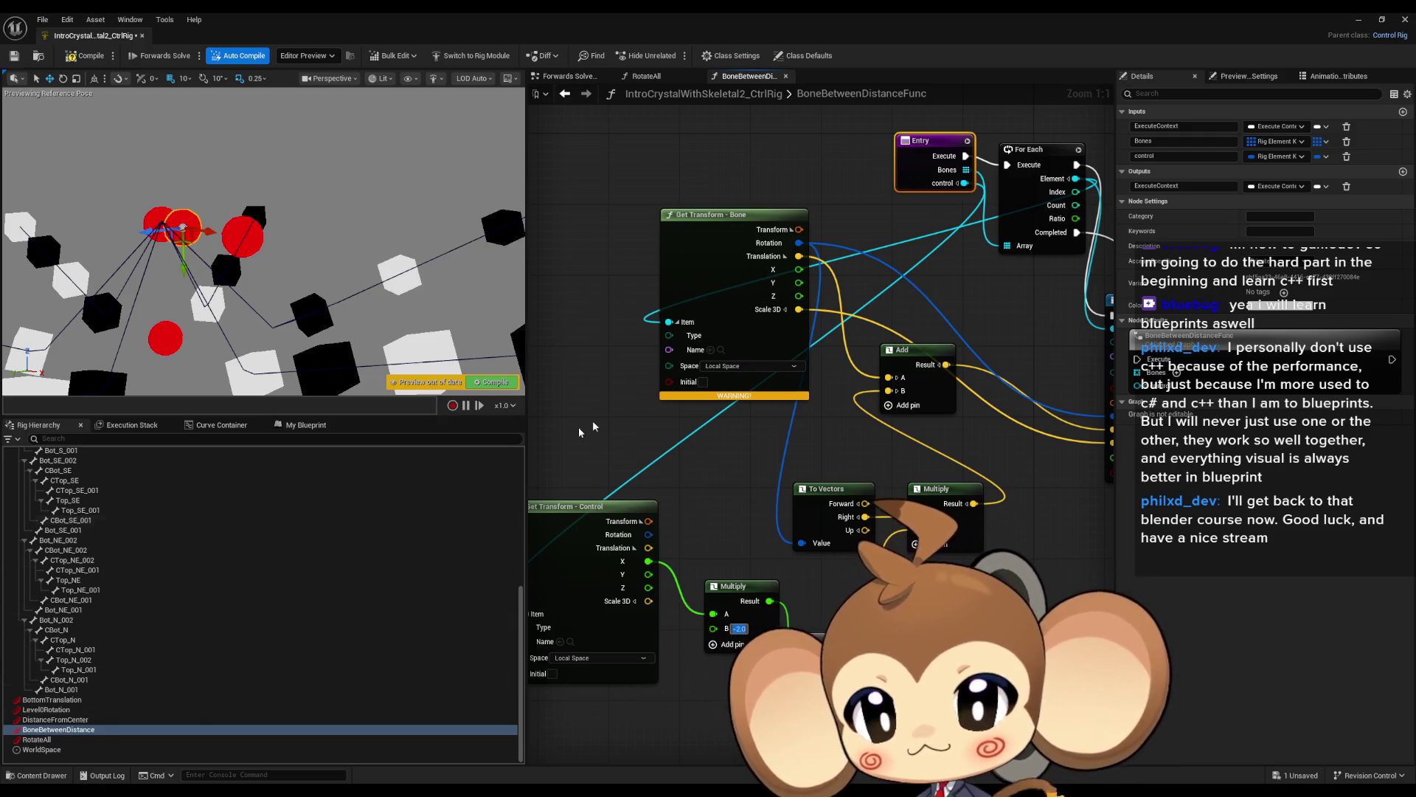
left_click(552, 77)
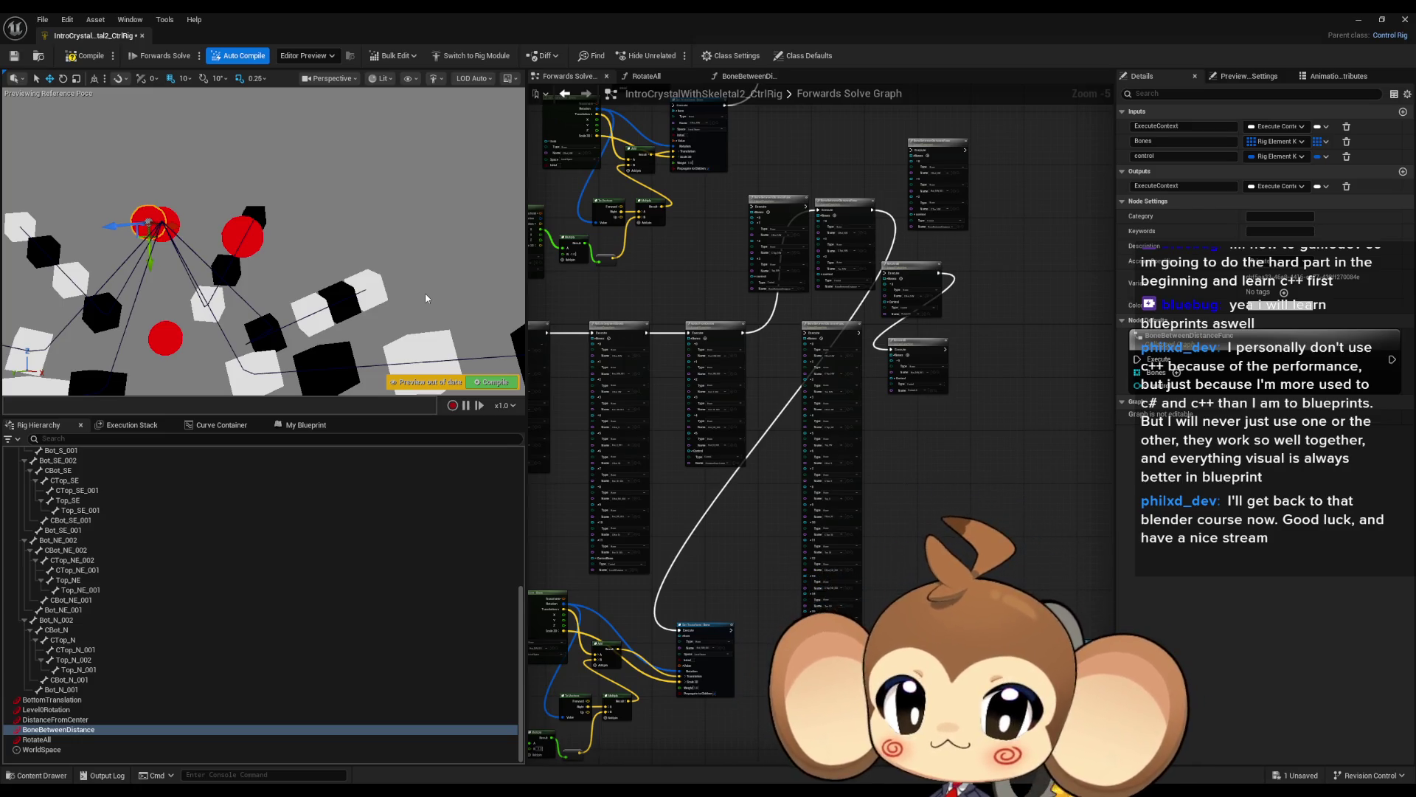
left_click_drag(701, 510, 731, 500)
scroll(731, 499, "down", 2)
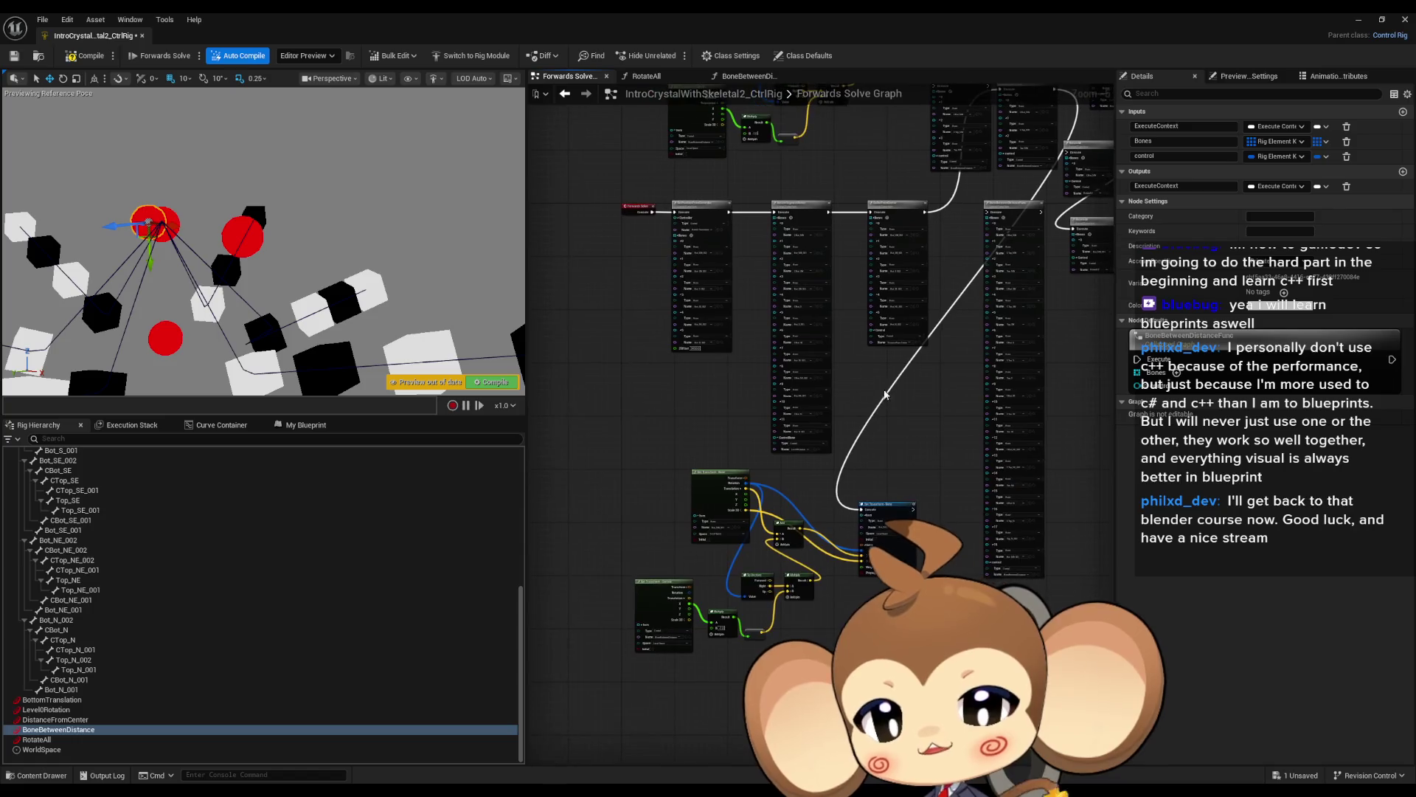
scroll(786, 417, "up", 4)
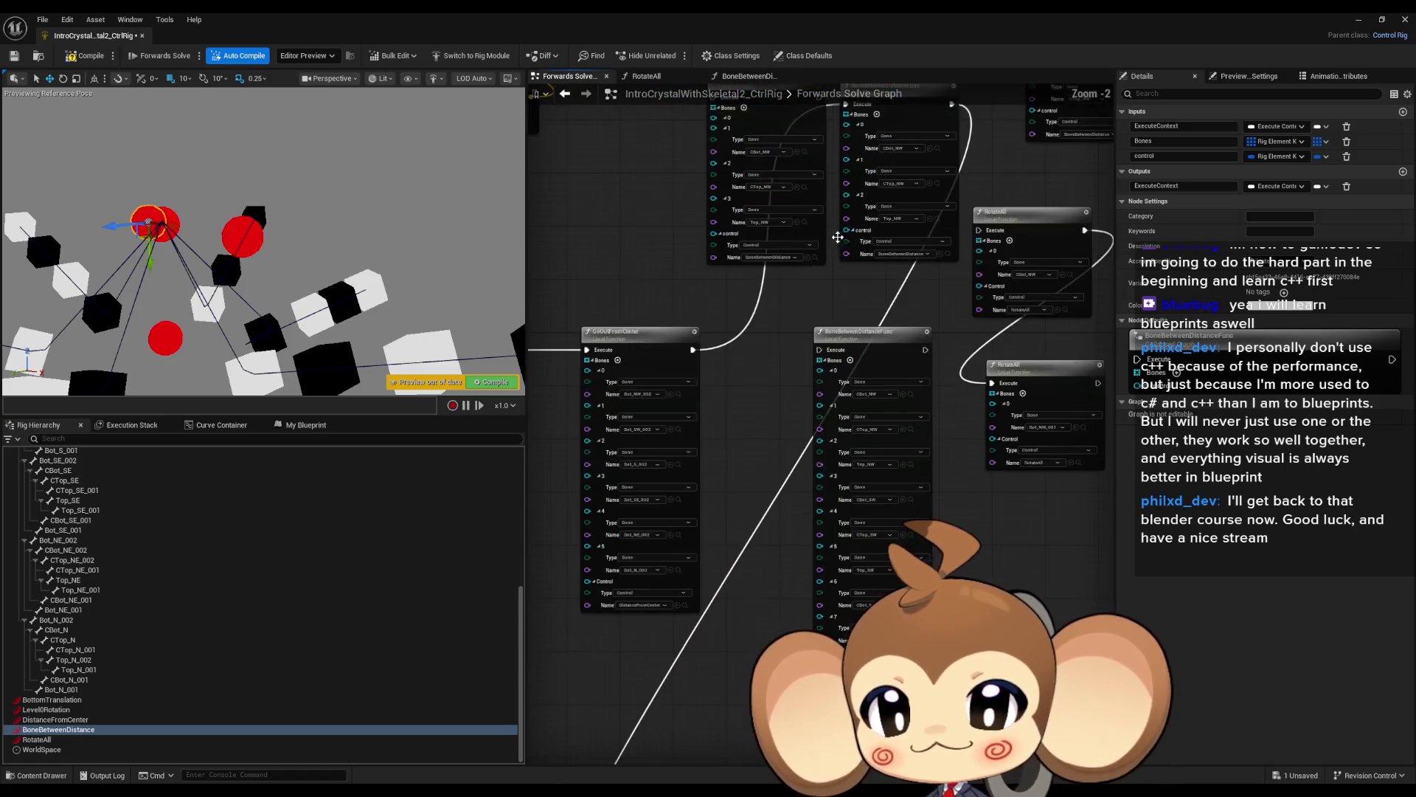
left_click_drag(845, 396, 808, 220)
scroll(850, 367, "down", 2)
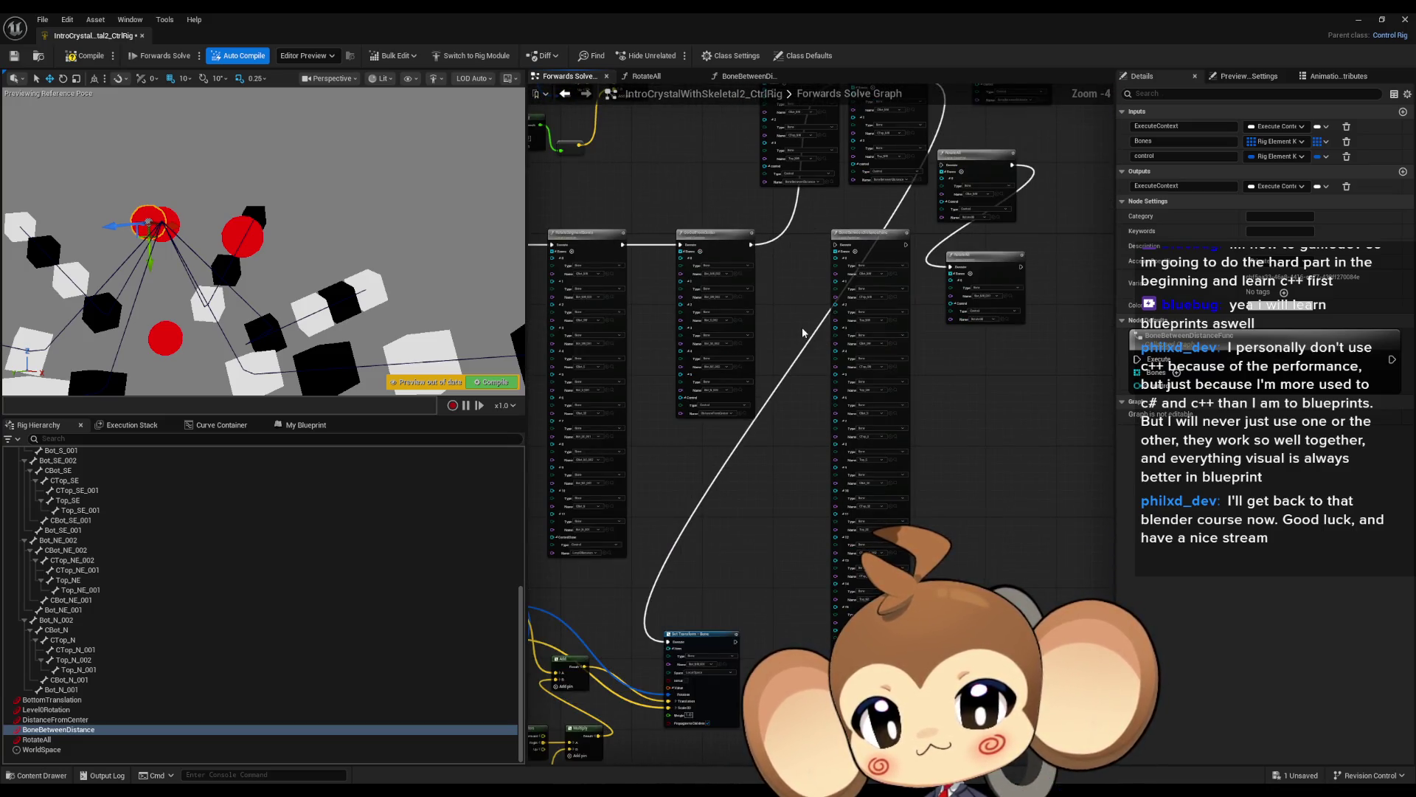
mouse_move(803, 333)
left_mouse_down()
mouse_move(840, 426)
mouse_move(847, 379)
mouse_move(805, 498)
mouse_move(826, 310)
mouse_move(871, 327)
left_mouse_up()
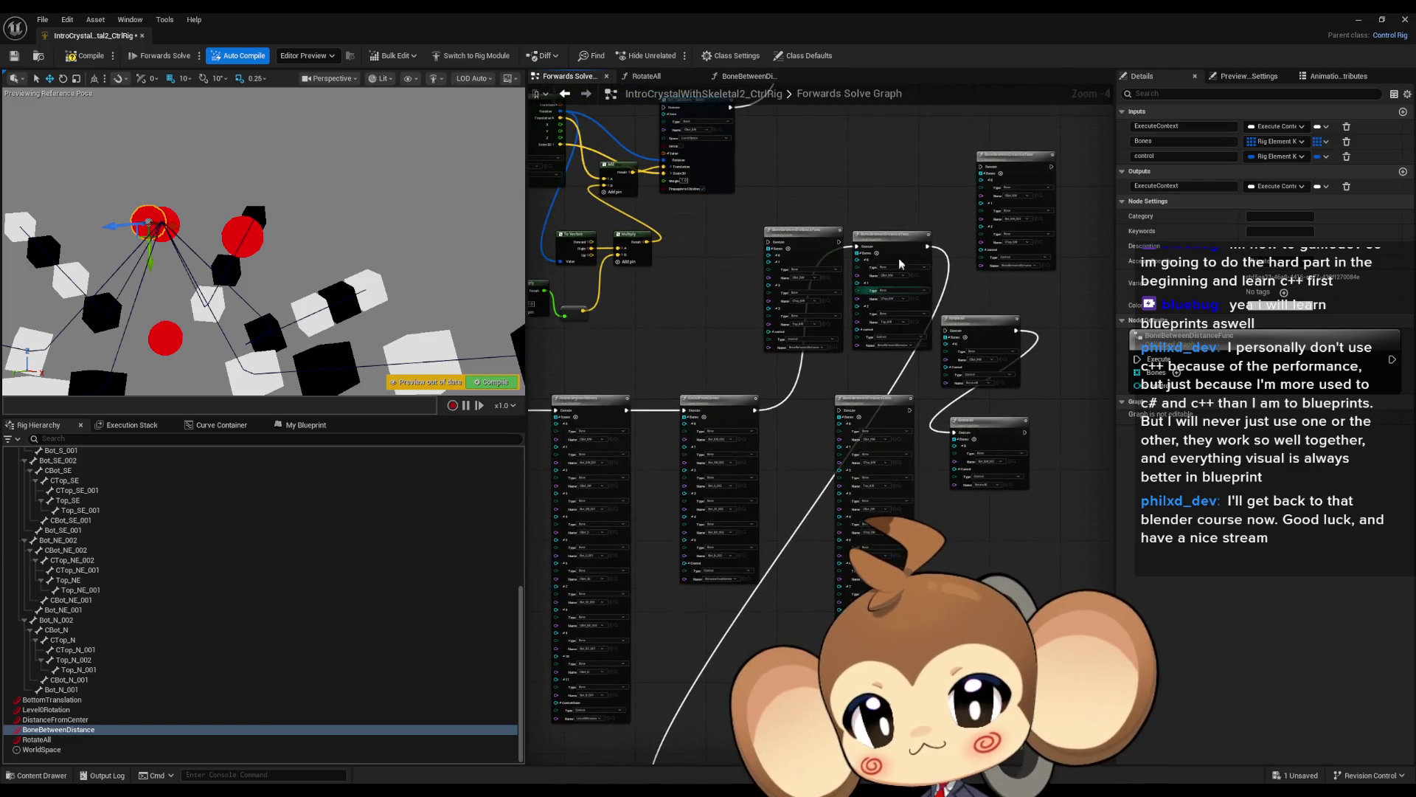
scroll(899, 258, "up", 3)
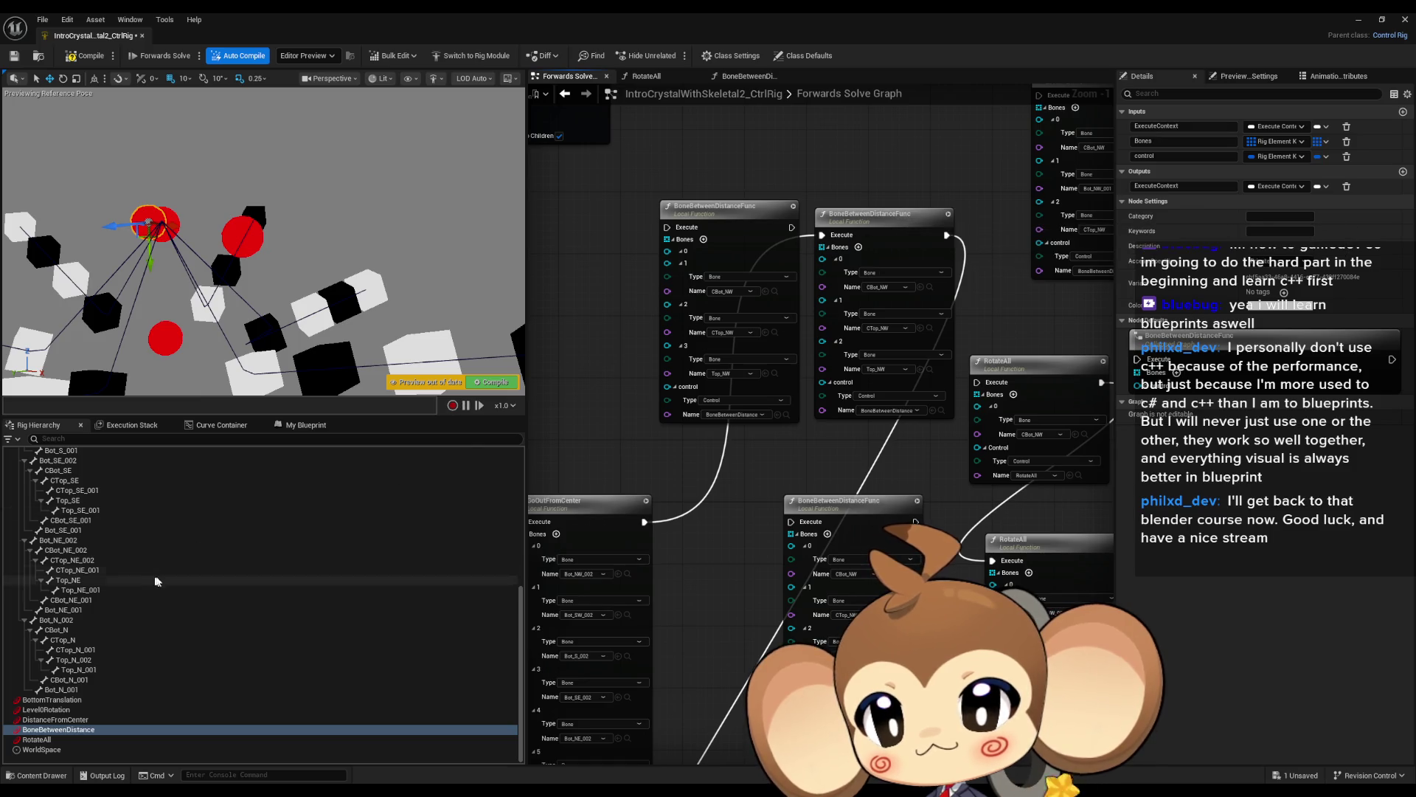
scroll(197, 569, "up", 10)
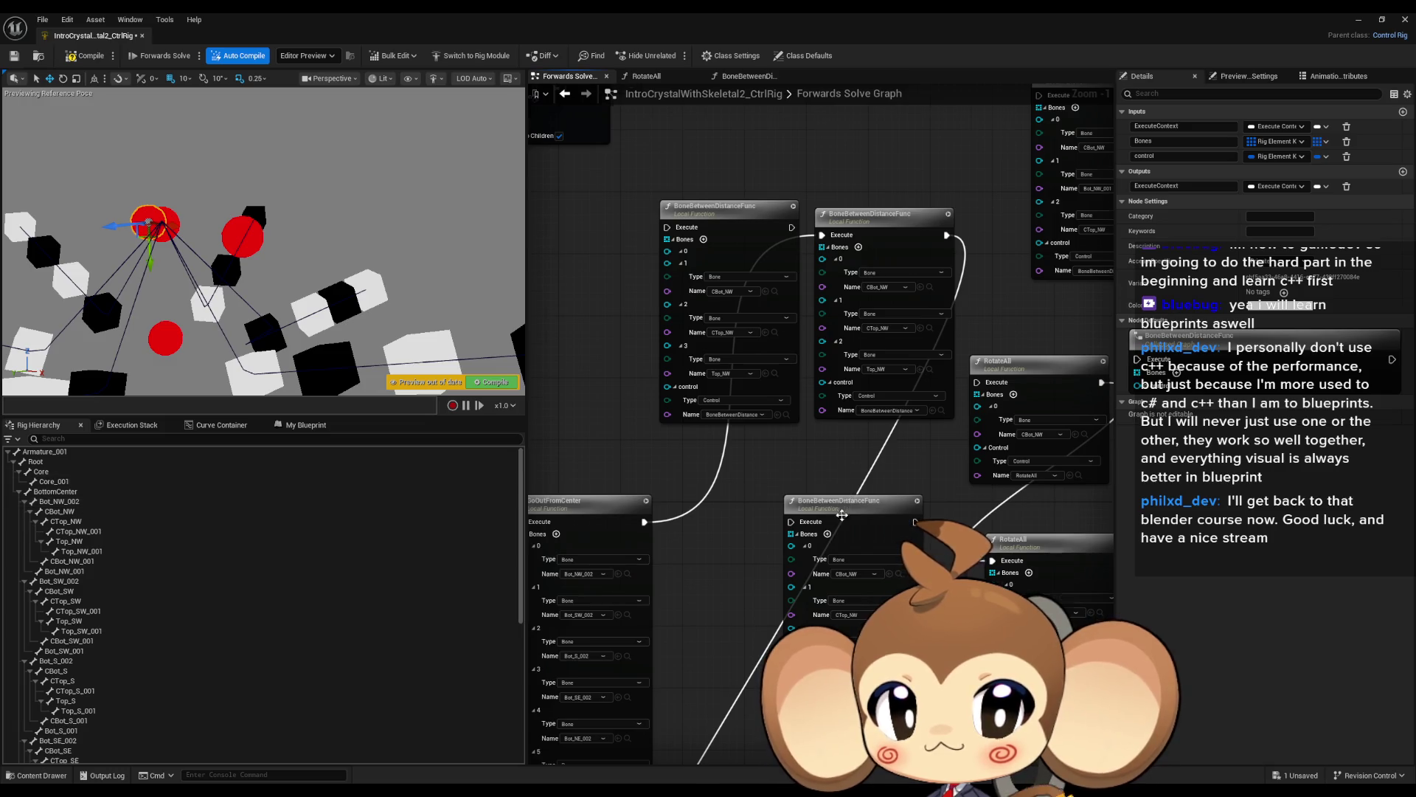
scroll(841, 514, "down", 2)
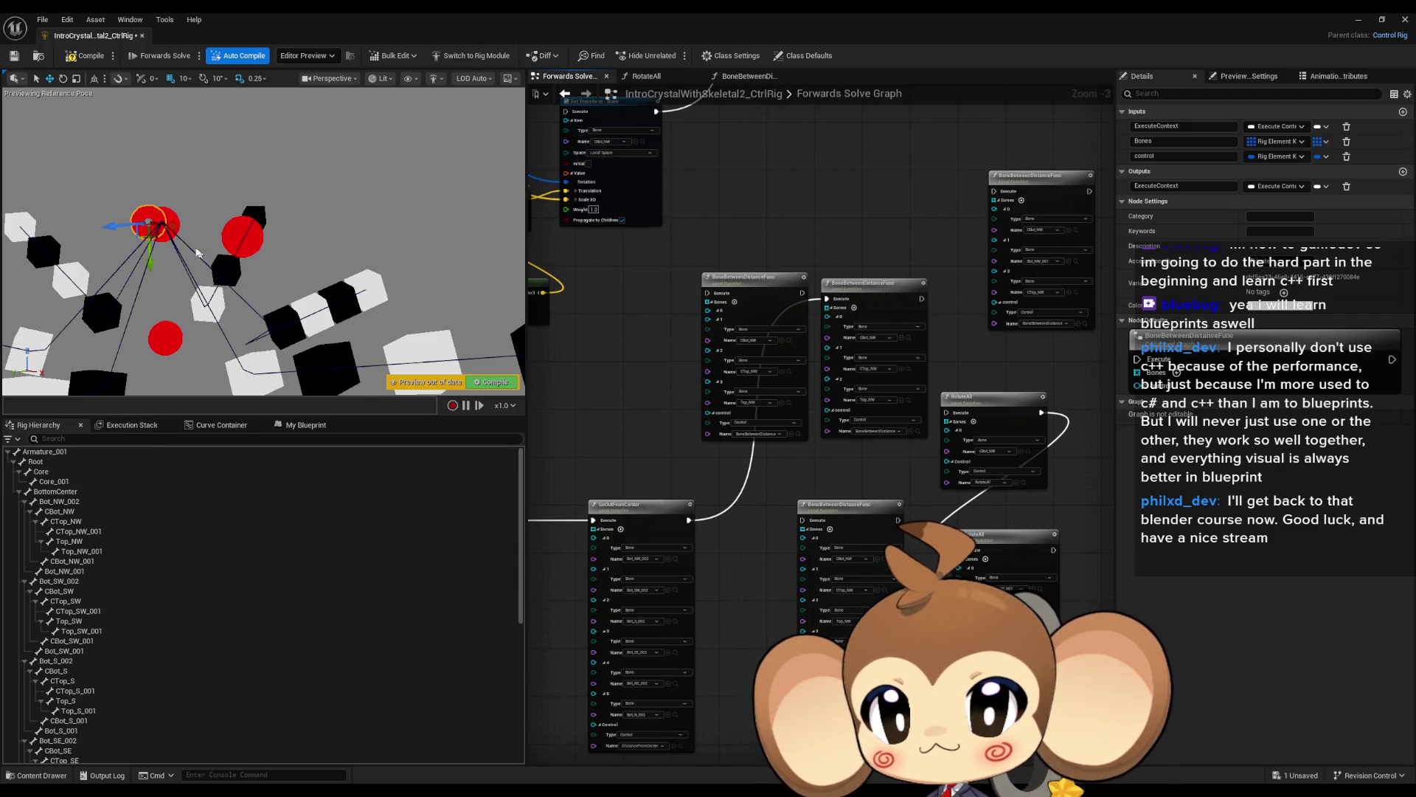
mouse_move(174, 228)
left_mouse_down()
mouse_move(202, 228)
mouse_move(185, 229)
left_mouse_up()
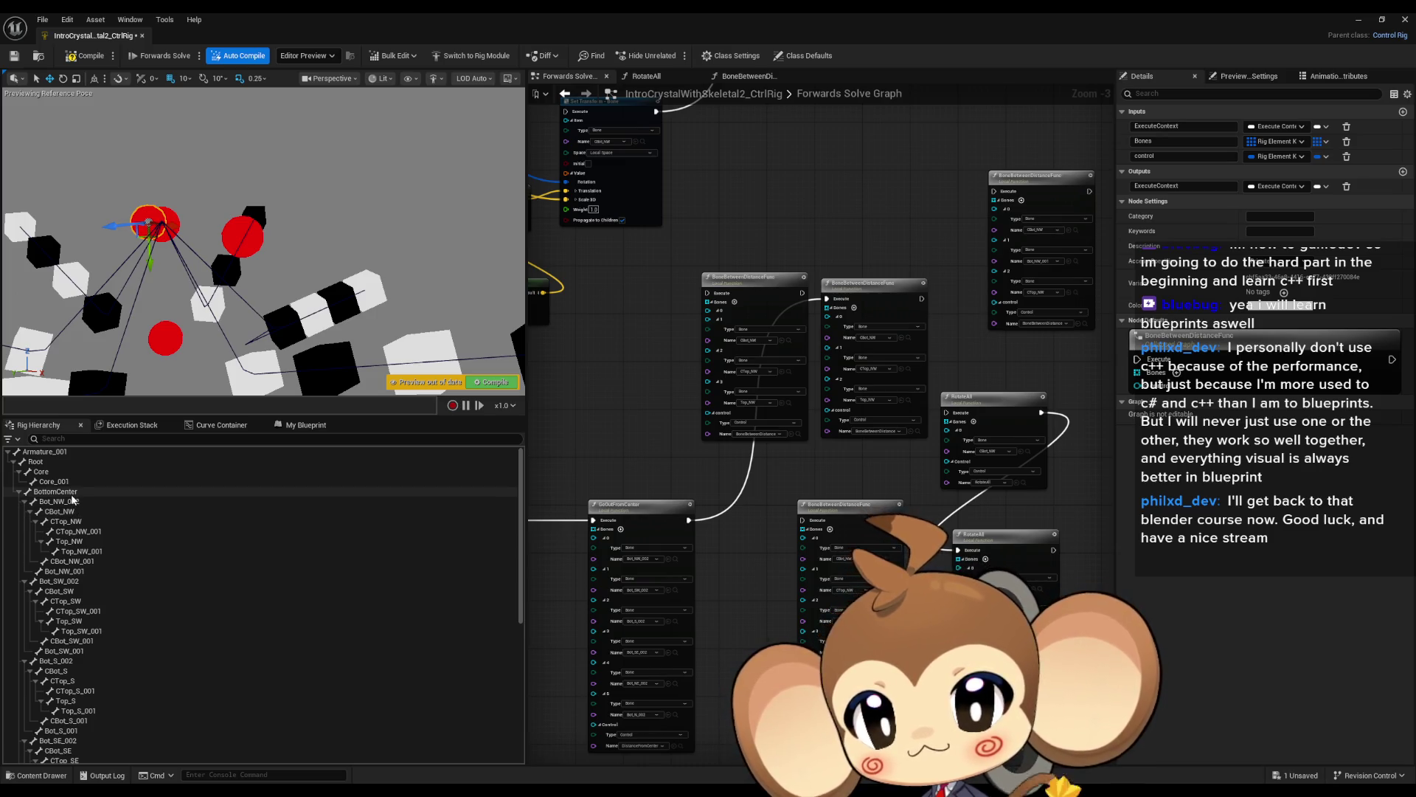
Select Bot_NW_002 and CBot_NW while moving the camera in on the NW crystal column.
left_click(73, 503)
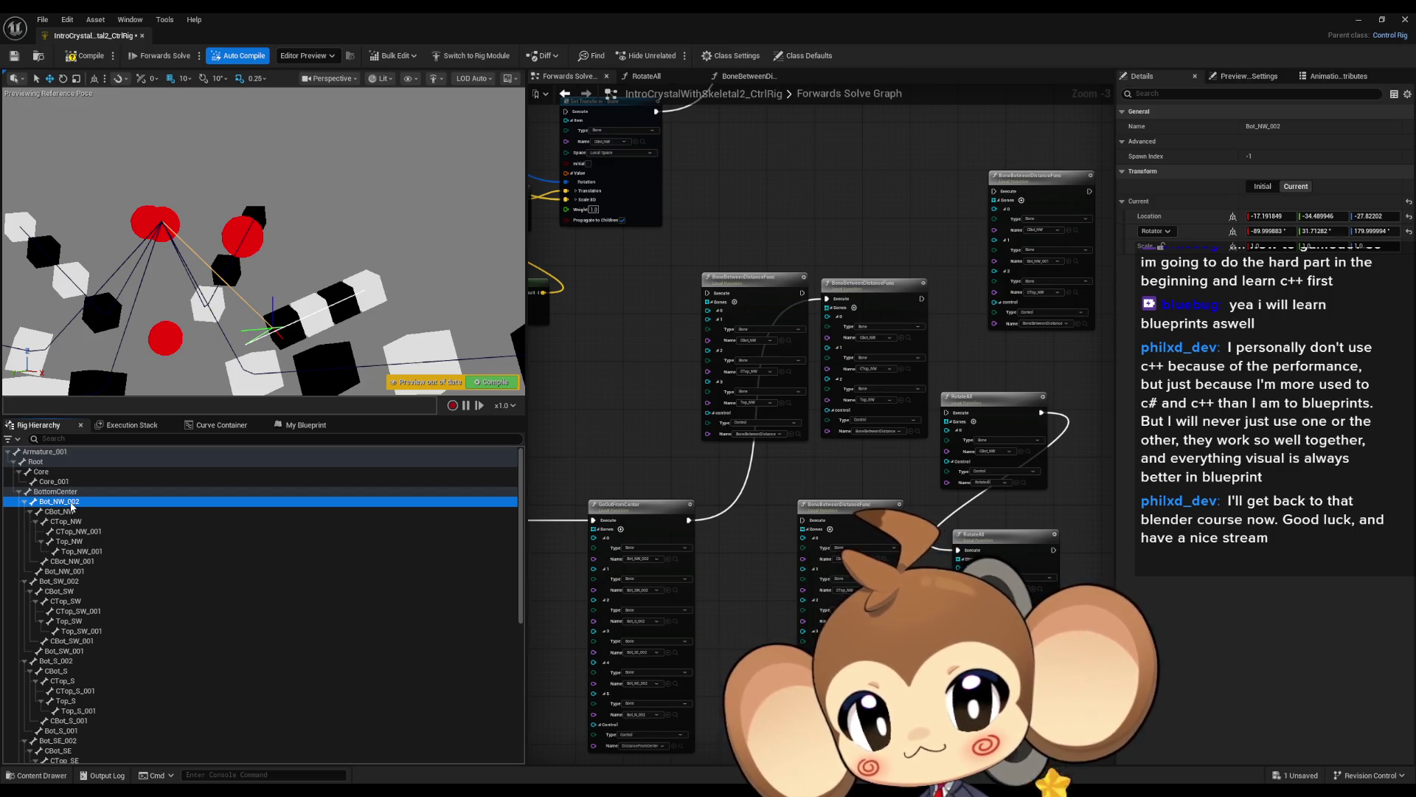
left_click_drag(265, 243, 256, 200)
left_click(253, 319)
left_click_drag(253, 319, 246, 295)
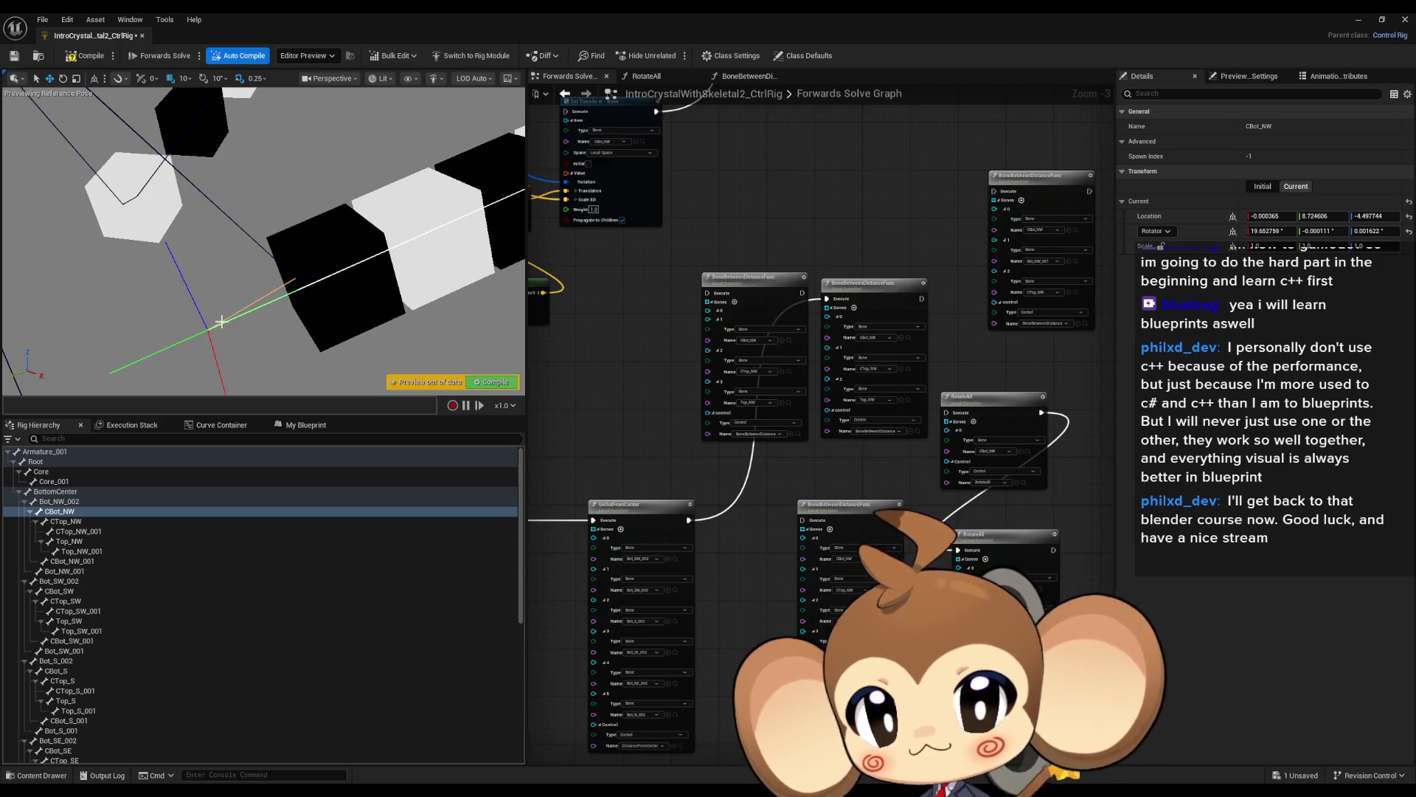
scroll(302, 299, "down", 5)
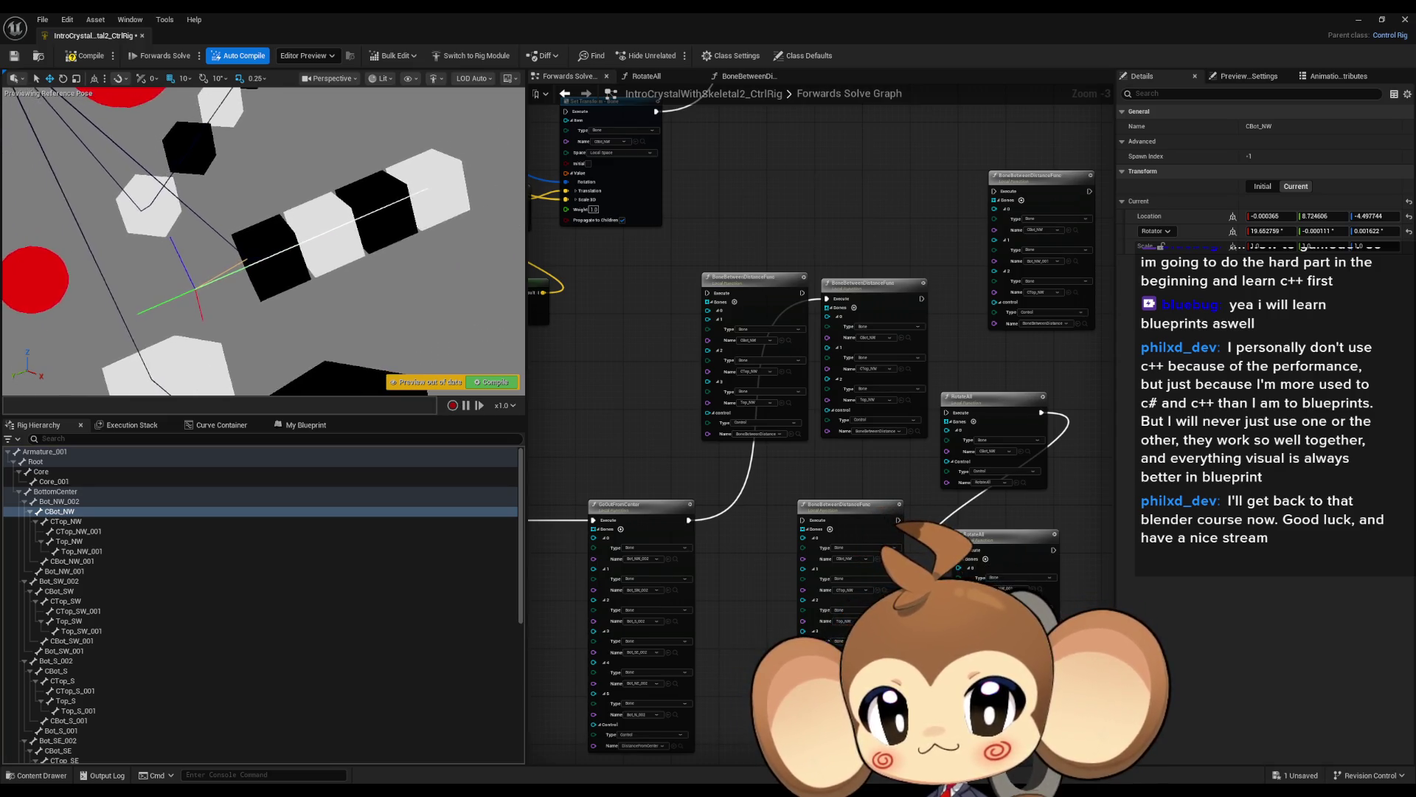
Inspect CTop_NW, CTop_NW_001, Top_NW and Top_NW_001, then bring up the Show > Bones options.
left_click(77, 523)
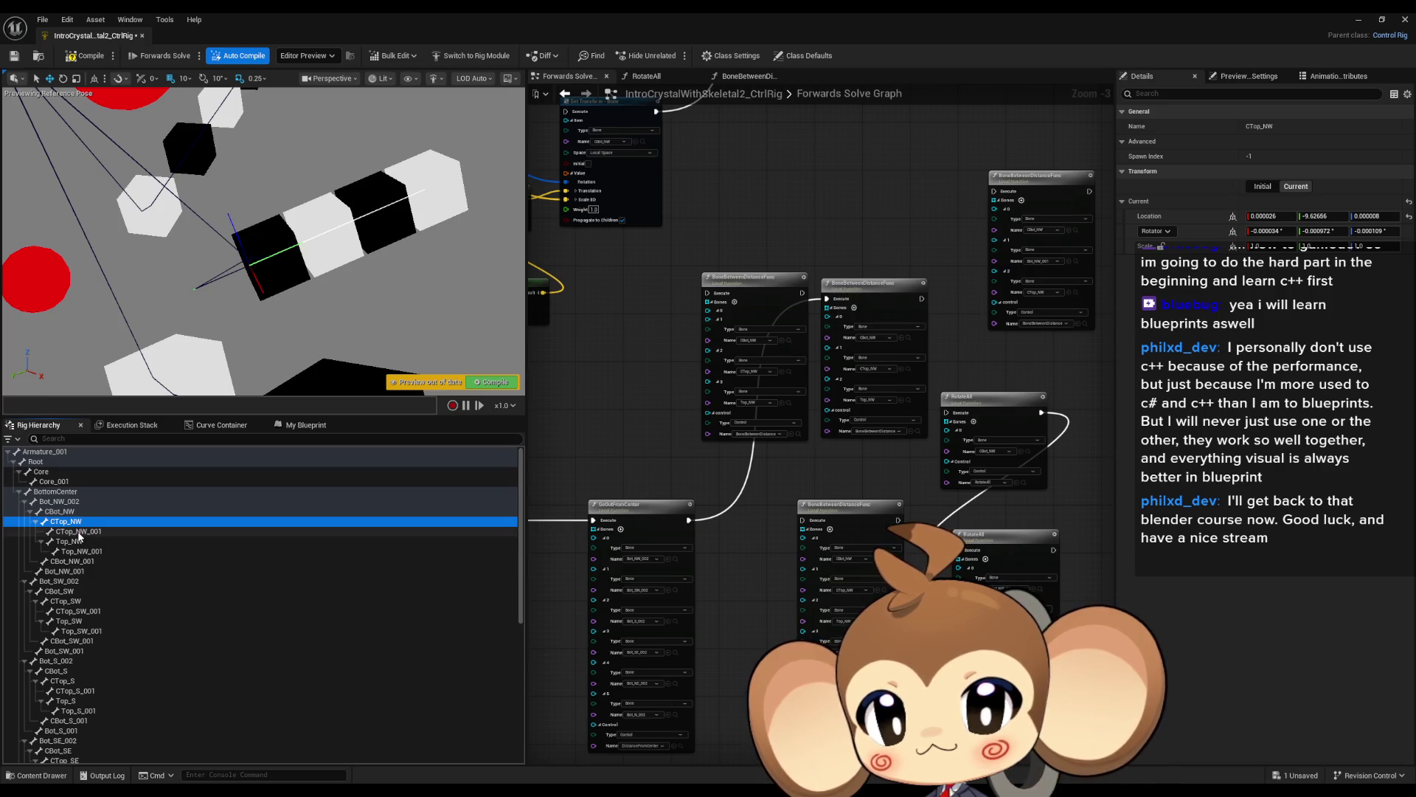
left_click(79, 531)
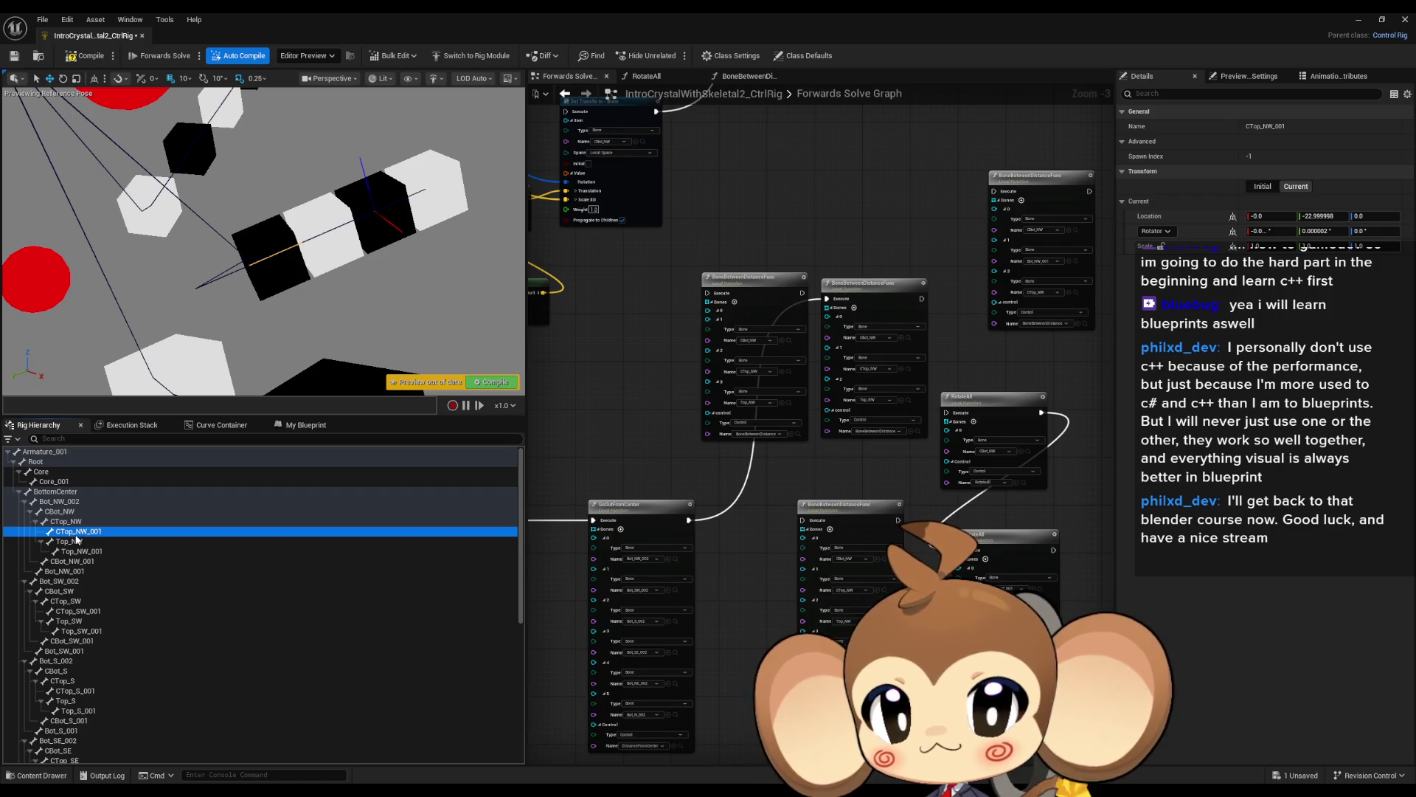
left_click(81, 522)
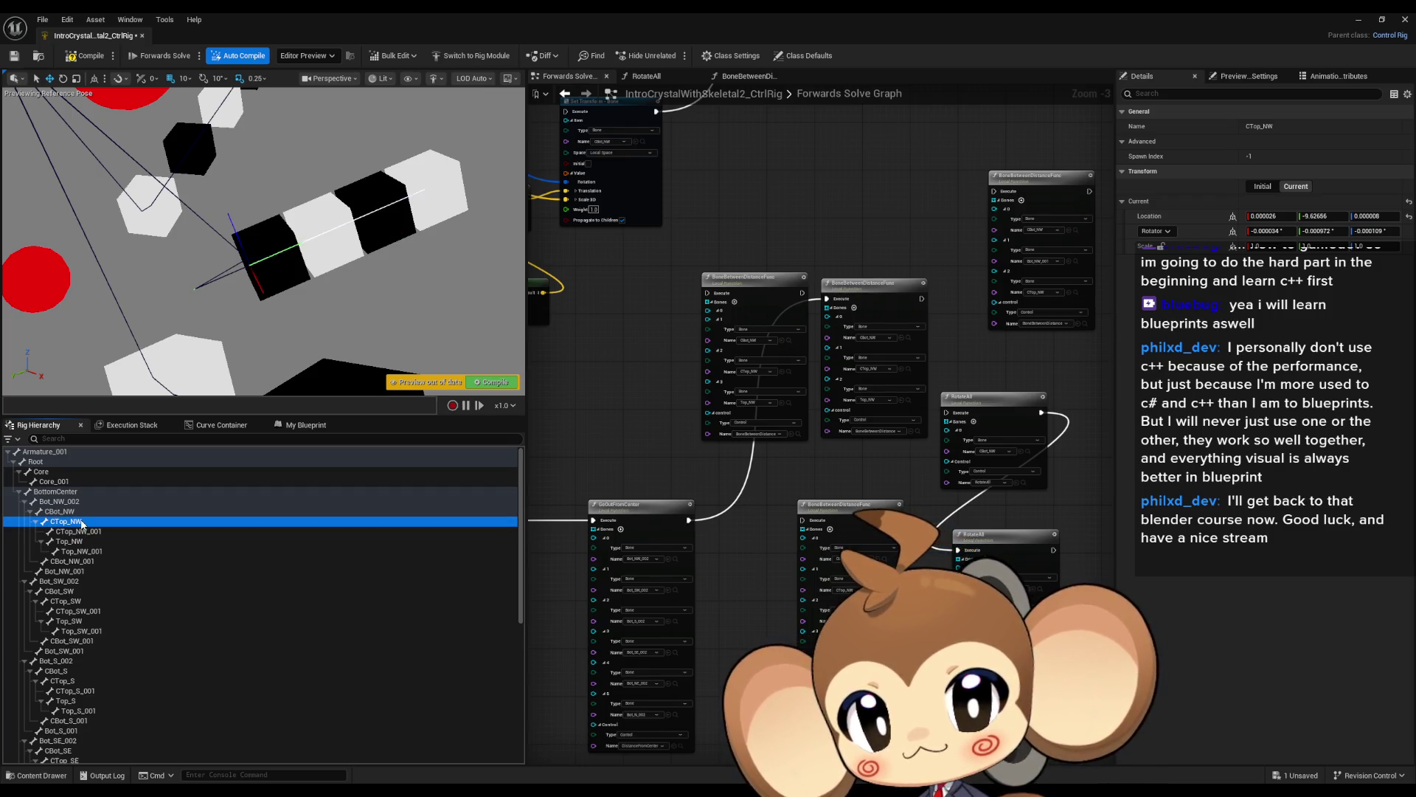
left_click(79, 532)
left_click(75, 543)
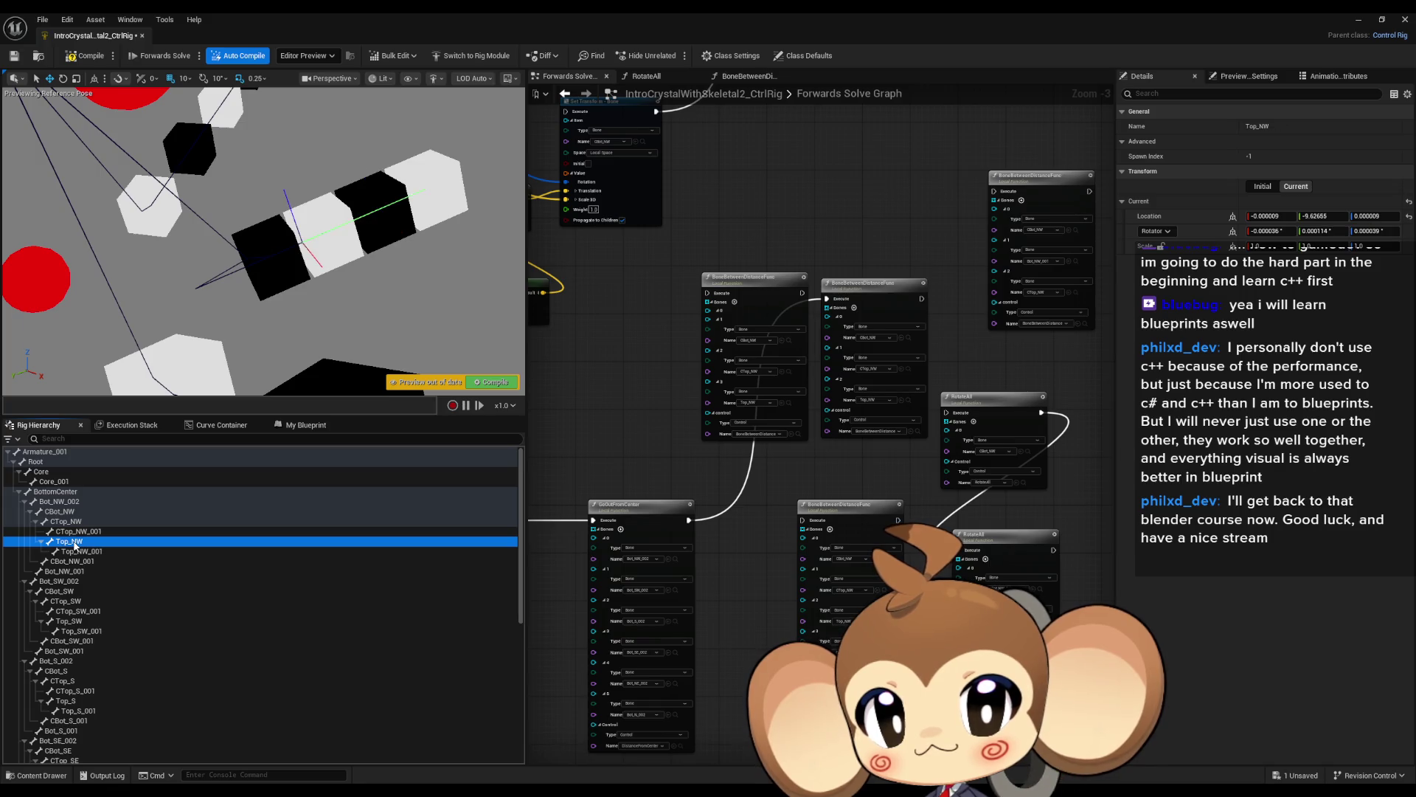
left_click(77, 531)
left_click(74, 543)
left_click(71, 553)
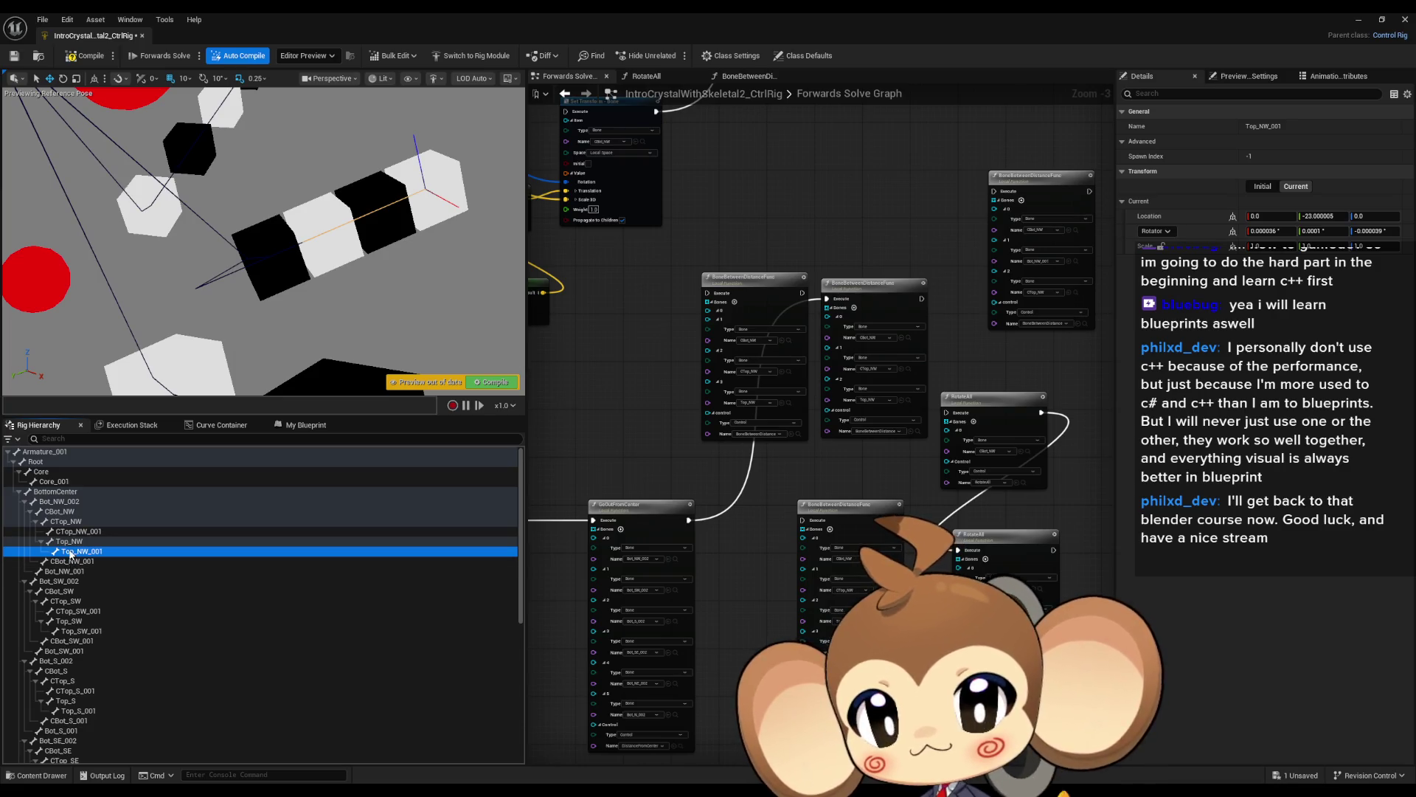
left_click(408, 79)
mouse_move(450, 152)
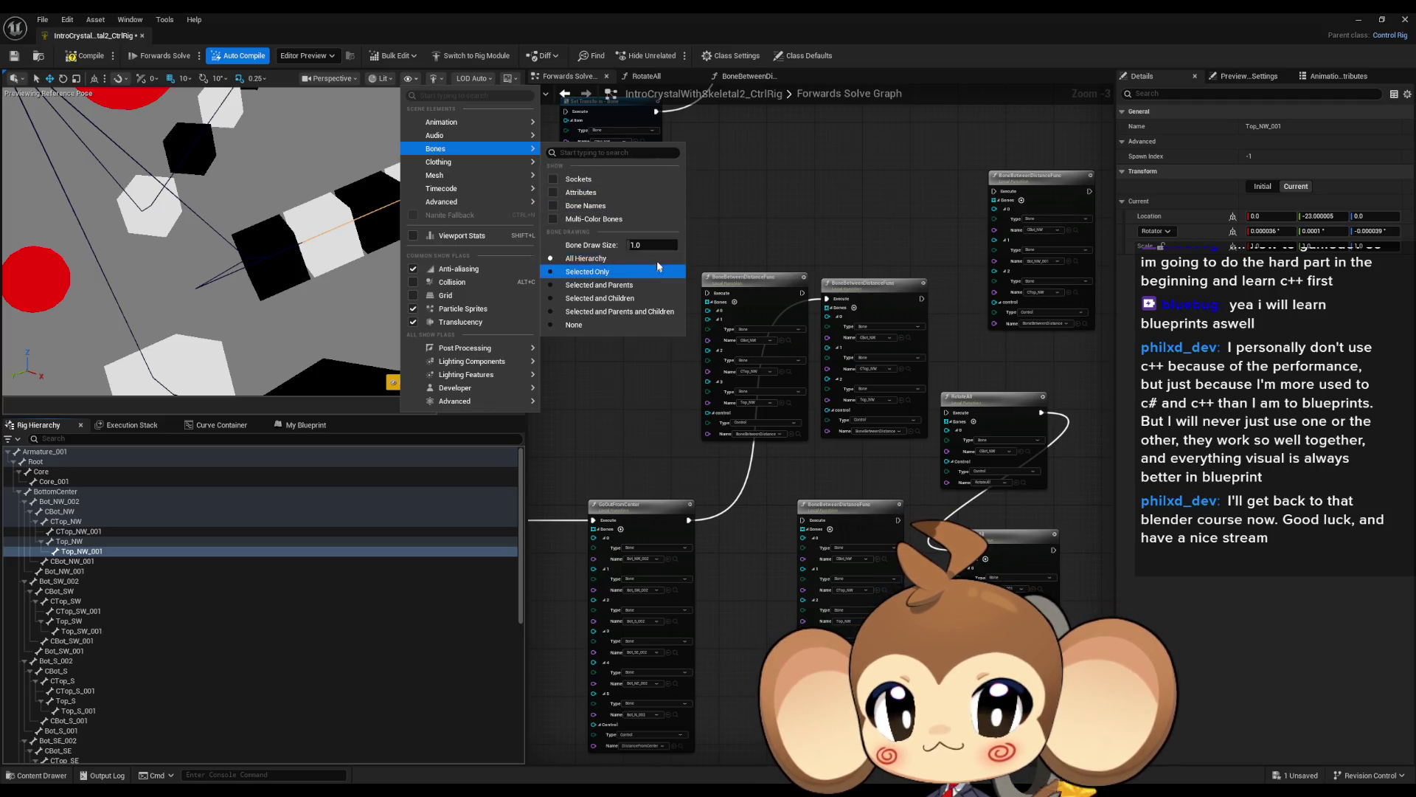
Enlarge the viewport Bone Draw Size, then reset it to 1.0.
left_click_drag(633, 245, 642, 245)
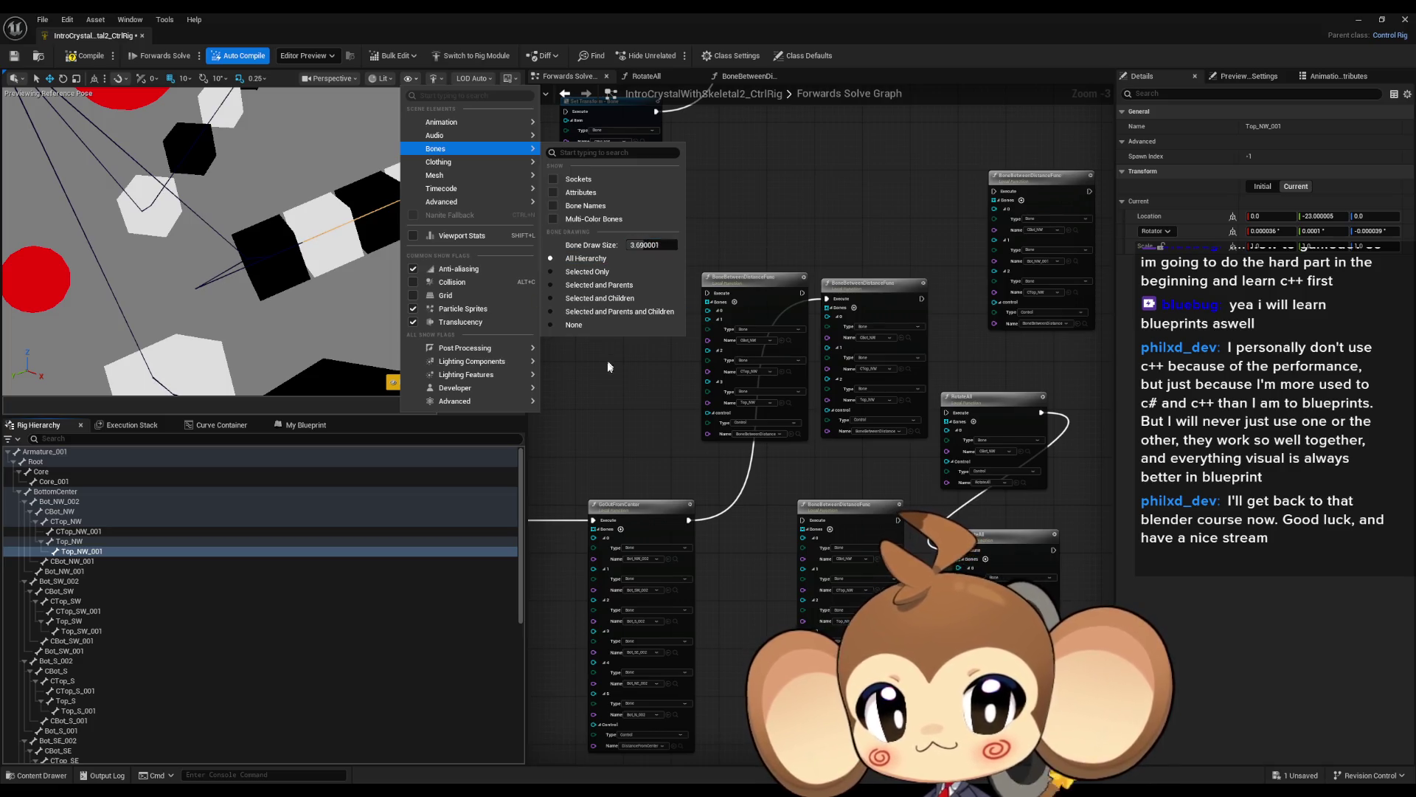
left_click(599, 386)
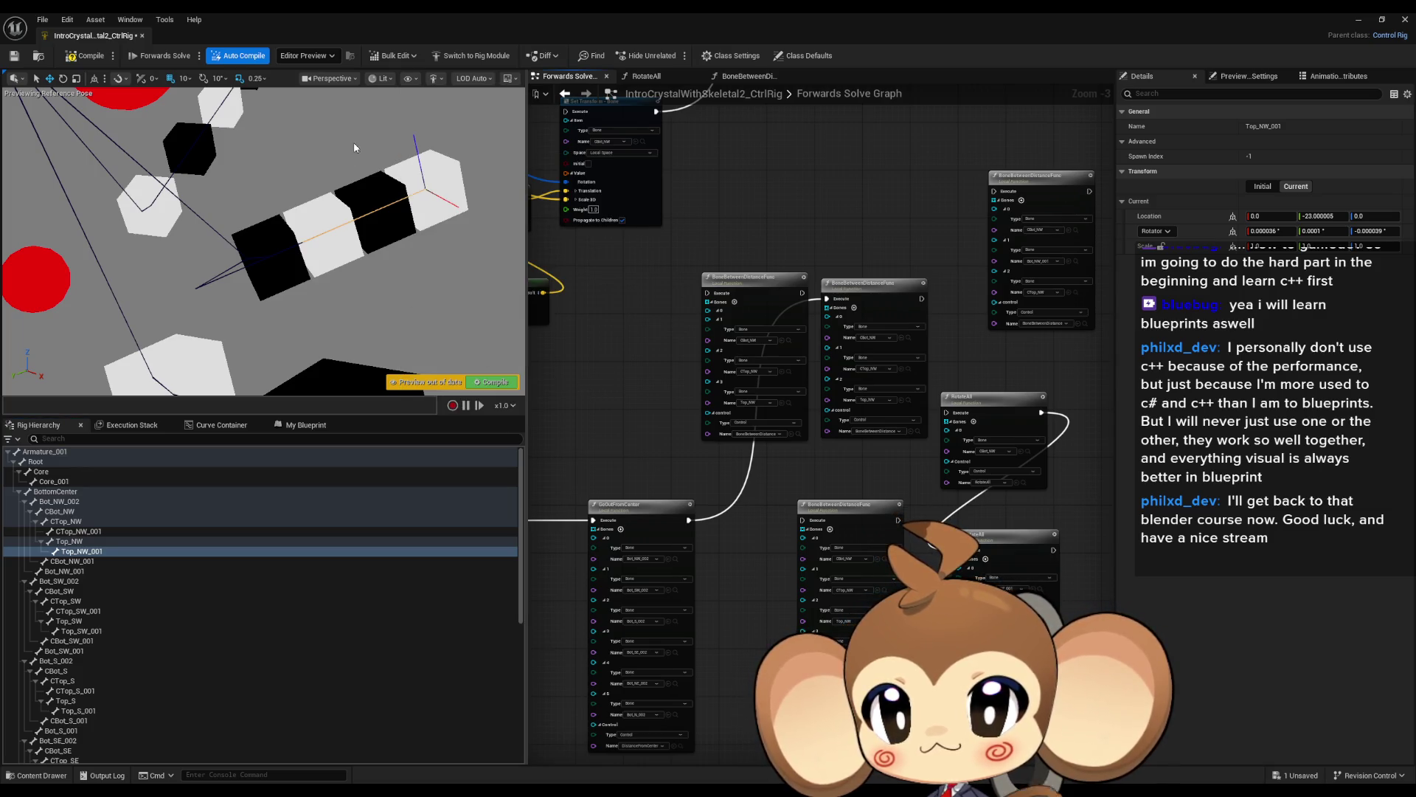
left_click(412, 78)
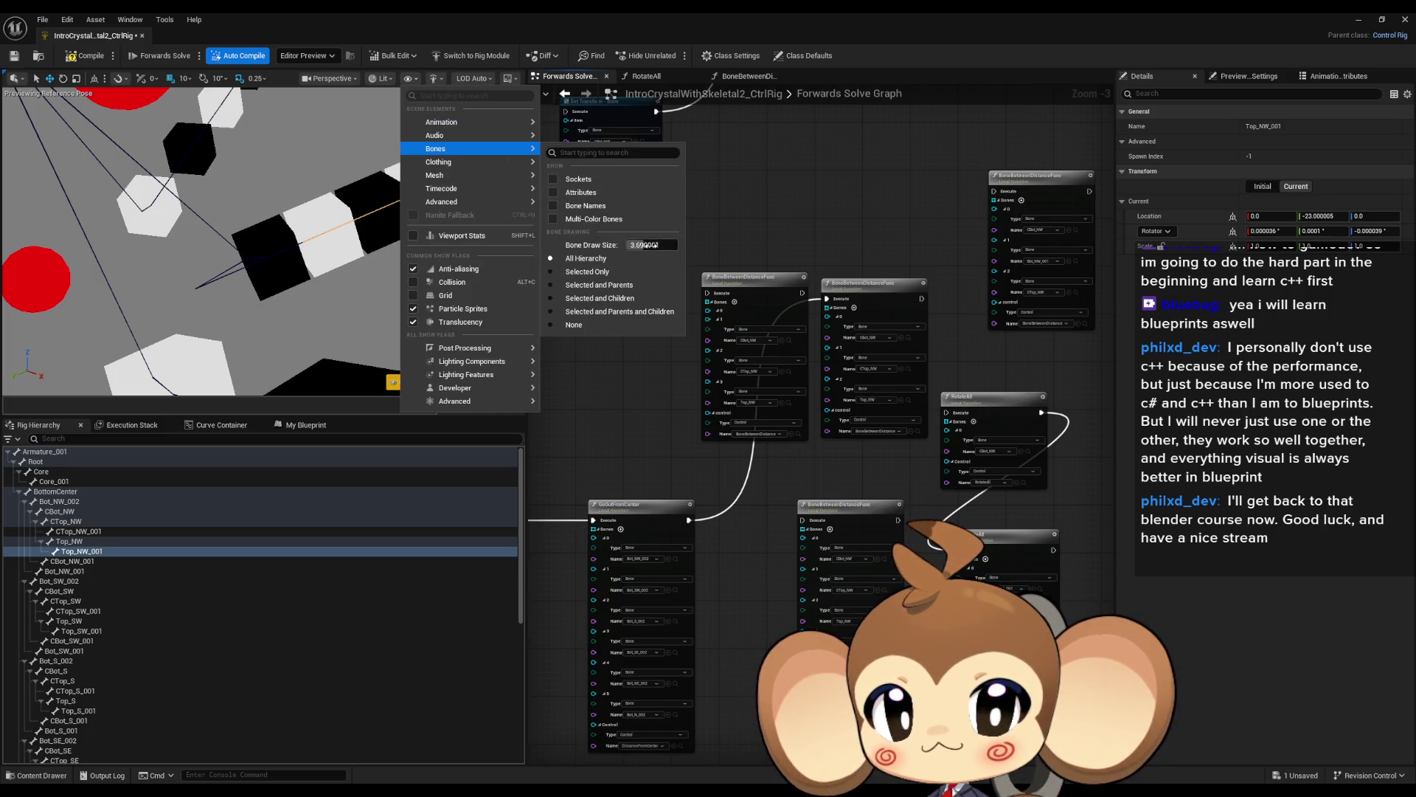
left_click(650, 246)
type("1.0")
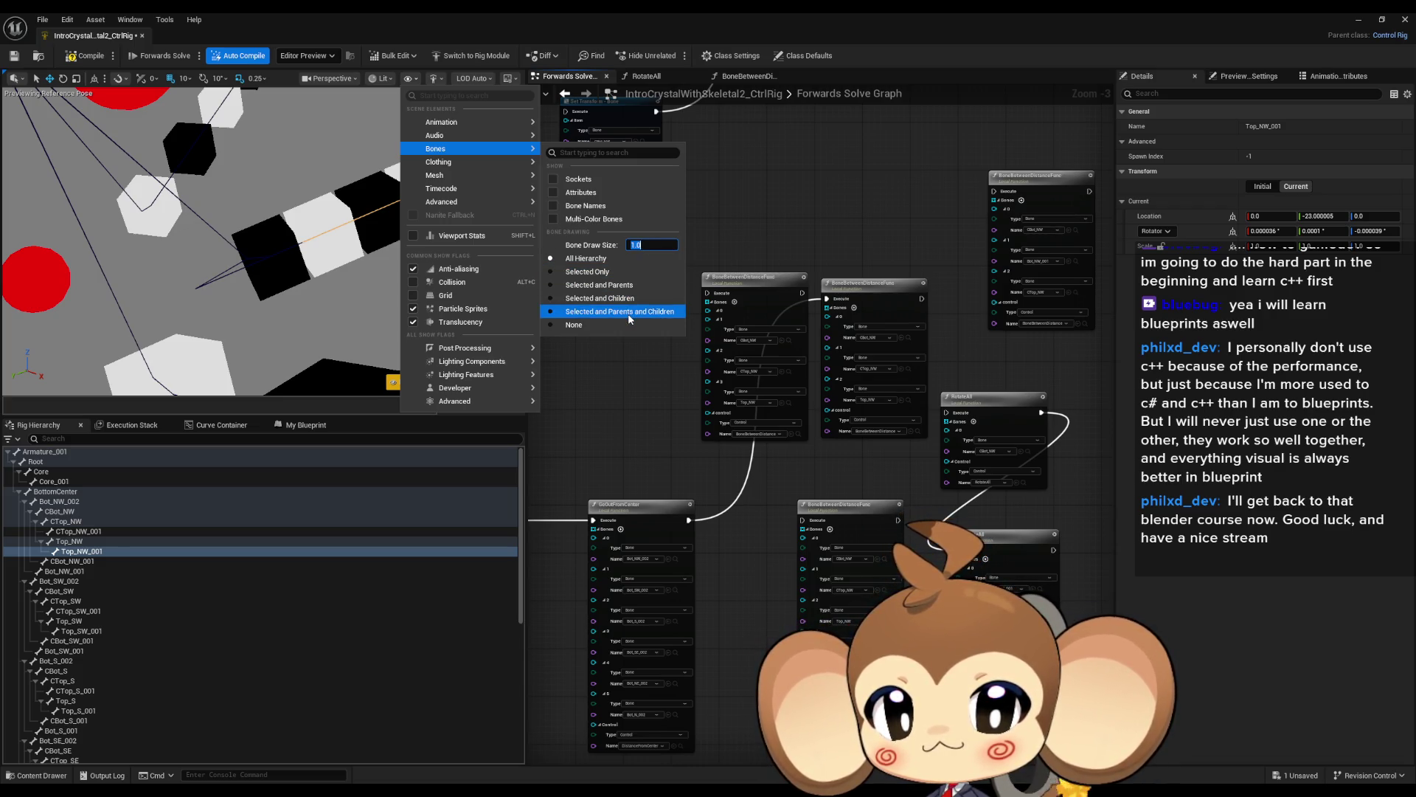
Draw only the selected bone and step through Top_NW, Bot_NW_002, CBot_NW and CBot_NW_001.
left_click(600, 277)
left_click(68, 541)
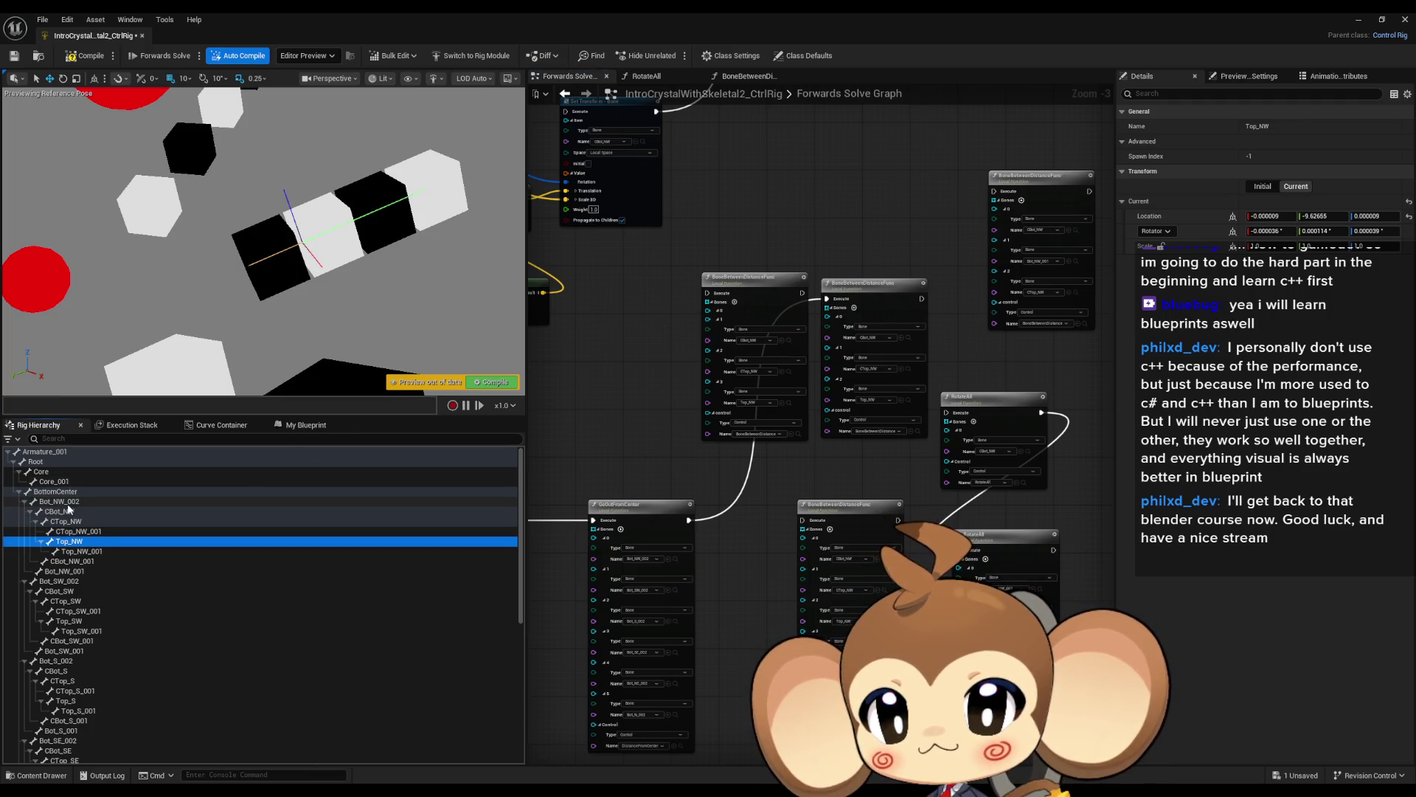
left_click(67, 503)
left_click(67, 513)
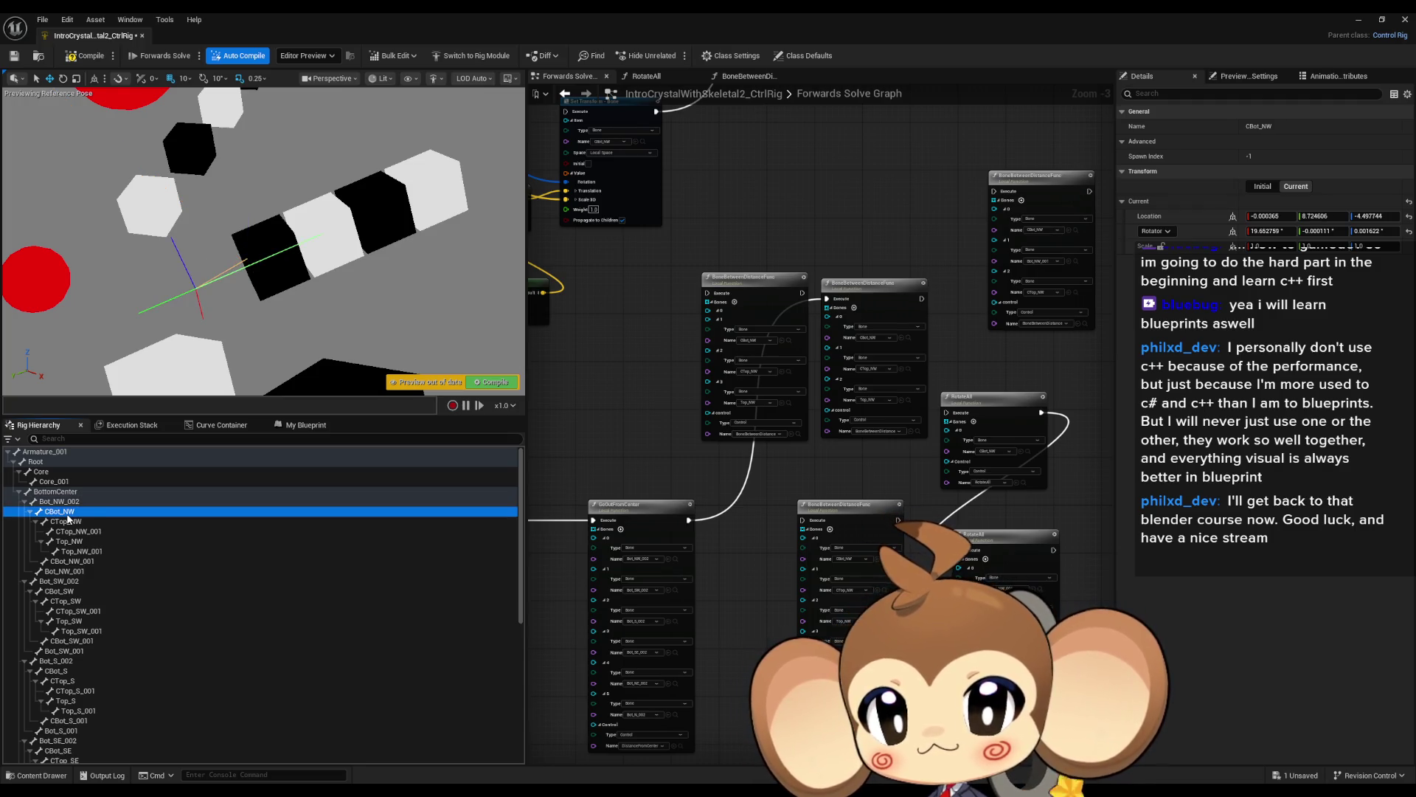
left_click(70, 505)
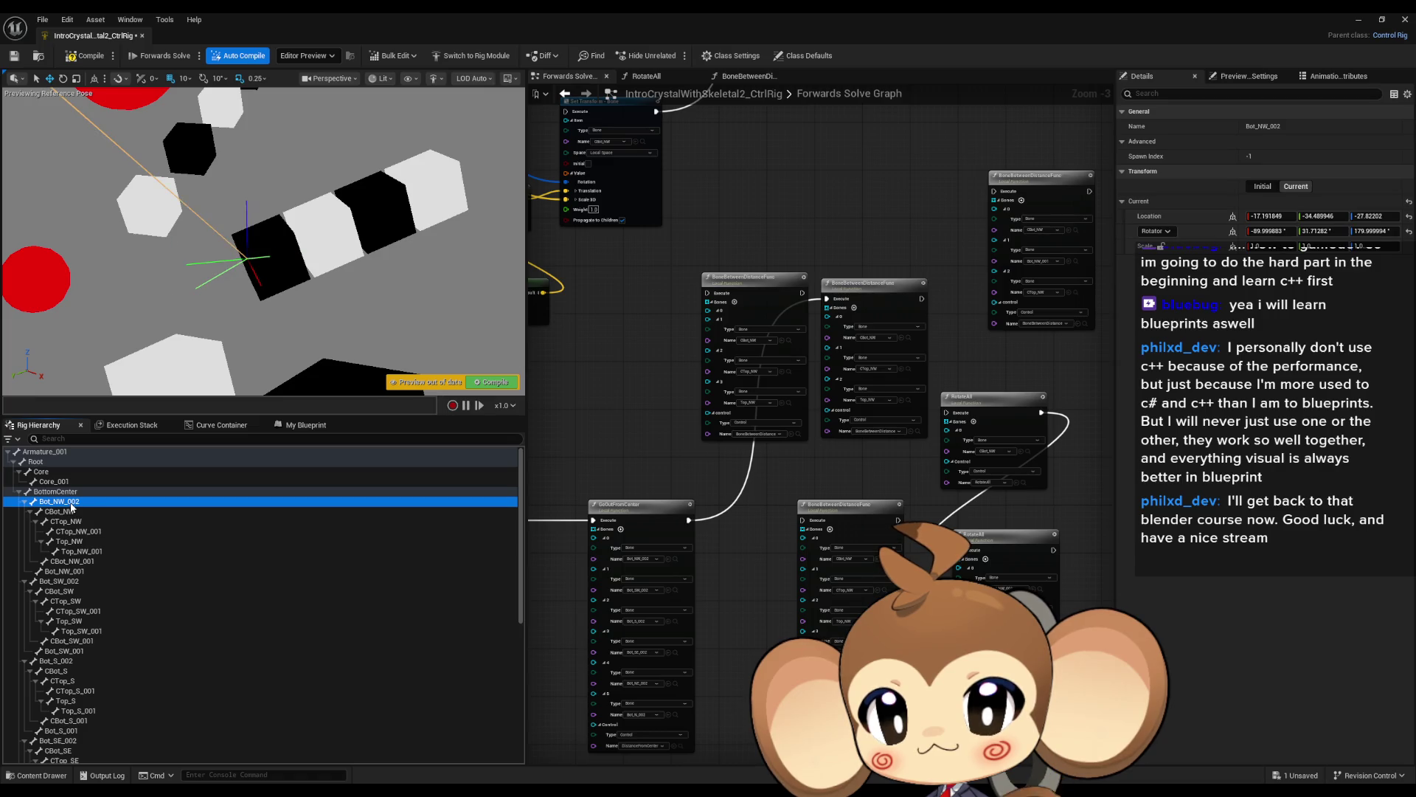
left_click(71, 507)
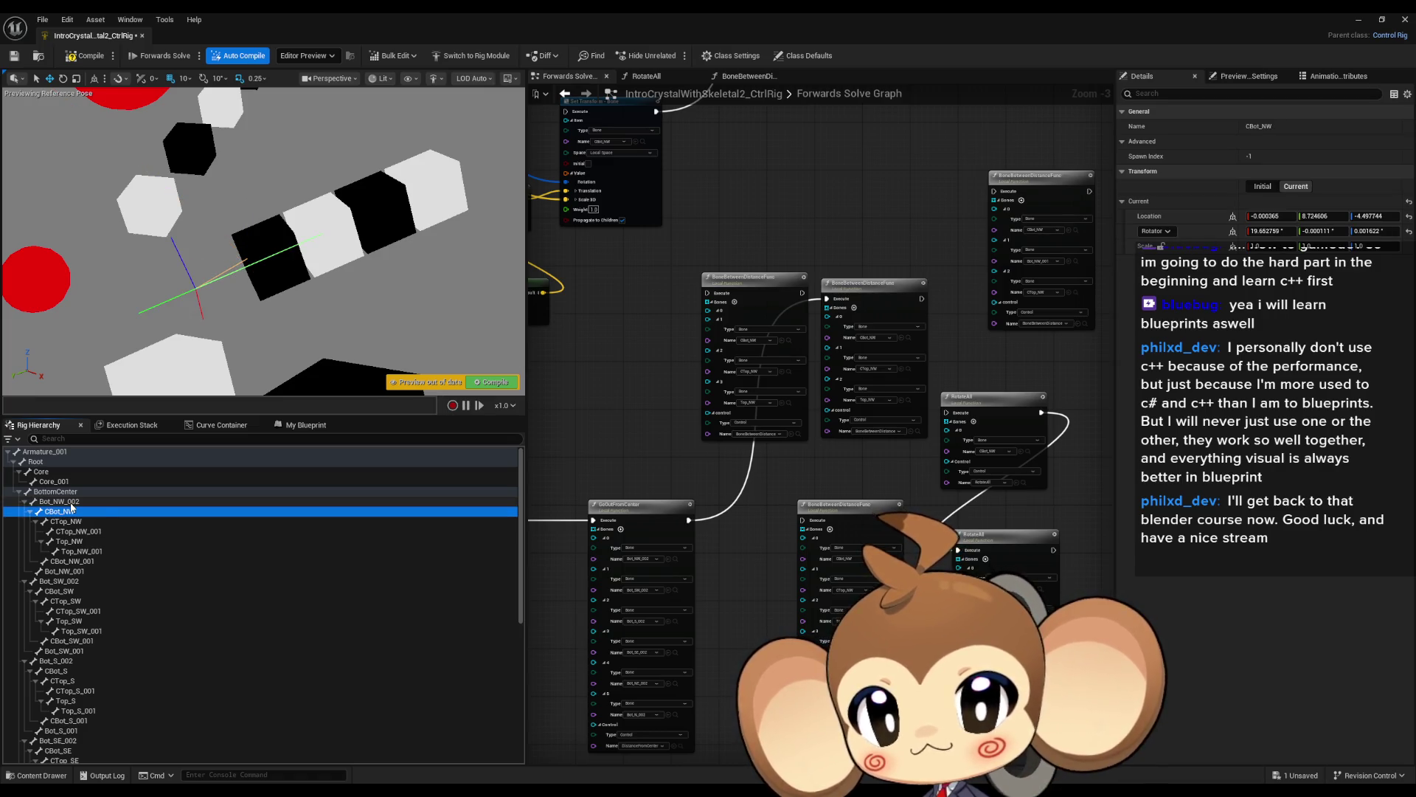
key("Down")
key("Down")
key("Down")
key("Down")
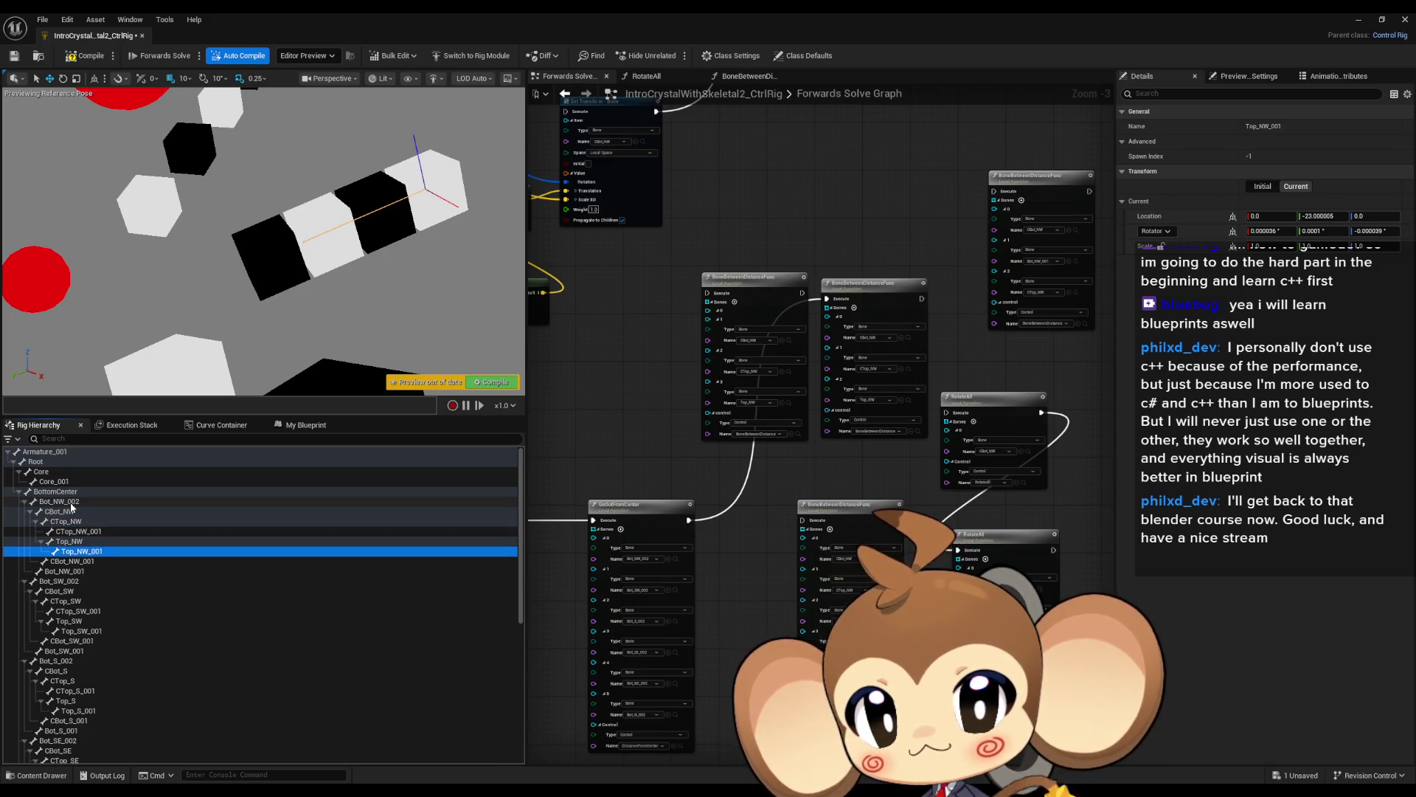
key("Down")
key("Up")
key("Up")
key("Up")
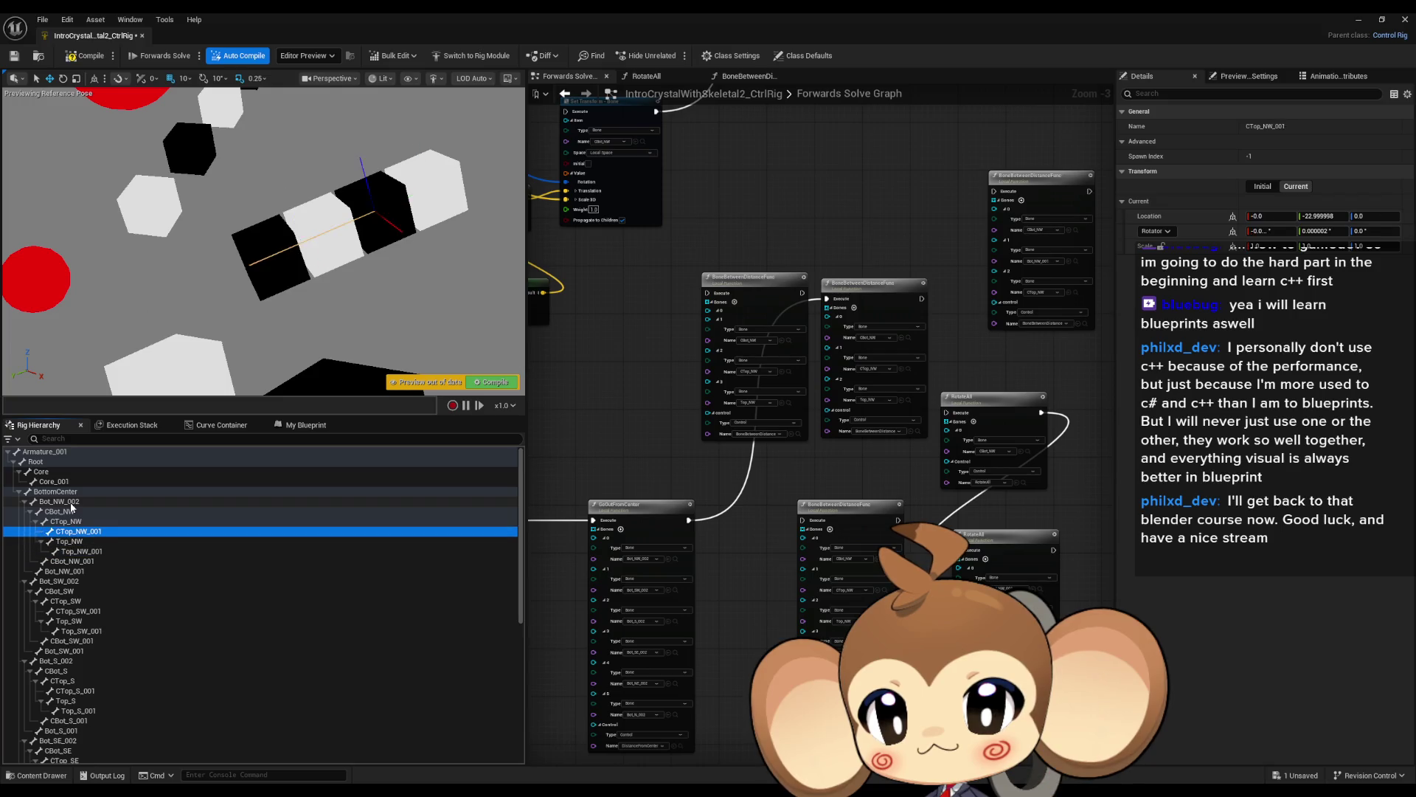
key("Down")
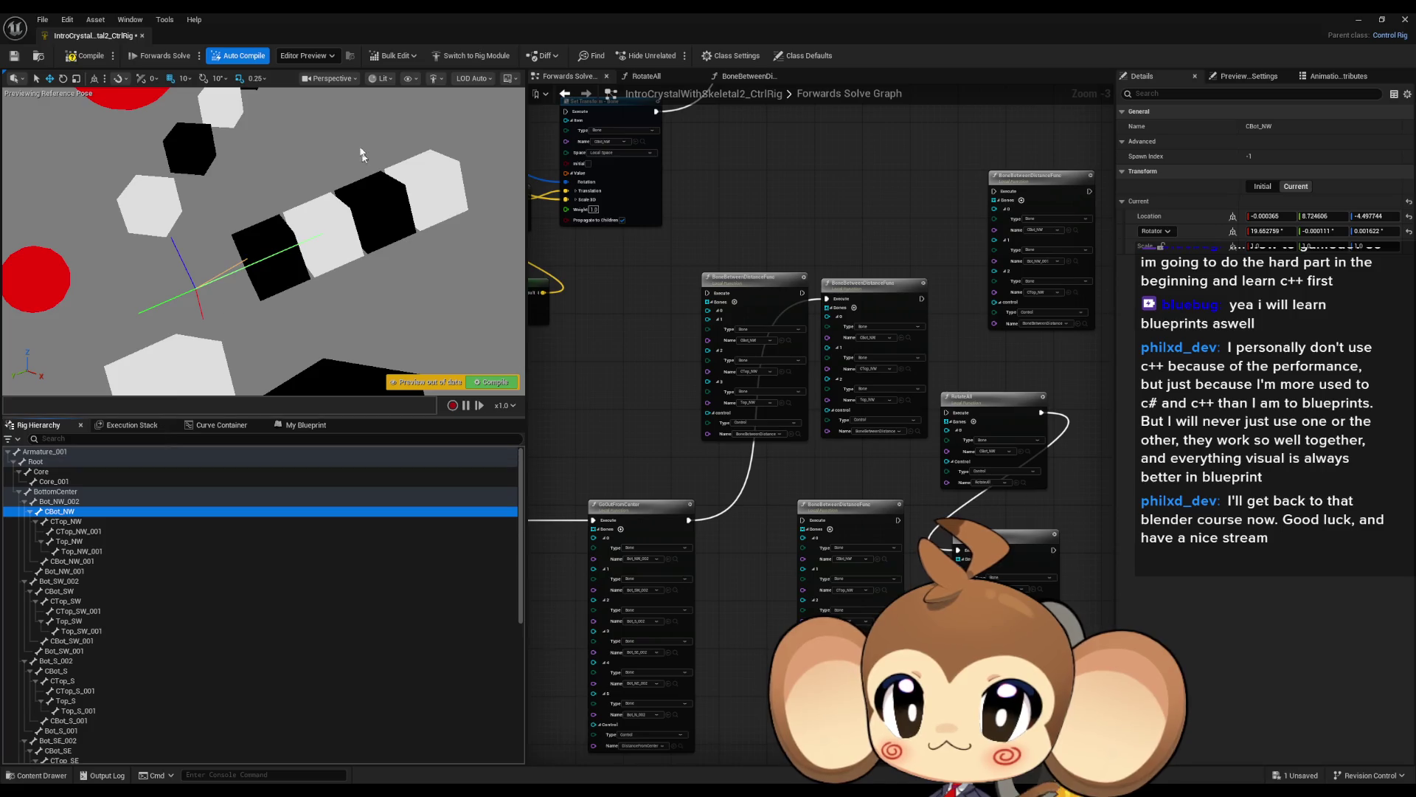
Switch the viewport bone drawing back to All Hierarchy under Show > Bones.
left_click(437, 79)
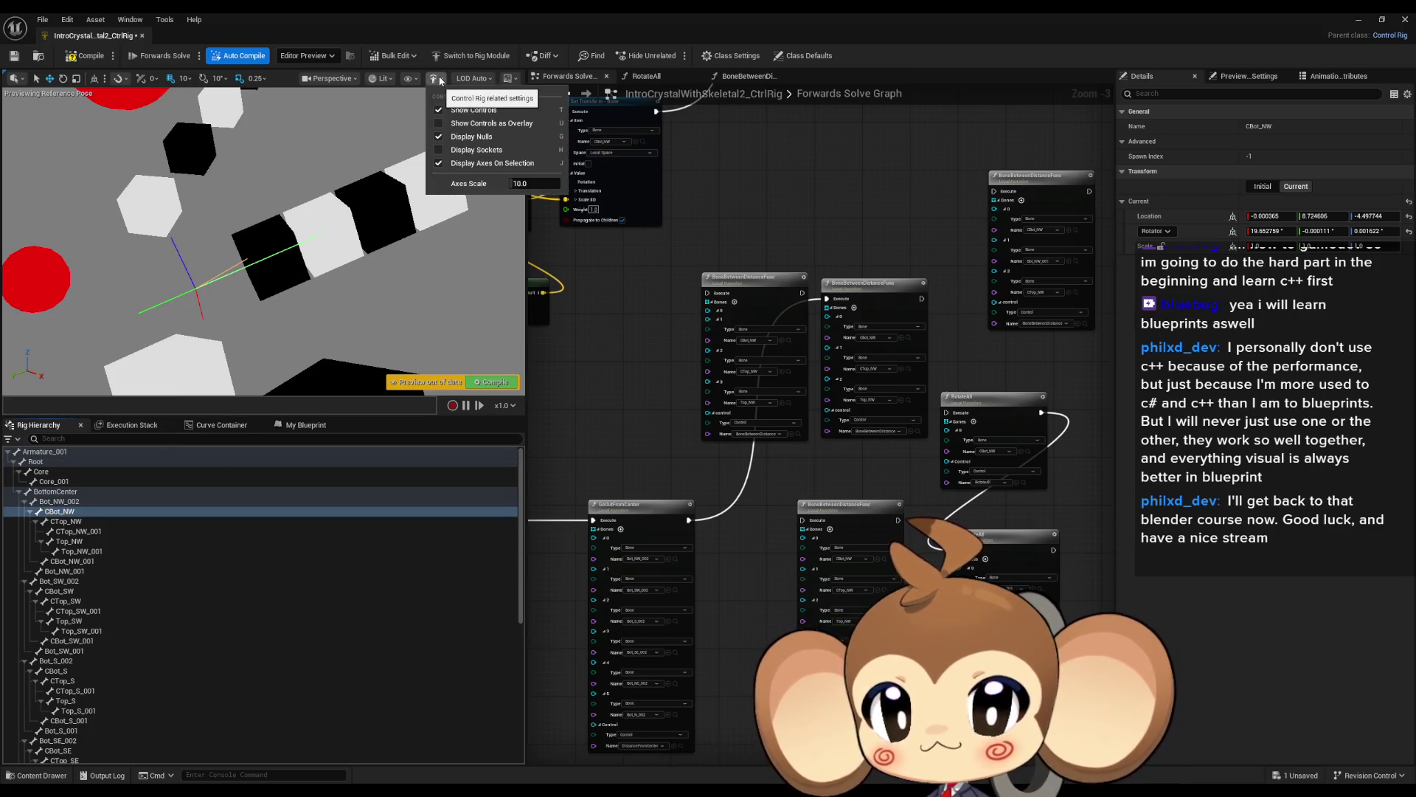
left_click(440, 81)
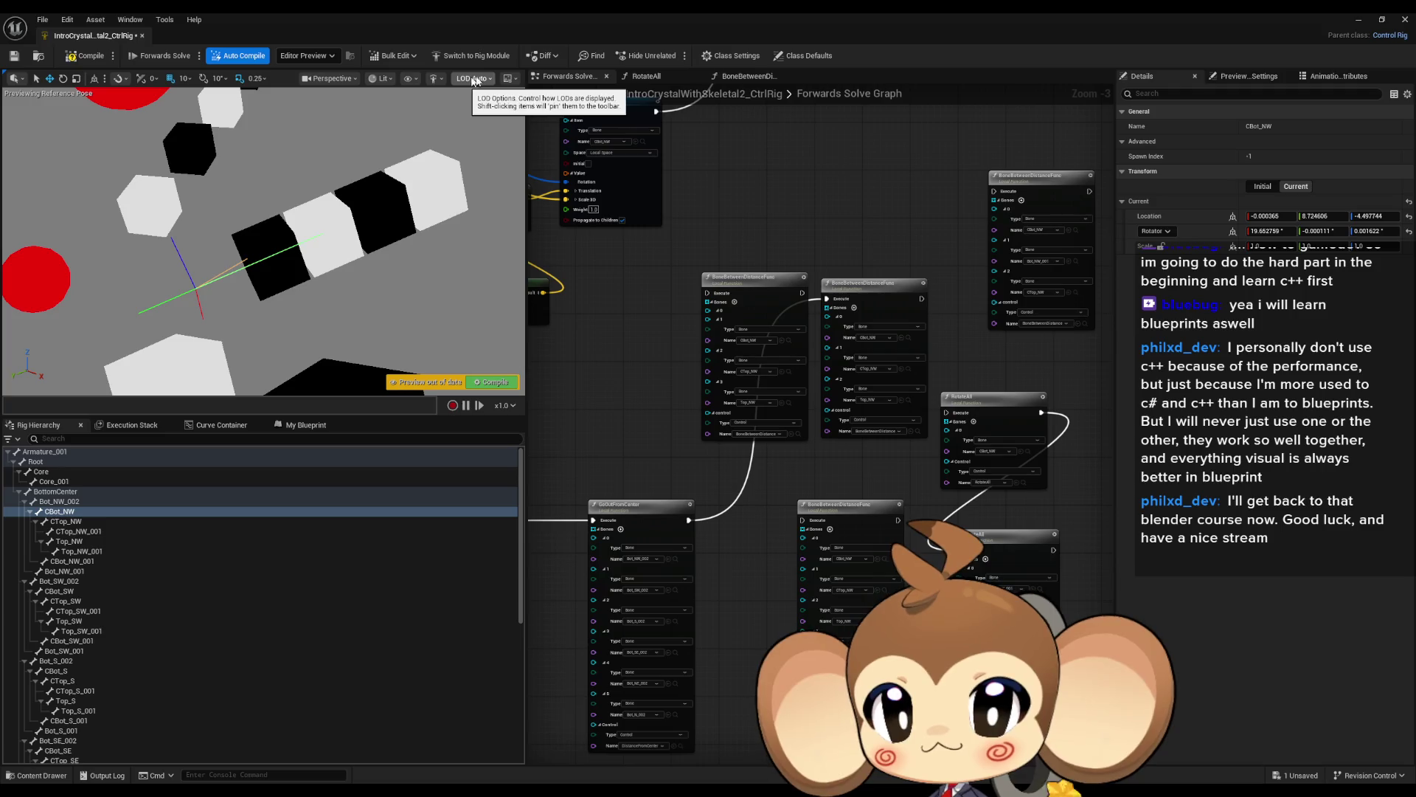
left_click(410, 79)
left_click(387, 81)
left_click(386, 82)
left_click(360, 77)
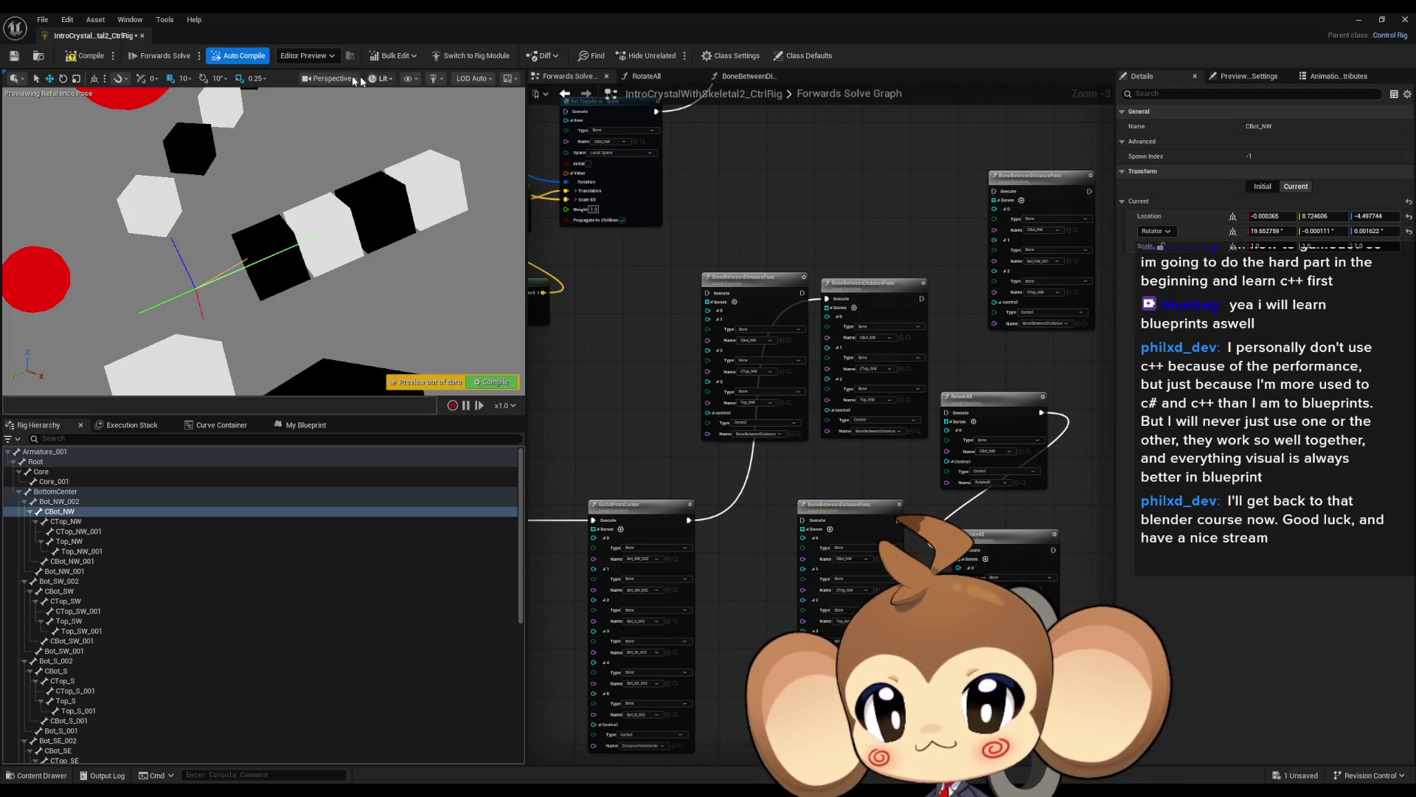
left_click(351, 81)
left_click(351, 79)
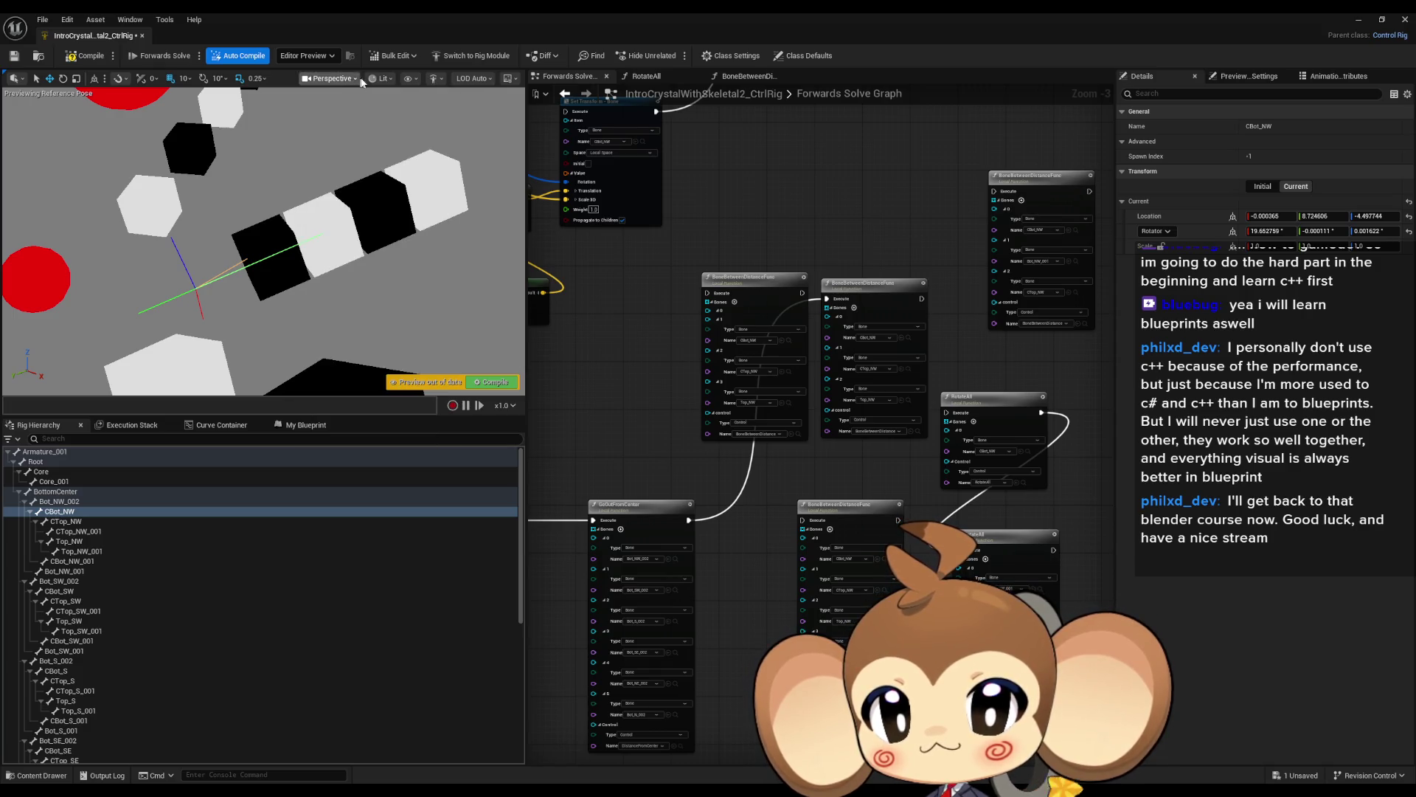
left_click(417, 77)
mouse_move(441, 123)
mouse_move(444, 154)
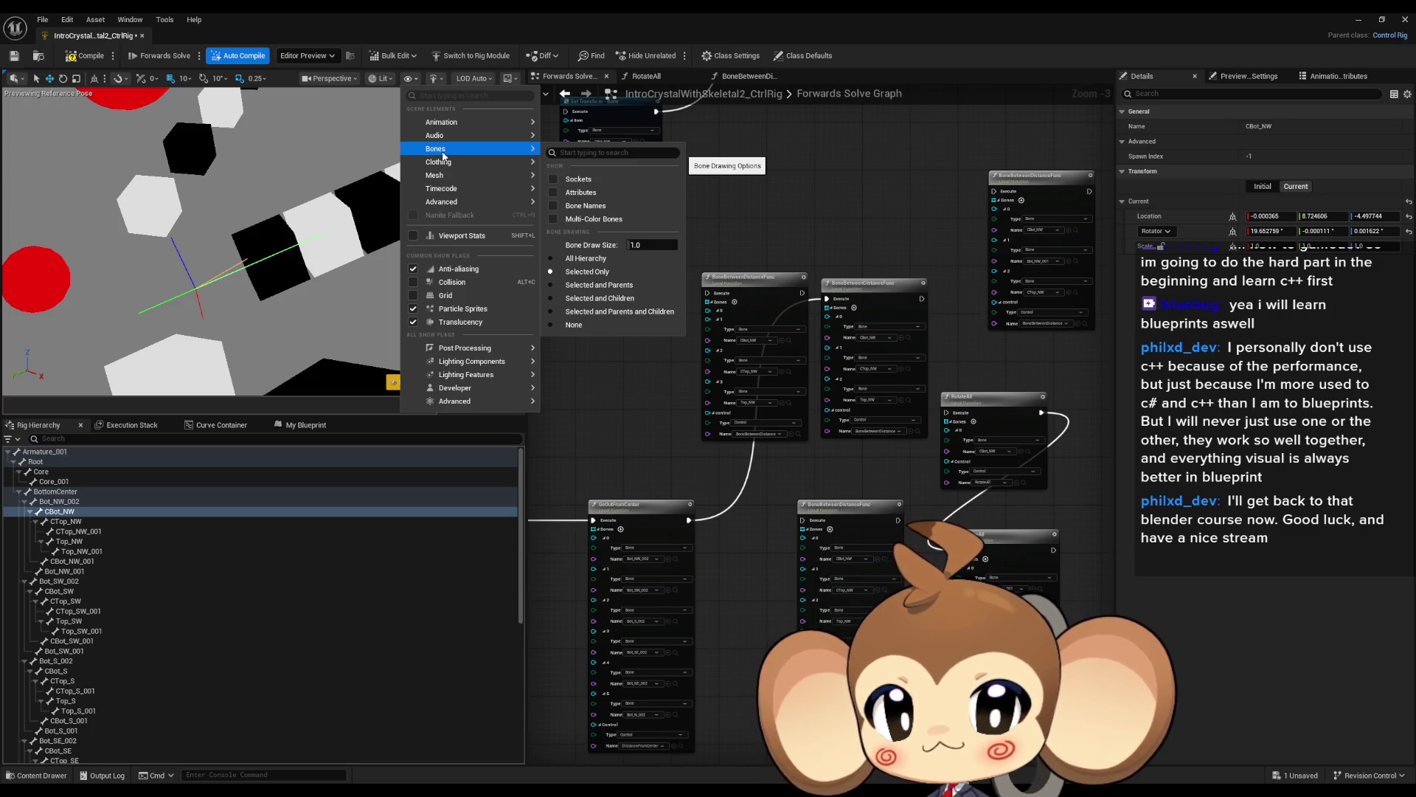
left_click(554, 257)
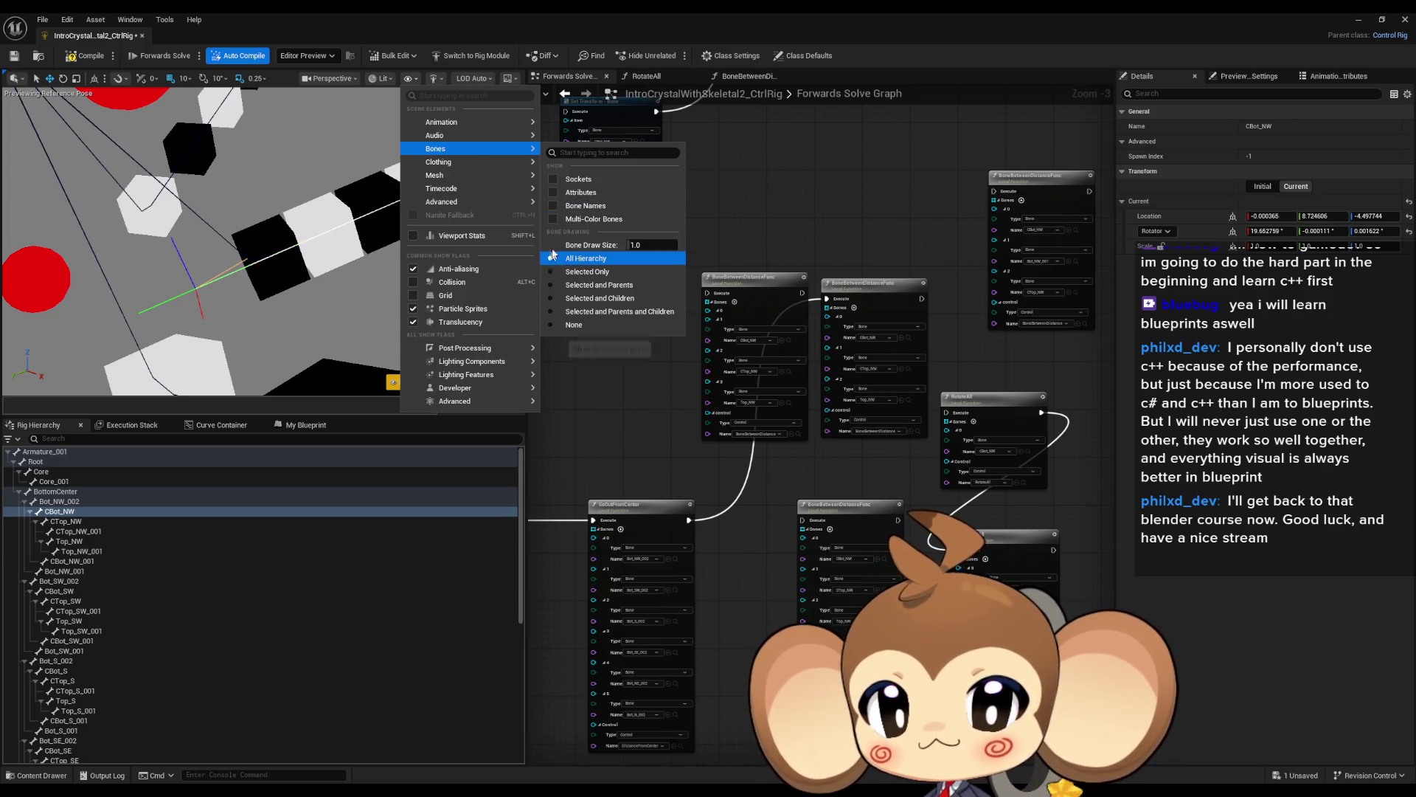
Turn on Bone Names, orbit closer, and inspect the CTop_NW and CTop_NW_001 bones.
left_click(583, 205)
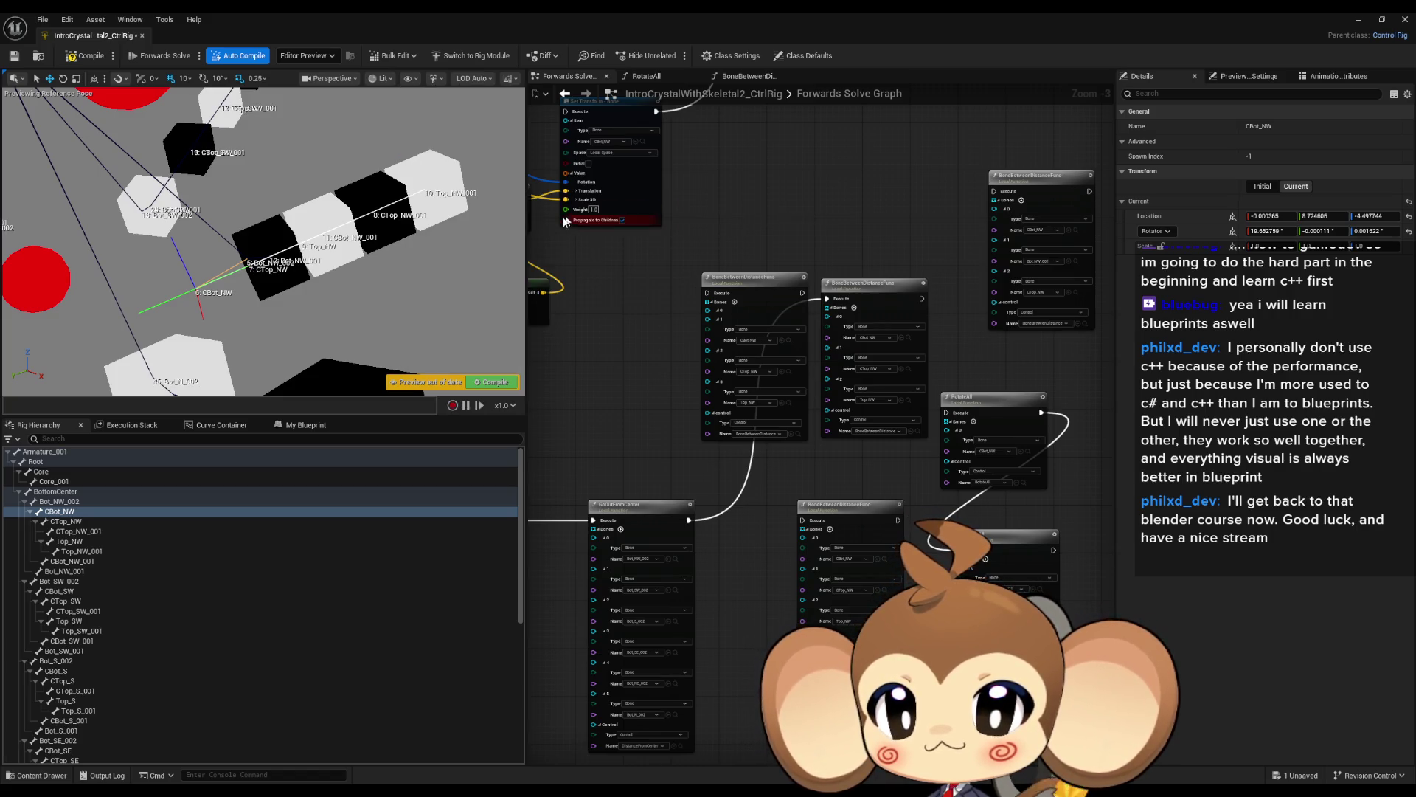
left_click_drag(277, 308, 290, 267)
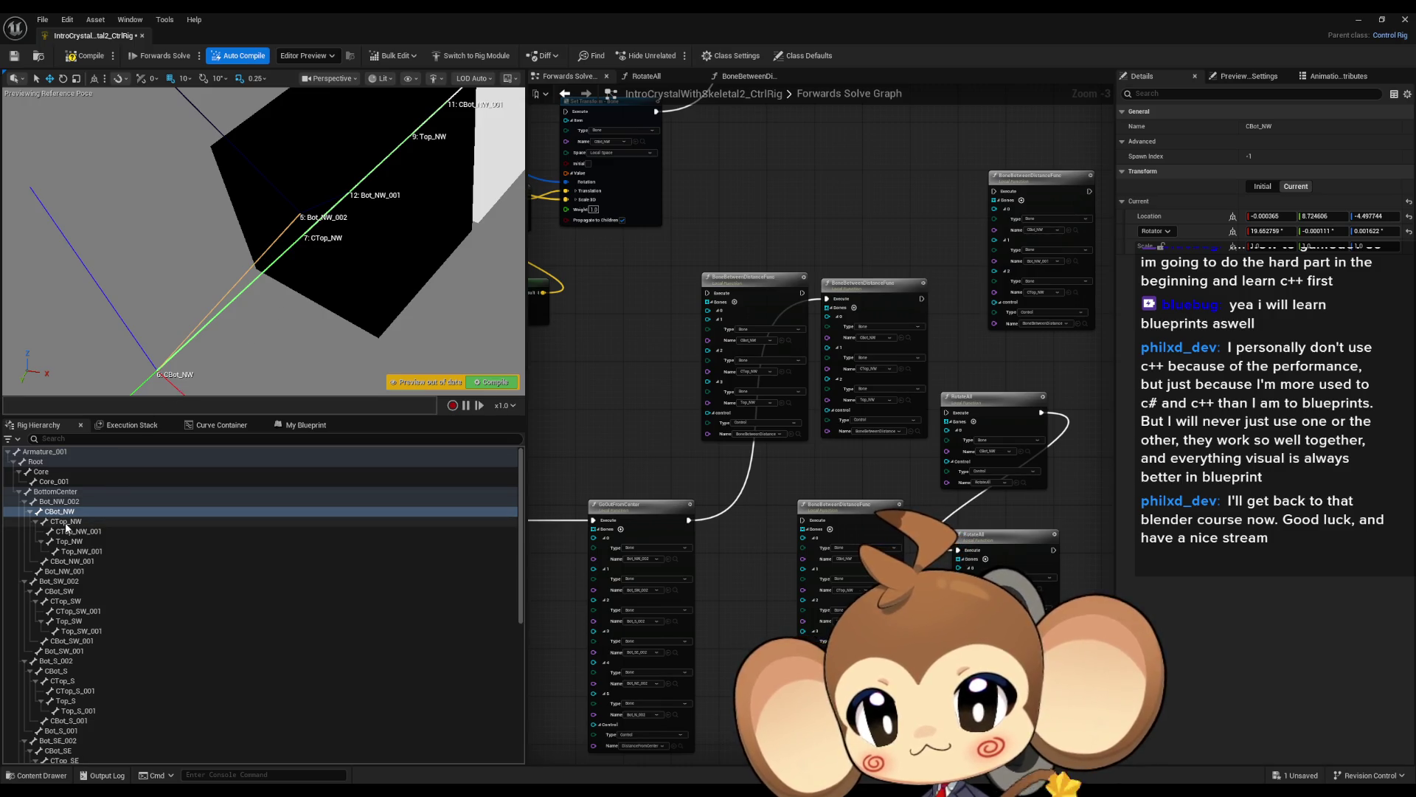
mouse_move(301, 259)
left_mouse_down()
mouse_move(252, 254)
mouse_move(358, 220)
left_mouse_up()
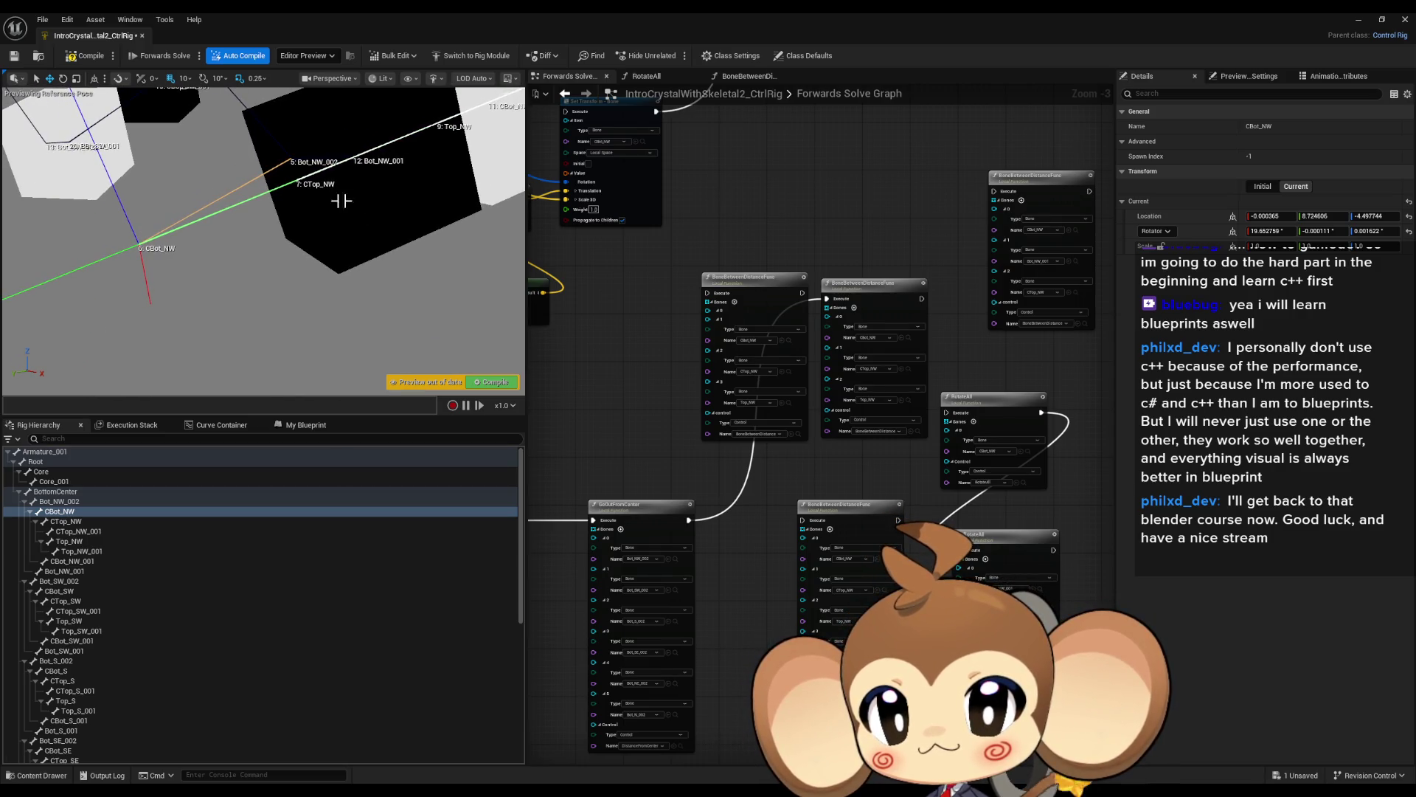
left_click(74, 522)
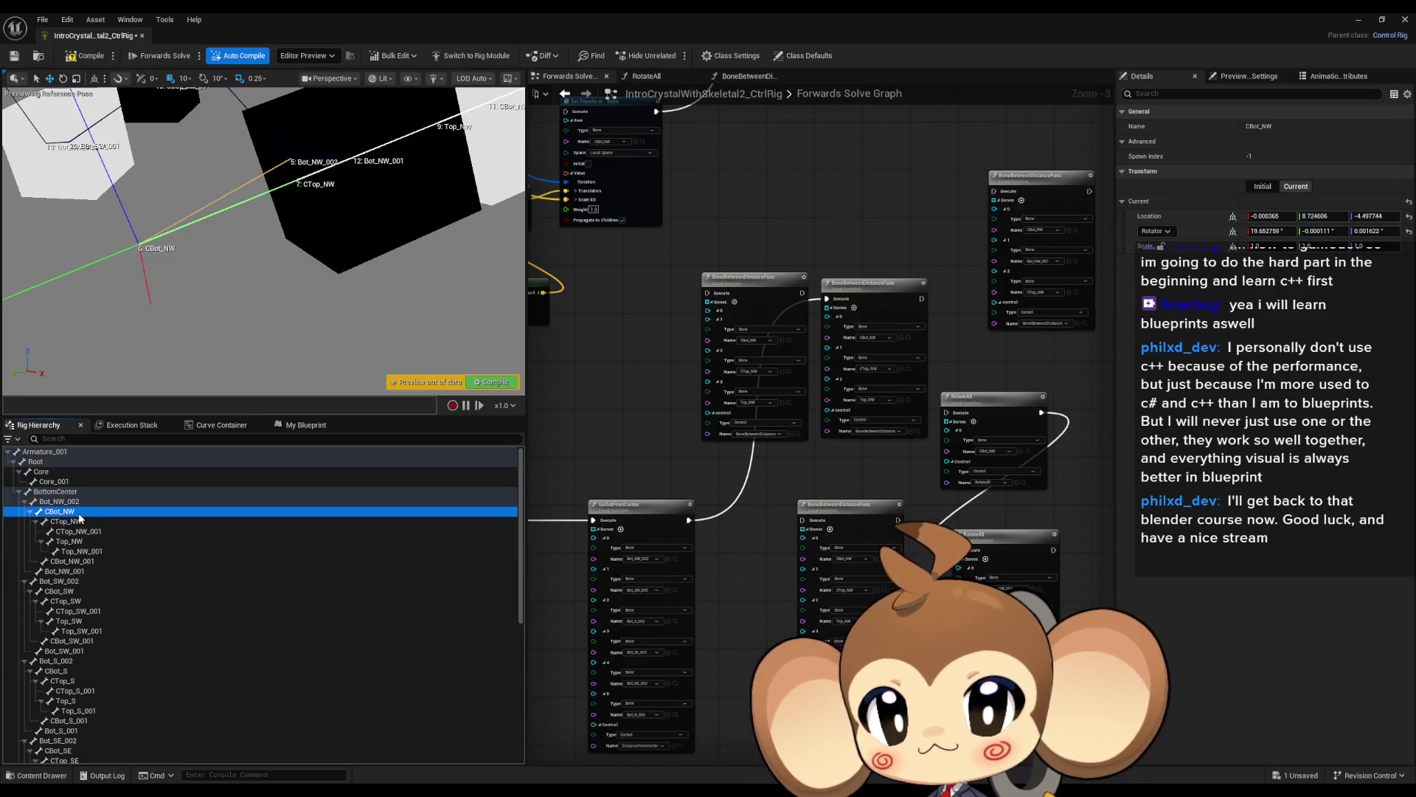
mouse_move(258, 243)
left_mouse_down()
mouse_move(288, 244)
mouse_move(294, 269)
mouse_move(275, 243)
mouse_move(298, 250)
left_mouse_up()
left_click(107, 530)
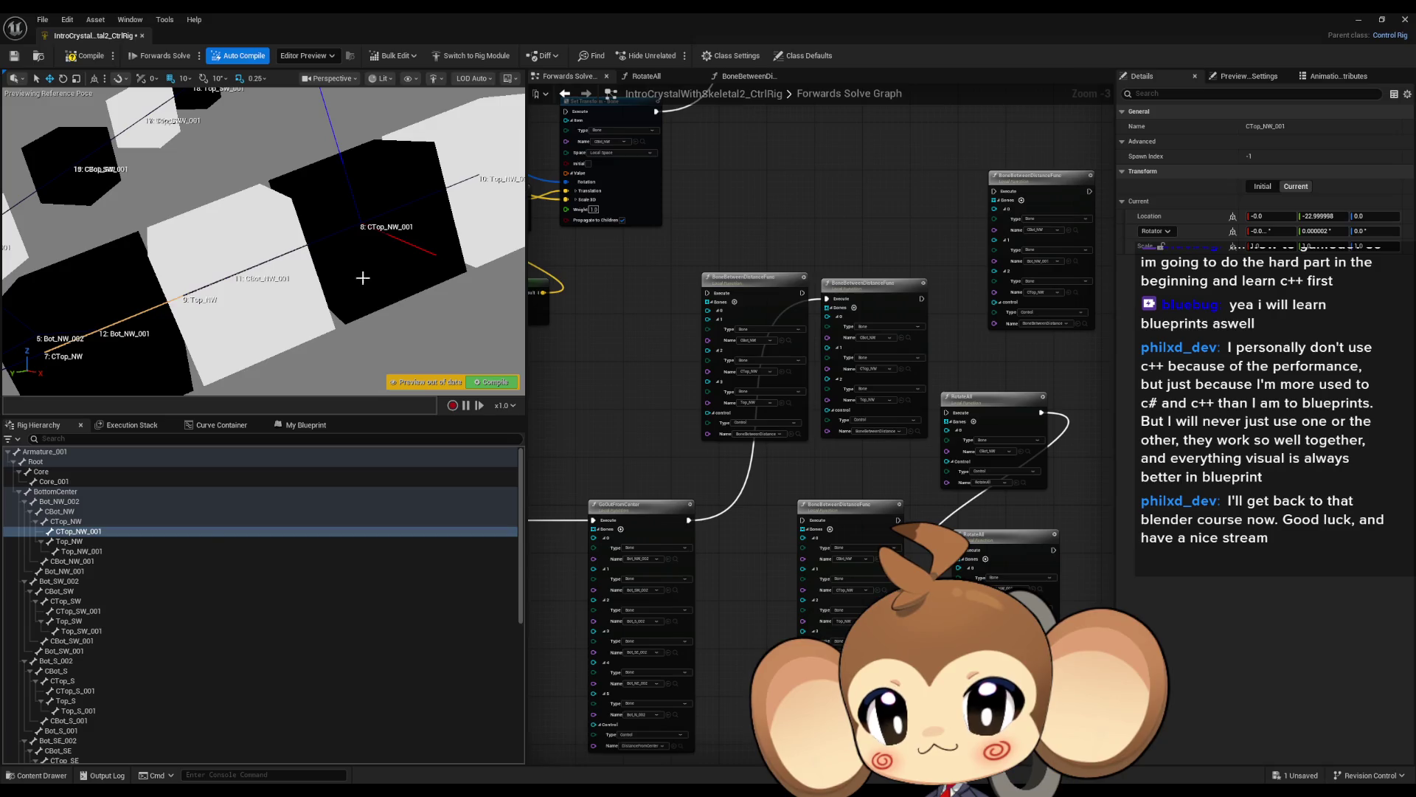
left_click(70, 521)
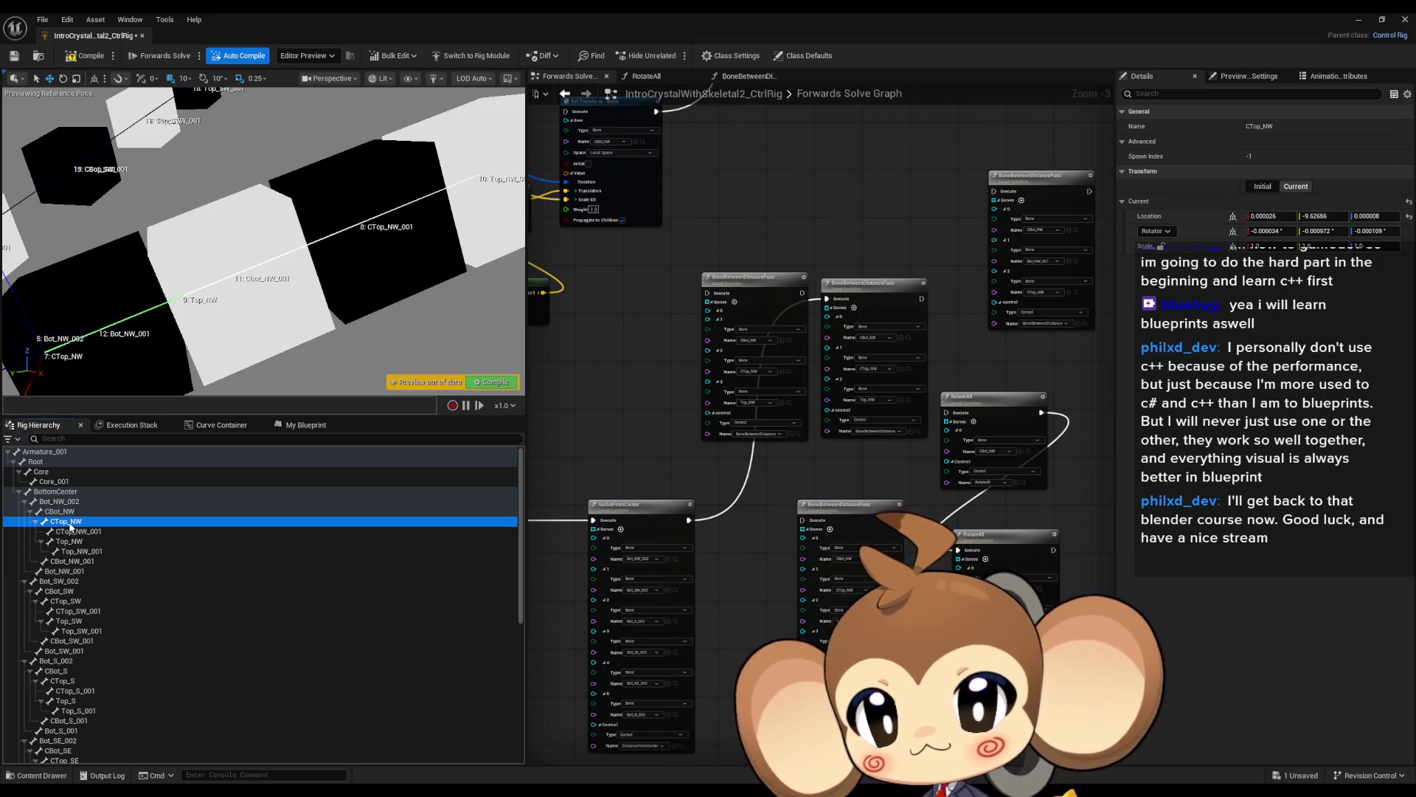
left_click(72, 531)
left_click(74, 523)
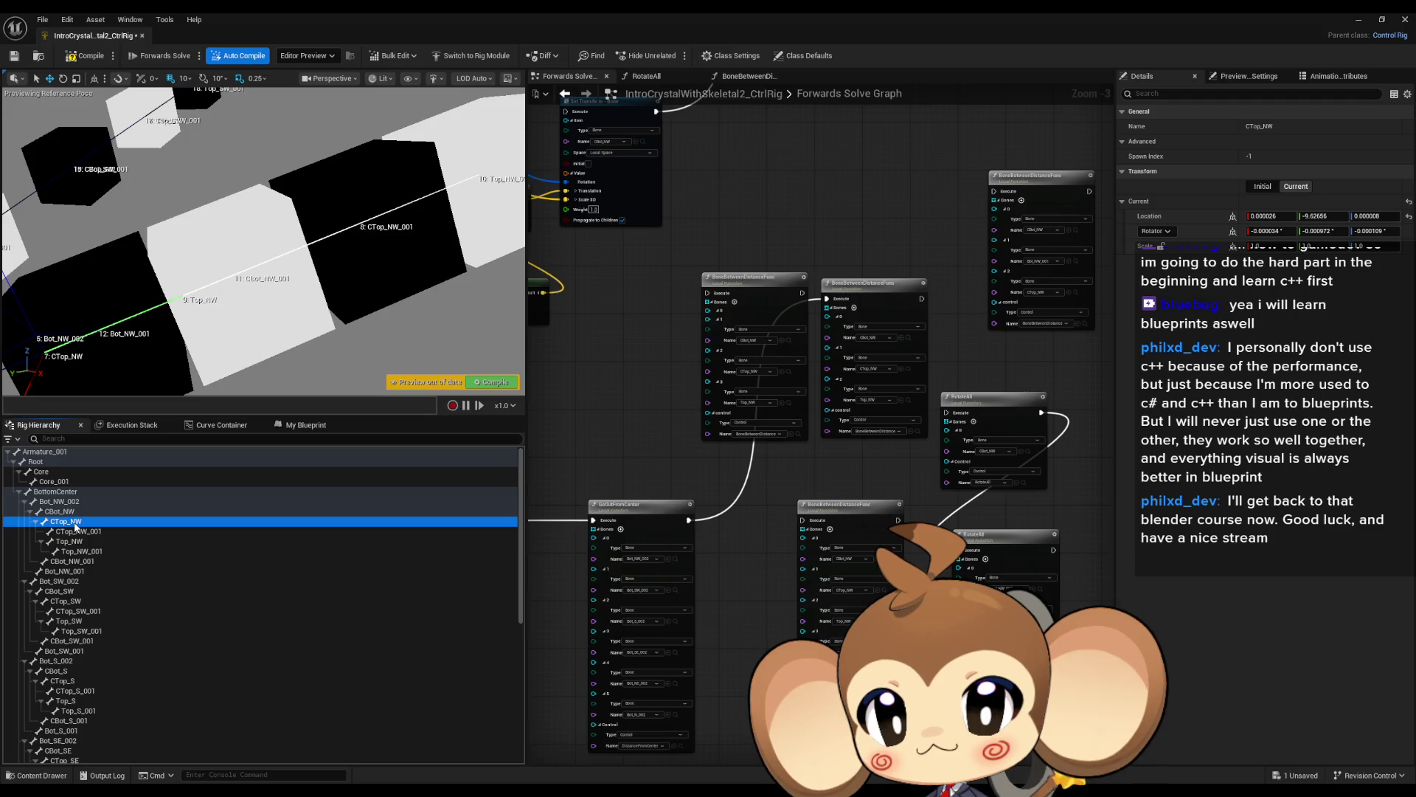
left_click(72, 532)
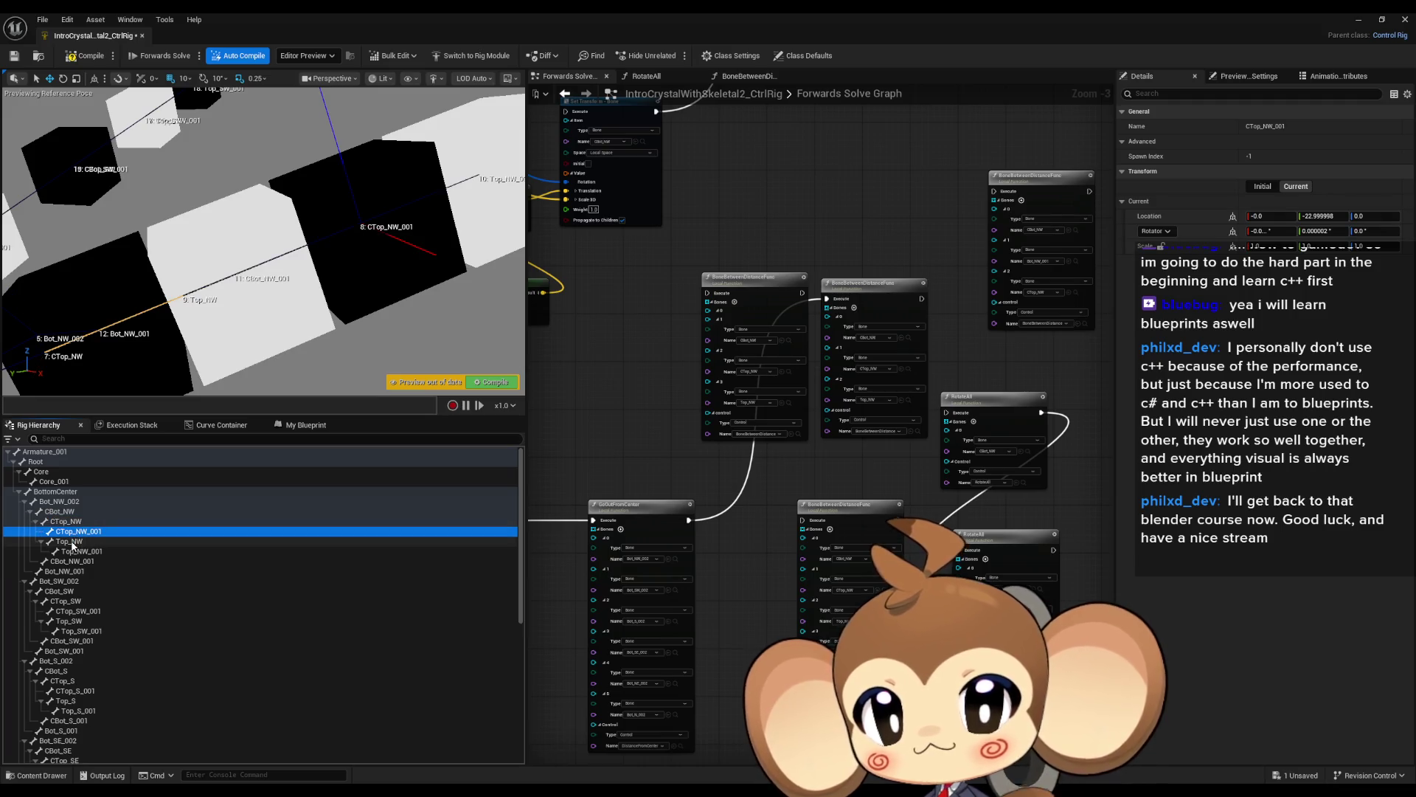
left_click(71, 522)
left_click(70, 512)
left_click(77, 523)
left_click(72, 532)
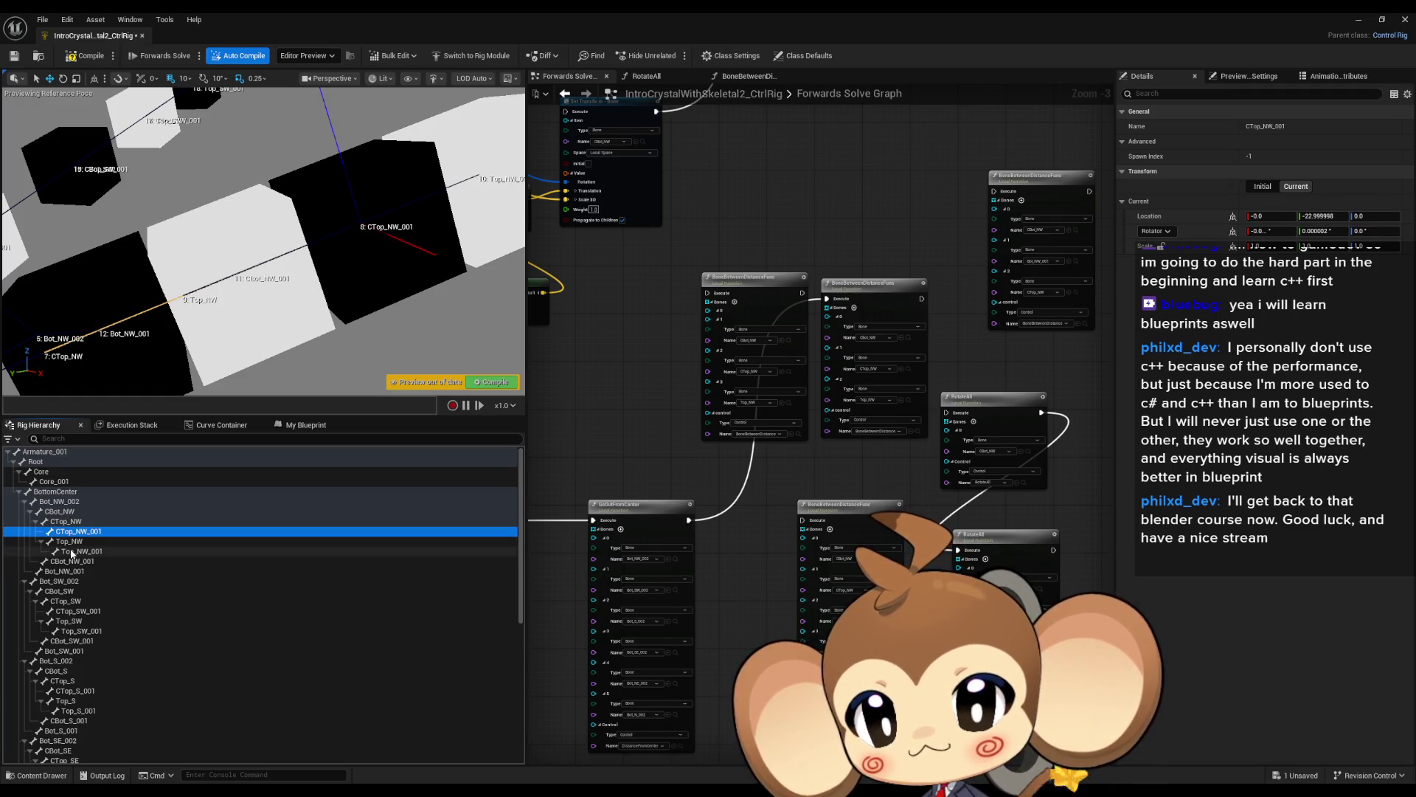
left_click(74, 551)
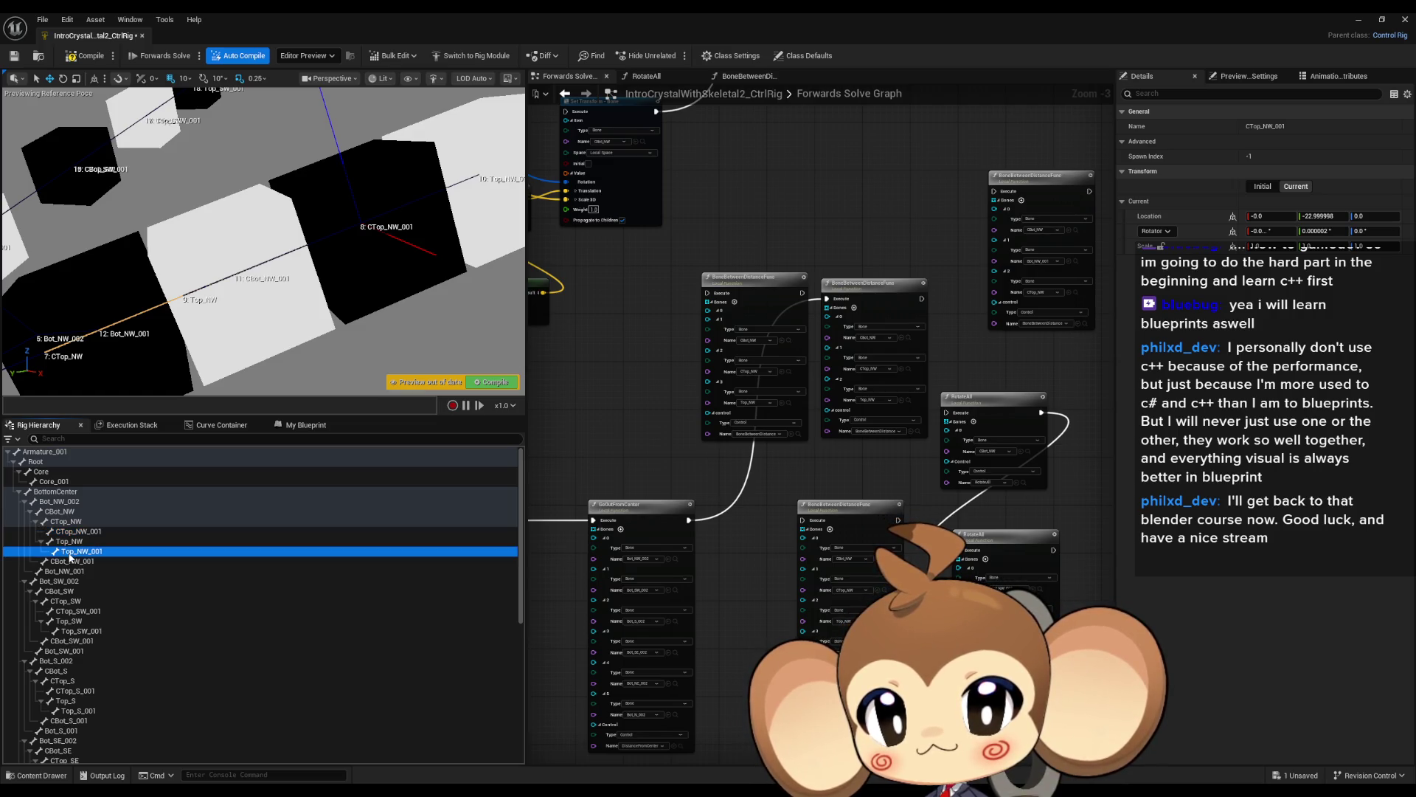
left_click(67, 542)
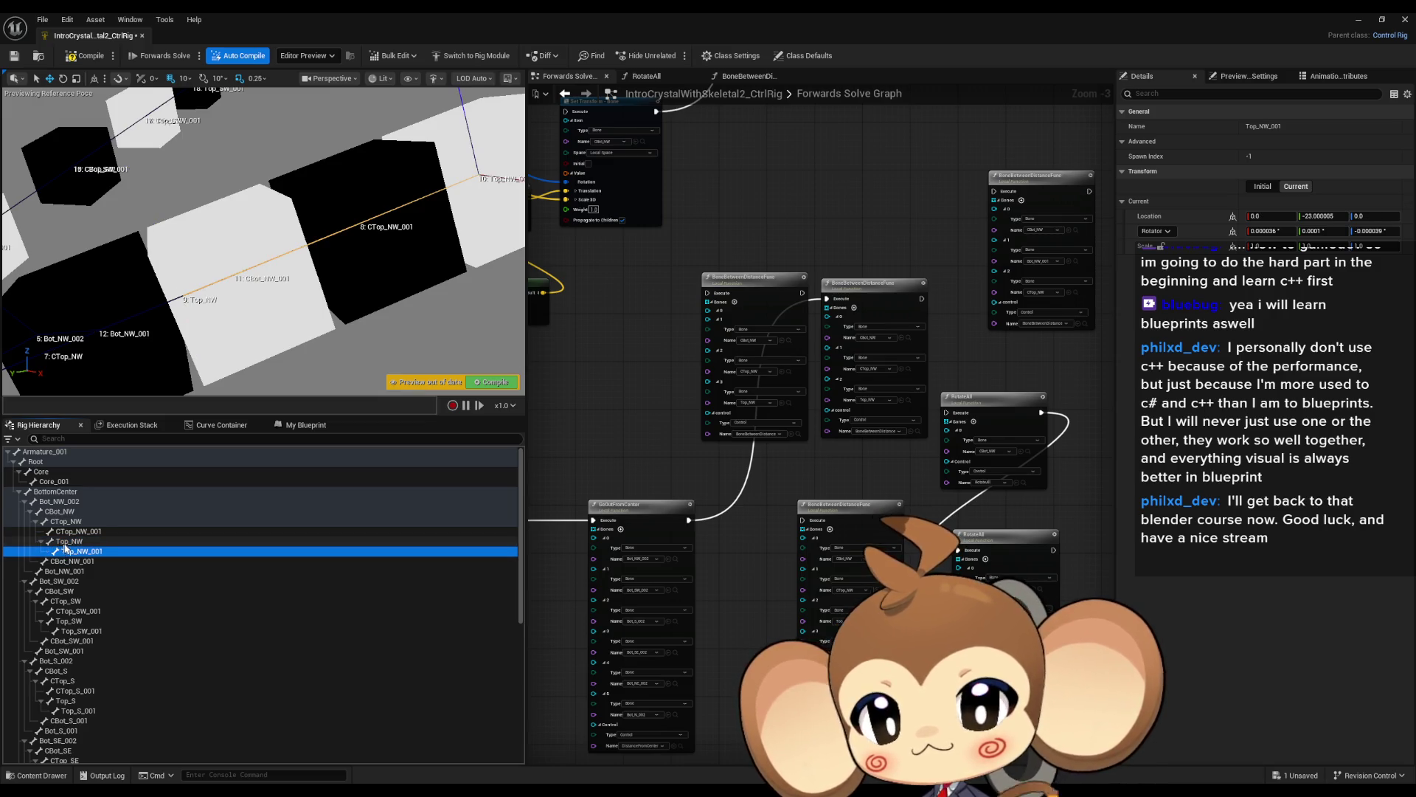
left_click(72, 552)
key("f")
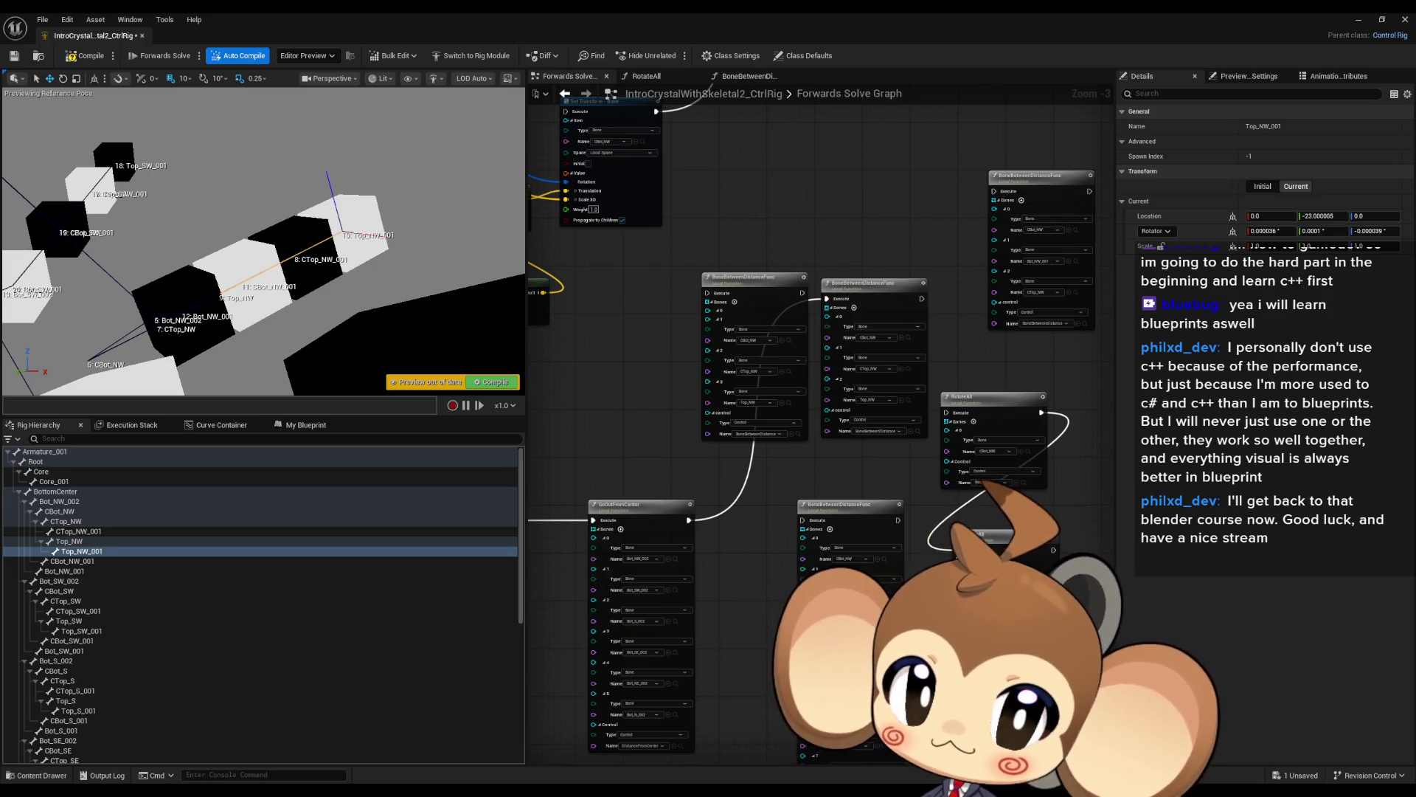
left_click_drag(871, 291, 904, 166)
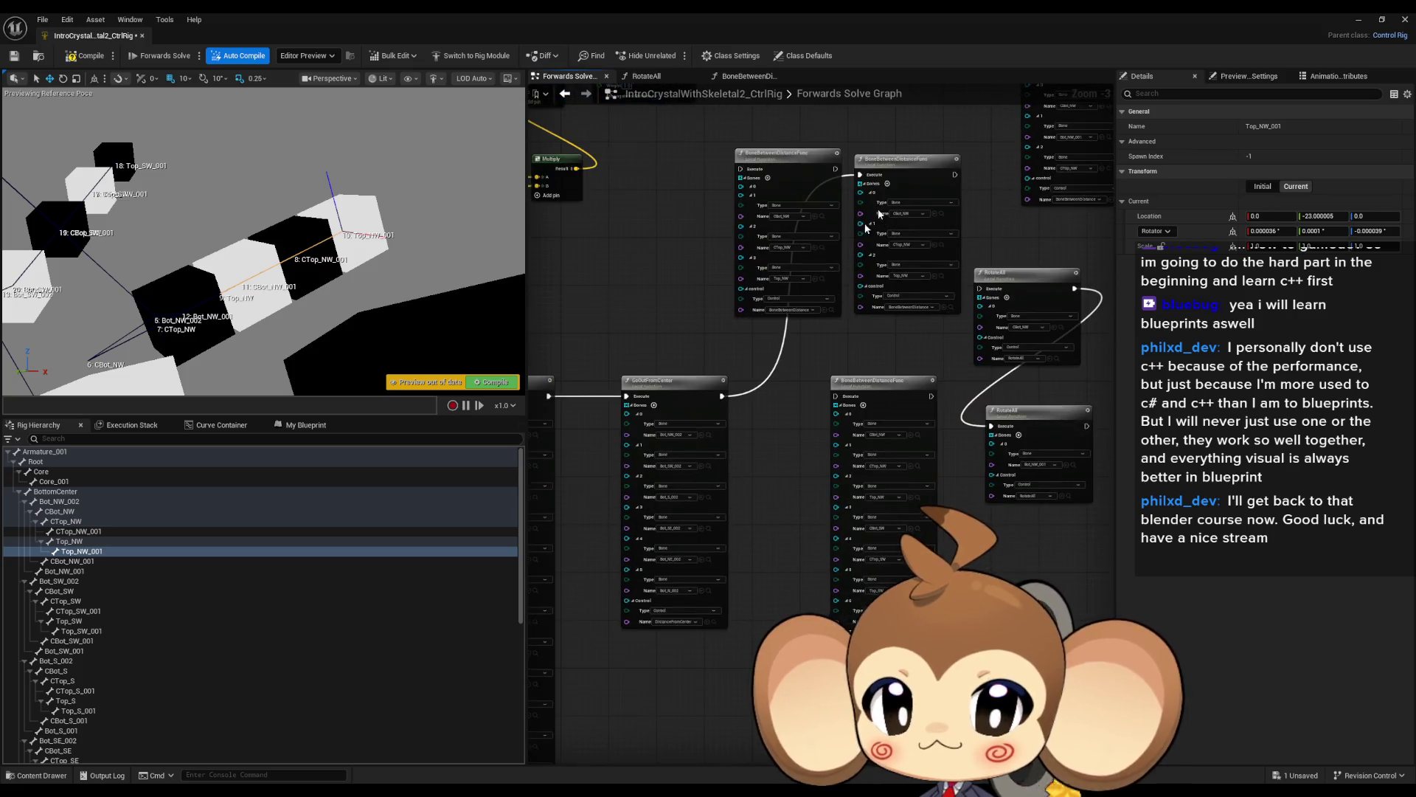
Zoom out the Forwards Solve graph and restore the Control Rig editor to a floating window.
scroll(780, 416, "down", 3)
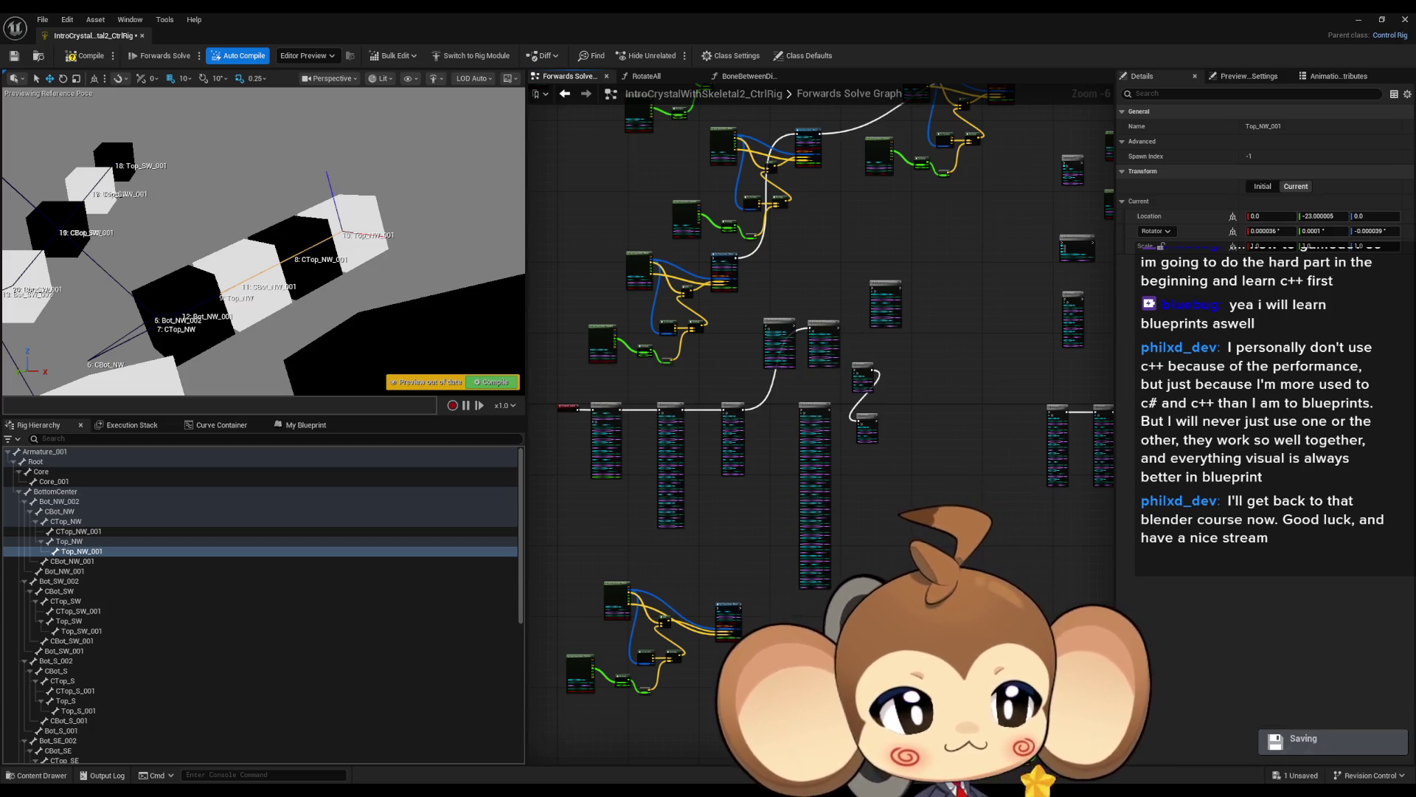
double_click(498, 11)
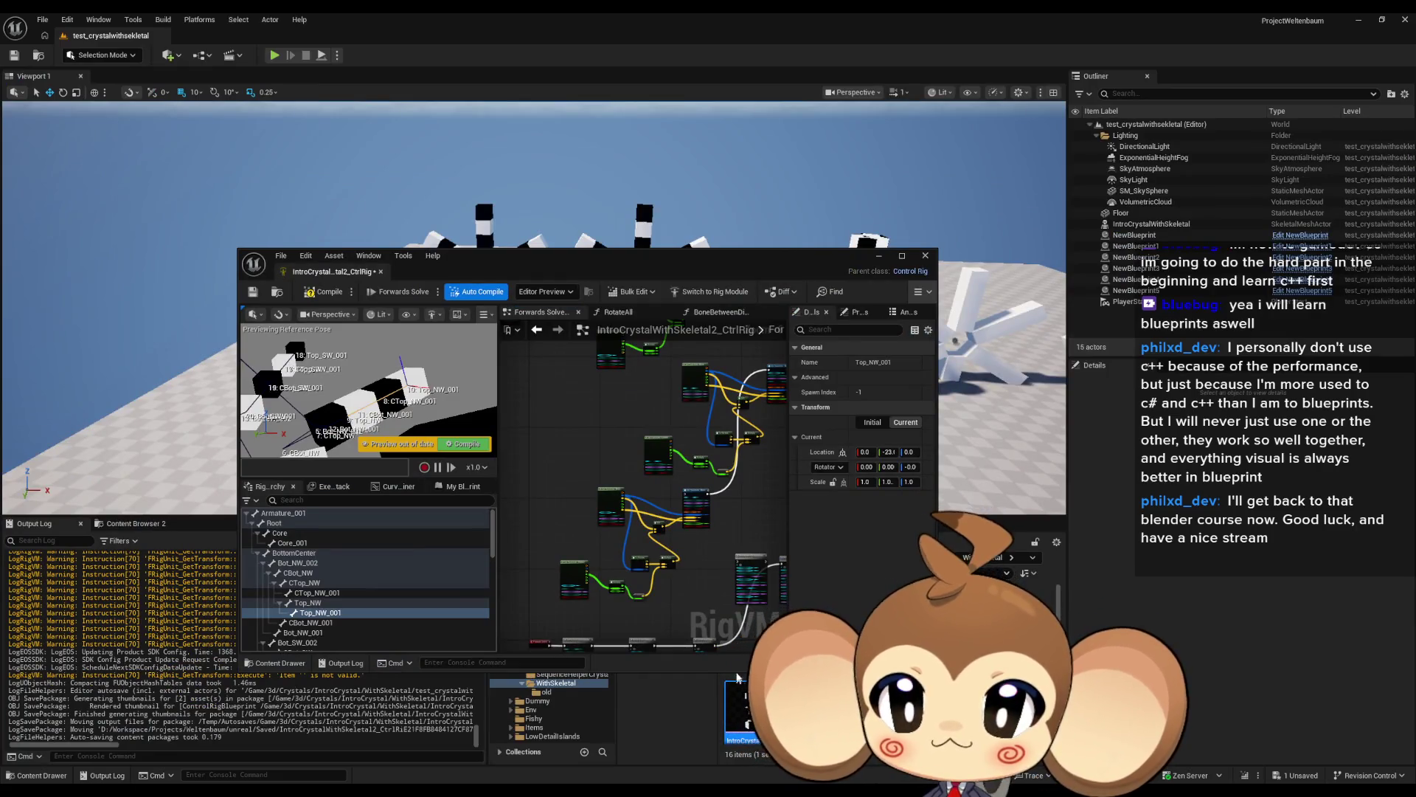
Open IntroCrystalWithSkeletal2 in a tab, browse the Window menu, then return to the CtrlRig graph.
double_click(736, 677)
double_click(559, 250)
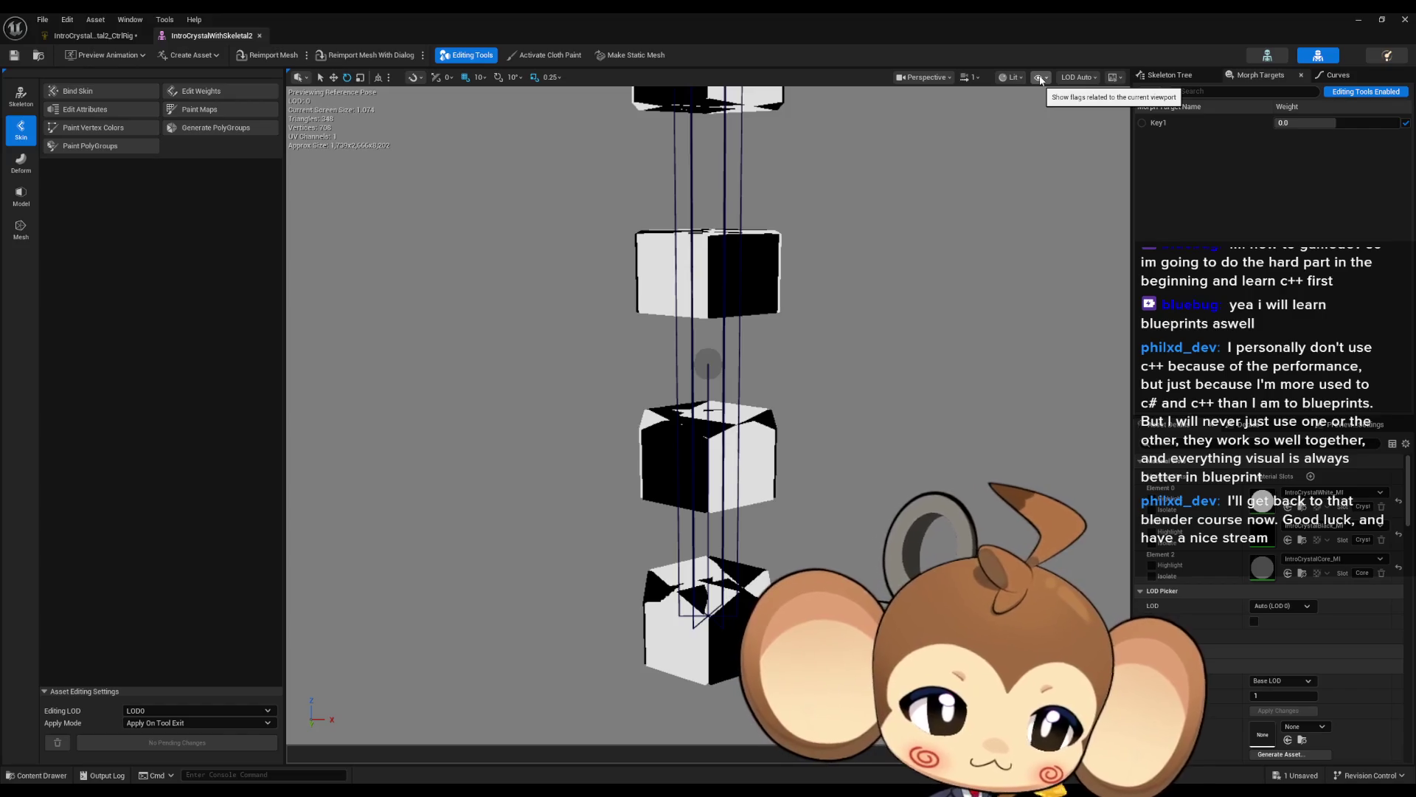
left_click(135, 23)
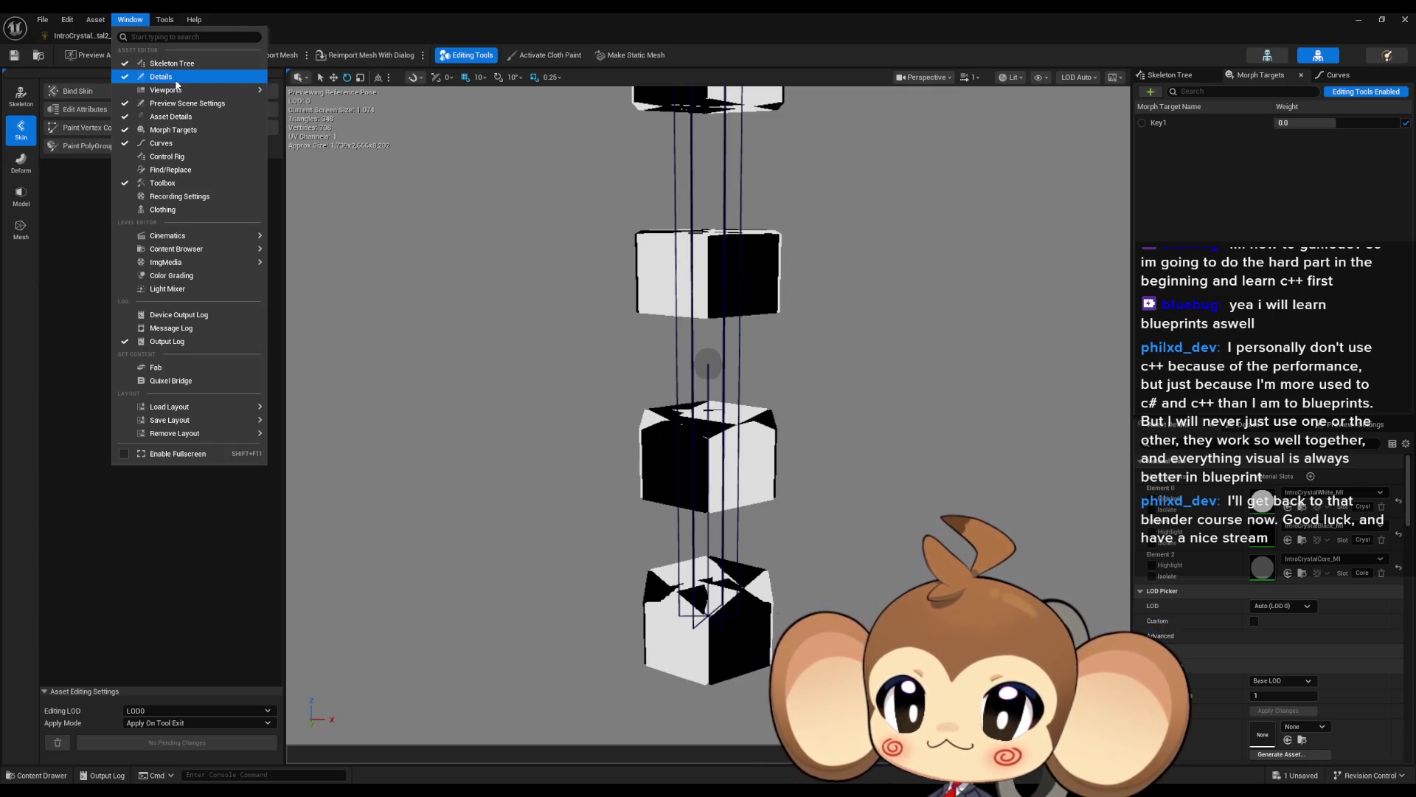
mouse_move(177, 93)
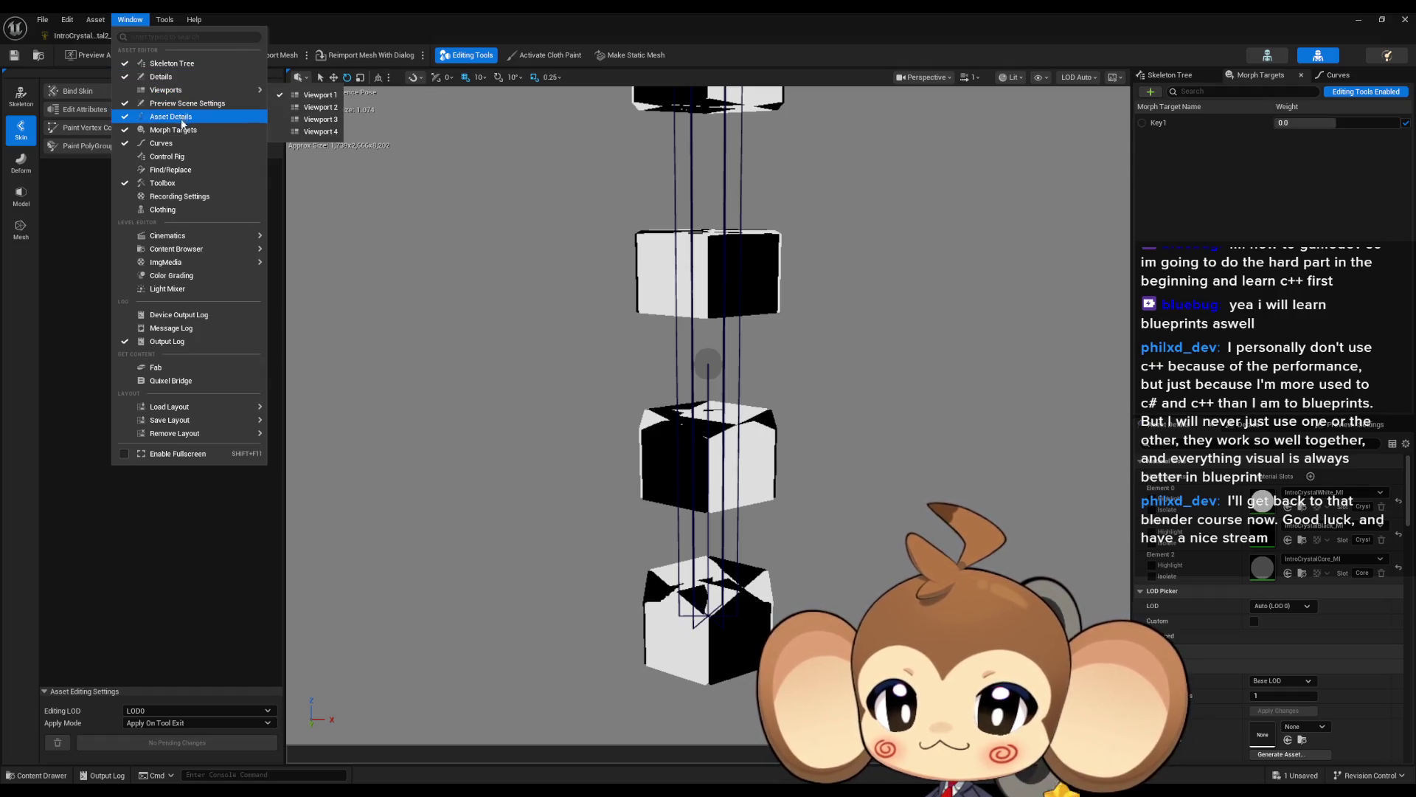
mouse_move(198, 262)
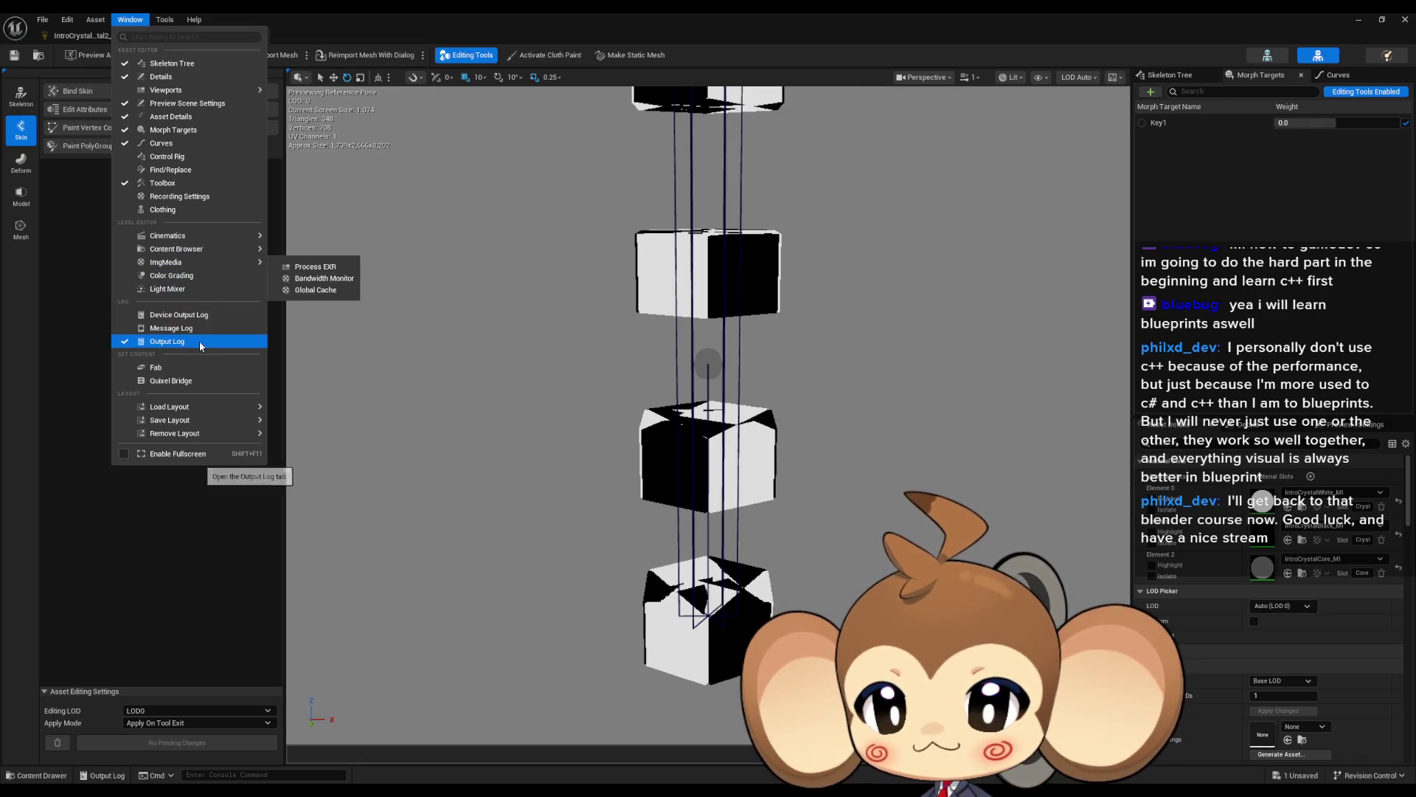
mouse_move(207, 407)
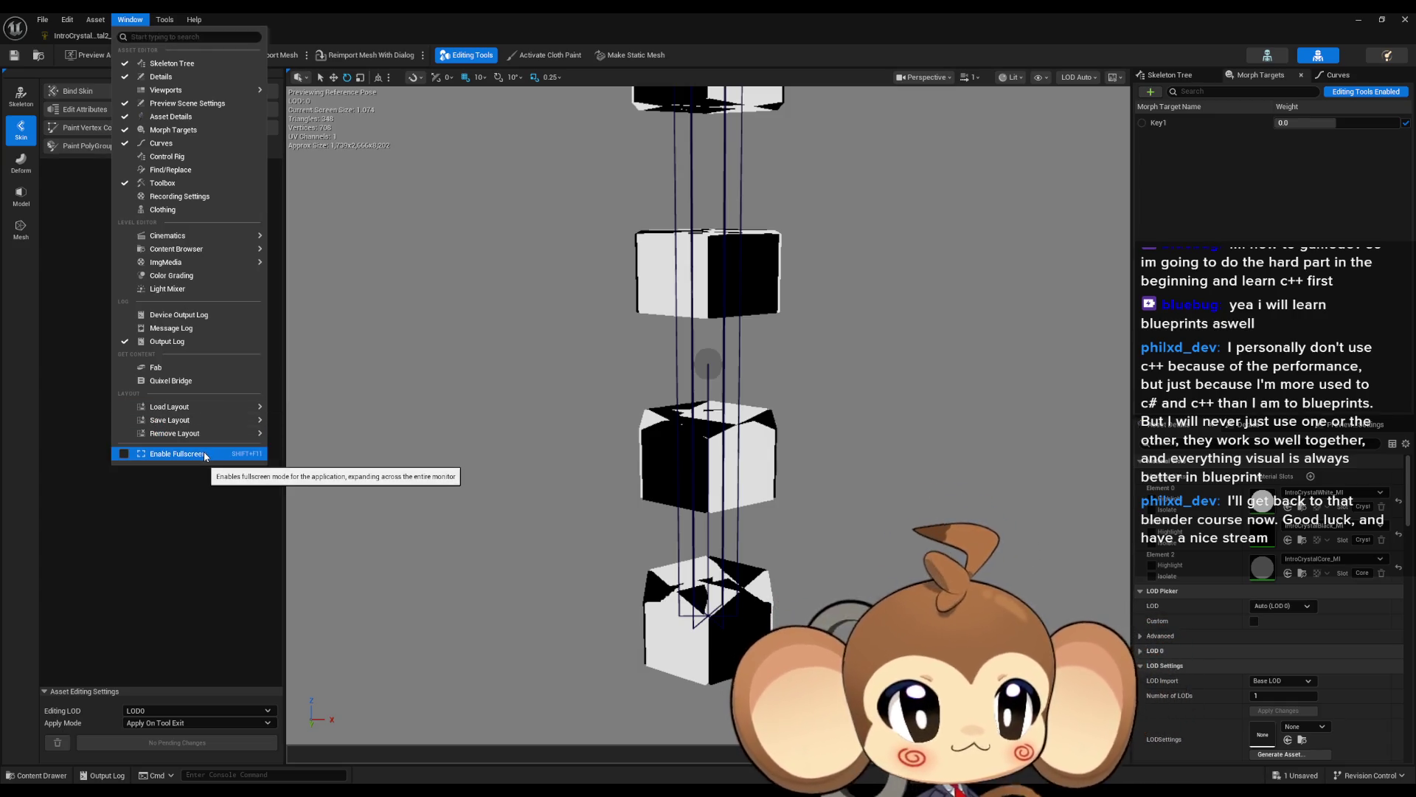
left_click(409, 11)
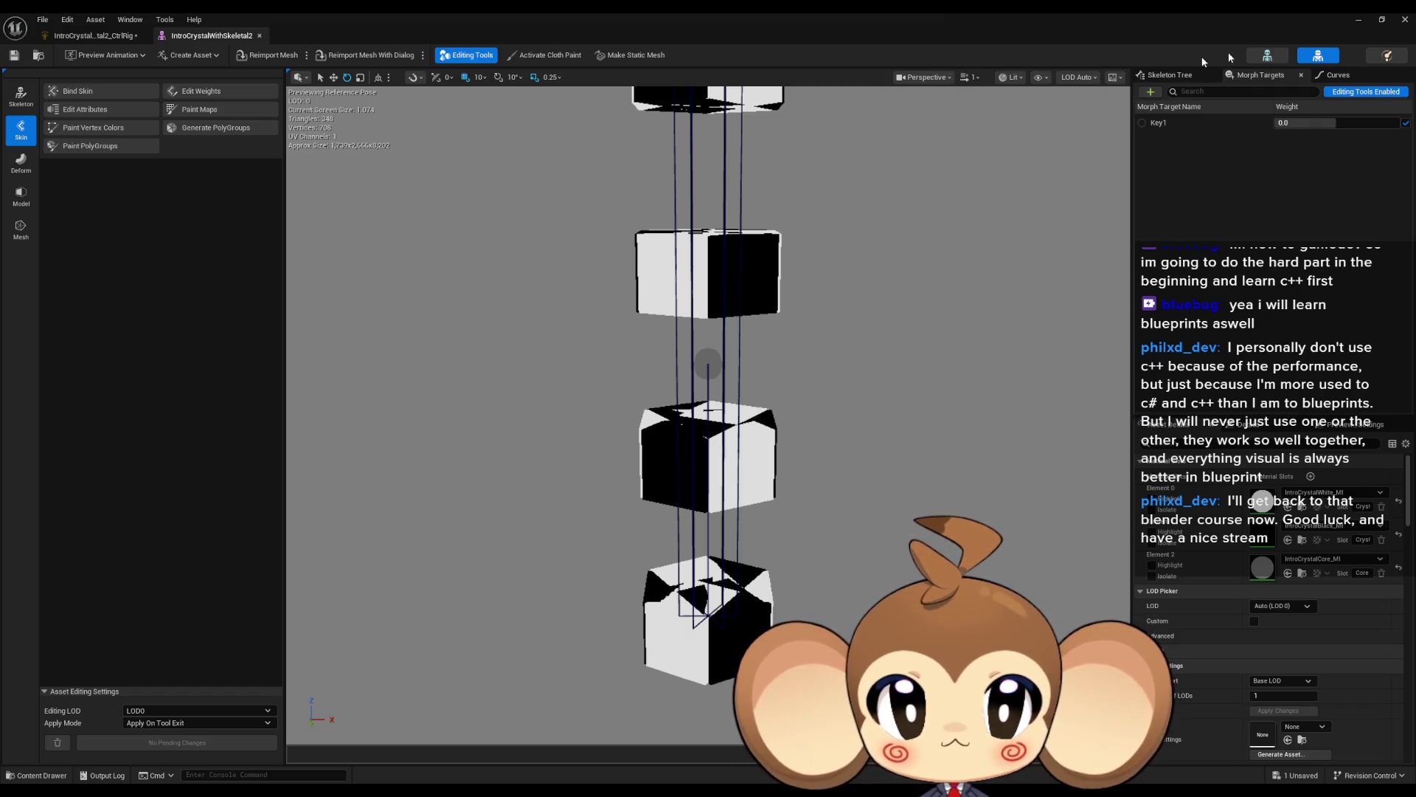
left_click(92, 35)
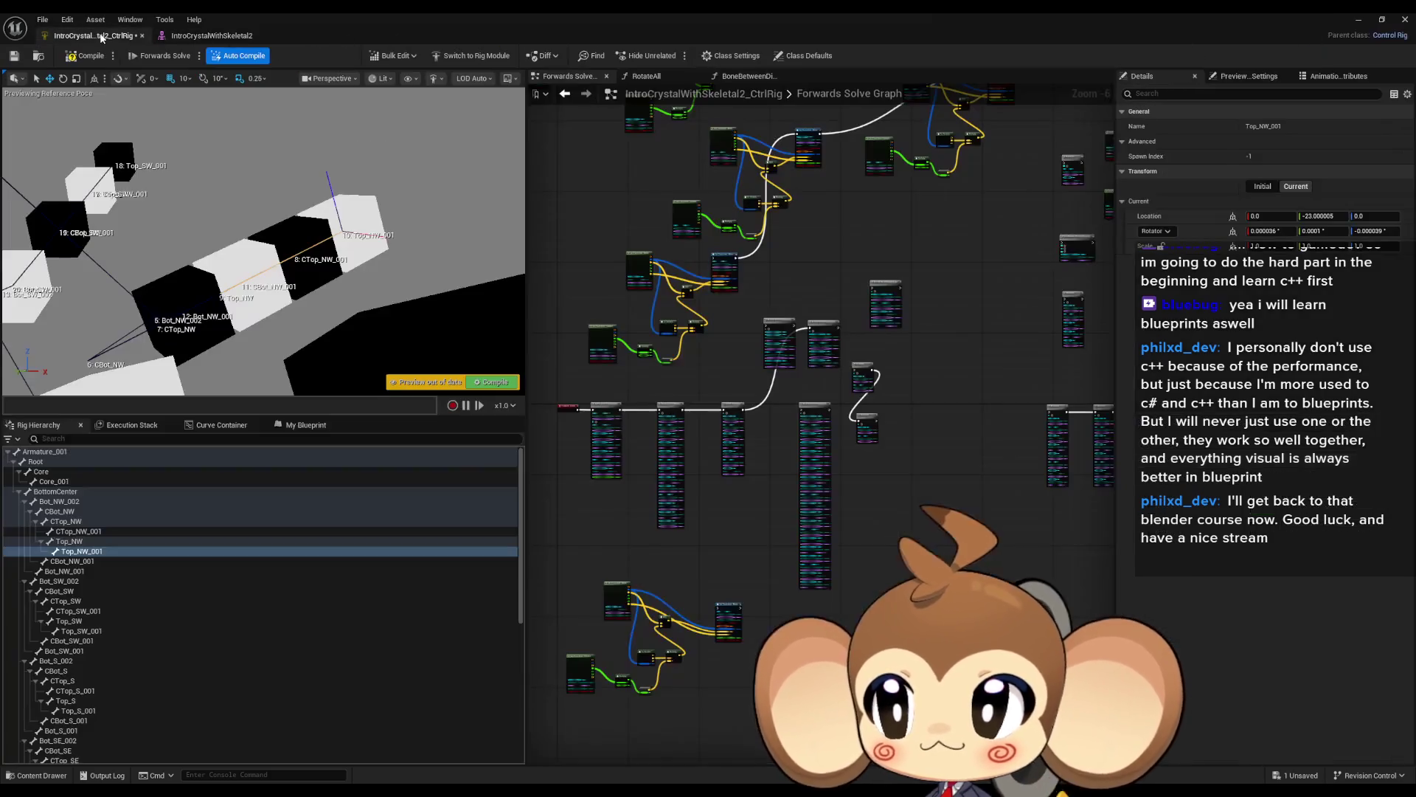
Break GoOutFromCenter's outgoing exec link, then select the BottomCenter bone.
scroll(838, 427, "up", 5)
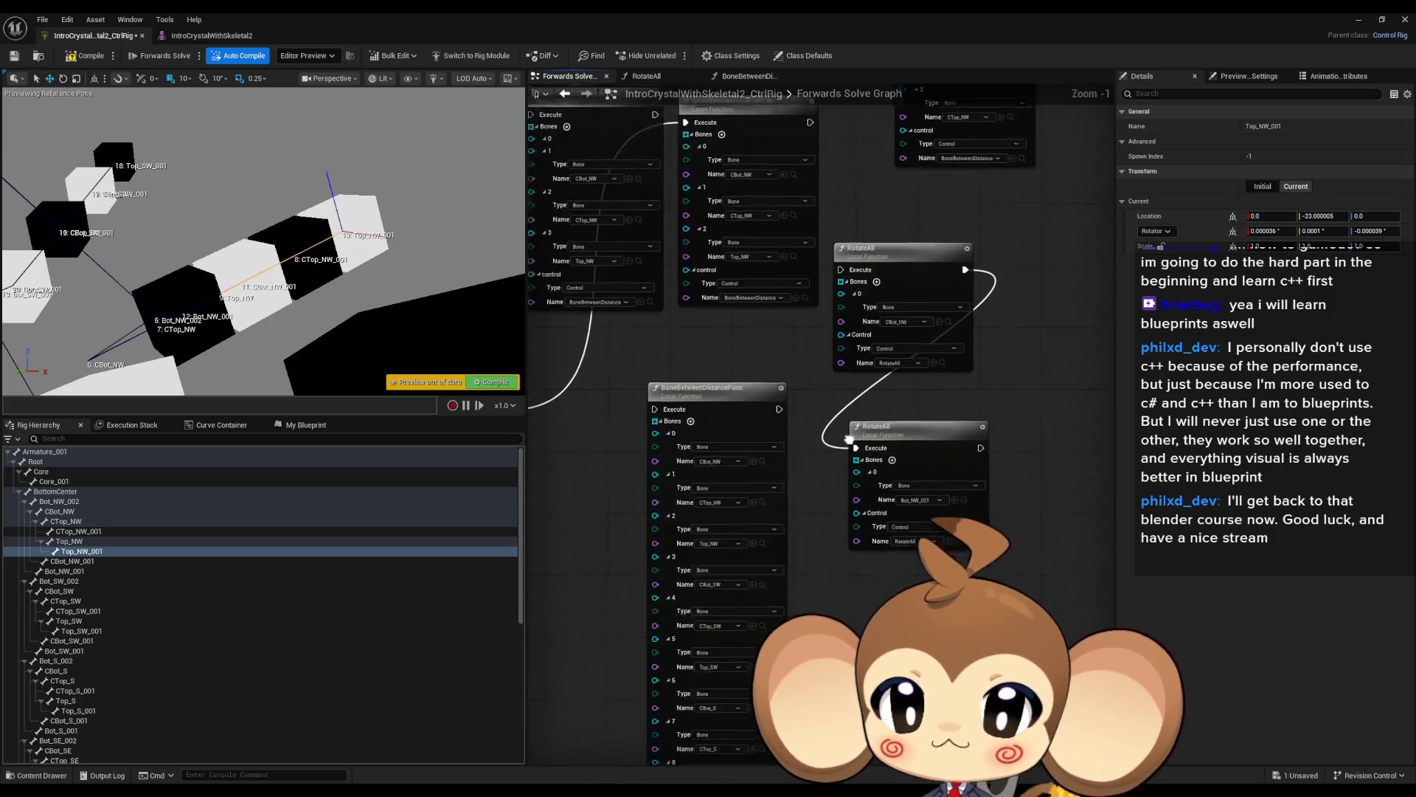
scroll(838, 426, "down", 1)
scroll(909, 442, "down", 1)
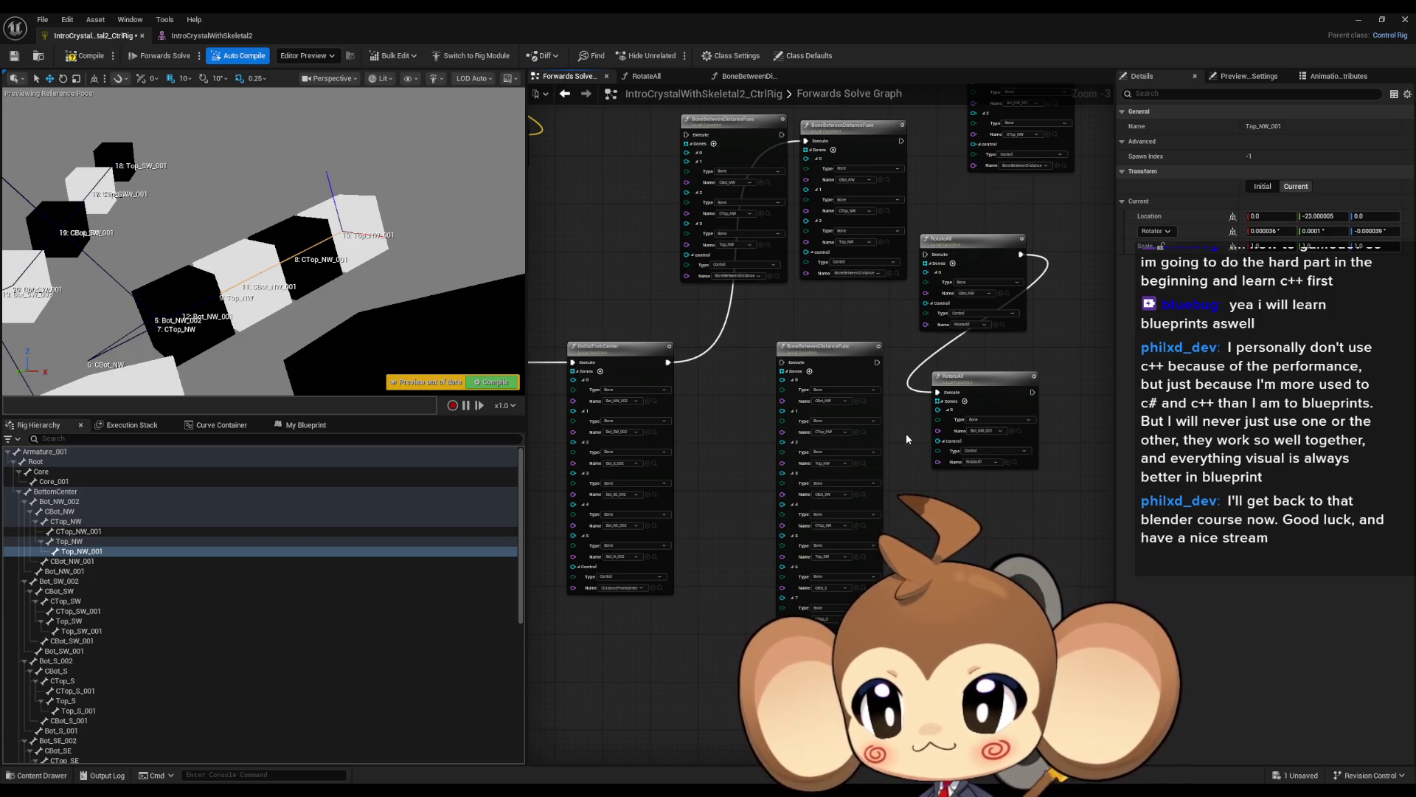
left_click_drag(666, 366, 788, 347)
left_click(790, 343, "alt")
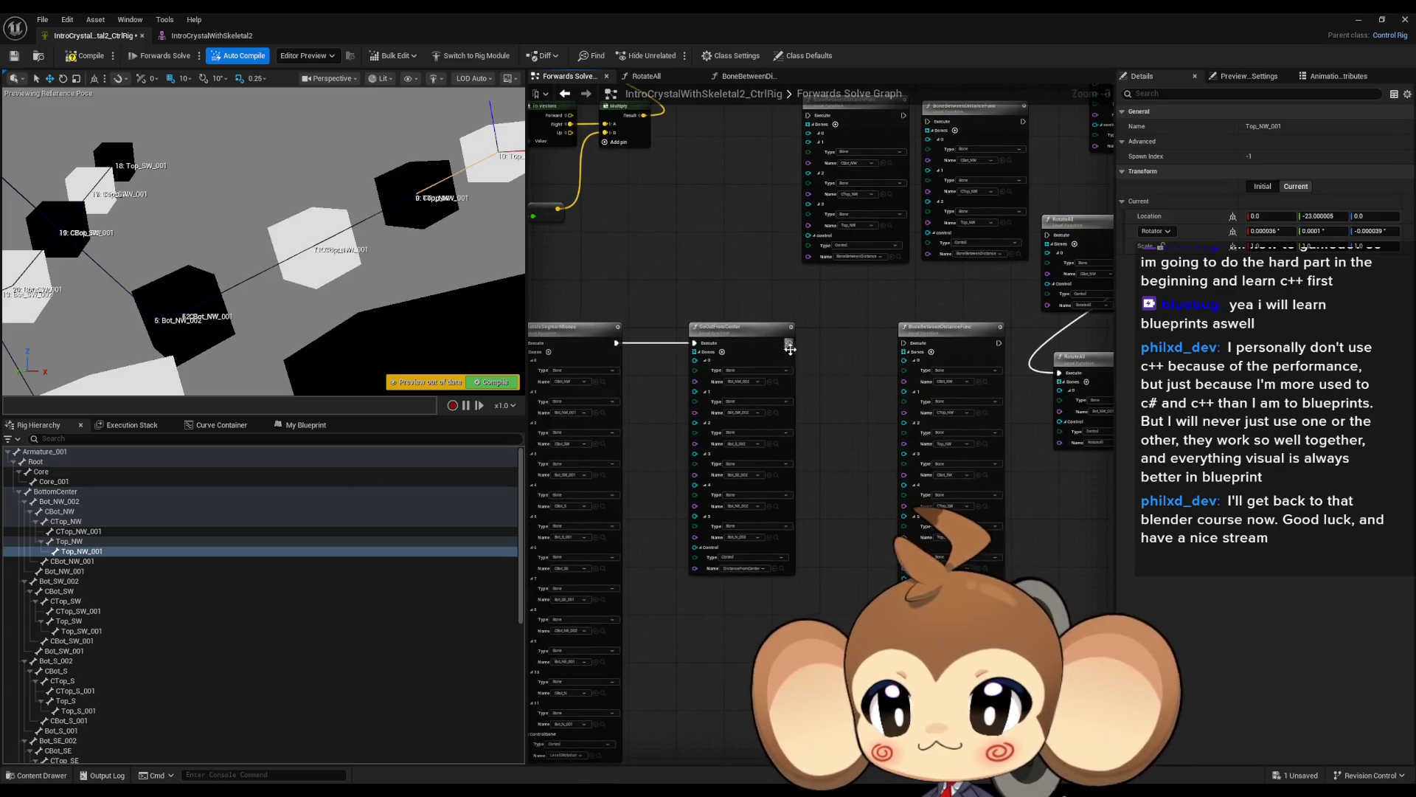
scroll(827, 432, "down", 2)
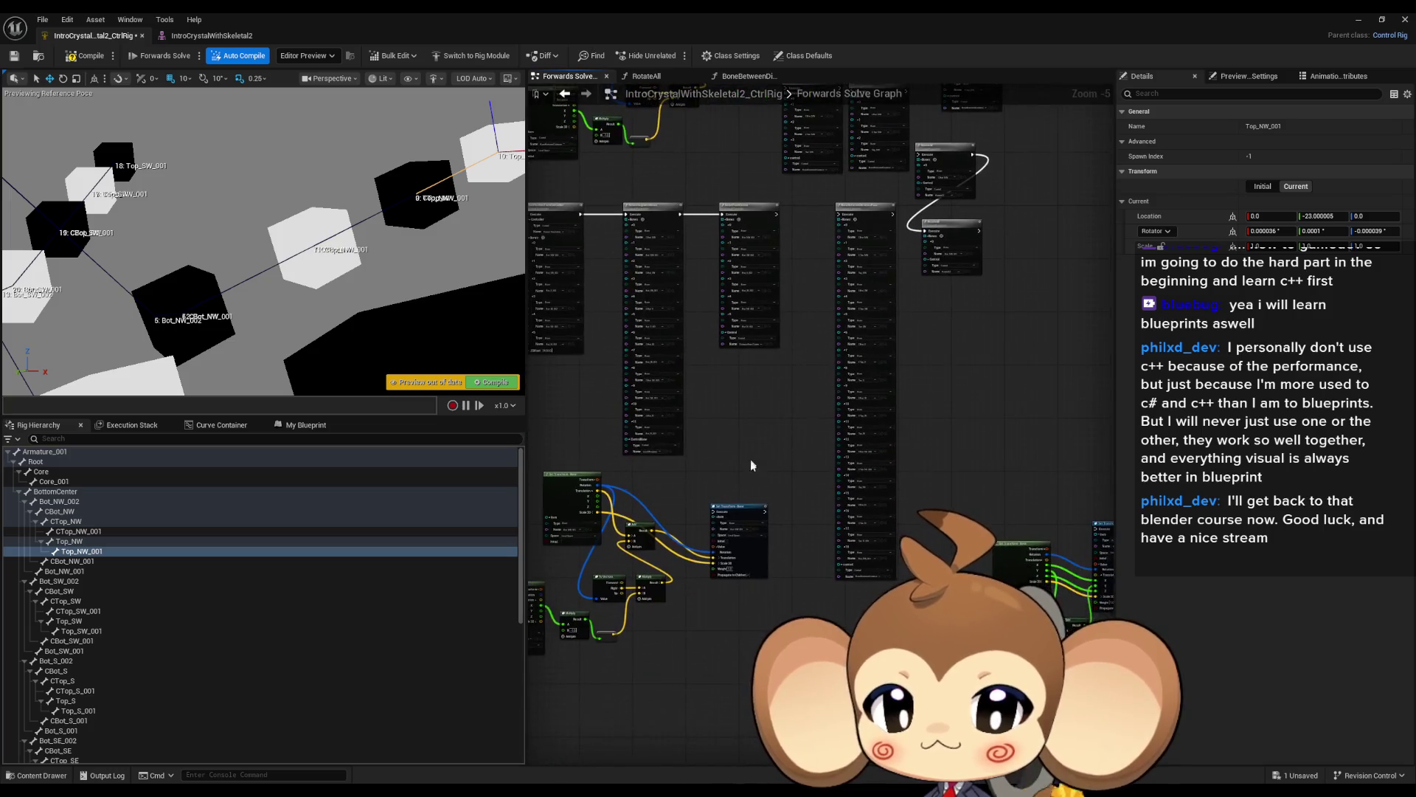
left_click_drag(563, 435, 604, 441)
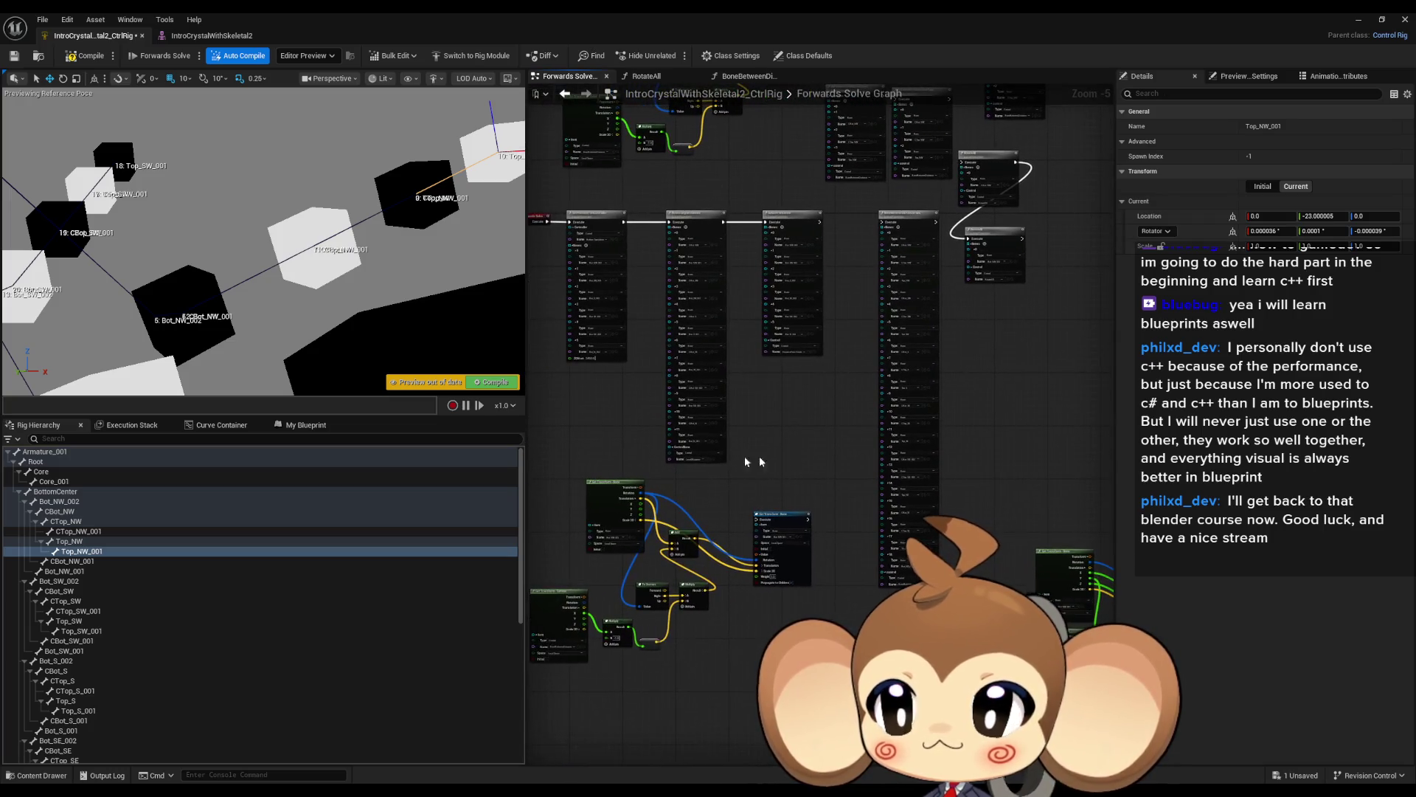
left_click(65, 492)
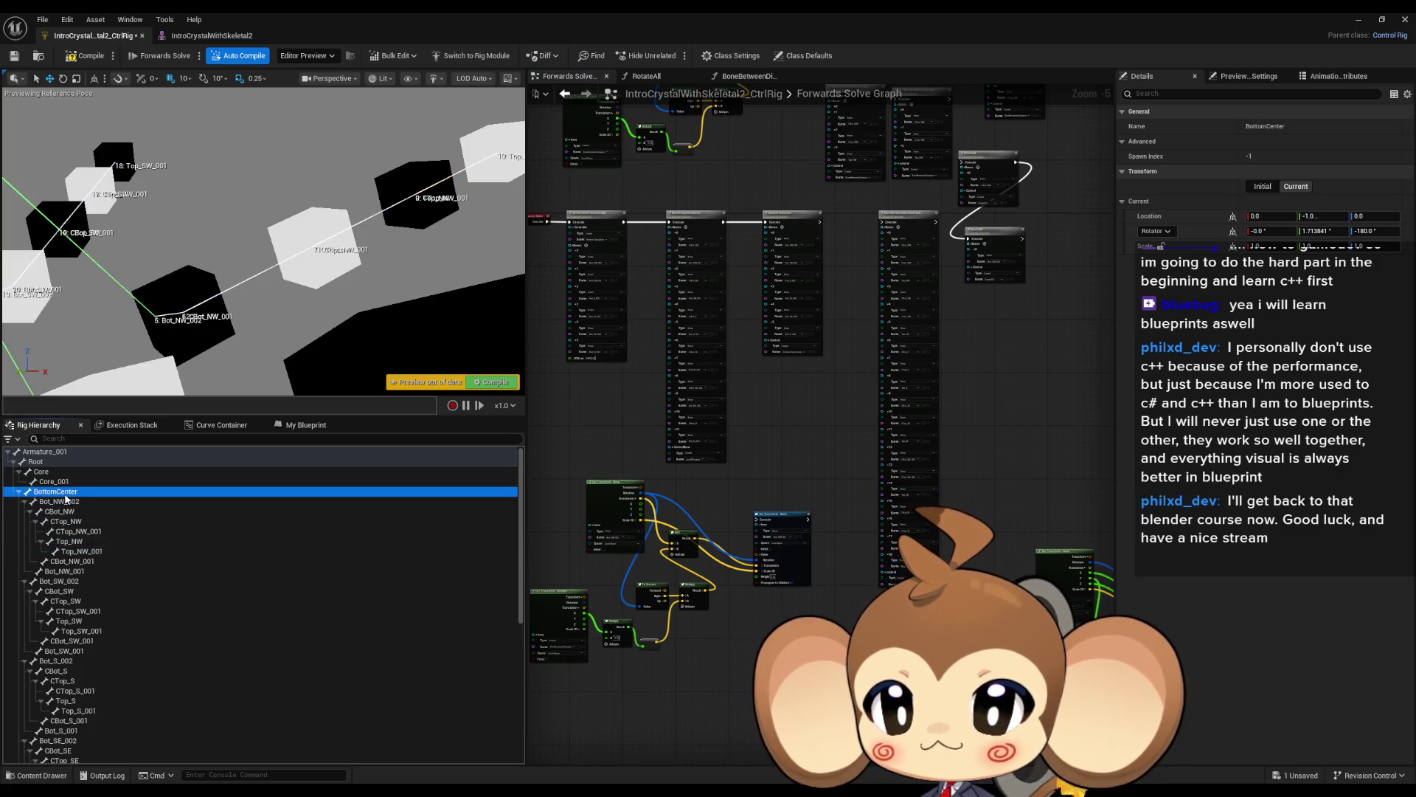
left_click(65, 500)
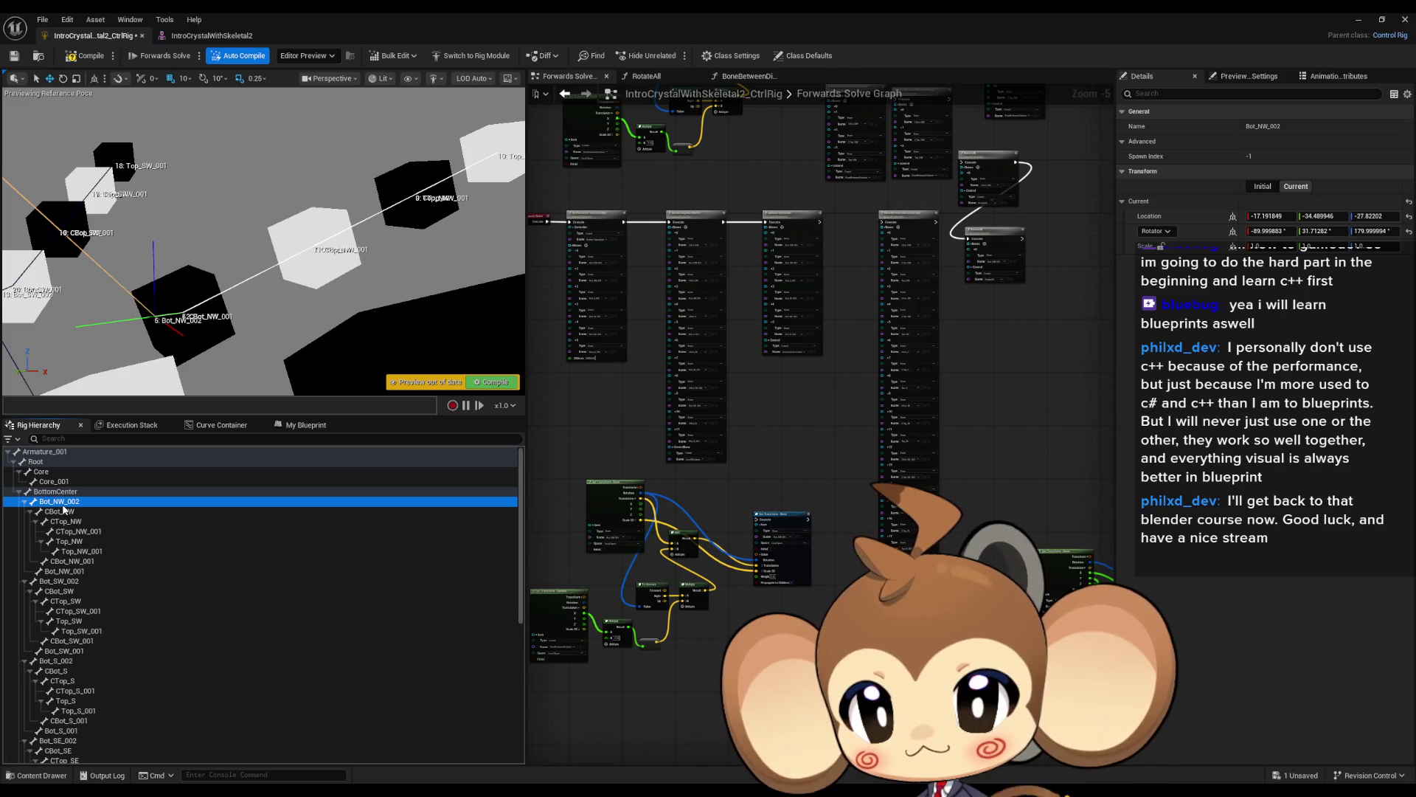
key("Up")
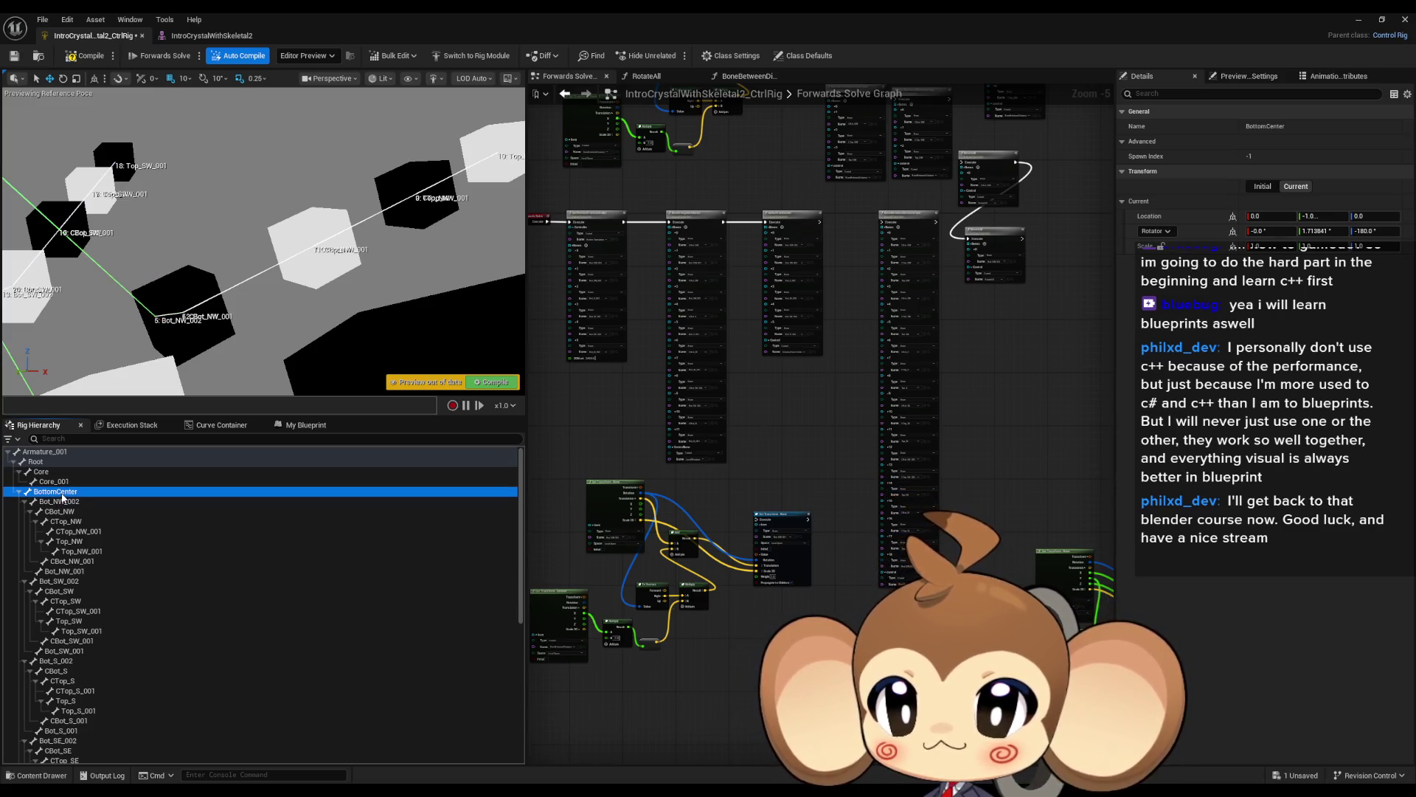
left_click(61, 504)
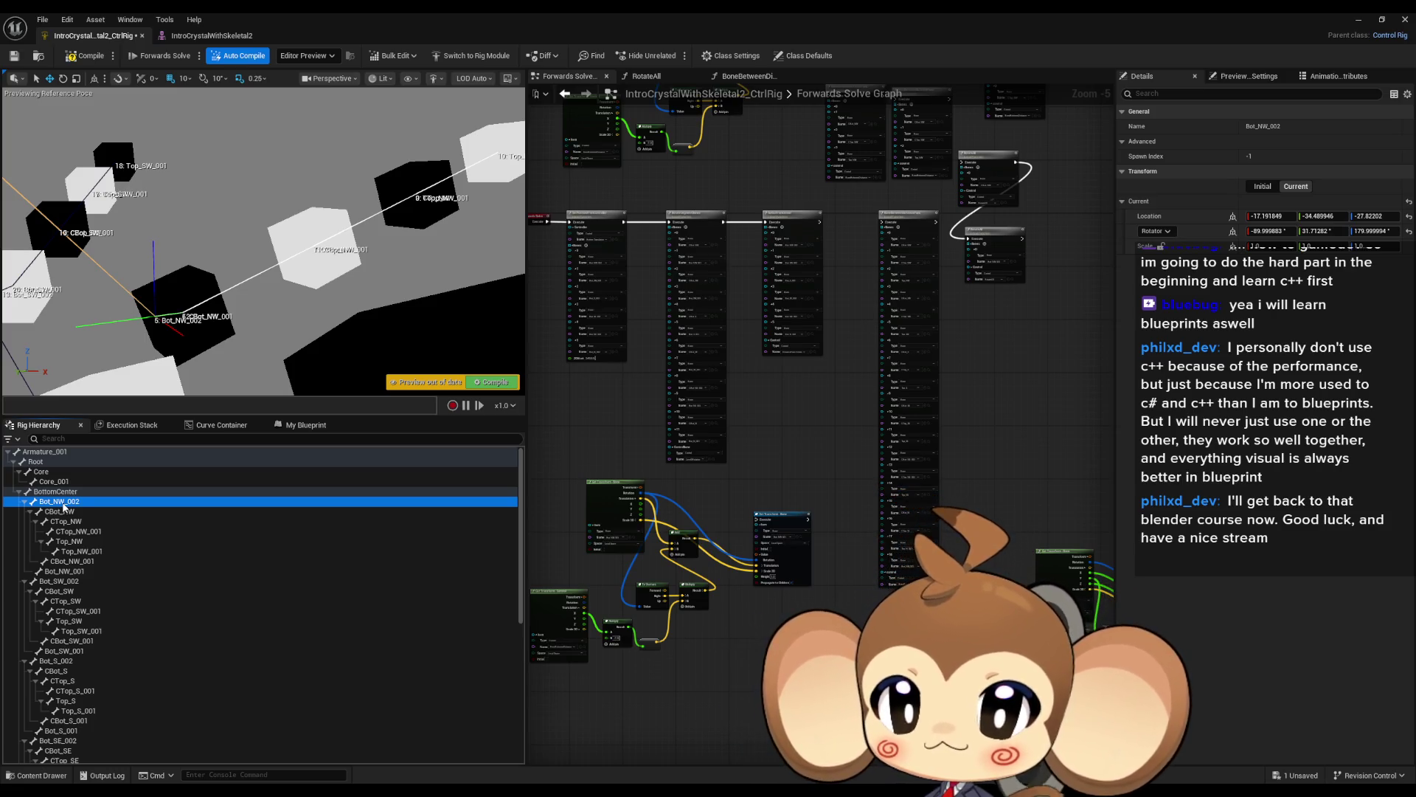
mouse_move(151, 377)
left_mouse_down()
mouse_move(192, 340)
mouse_move(244, 163)
left_mouse_up()
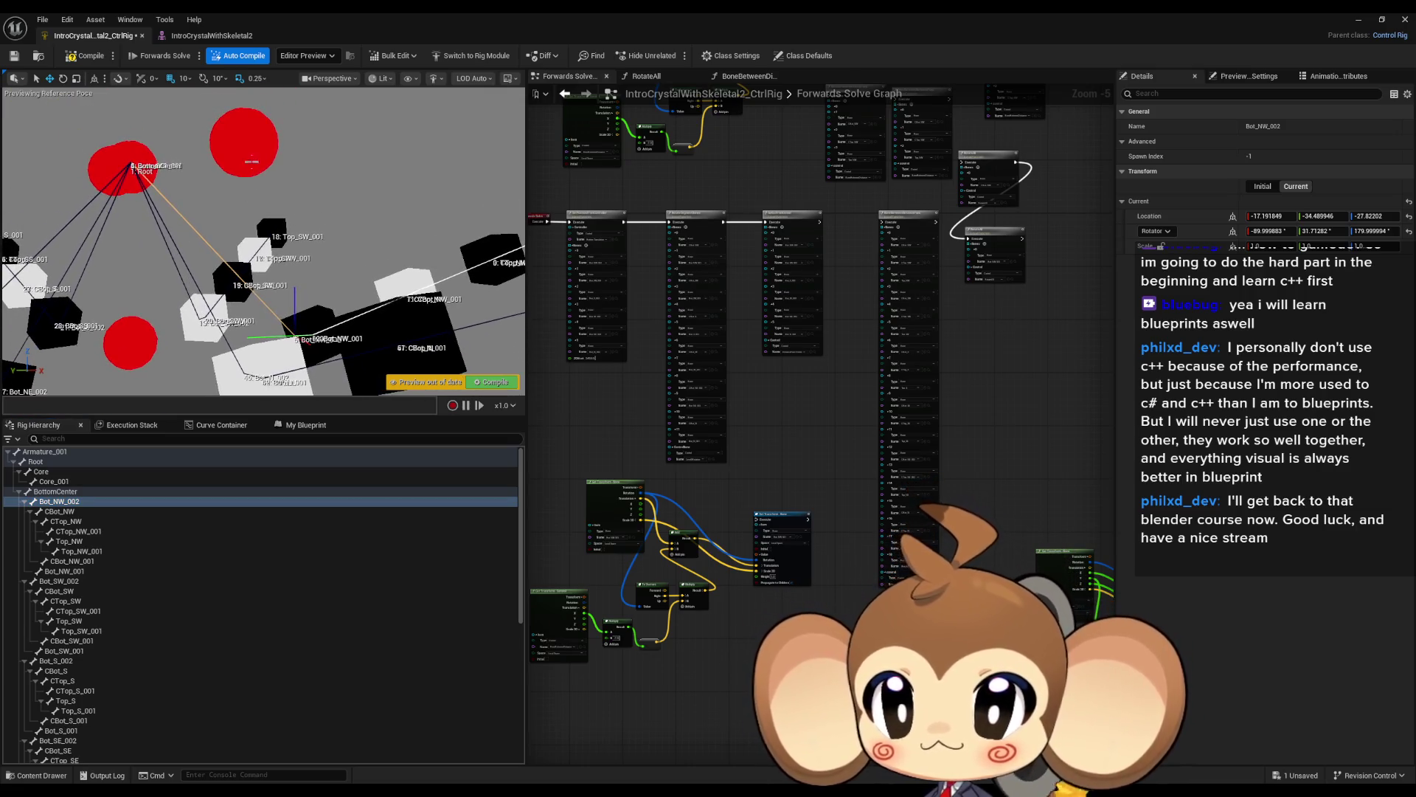
left_click(244, 151)
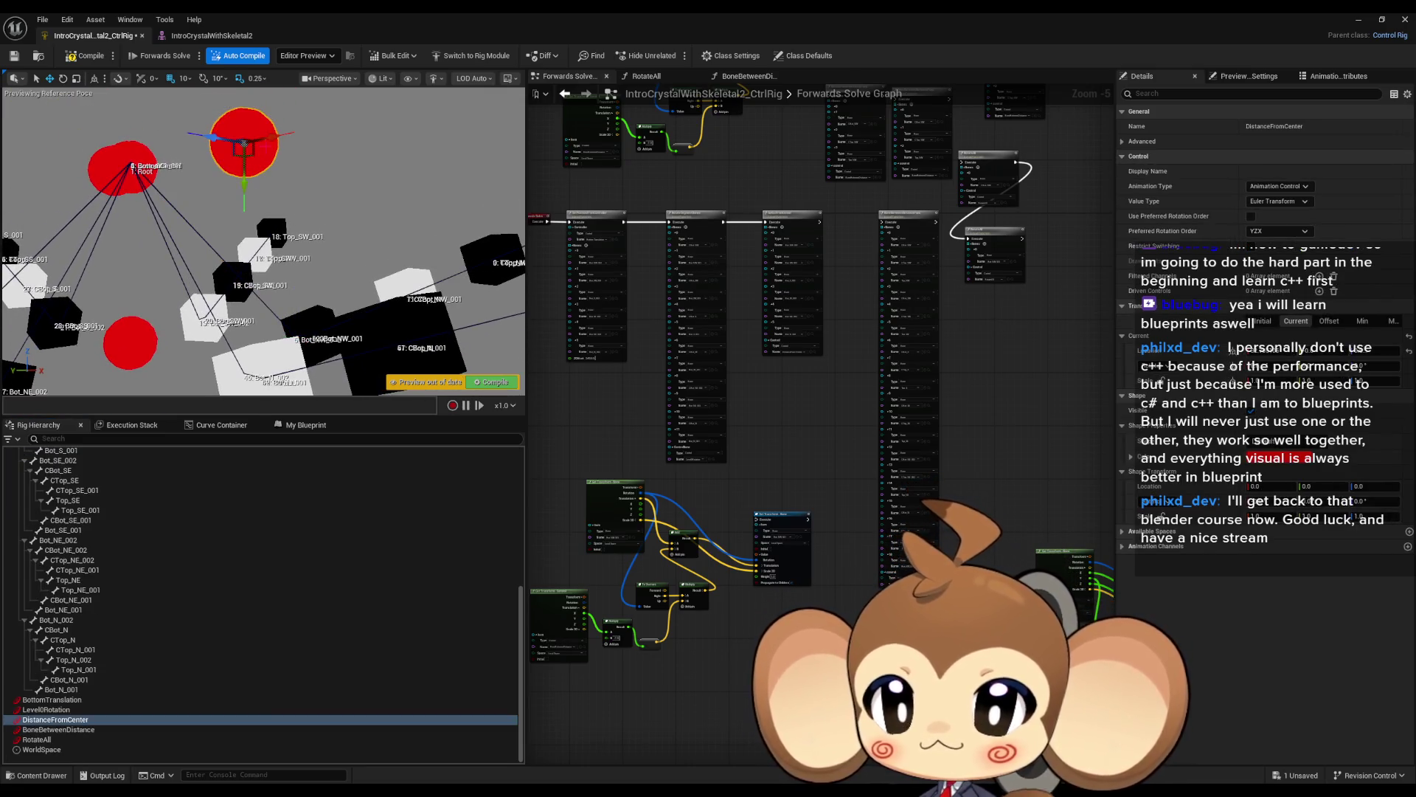
mouse_move(272, 135)
left_mouse_down()
mouse_move(284, 134)
mouse_move(254, 135)
left_mouse_up()
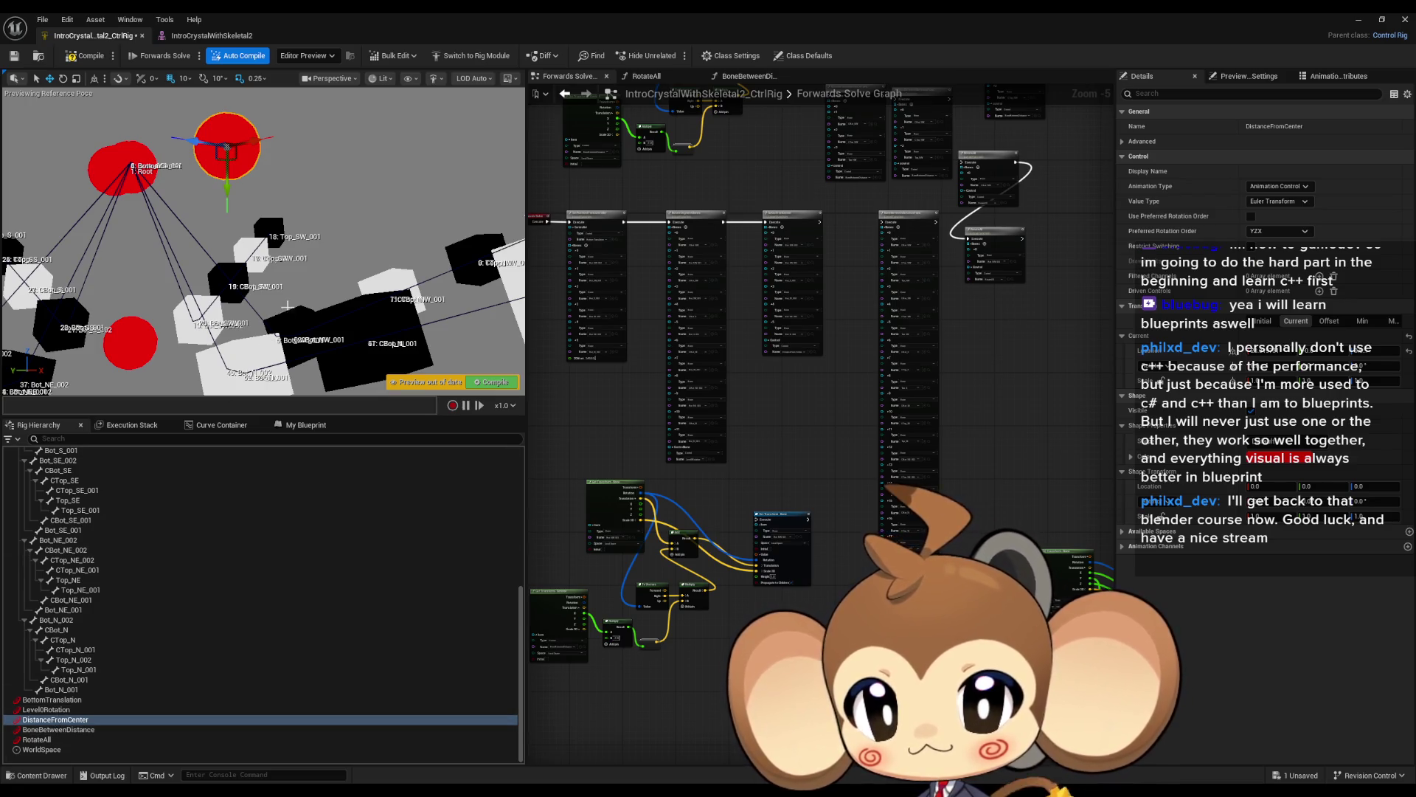
key("f")
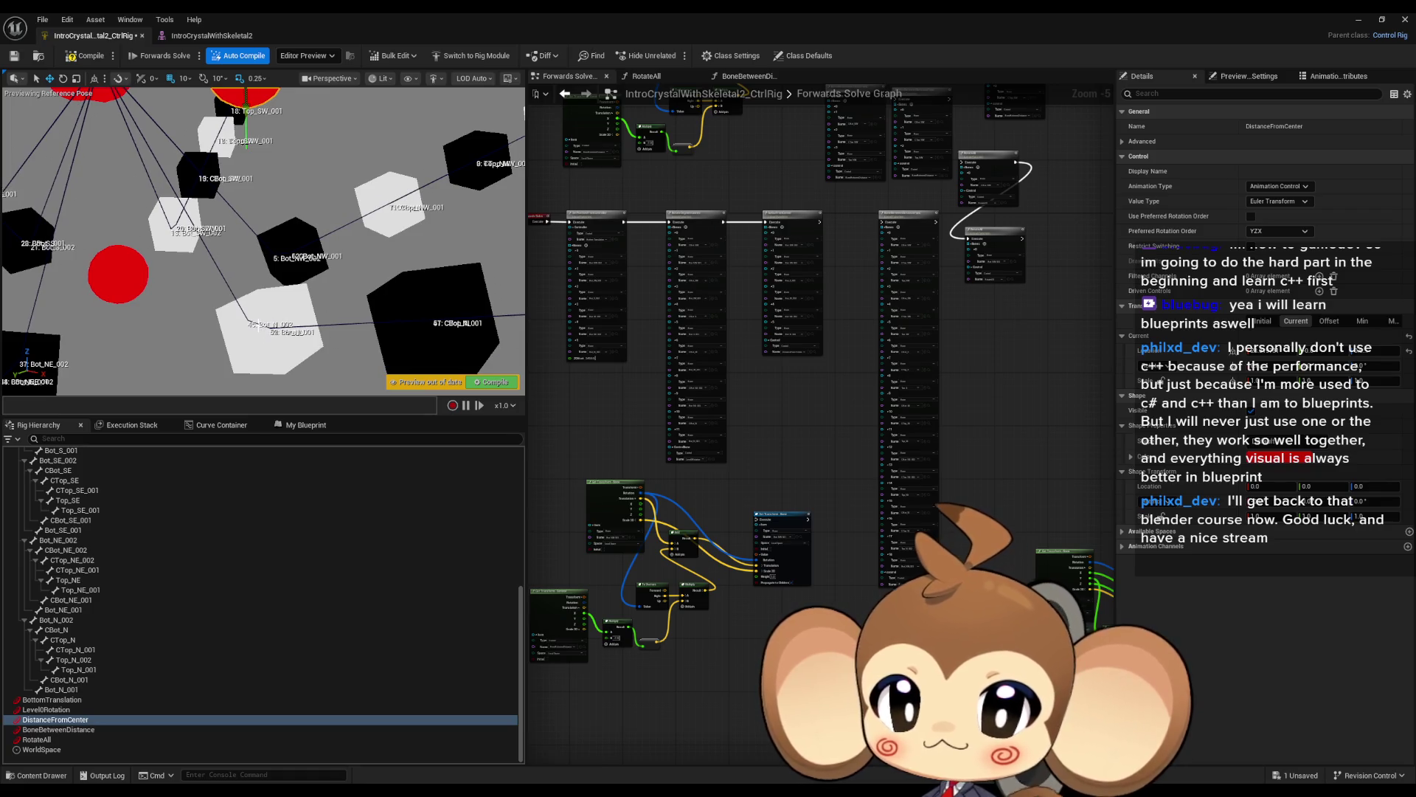
scroll(92, 558, "up", 7)
scroll(92, 559, "up", 3)
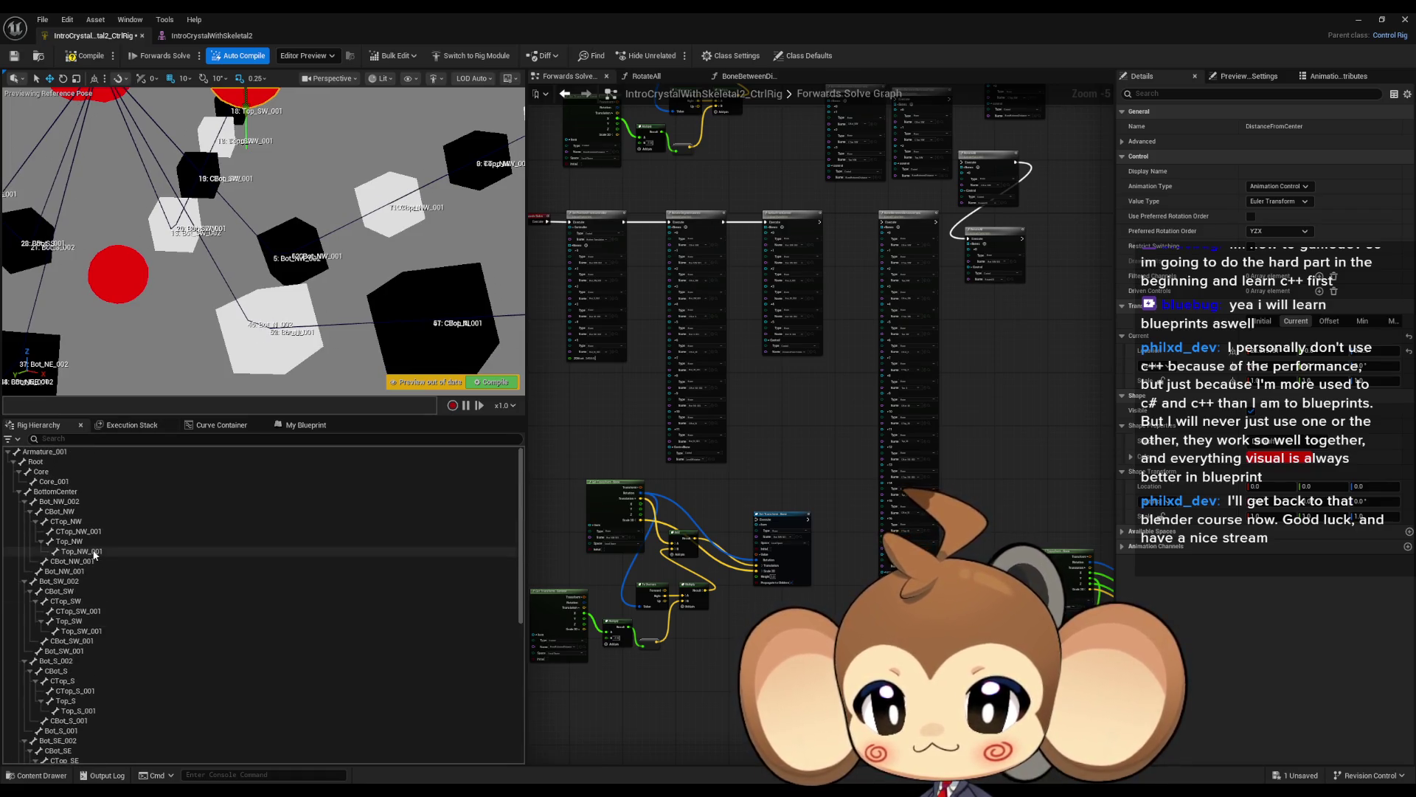
left_click(59, 491)
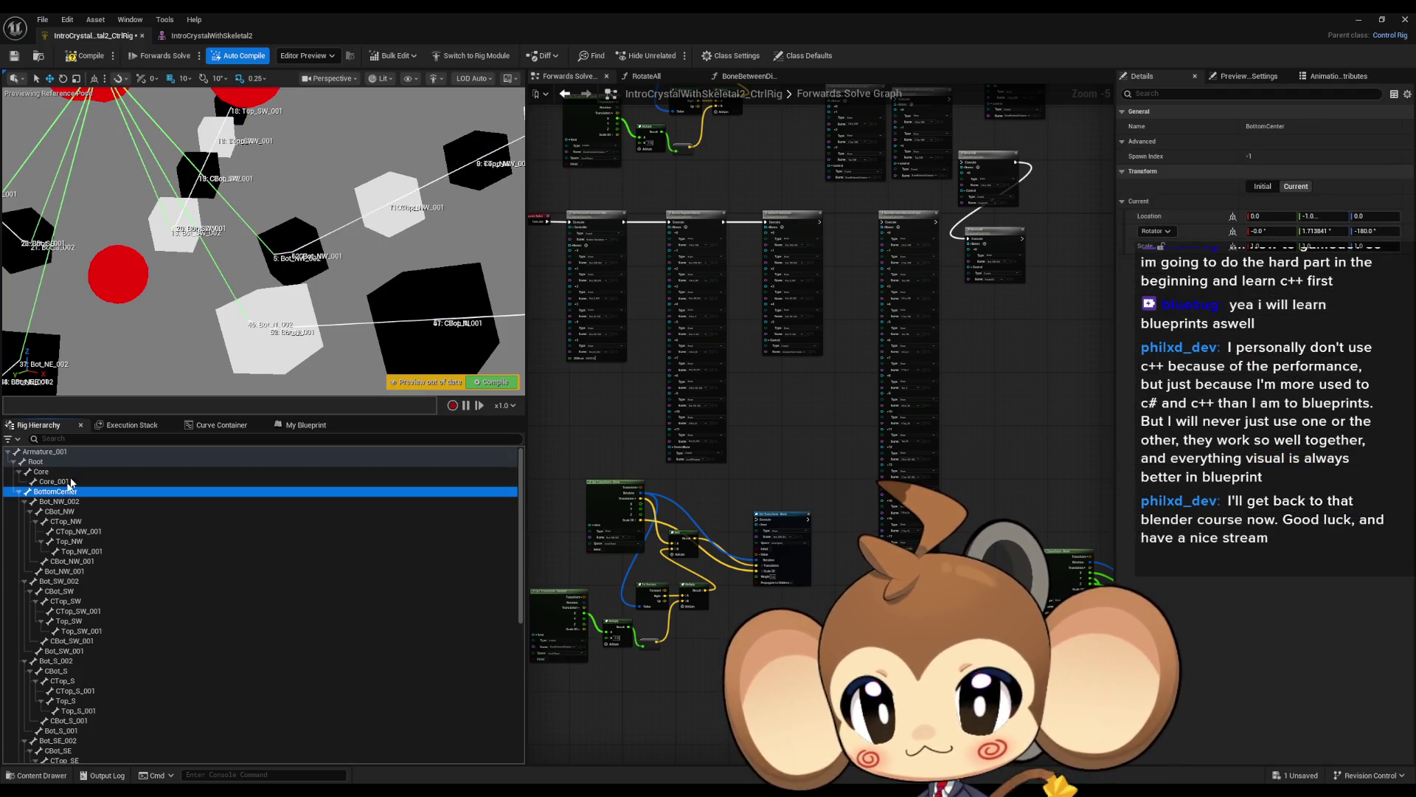
key("f")
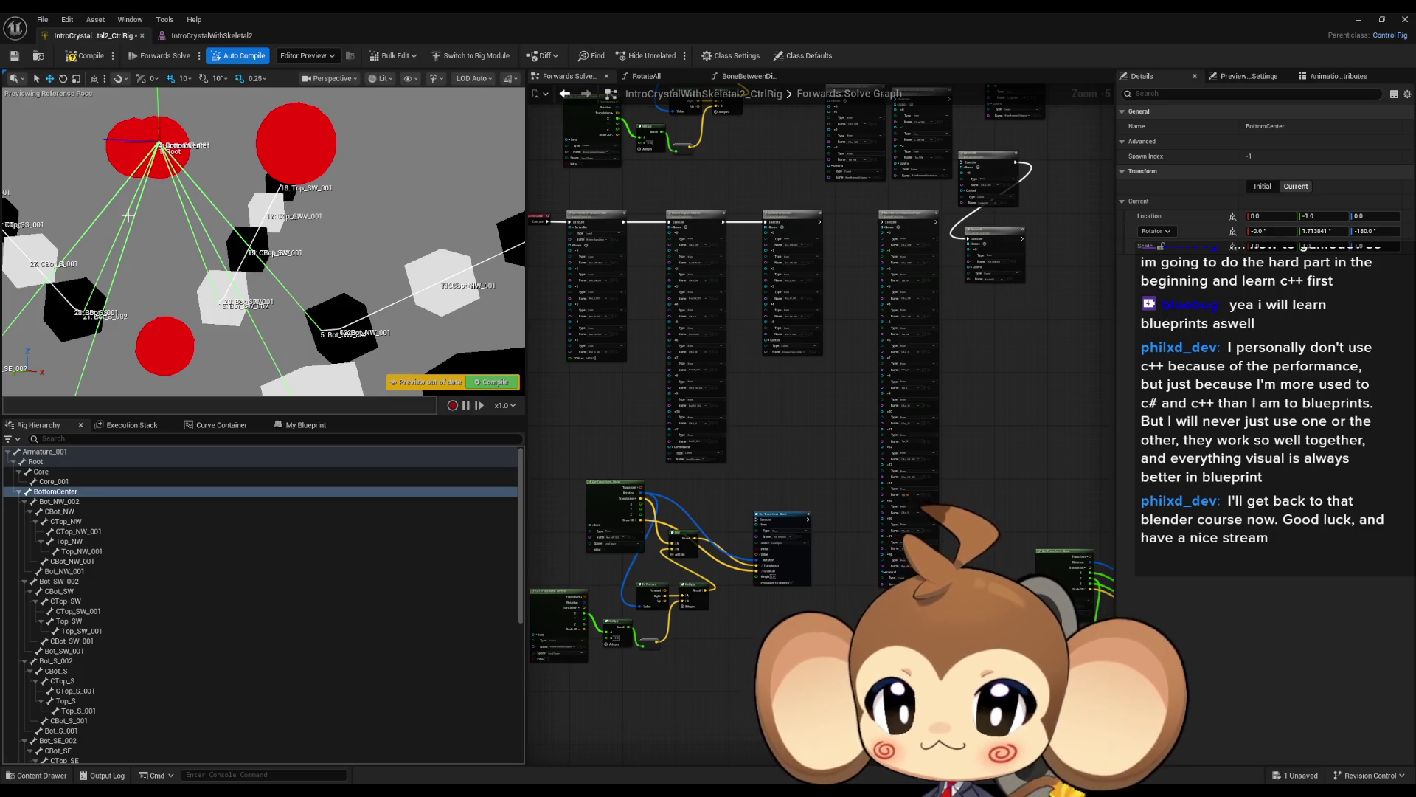
left_click(60, 502)
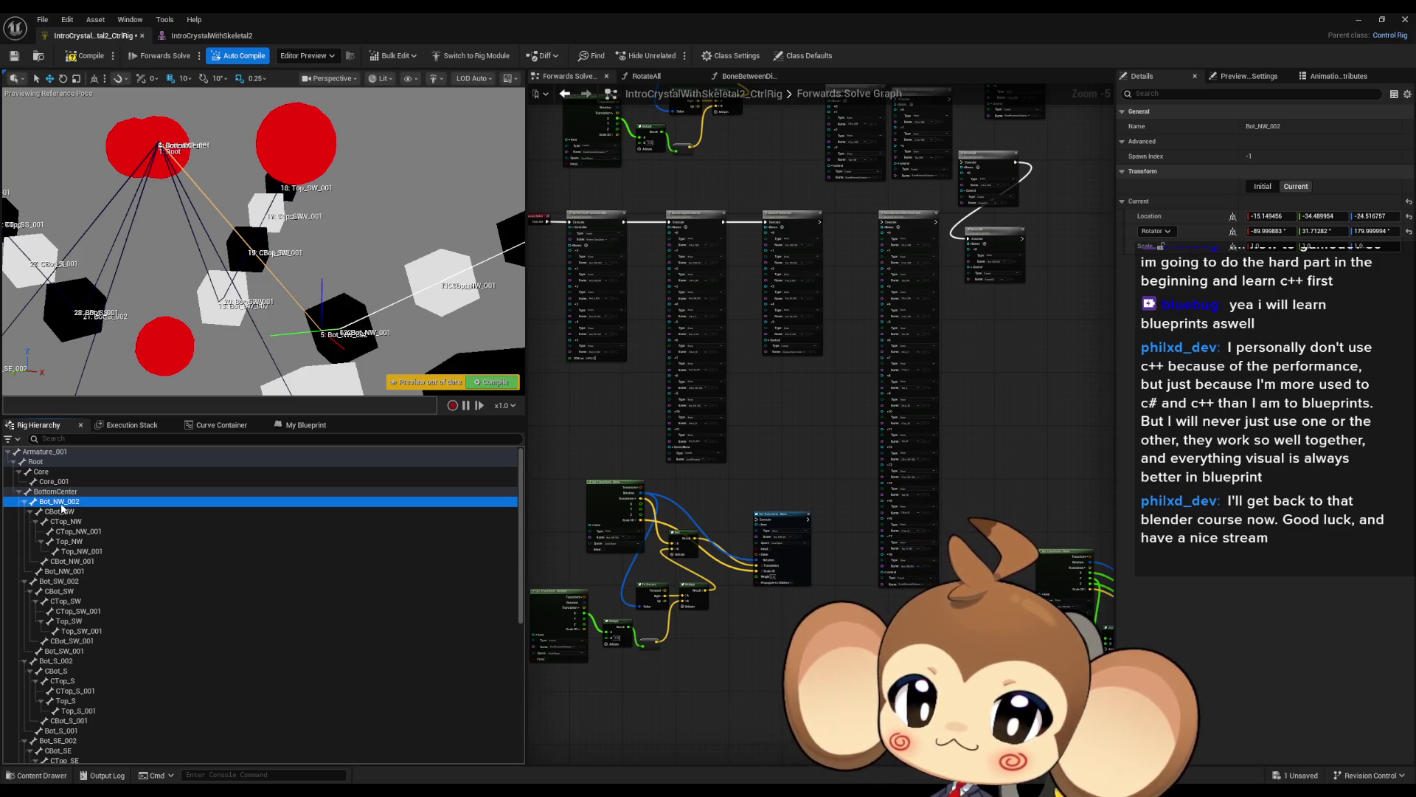
left_click(30, 512)
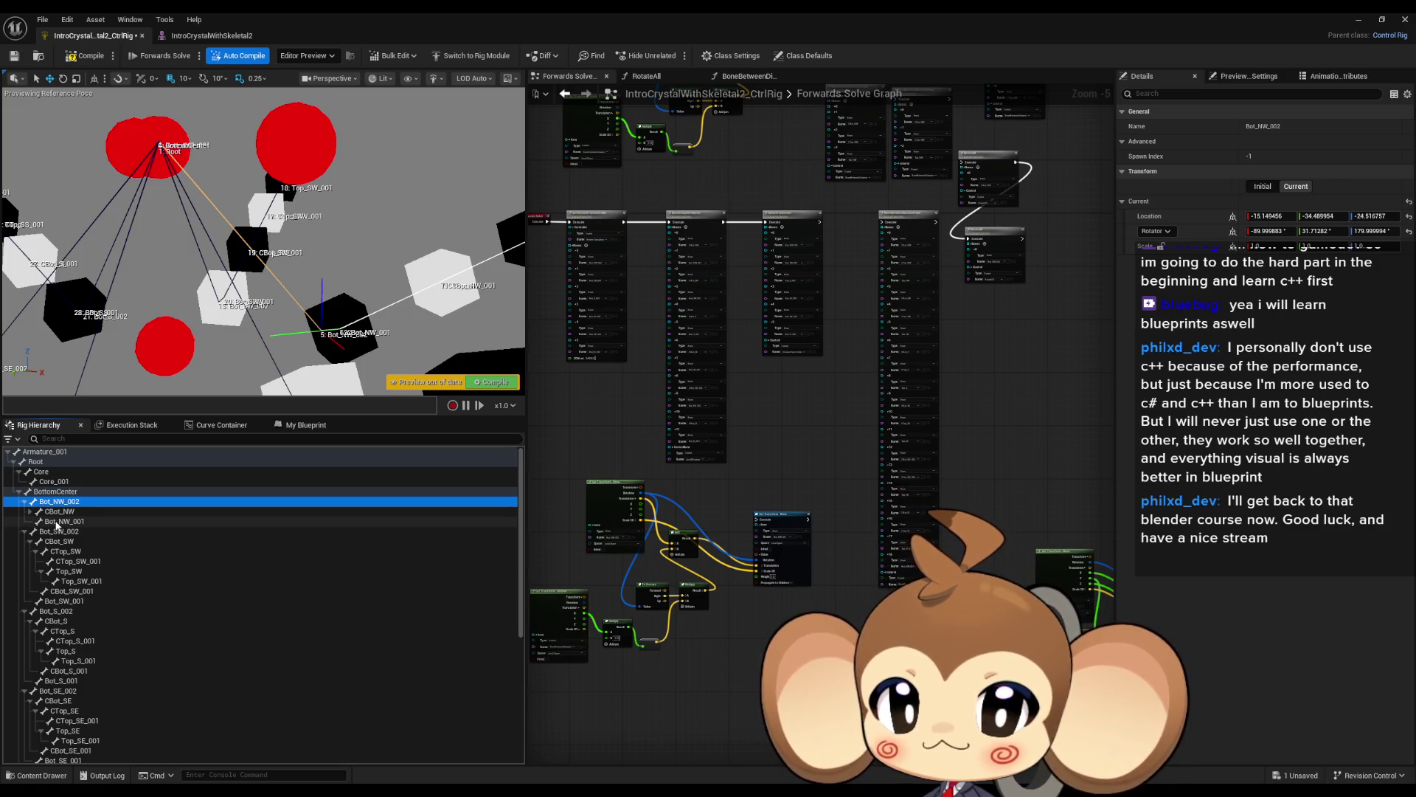
left_click(57, 521)
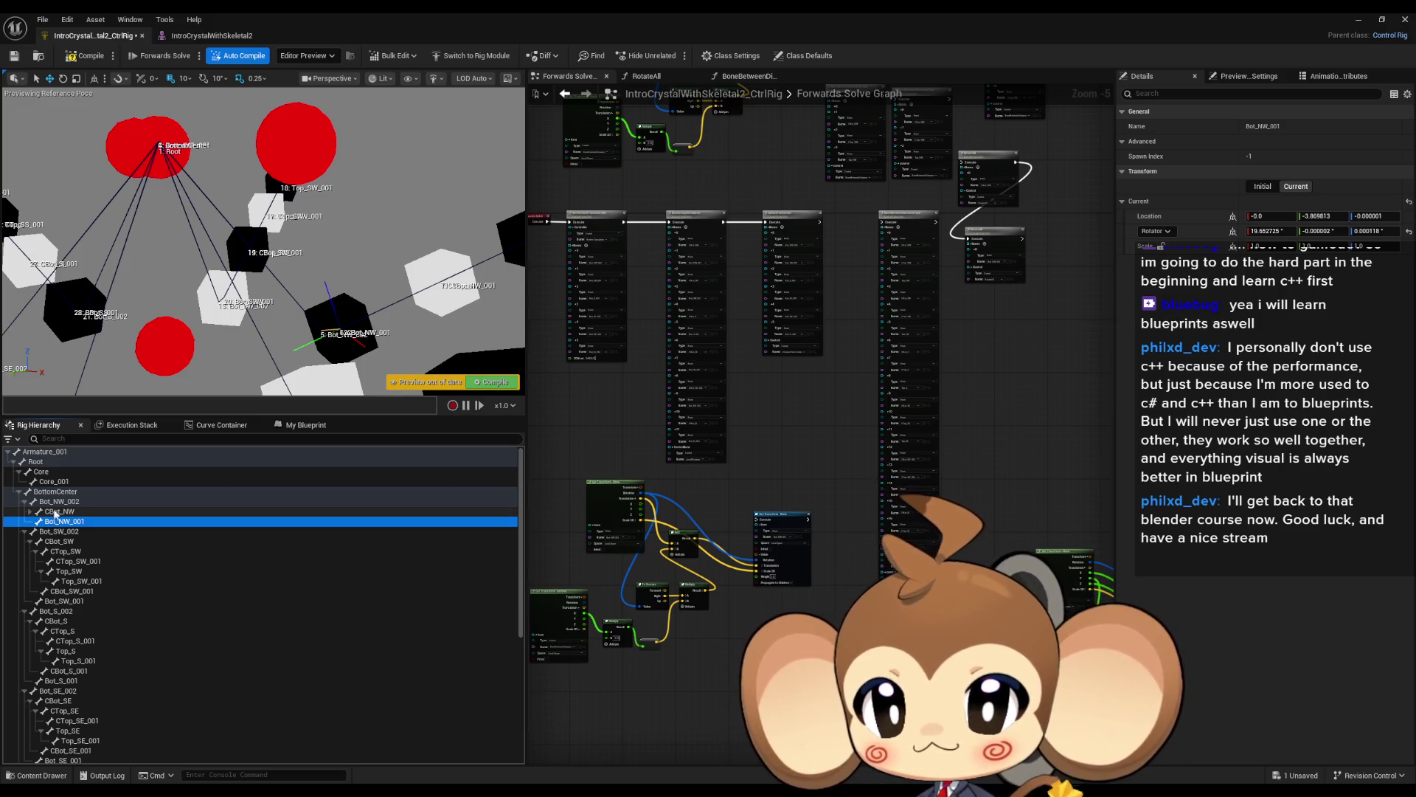
left_click(56, 513)
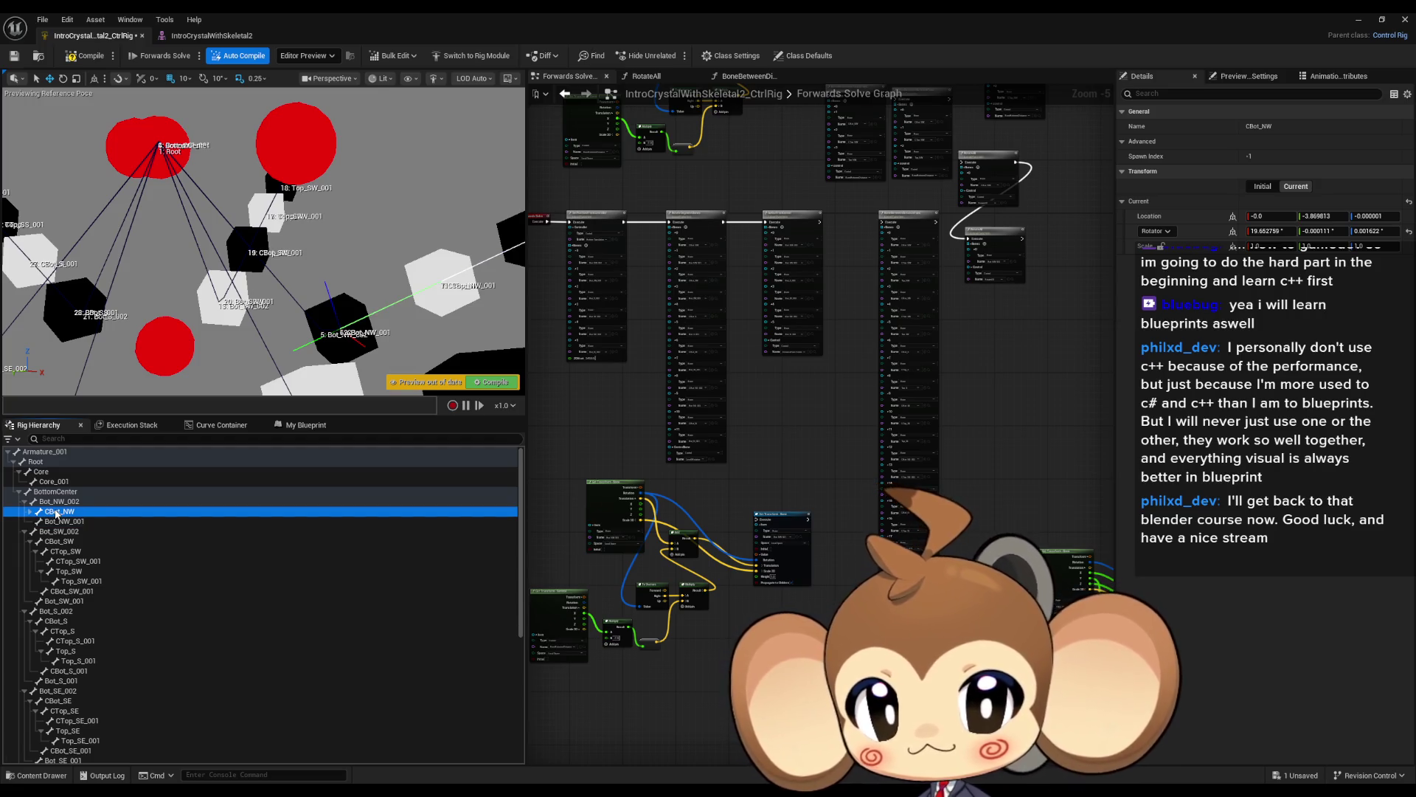
scroll(264, 242, "up", 5)
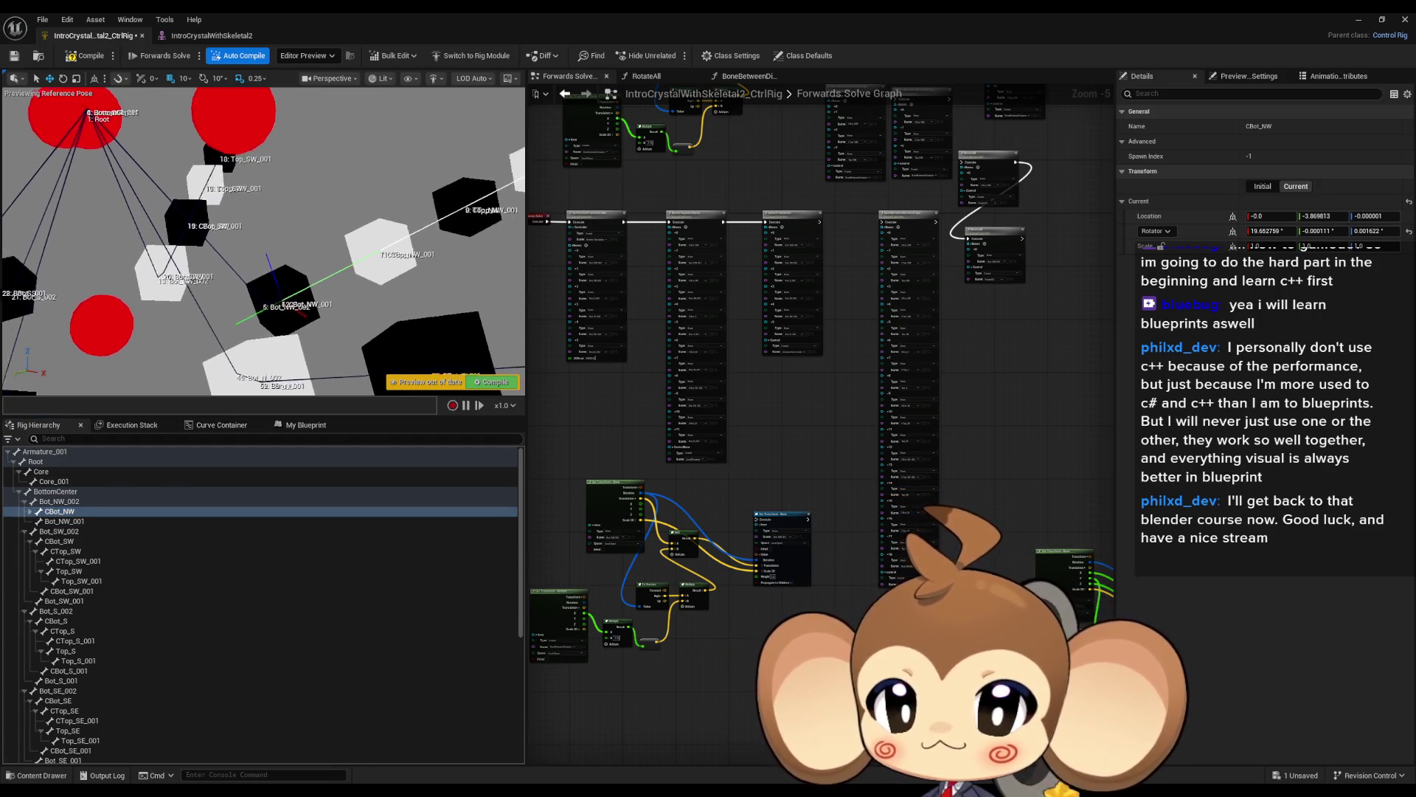
scroll(402, 316, "up", 5)
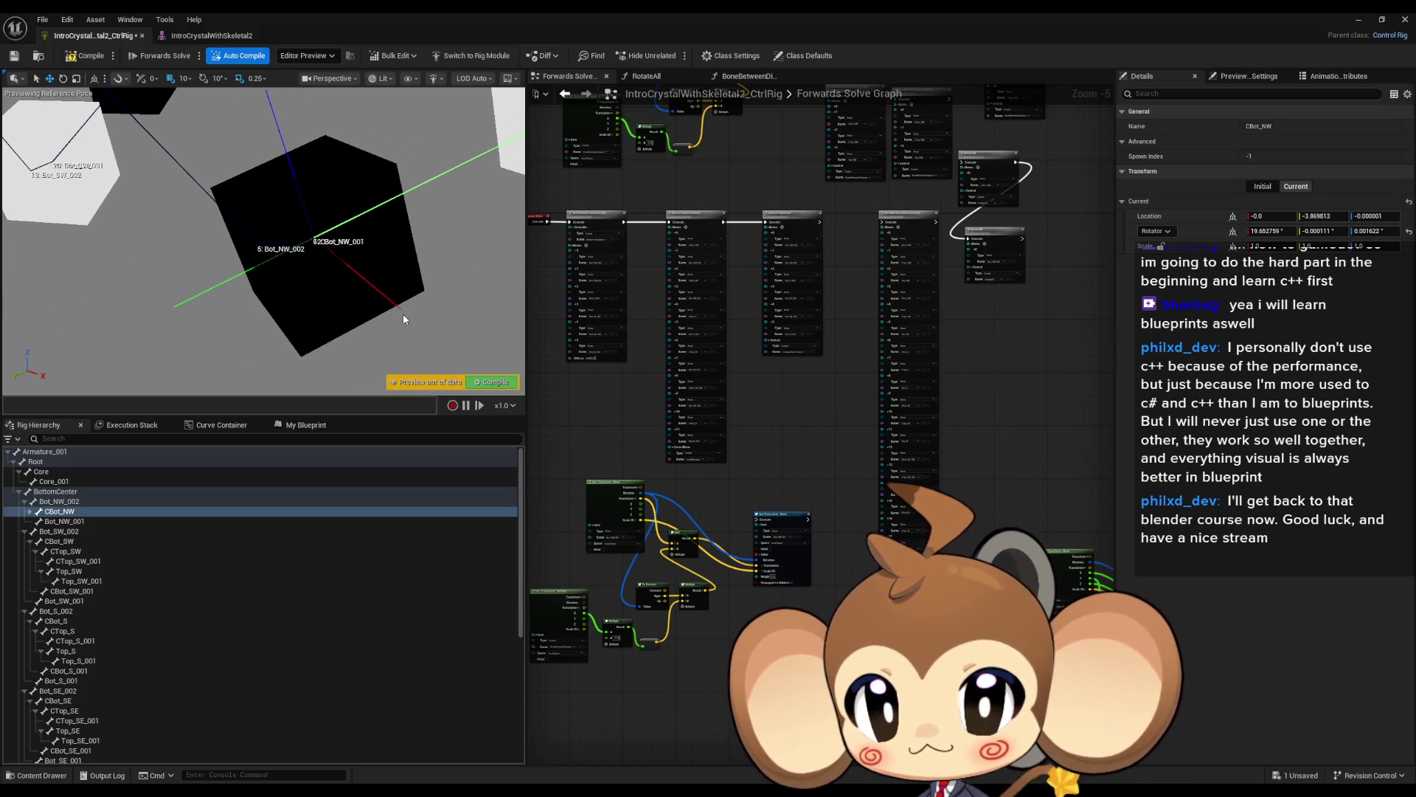
left_click(63, 502)
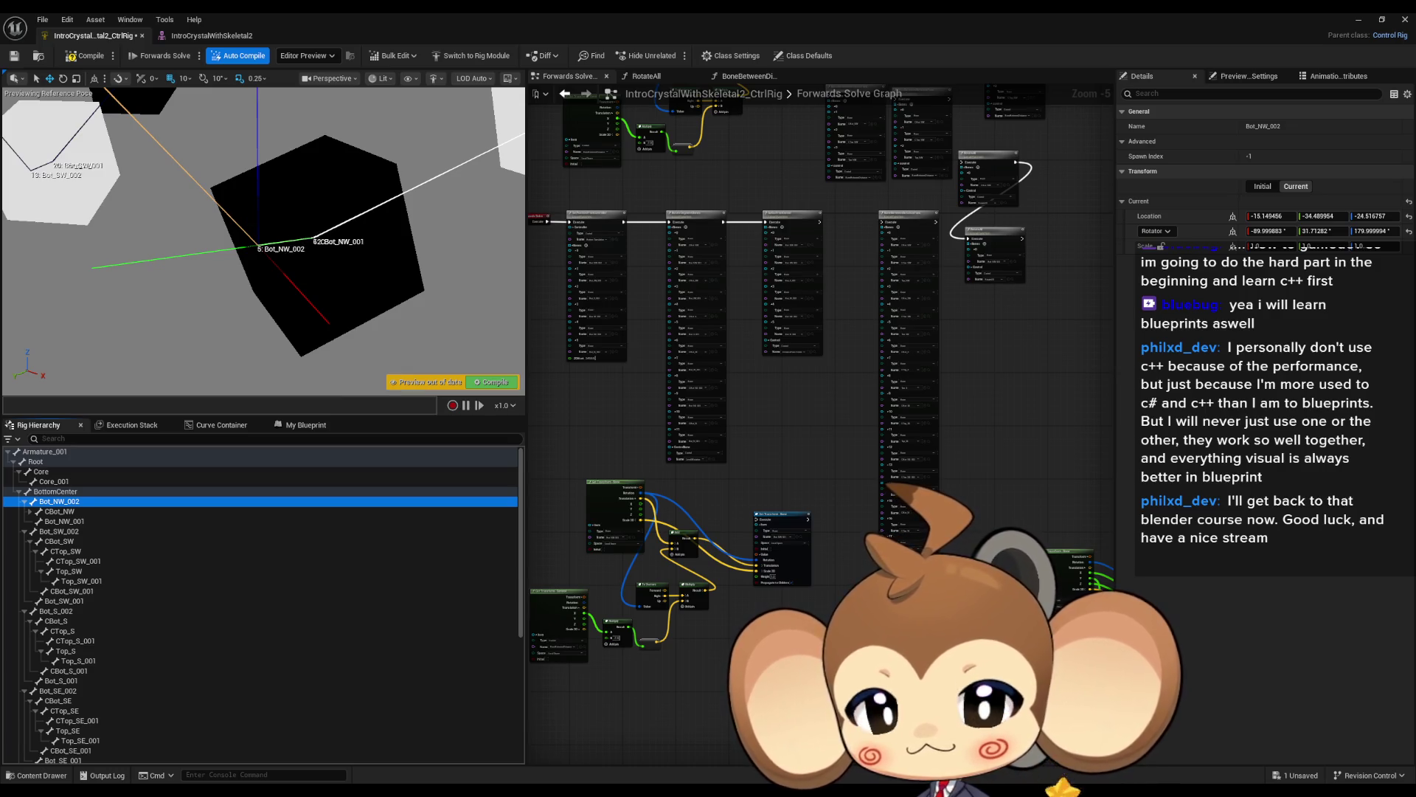
scroll(371, 314, "down", 5)
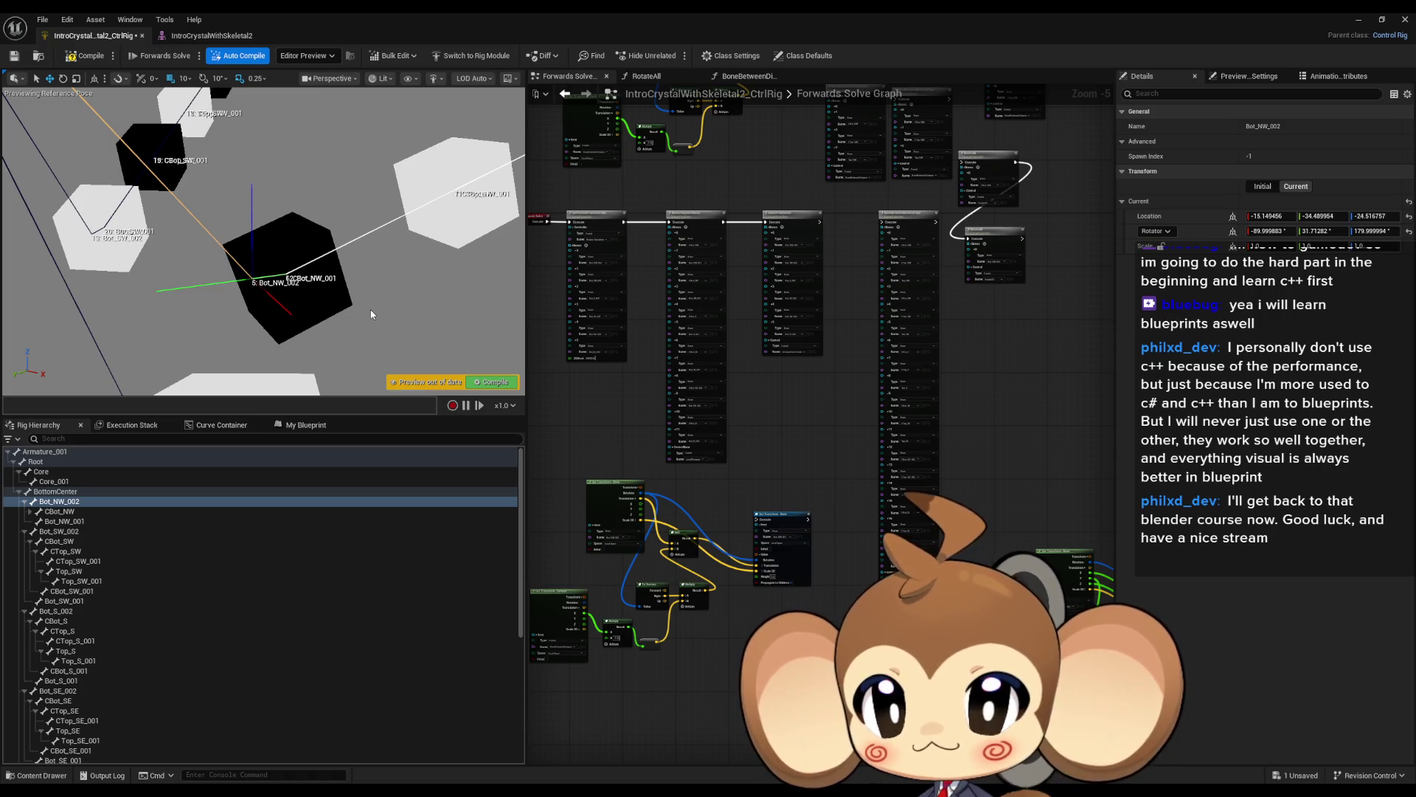
left_click(63, 522)
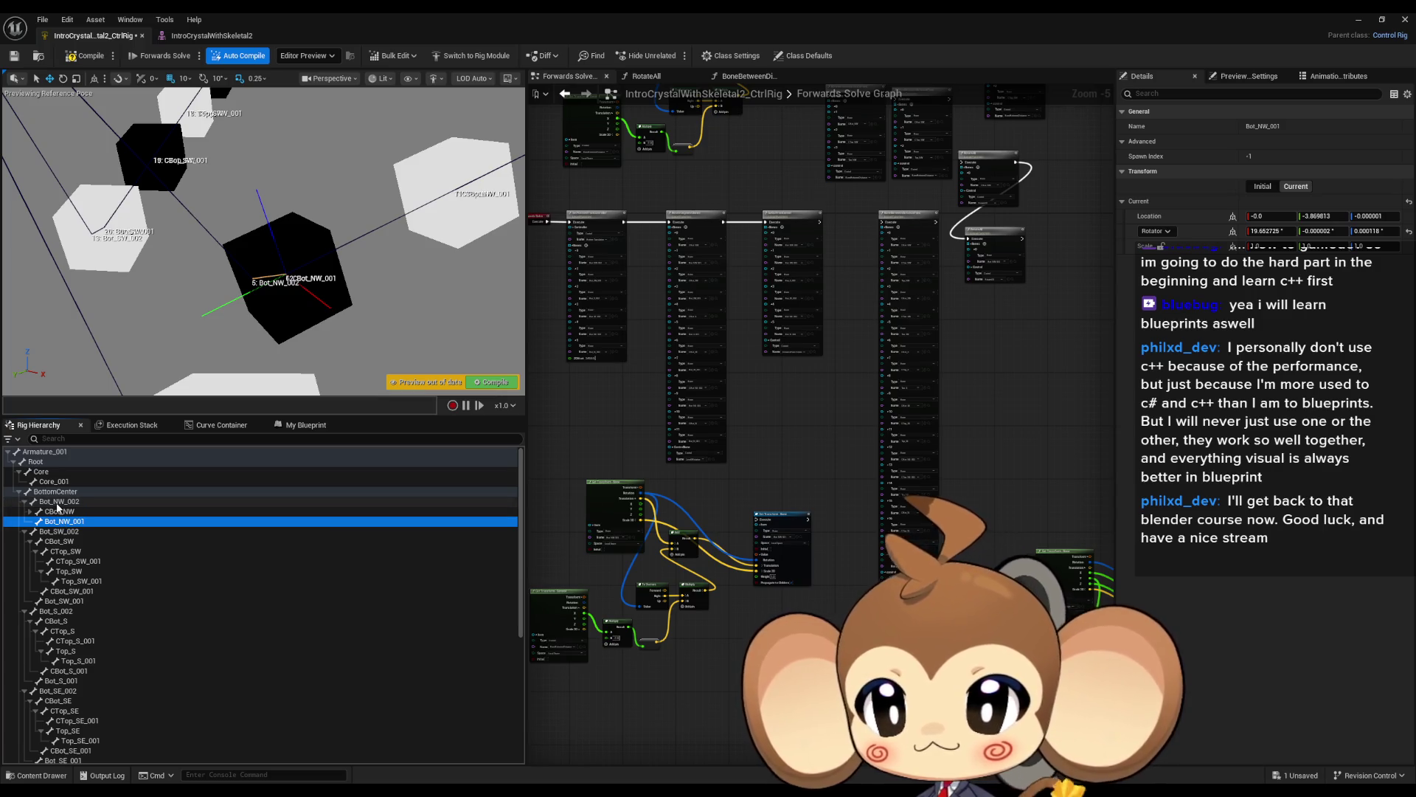
left_click(58, 502)
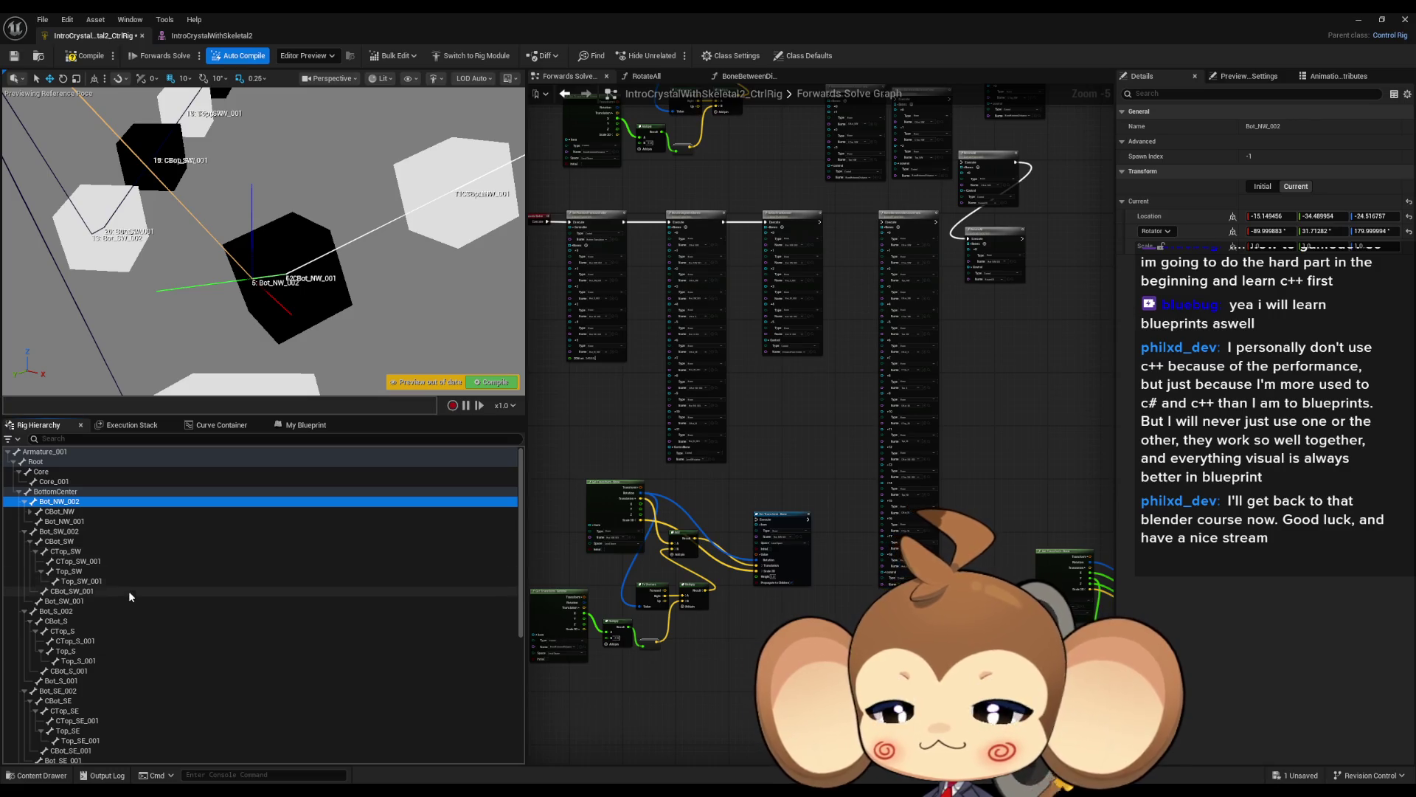
scroll(129, 591, "down", 5)
scroll(129, 592, "up", 5)
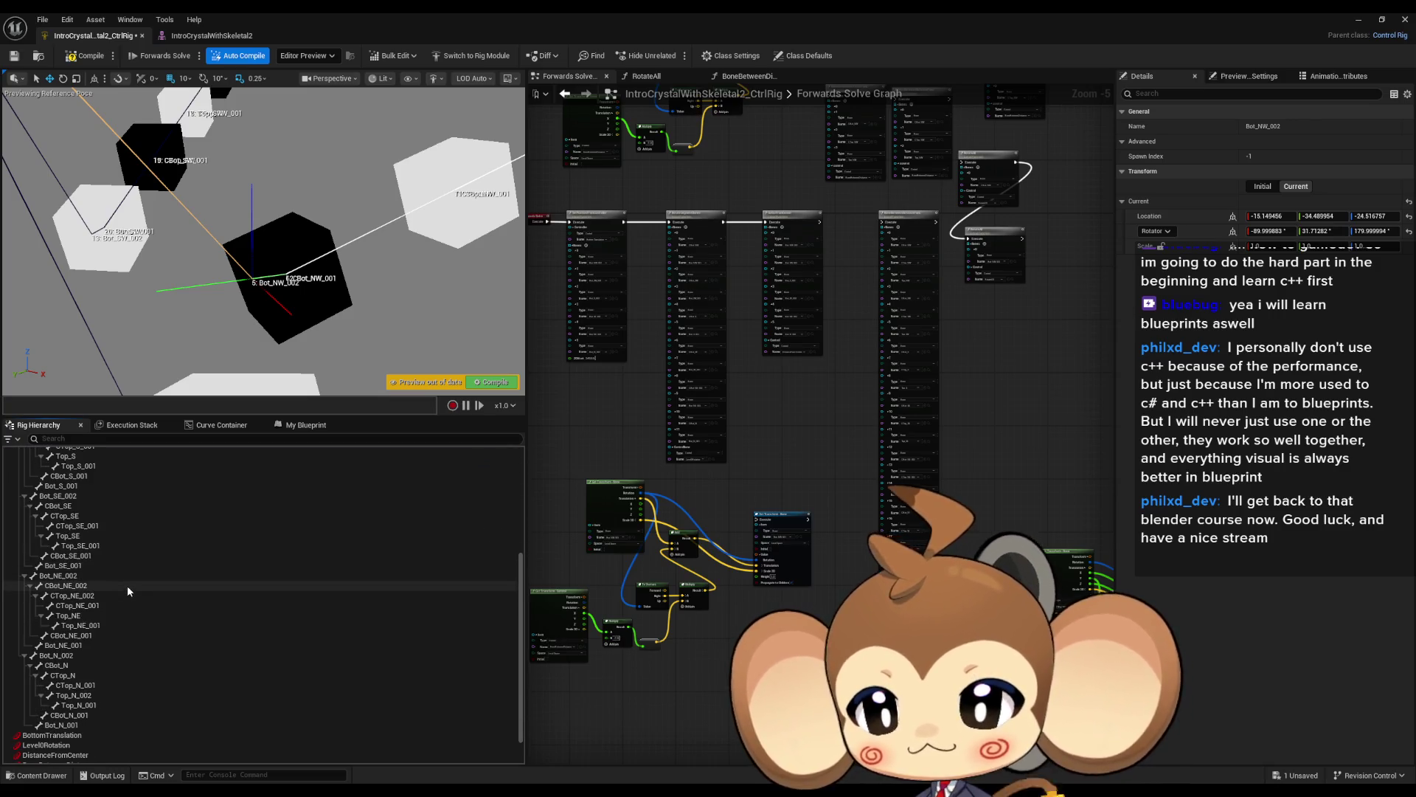
Add a Get Transform and a Set Transform - Bone node for Bot_NW_002 to the graph.
mouse_move(60, 502)
left_mouse_down()
mouse_move(738, 568)
mouse_move(756, 662)
left_mouse_up()
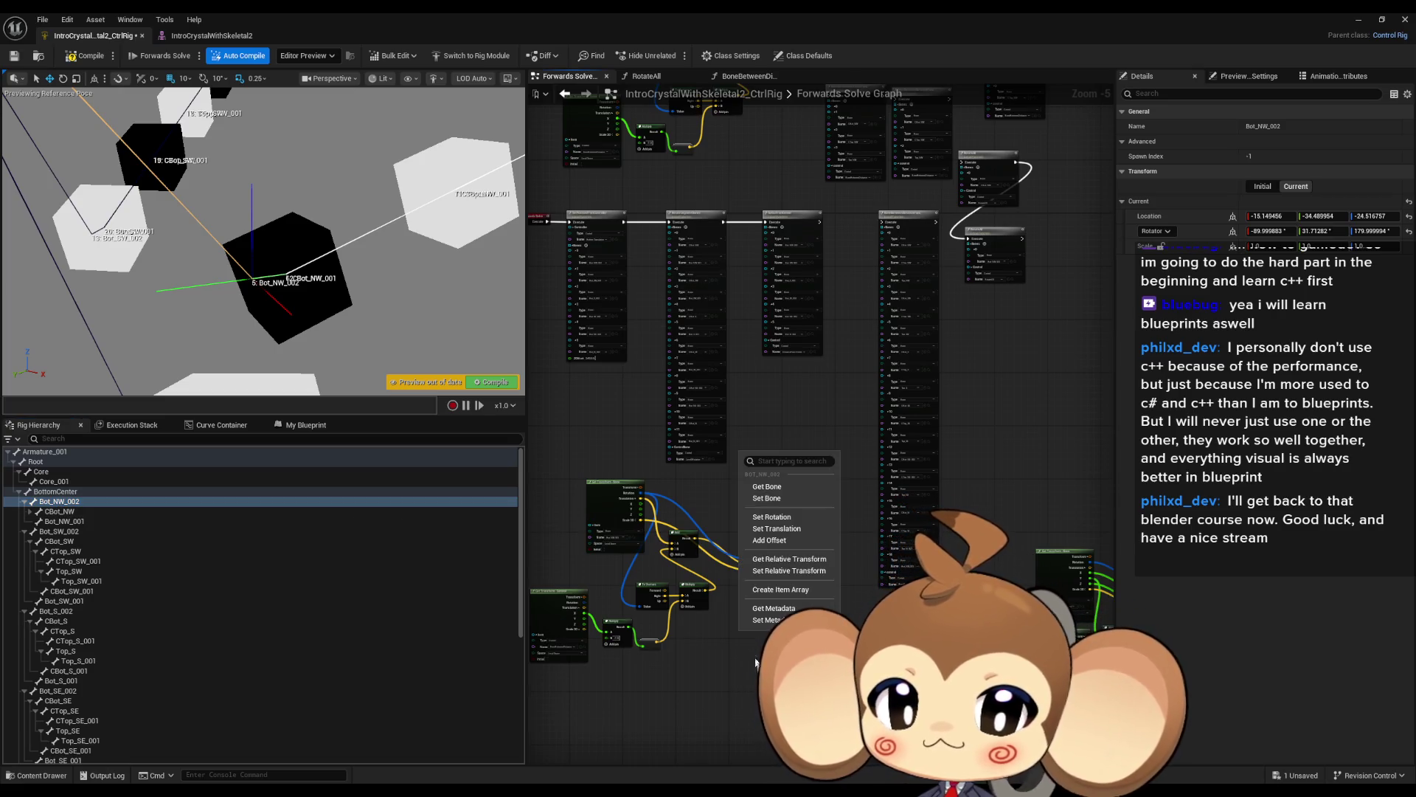
left_click(767, 498)
left_click(72, 504)
left_click_drag(72, 505, 849, 450)
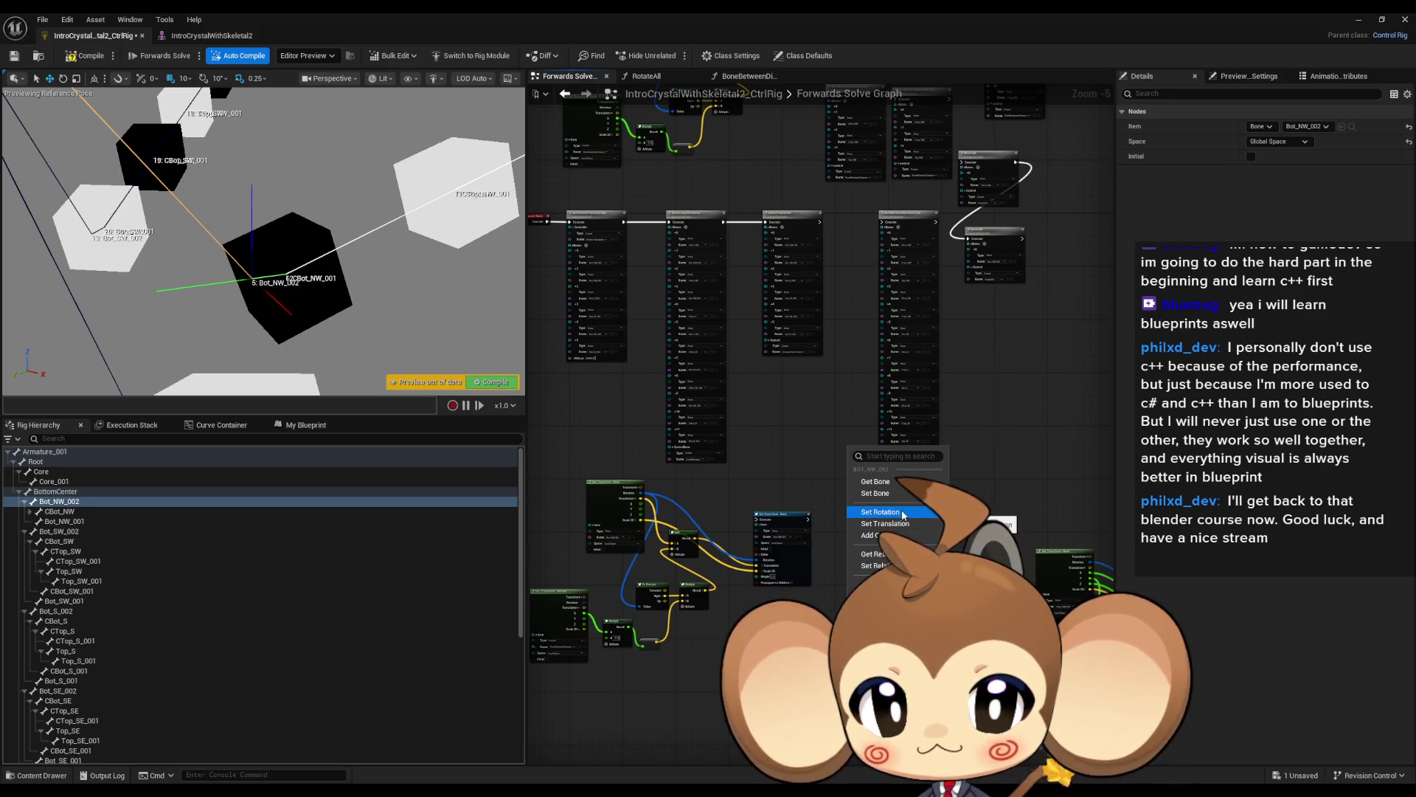
left_click(885, 493)
scroll(839, 664, "up", 4)
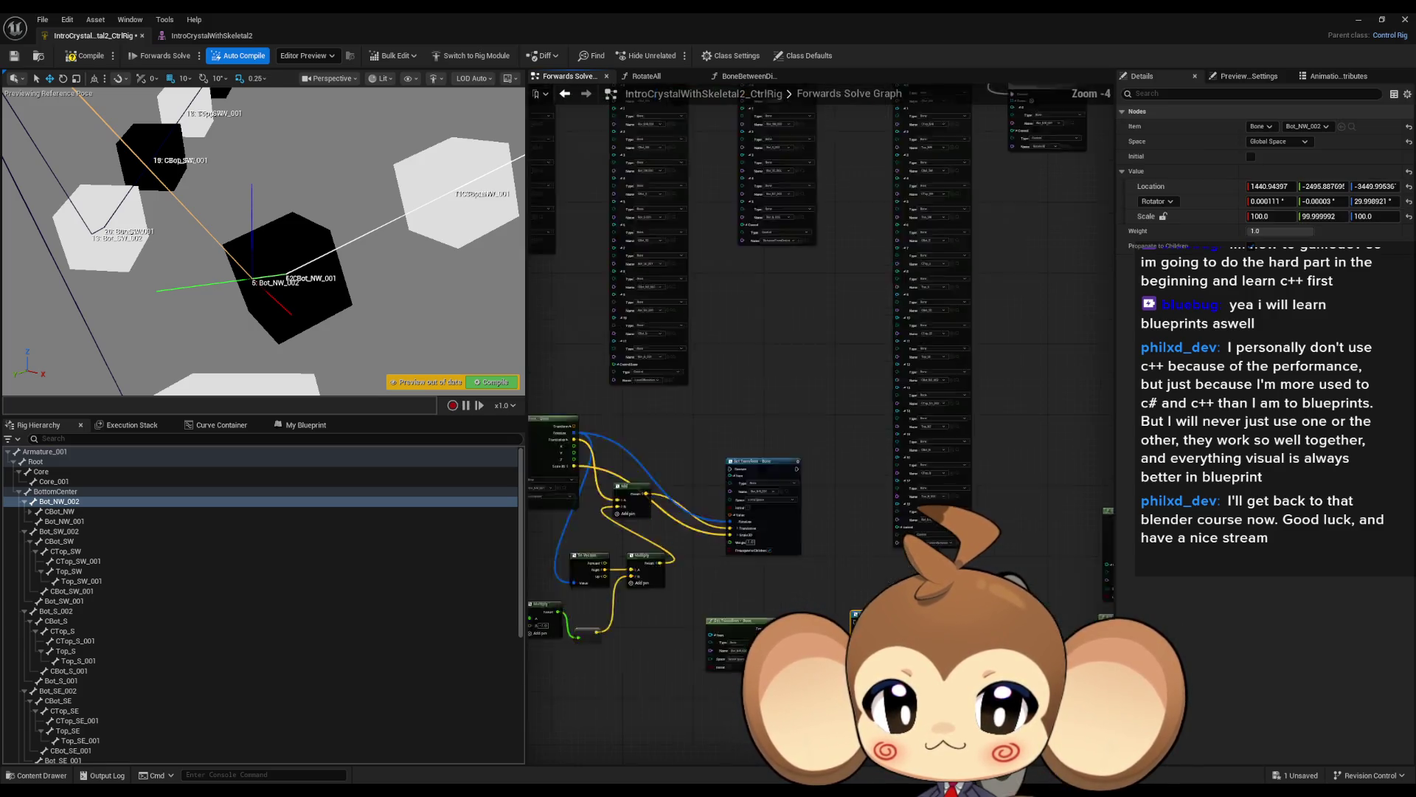
scroll(233, 640, "down", 5)
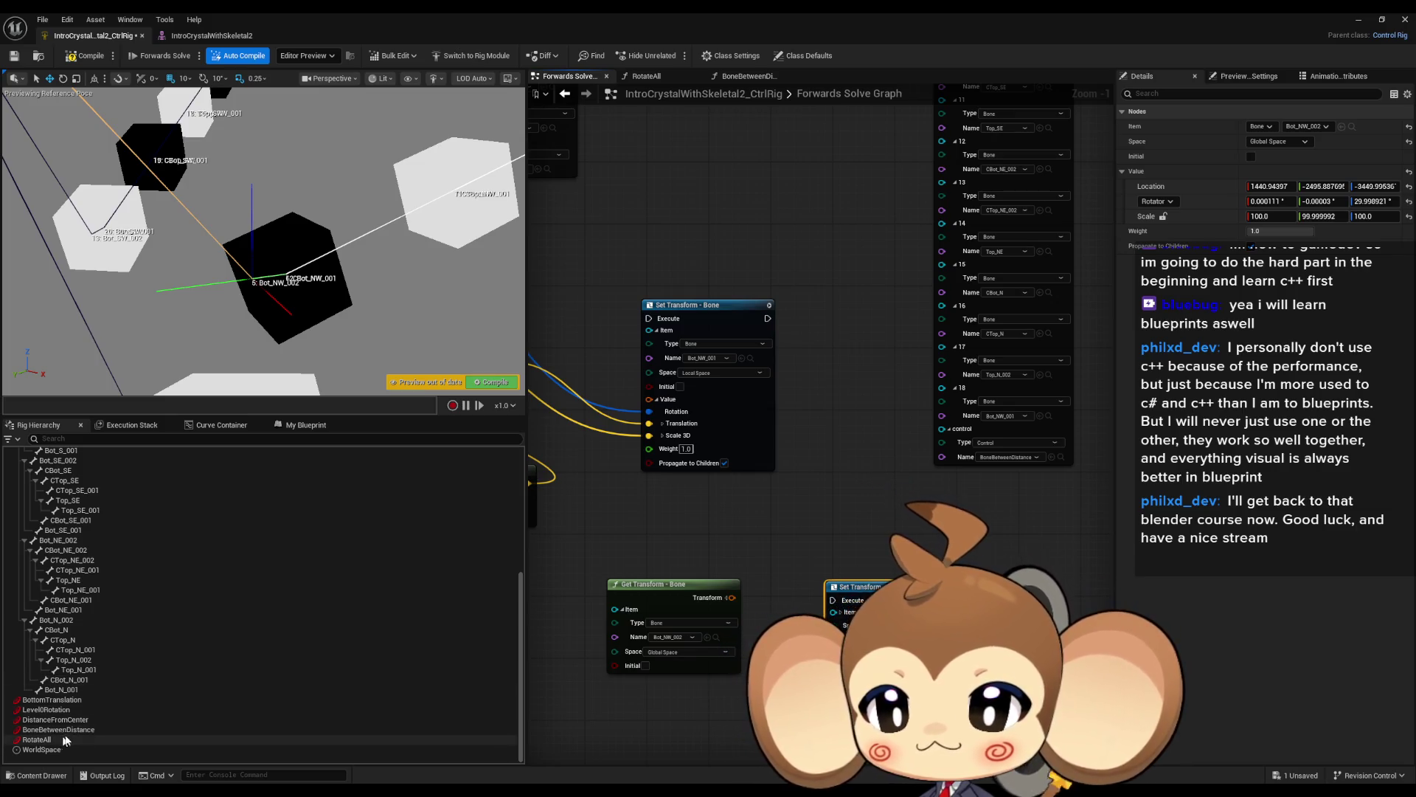
scroll(746, 512, "down", 5)
scroll(737, 515, "up", 5)
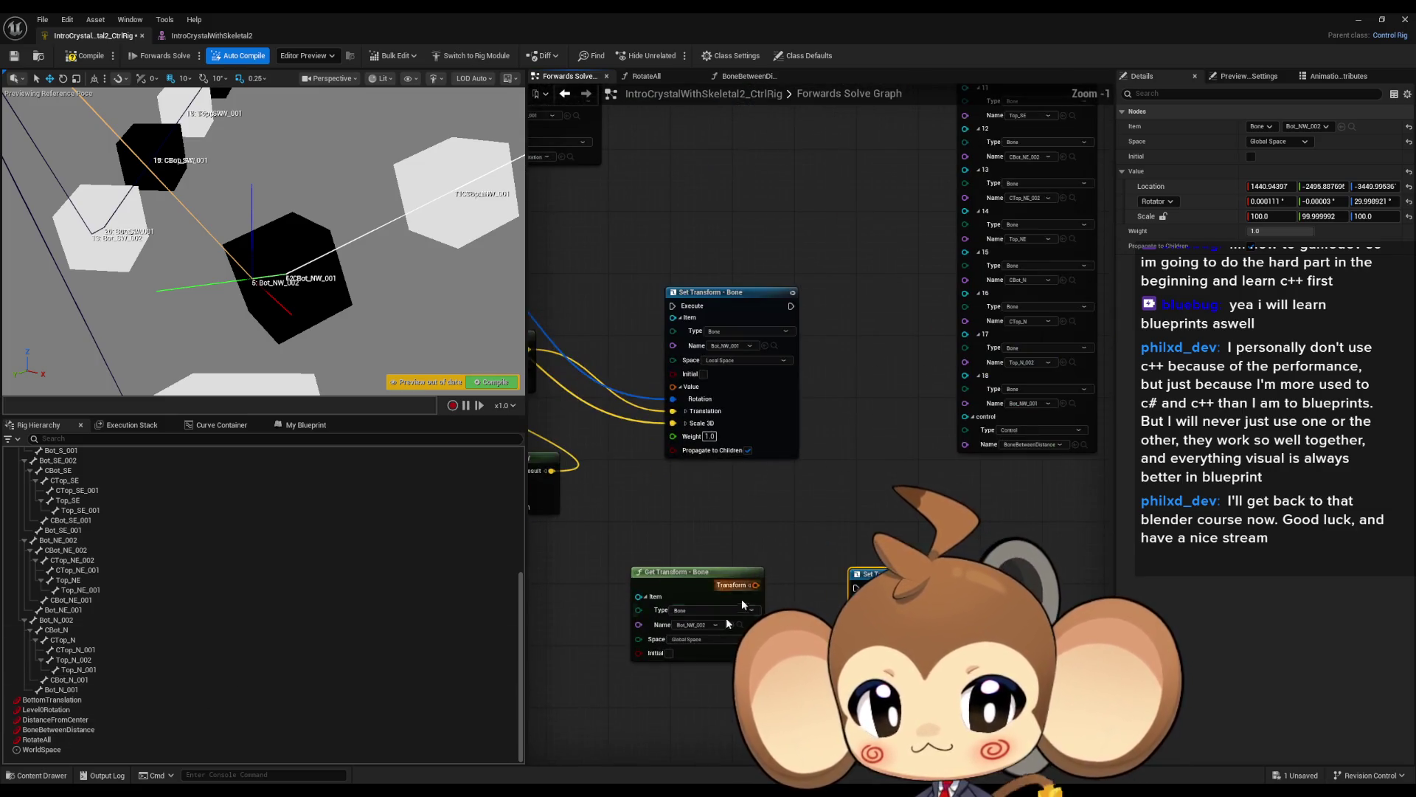
Add a Get Transform node for the RotateAll control, split its transform pin, and place it below.
left_click(37, 739)
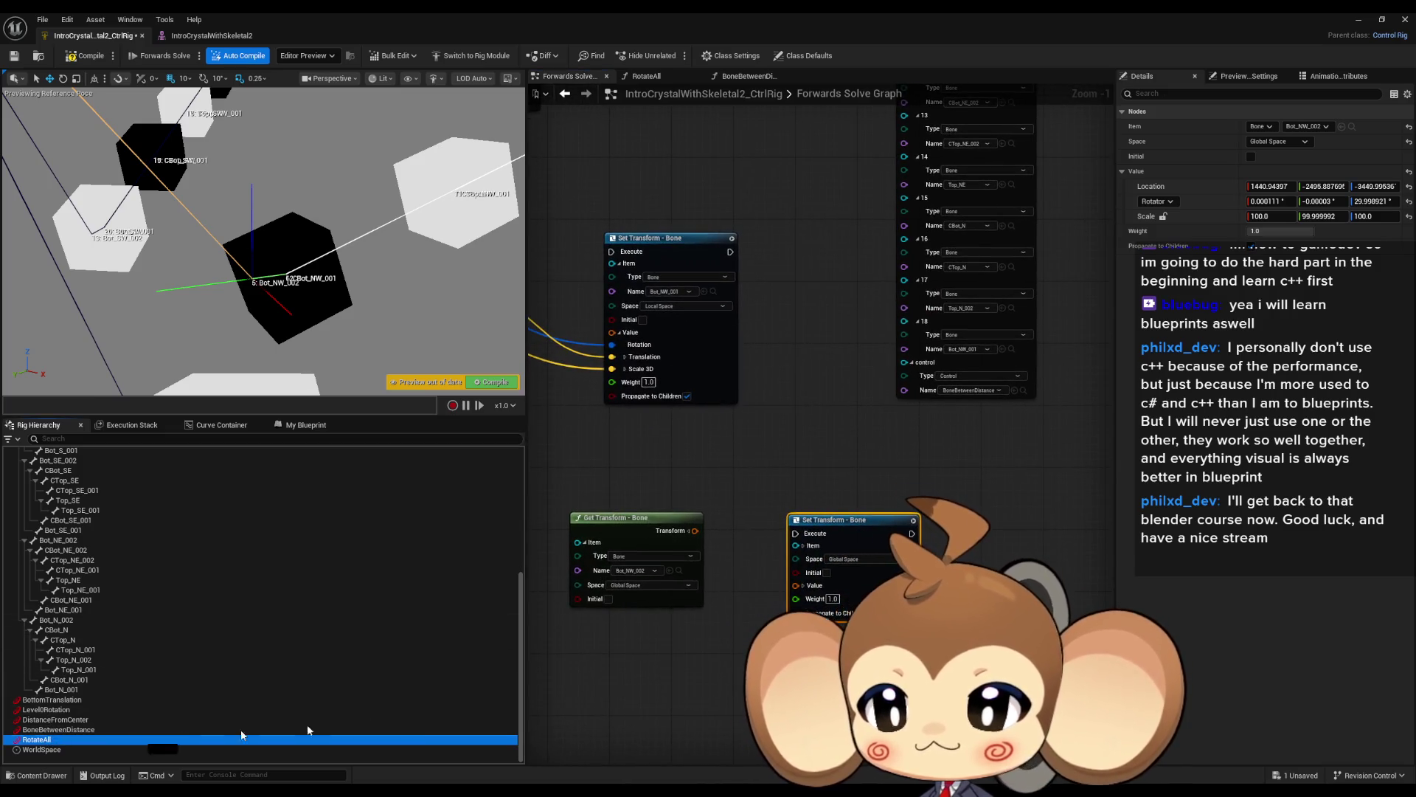
left_click_drag(36, 739, 596, 468)
left_click(624, 500)
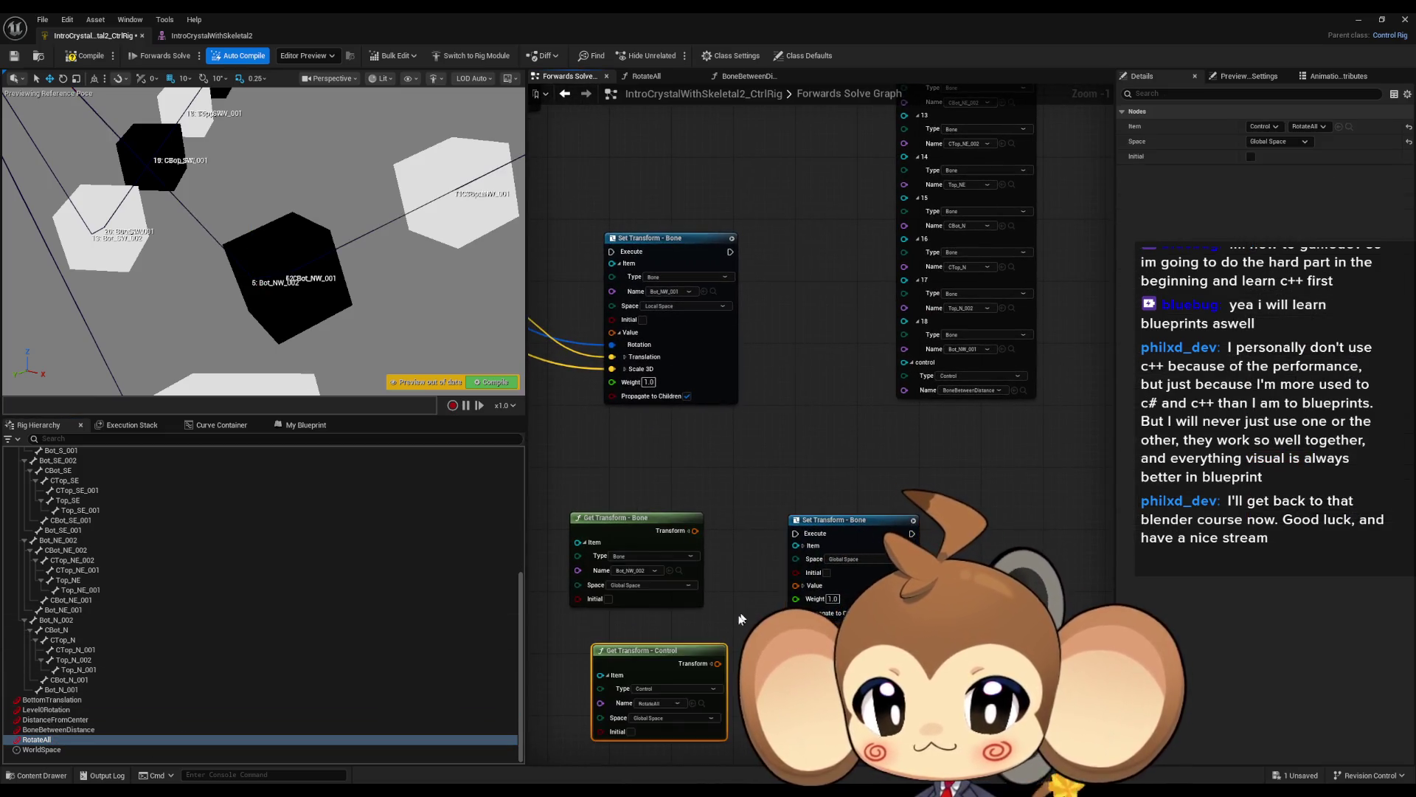
left_click(689, 532)
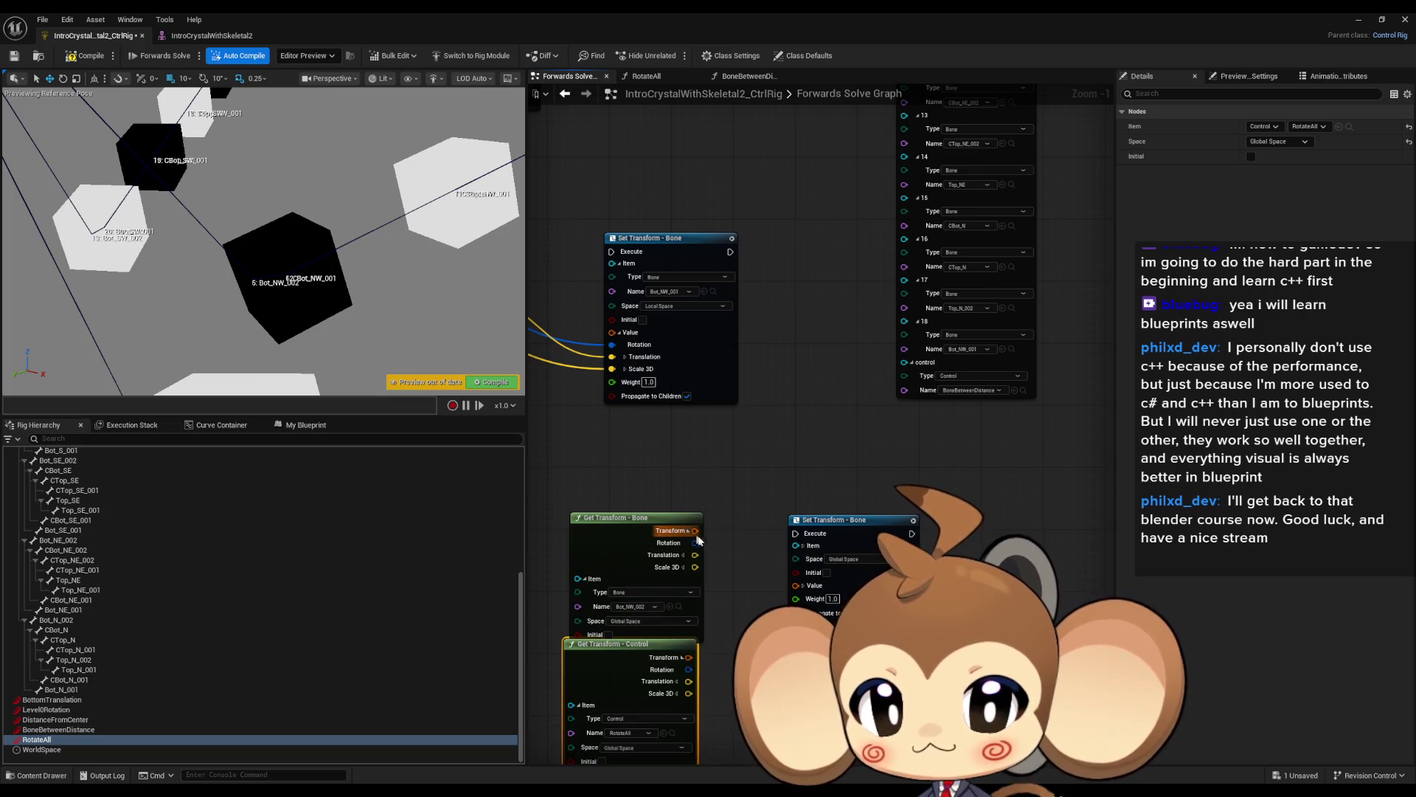
left_click_drag(694, 590, 701, 612)
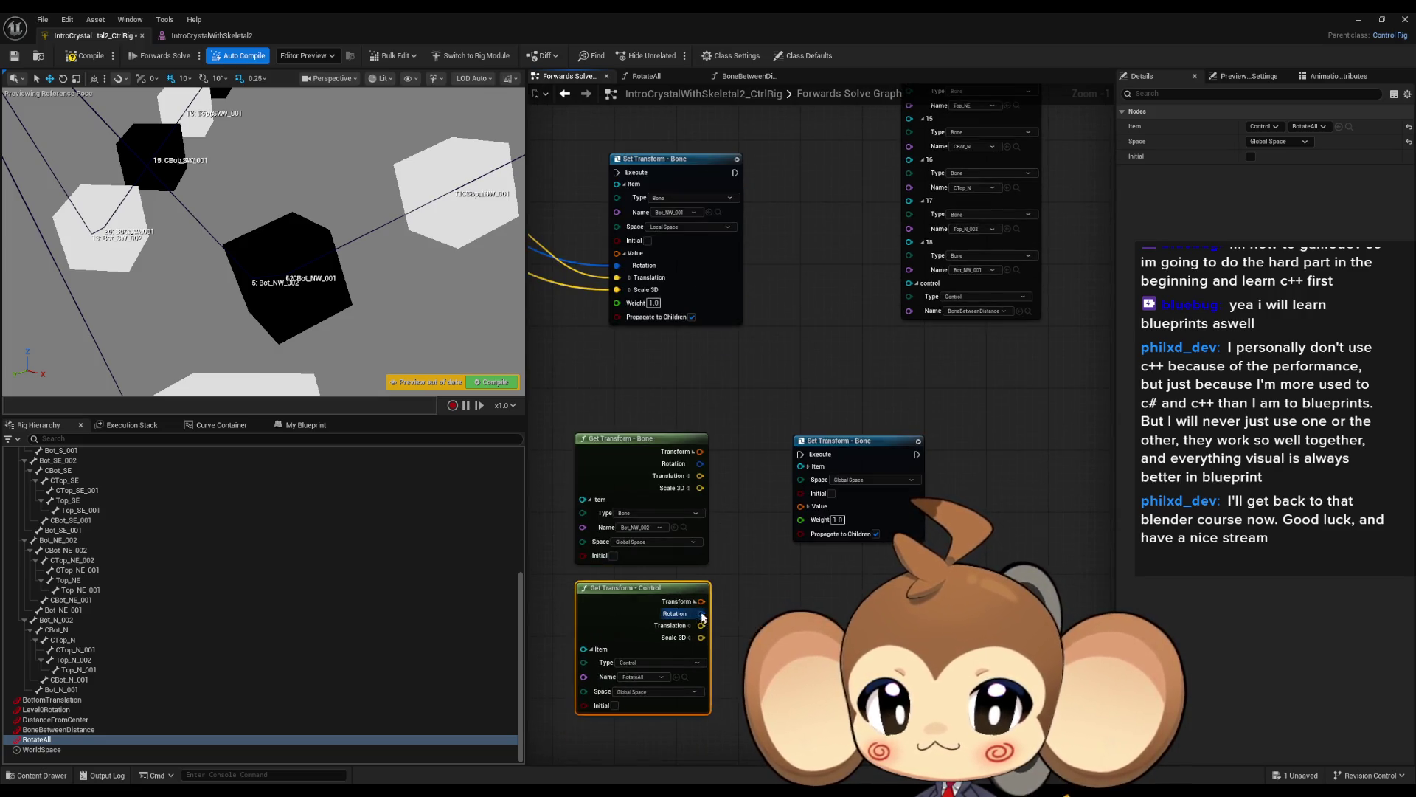
Wire RotateAll's rotation and the bone's translation and scale into Set Transform, and chain its execution.
left_click_drag(795, 482, 805, 511)
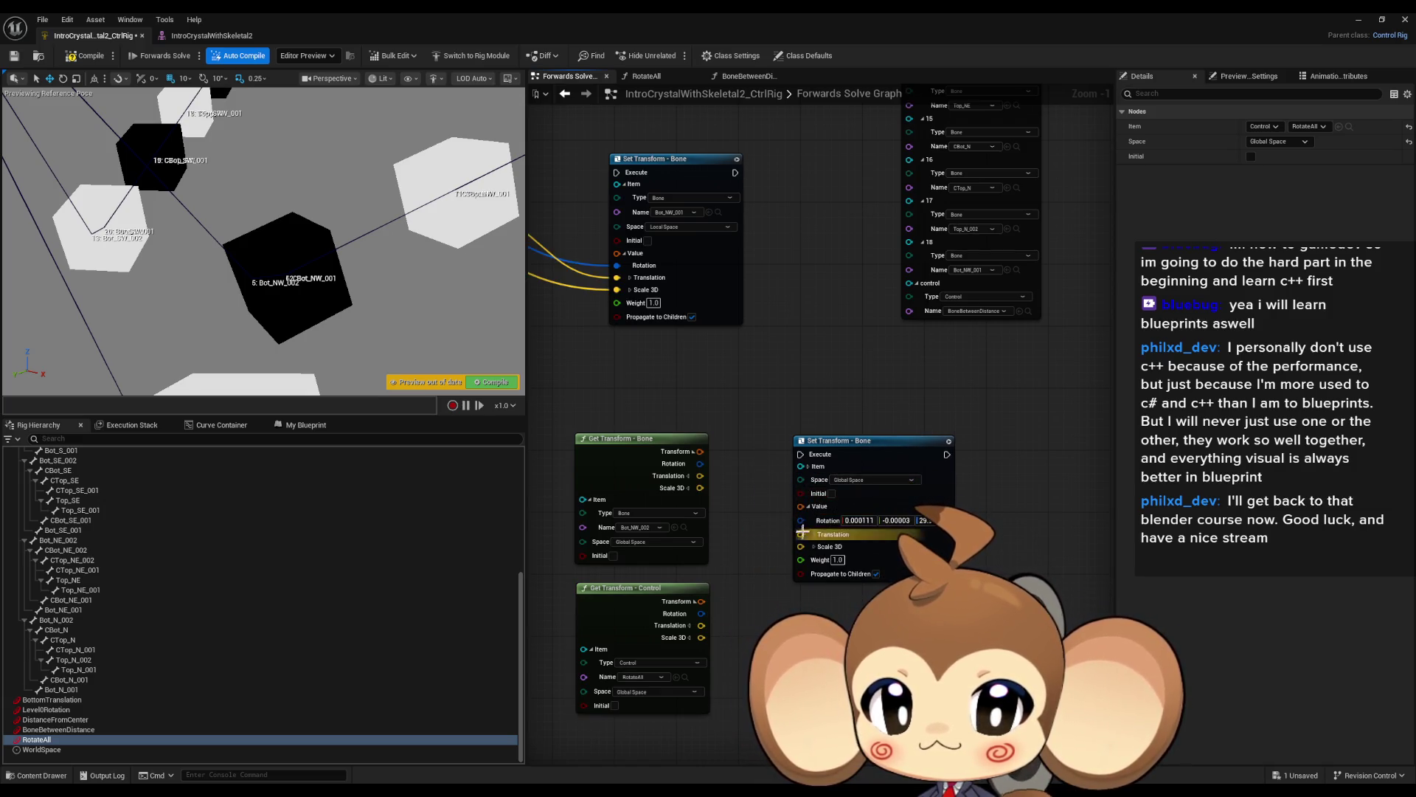
left_click_drag(704, 618, 703, 615)
mouse_move(699, 476)
left_mouse_down()
mouse_move(801, 531)
mouse_move(686, 492)
left_mouse_up()
scroll(697, 493, "down", 3)
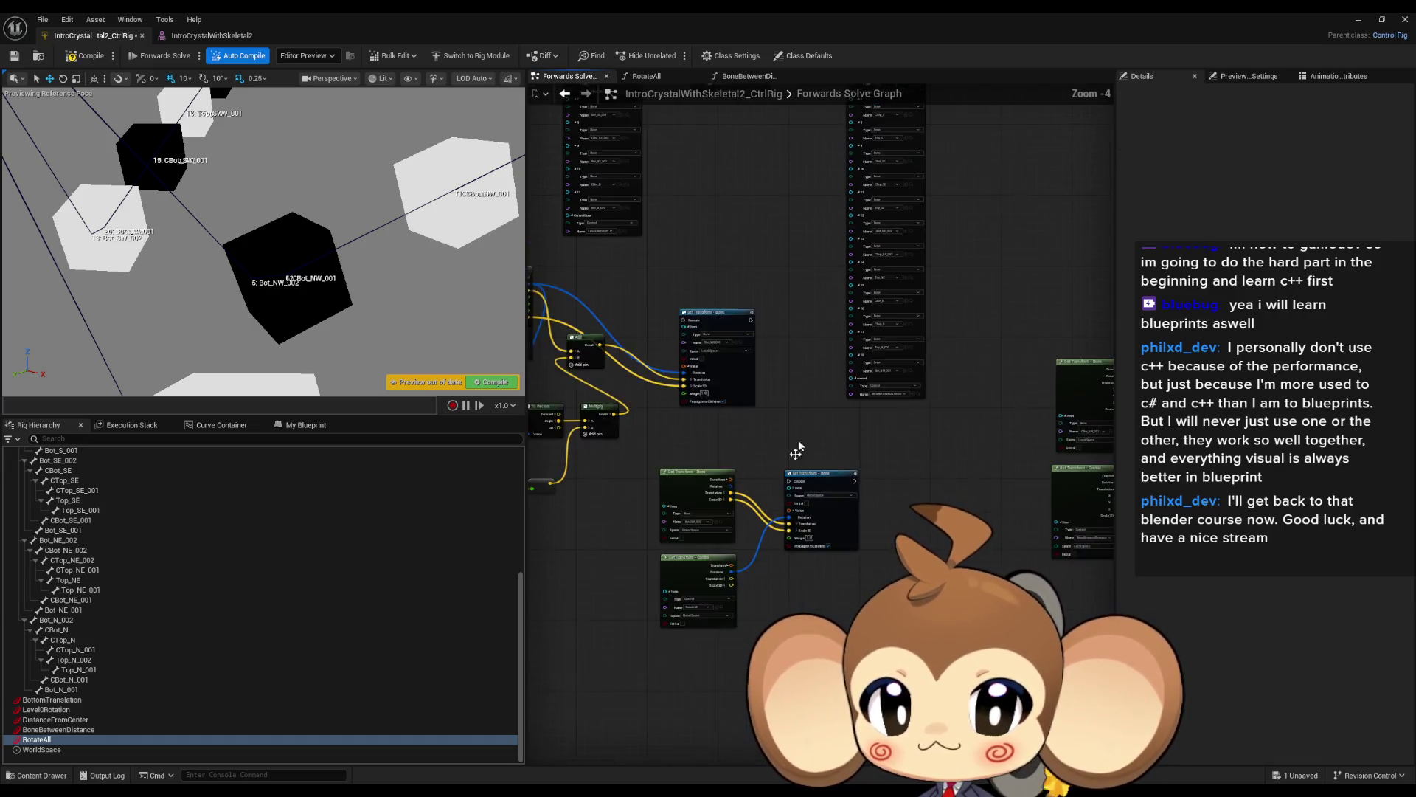
mouse_move(716, 228)
left_mouse_down()
mouse_move(753, 316)
mouse_move(710, 767)
mouse_move(742, 712)
left_mouse_up()
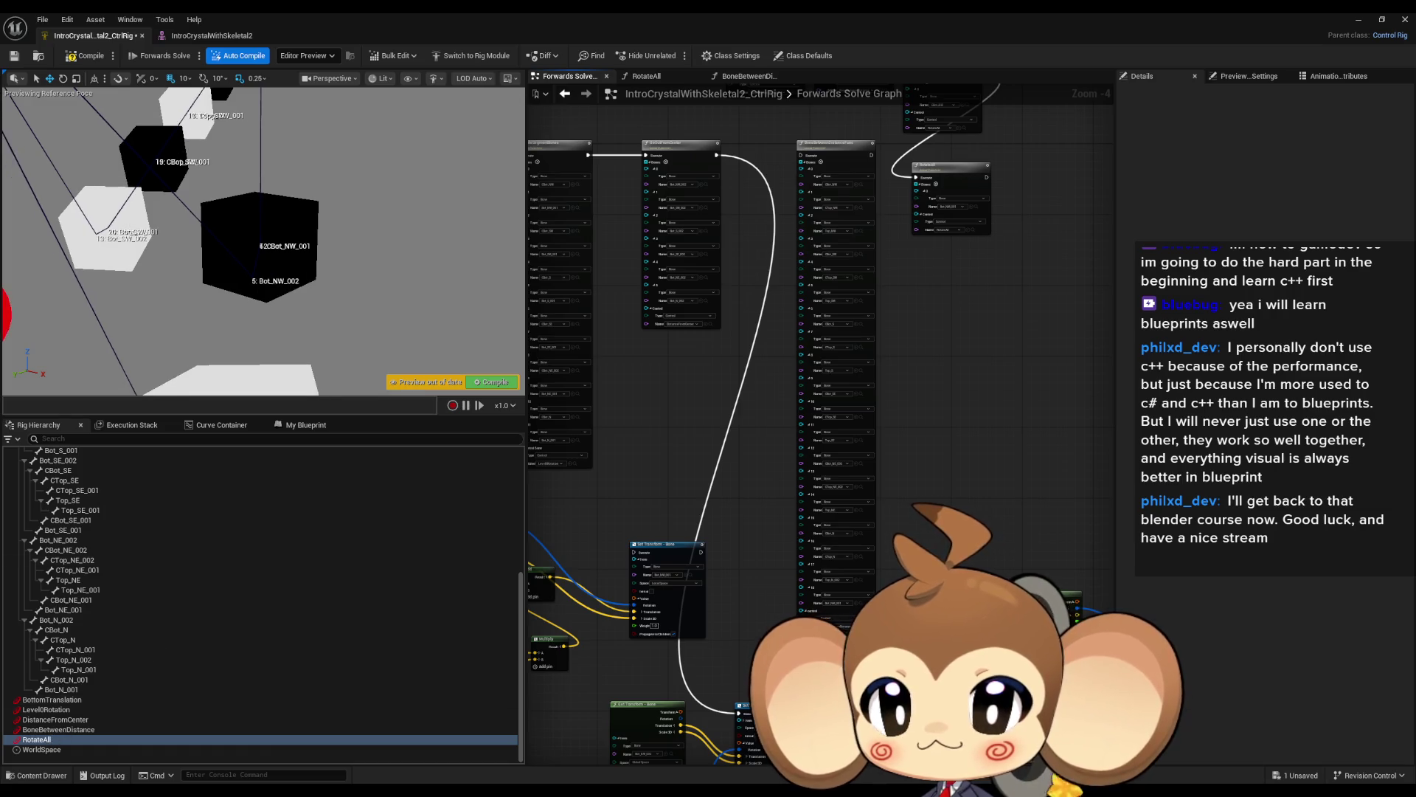
Frame the red control near Bot_SW_002 and rotate it in the preview to test the bones.
scroll(282, 295, "down", 3)
left_click(136, 234)
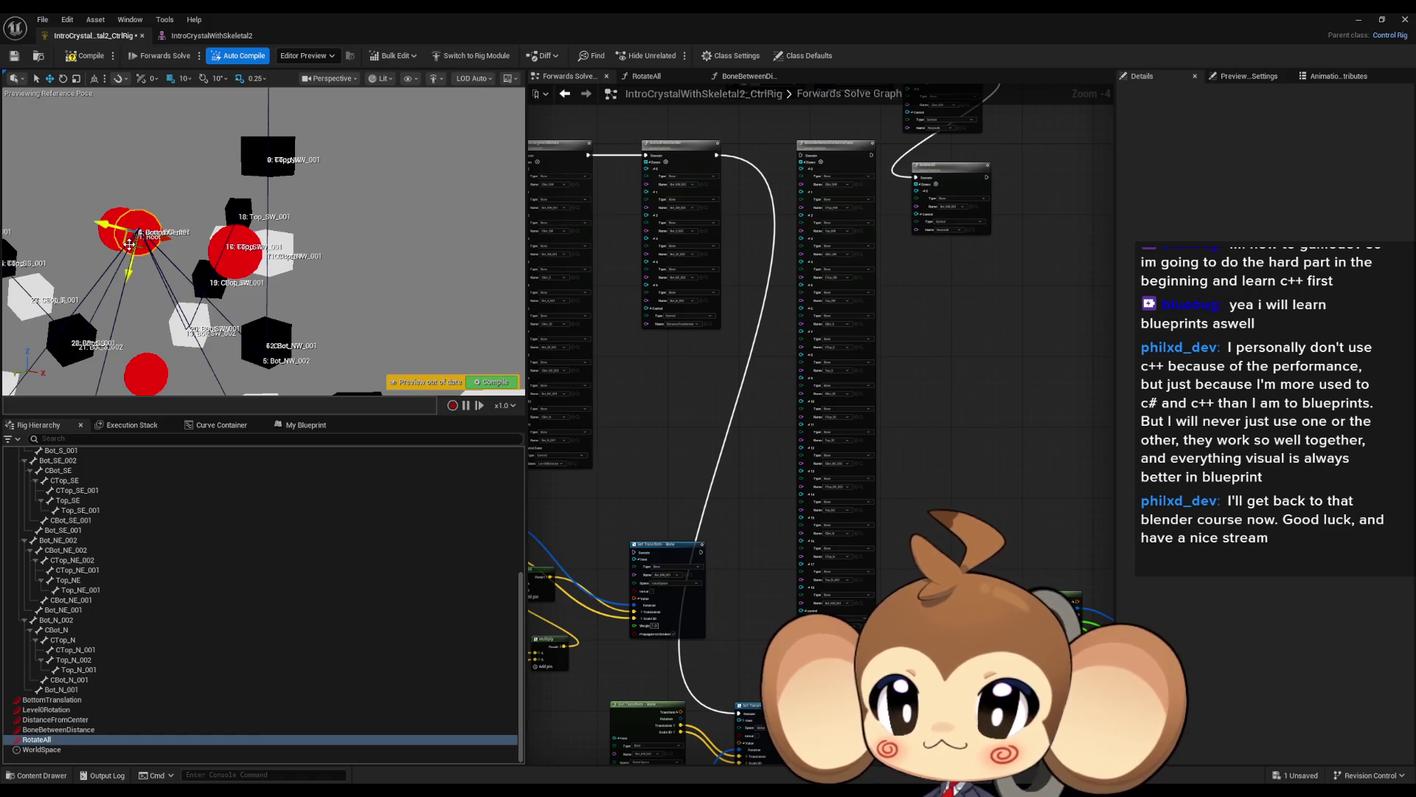
left_click(219, 347)
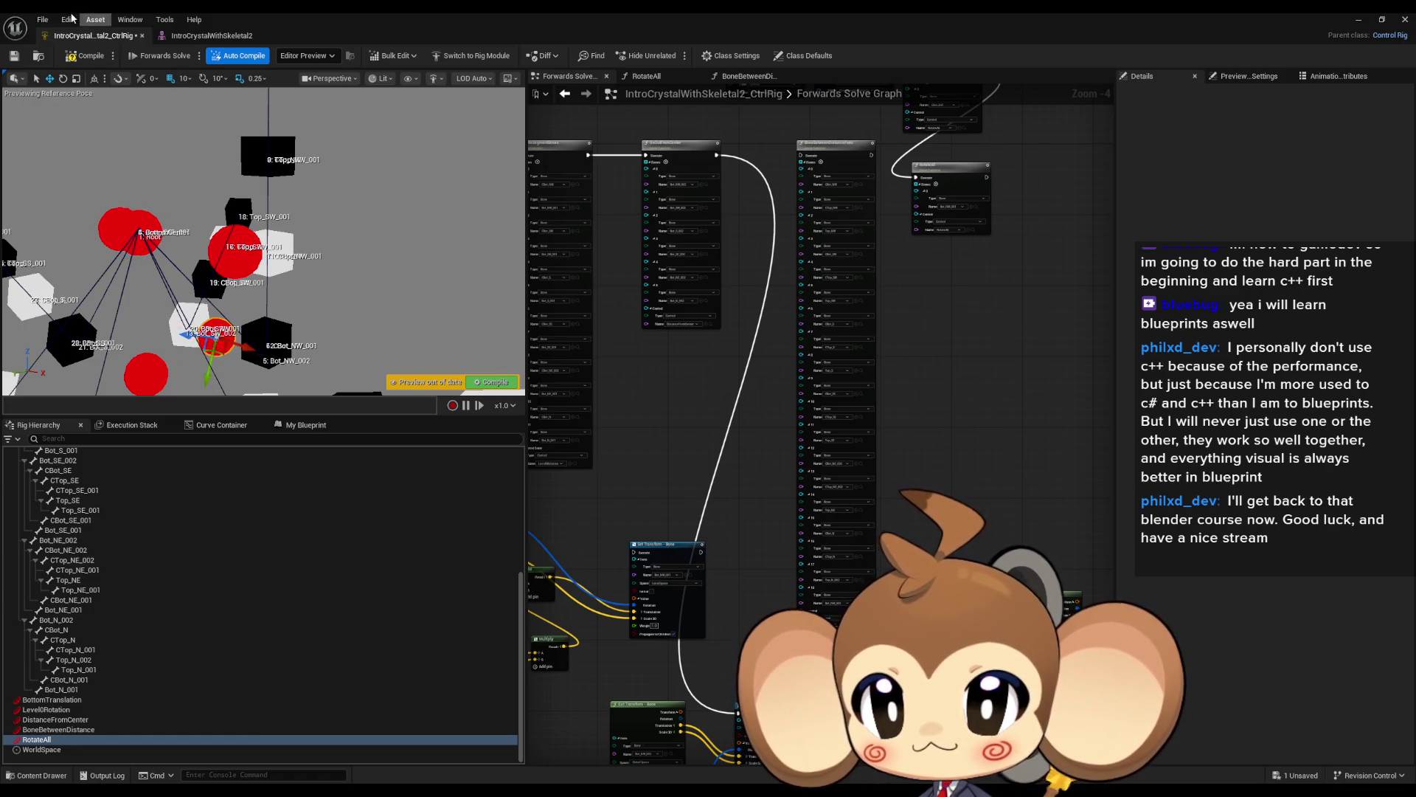
key("f")
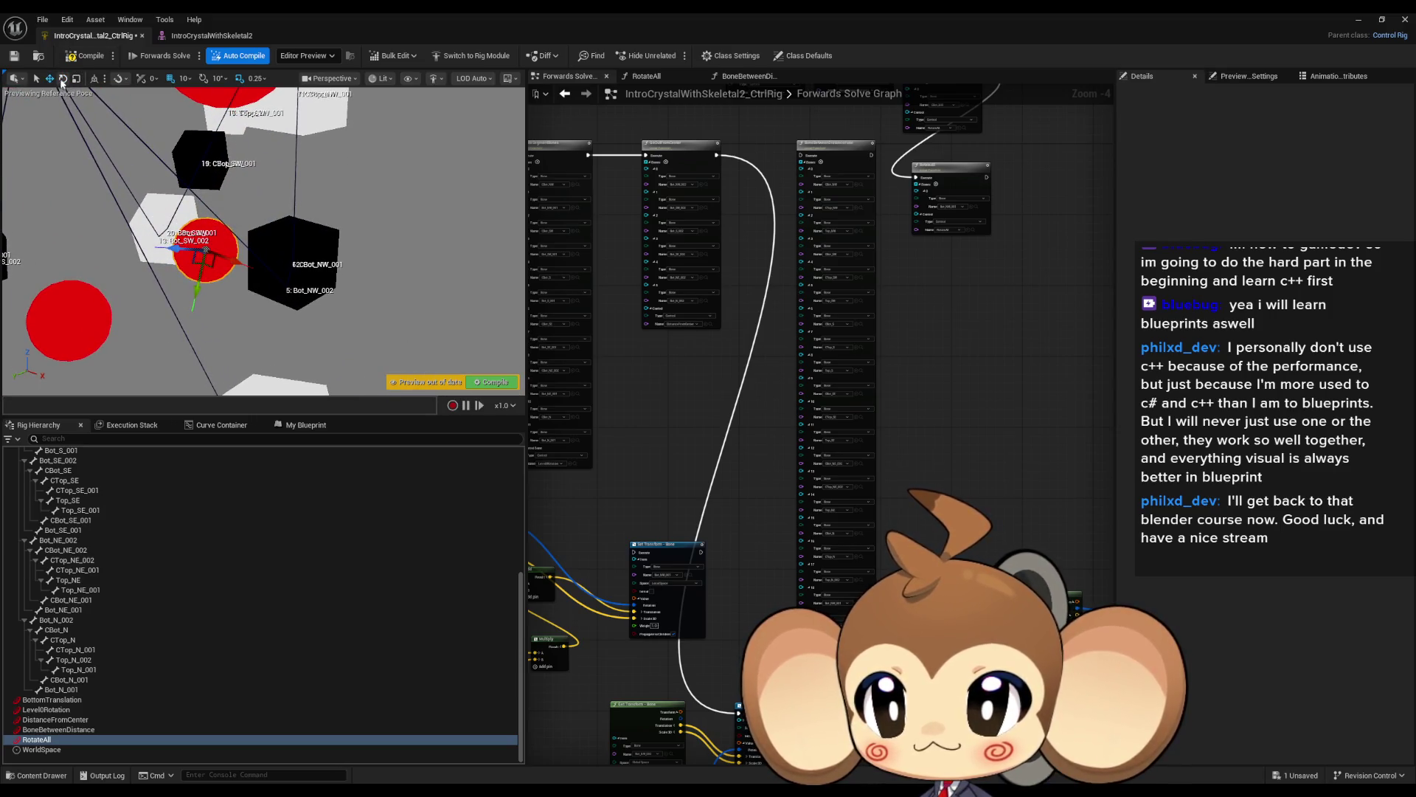
left_click(62, 79)
mouse_move(174, 221)
left_mouse_down()
mouse_move(173, 194)
mouse_move(243, 201)
mouse_move(254, 244)
mouse_move(232, 288)
mouse_move(159, 295)
mouse_move(209, 308)
mouse_move(177, 310)
mouse_move(193, 314)
mouse_move(225, 295)
left_mouse_up()
left_click_drag(641, 557, 732, 365)
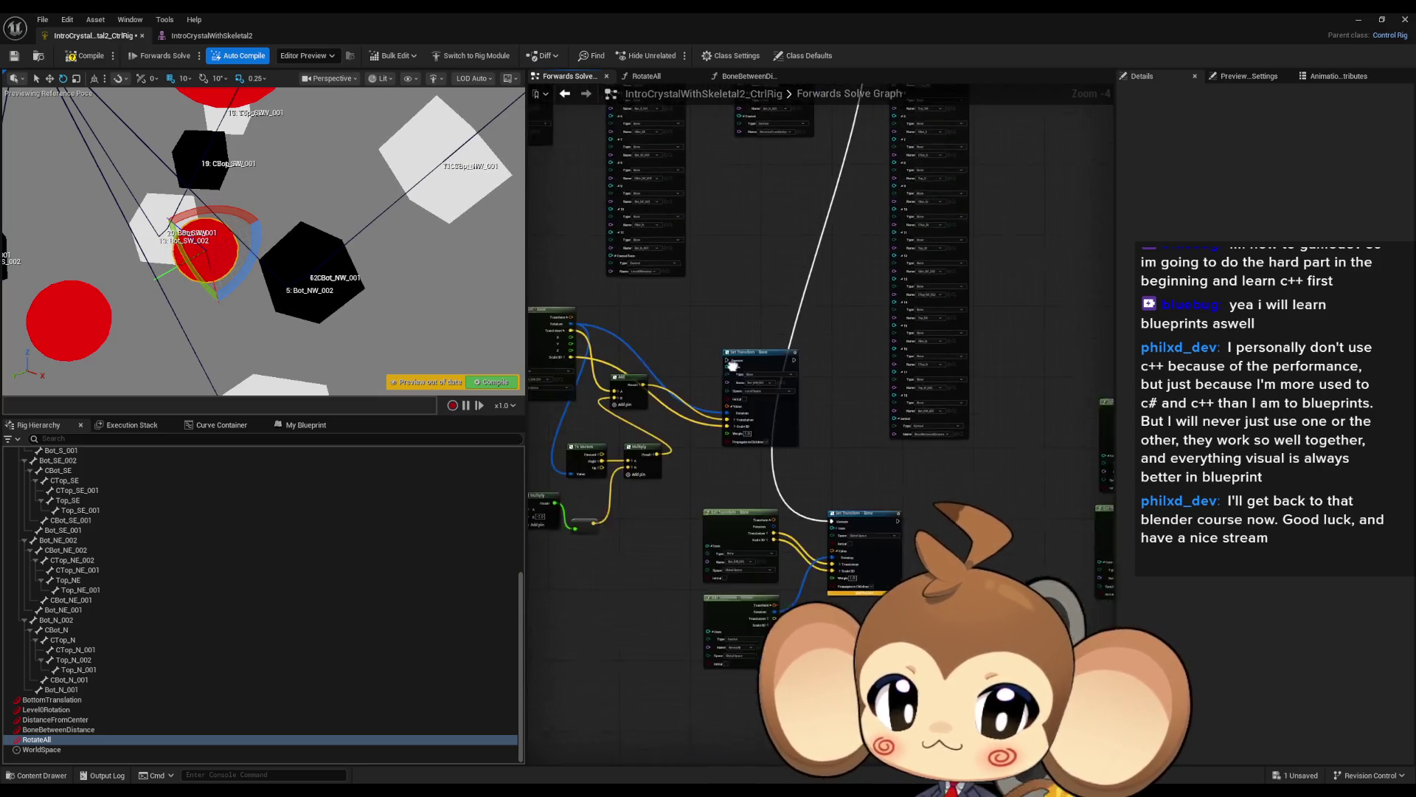
scroll(878, 554, "up", 4)
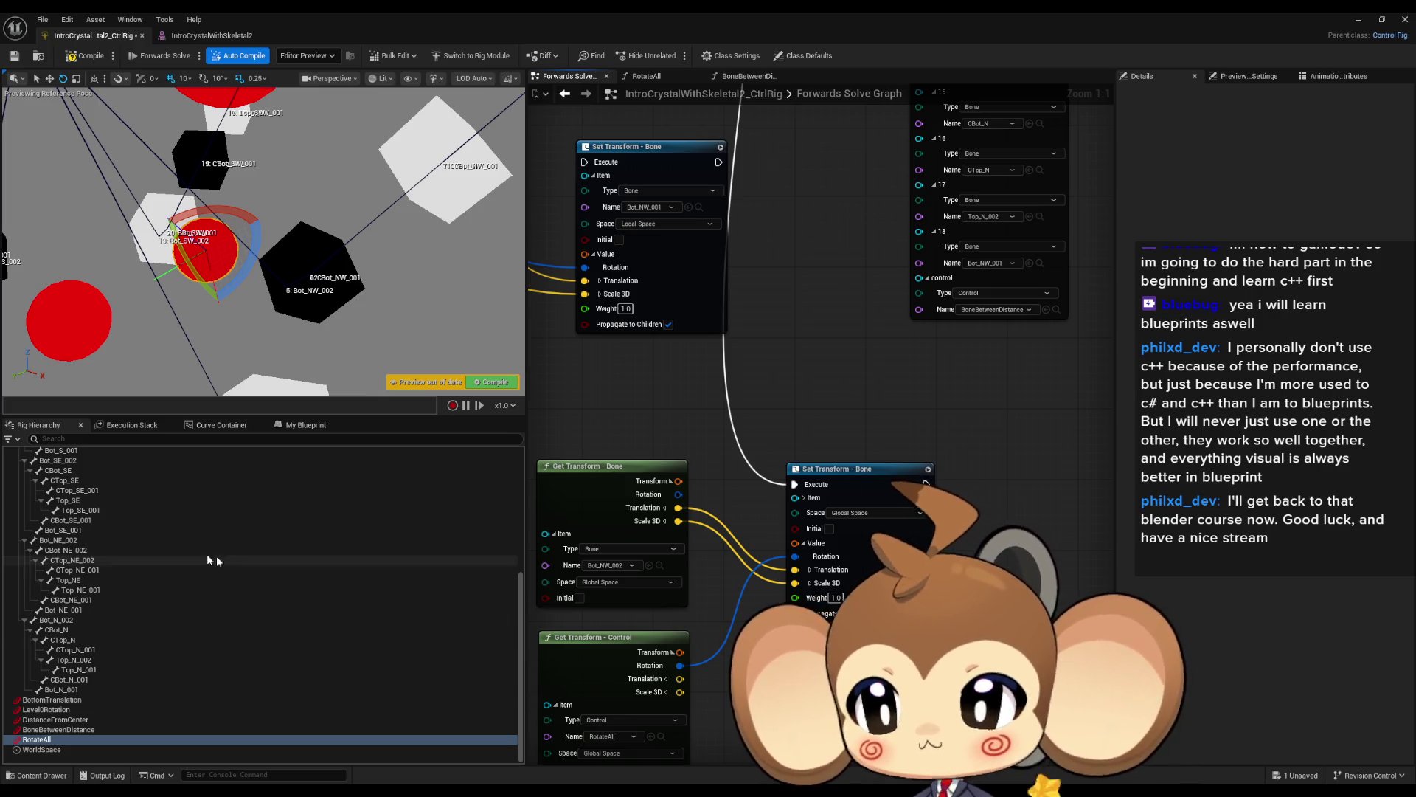
scroll(214, 552, "up", 8)
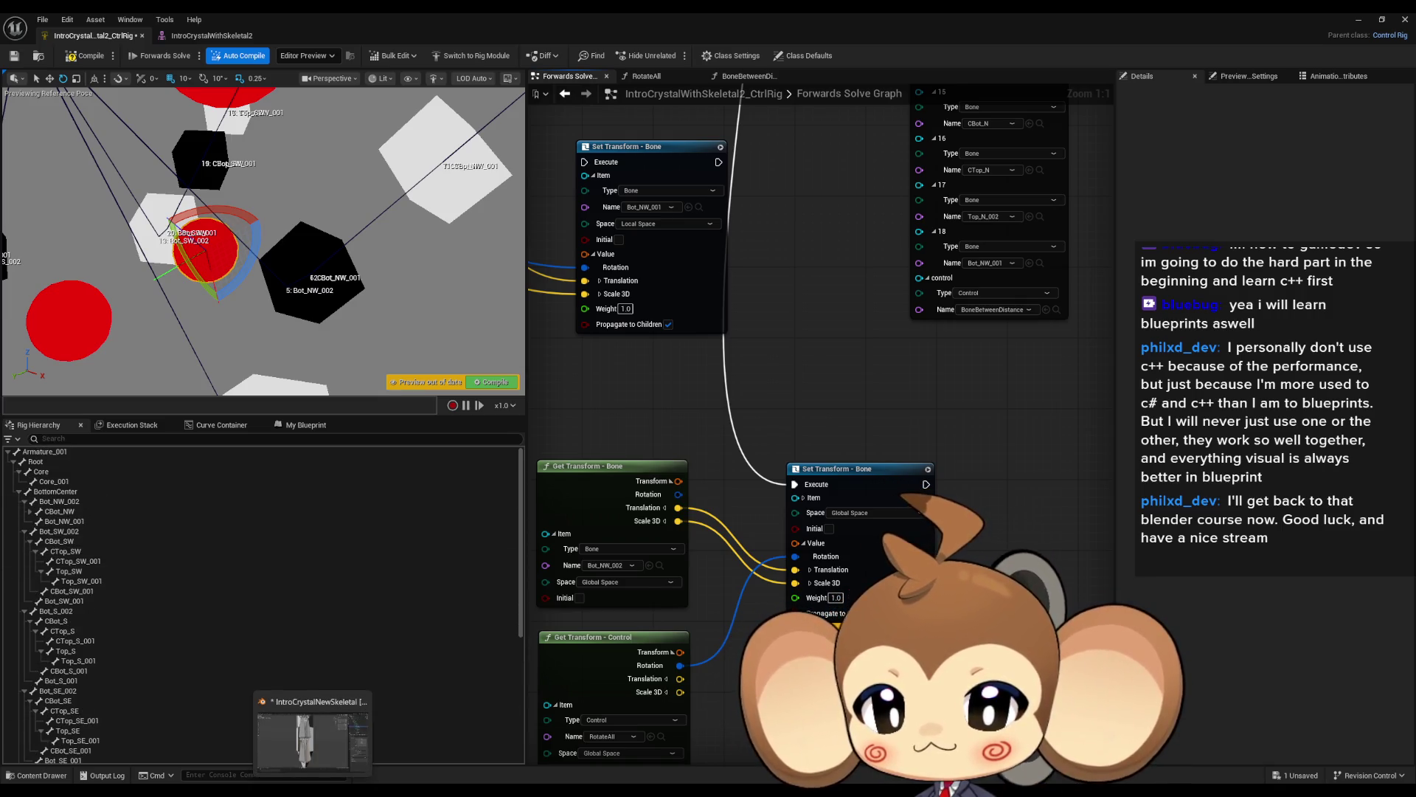
Switch to Blender's IntroCrystalNewSkeletal armature in Edit Mode.
left_click(312, 793)
scroll(728, 558, "down", 2)
right_click(711, 555)
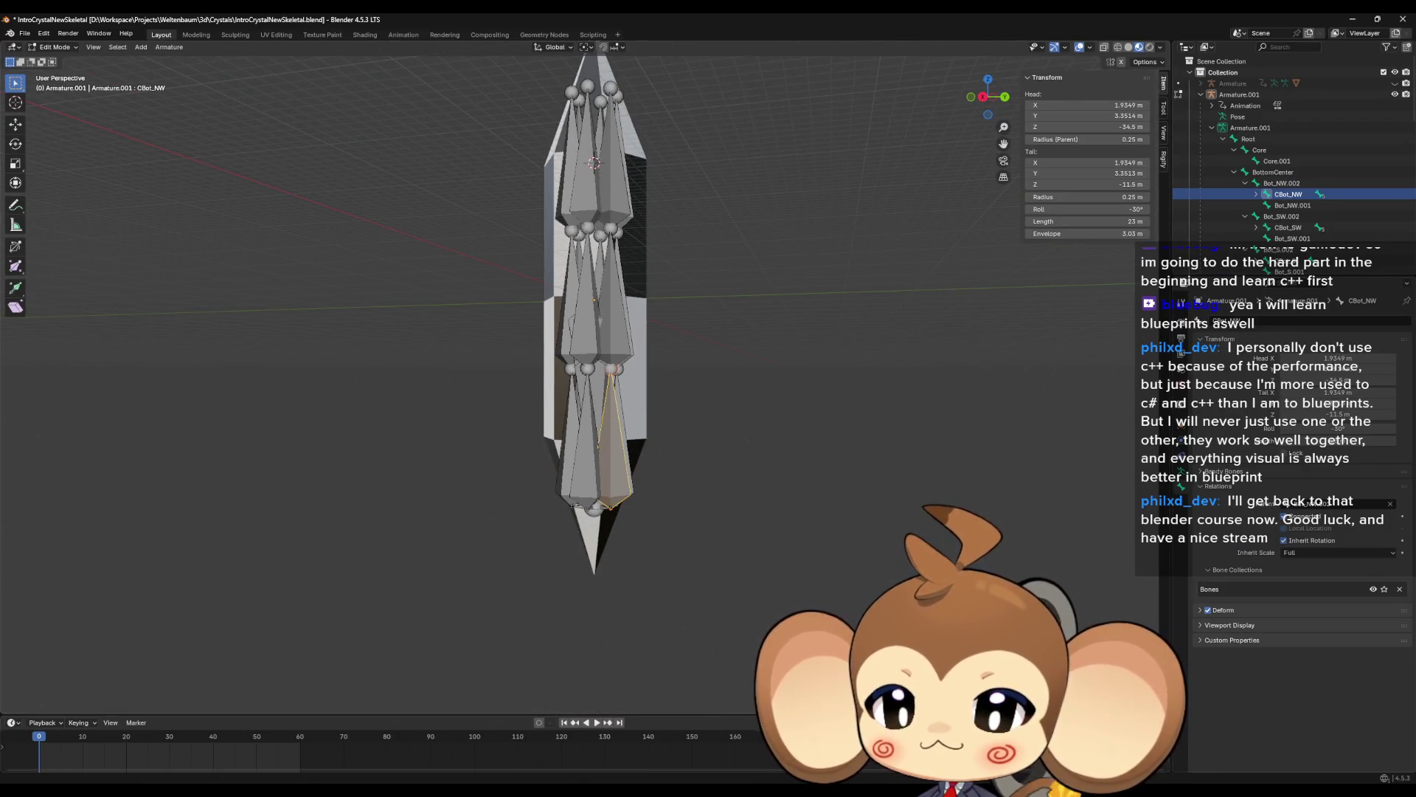
key("alt+Tab")
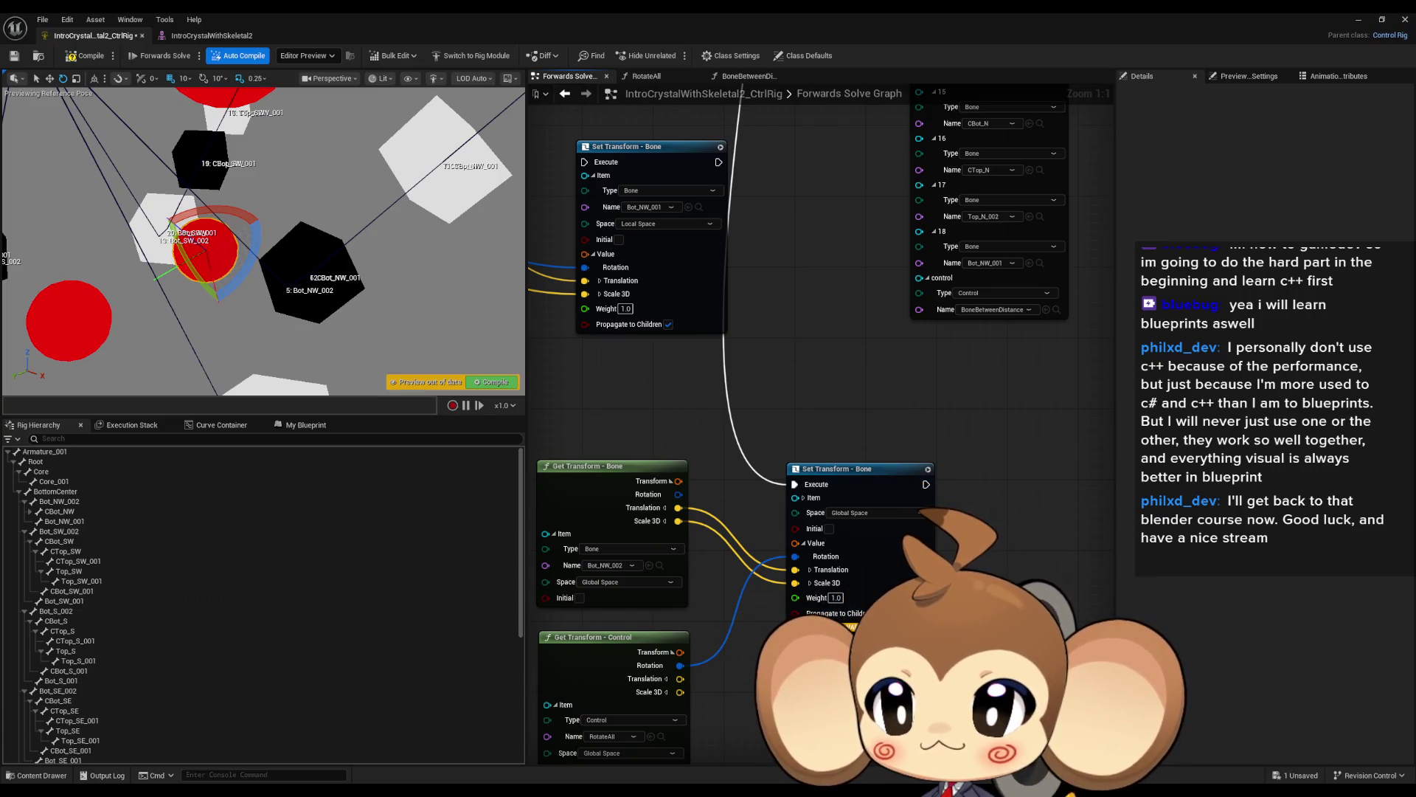
key("alt+Tab")
mouse_move(614, 448)
left_mouse_down()
mouse_move(670, 484)
mouse_move(657, 487)
left_mouse_up()
left_click(582, 455)
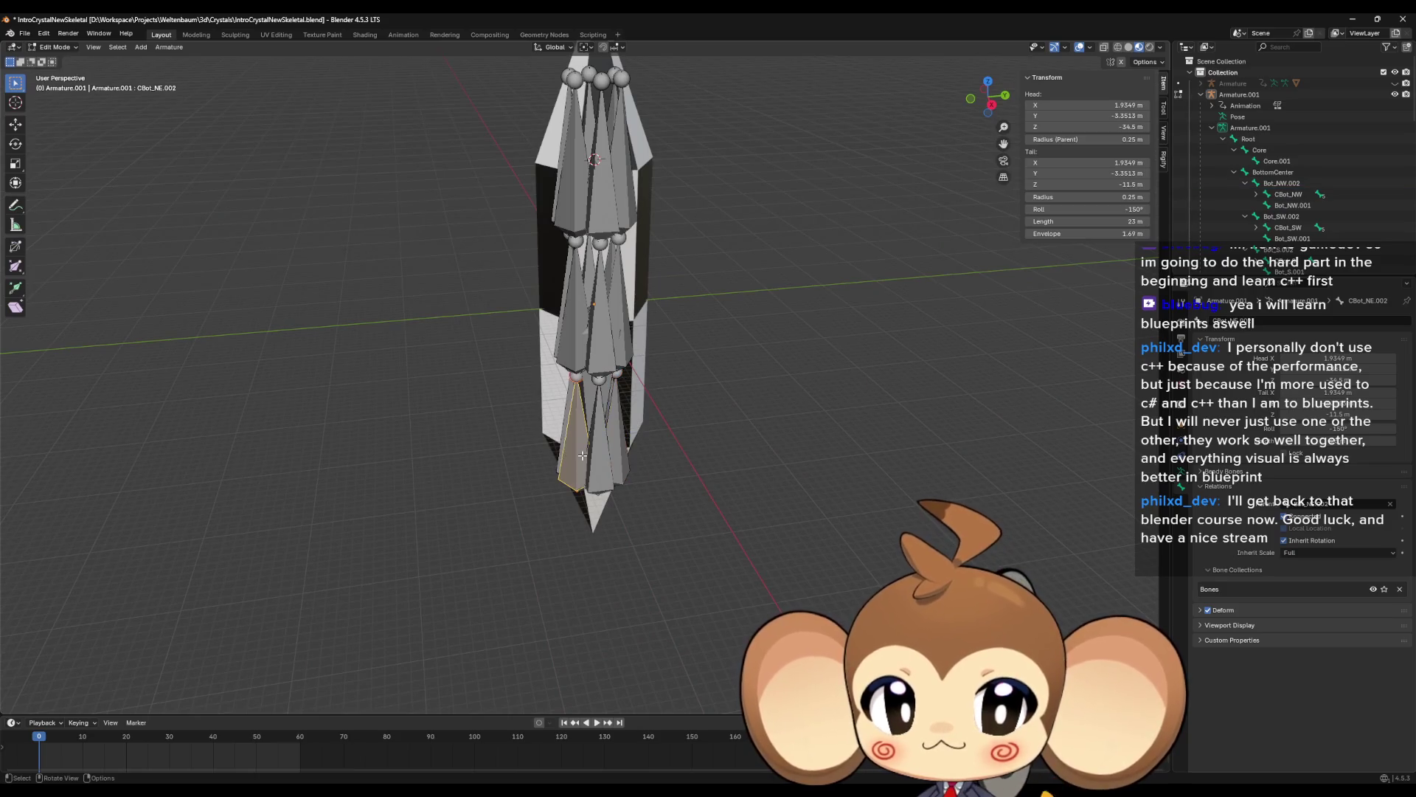
left_click_drag(577, 457, 618, 461)
left_click(619, 461)
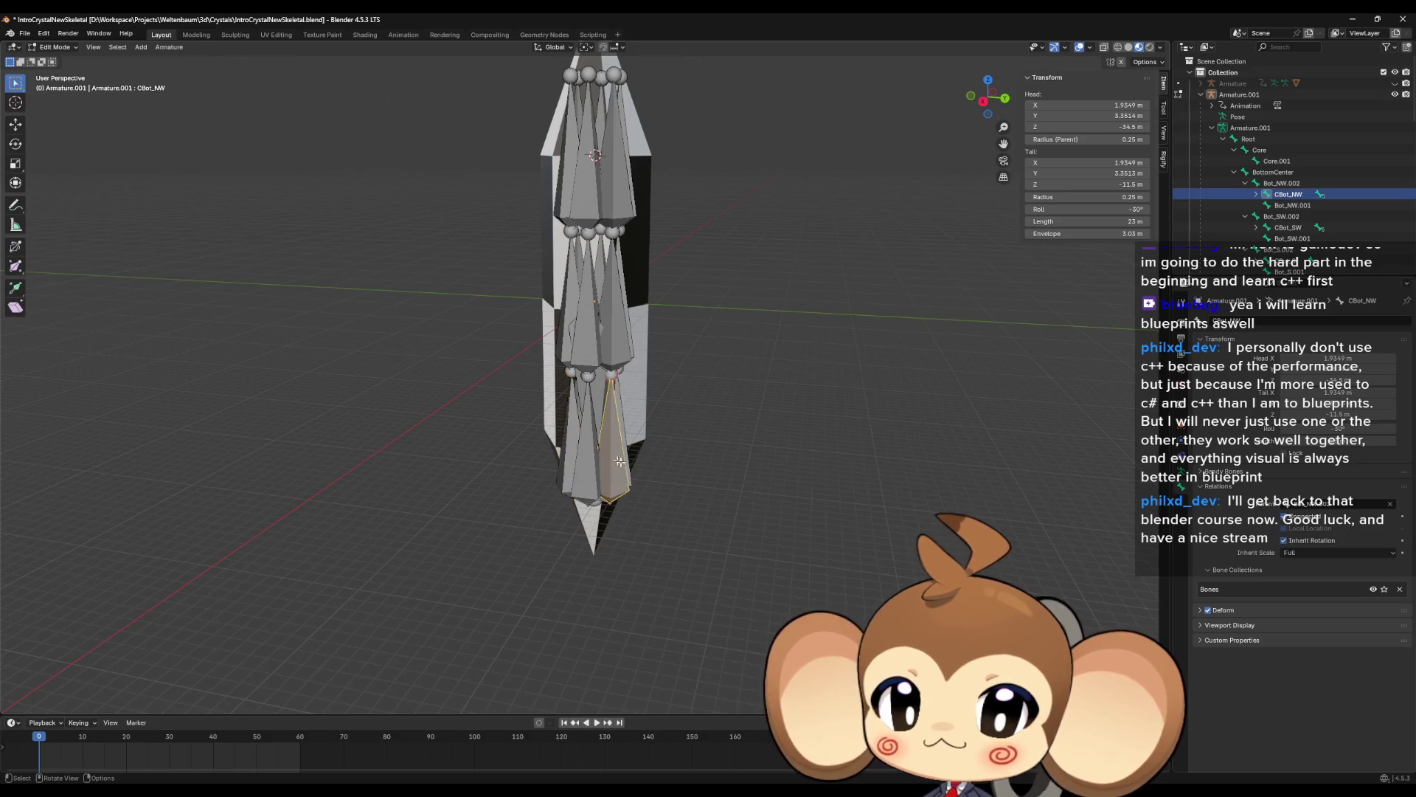
scroll(619, 461, "up", 6)
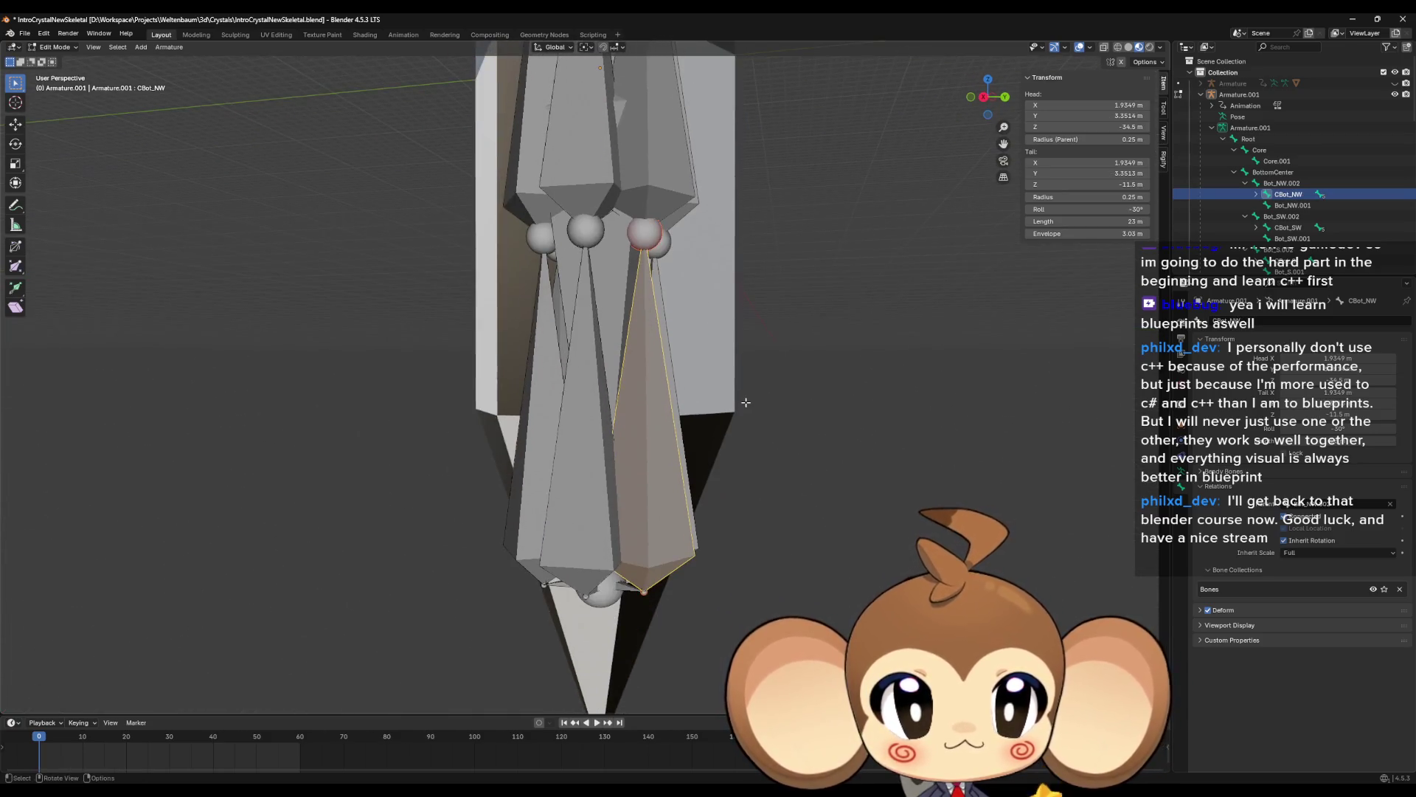
left_click(1284, 183)
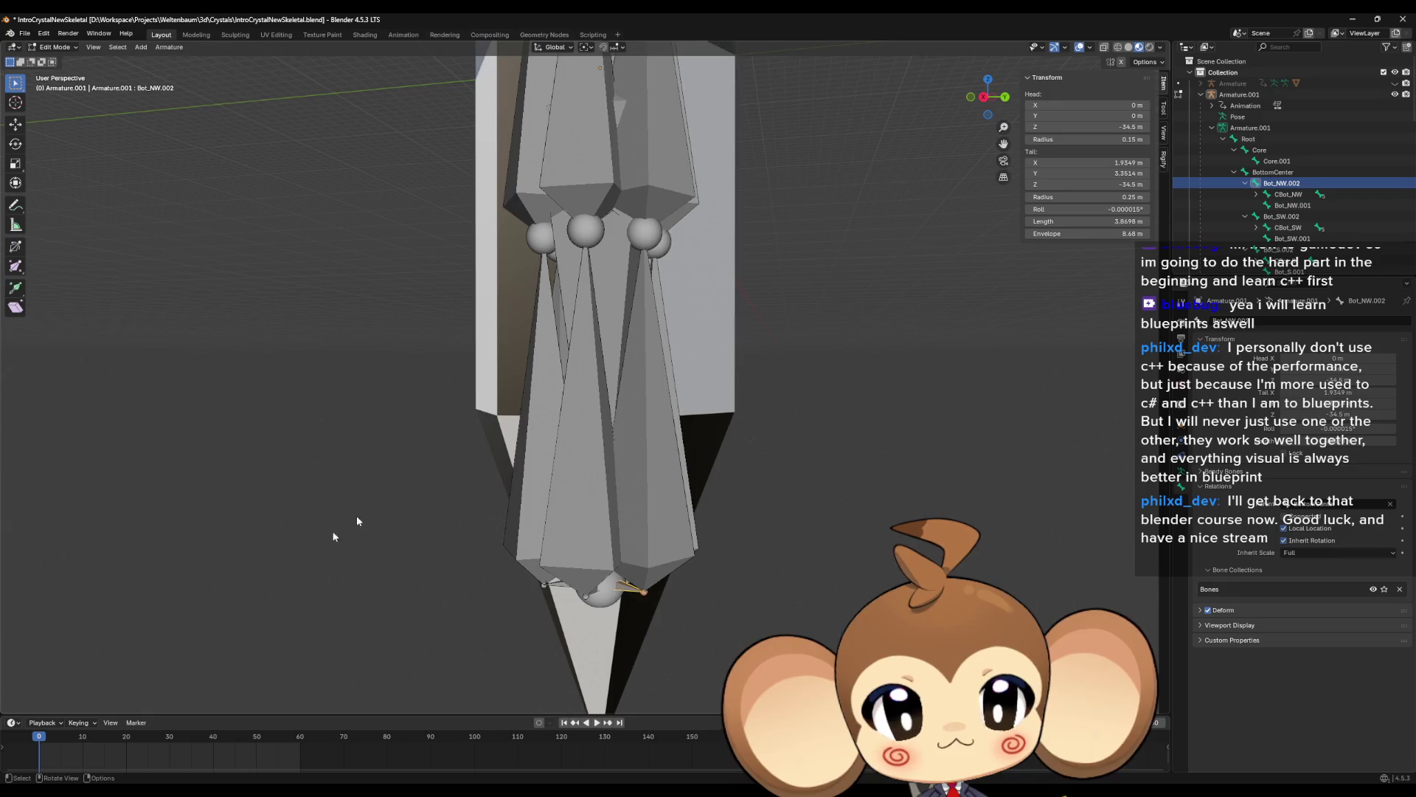
key("alt+Tab")
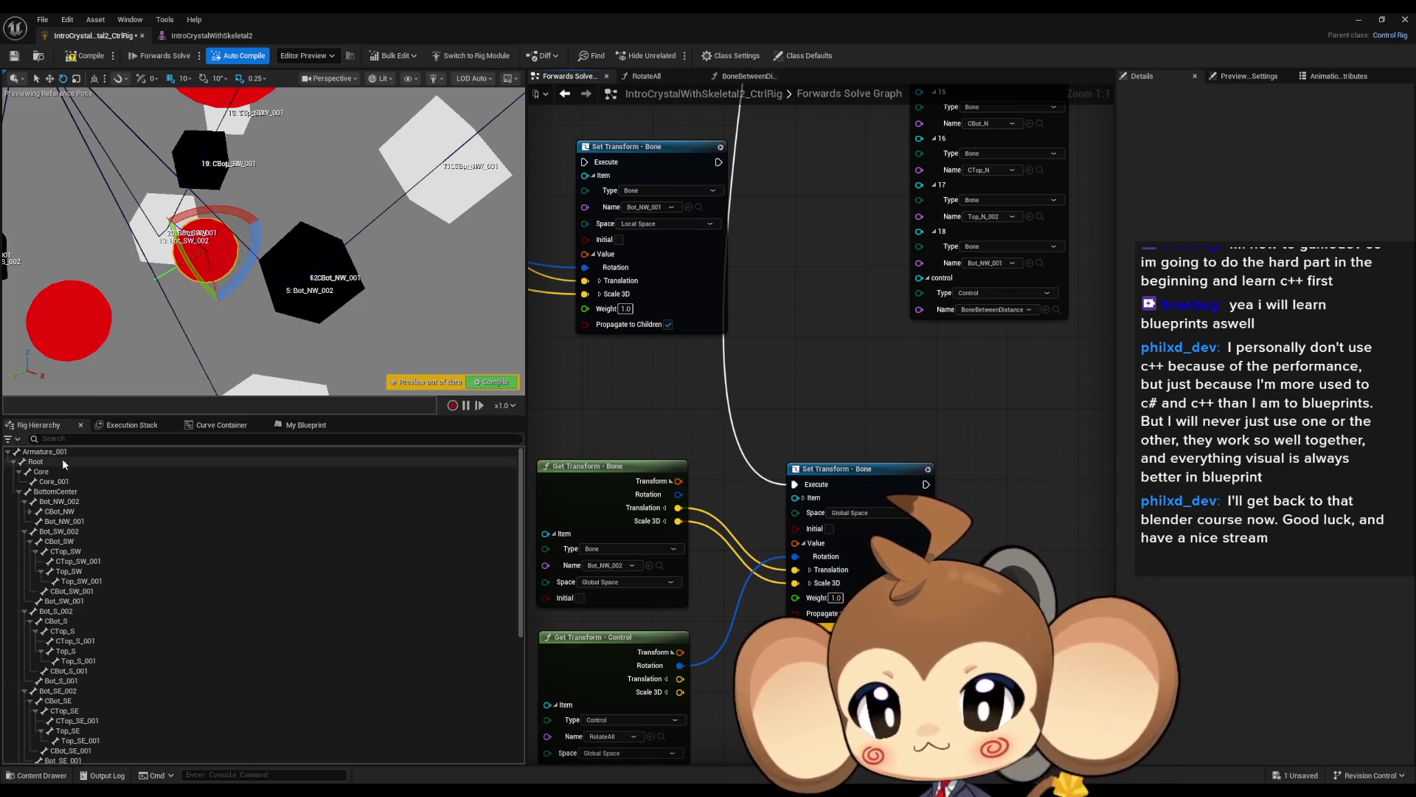
Reconnect the execution wire to the start of the Forwards Solve chain.
left_click(59, 502)
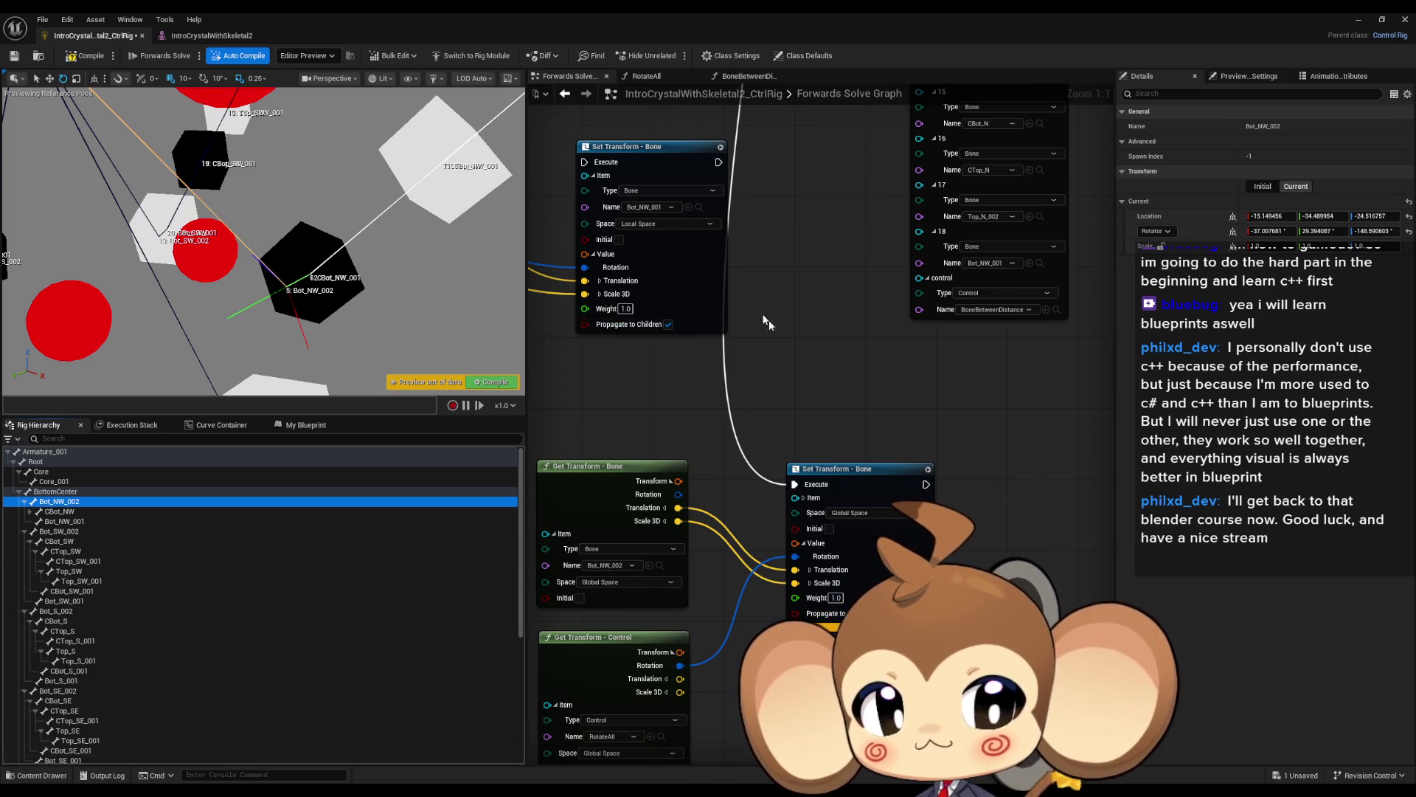
scroll(776, 329, "down", 5)
scroll(776, 336, "down", 1)
left_click_drag(627, 106, 654, 236)
scroll(653, 235, "up", 1)
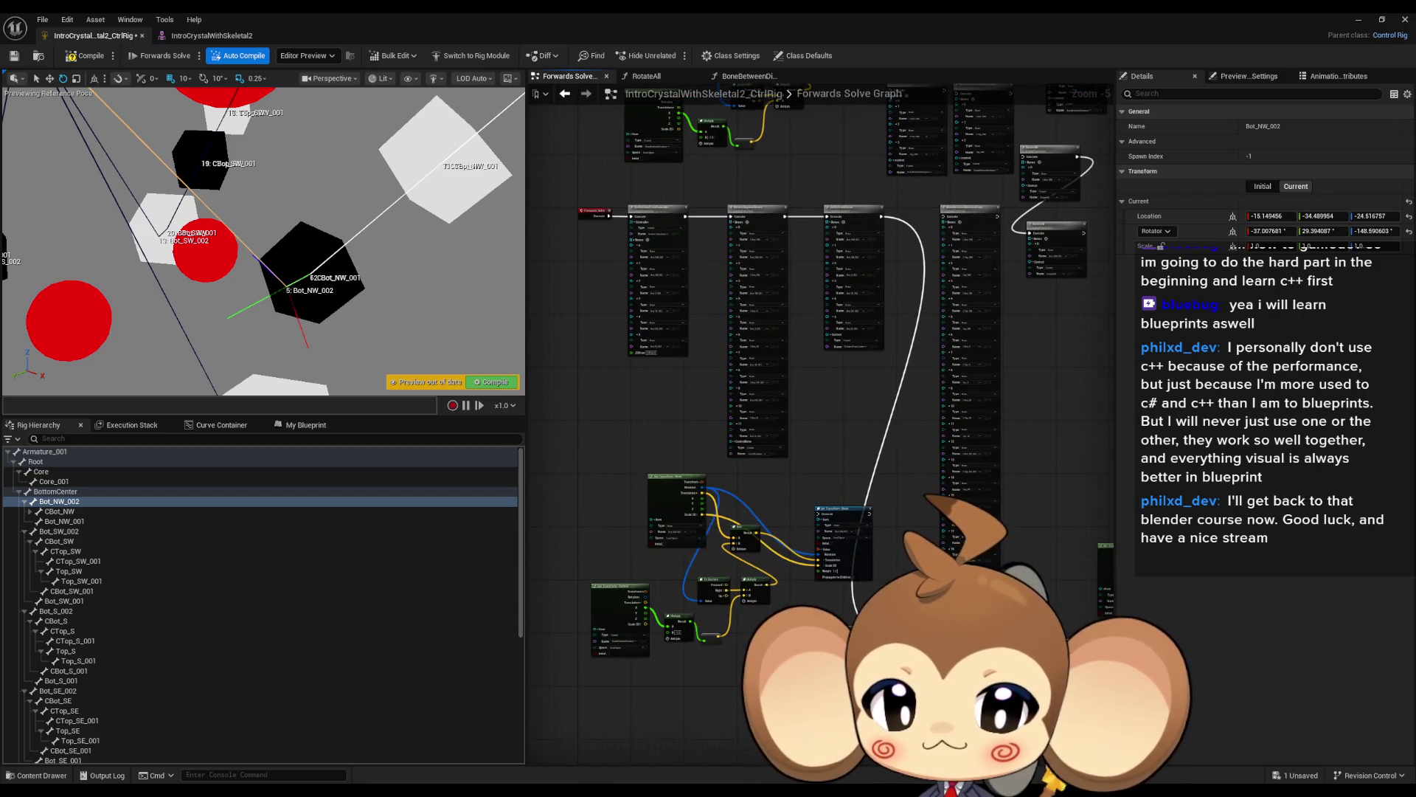
left_click_drag(856, 570, 607, 221)
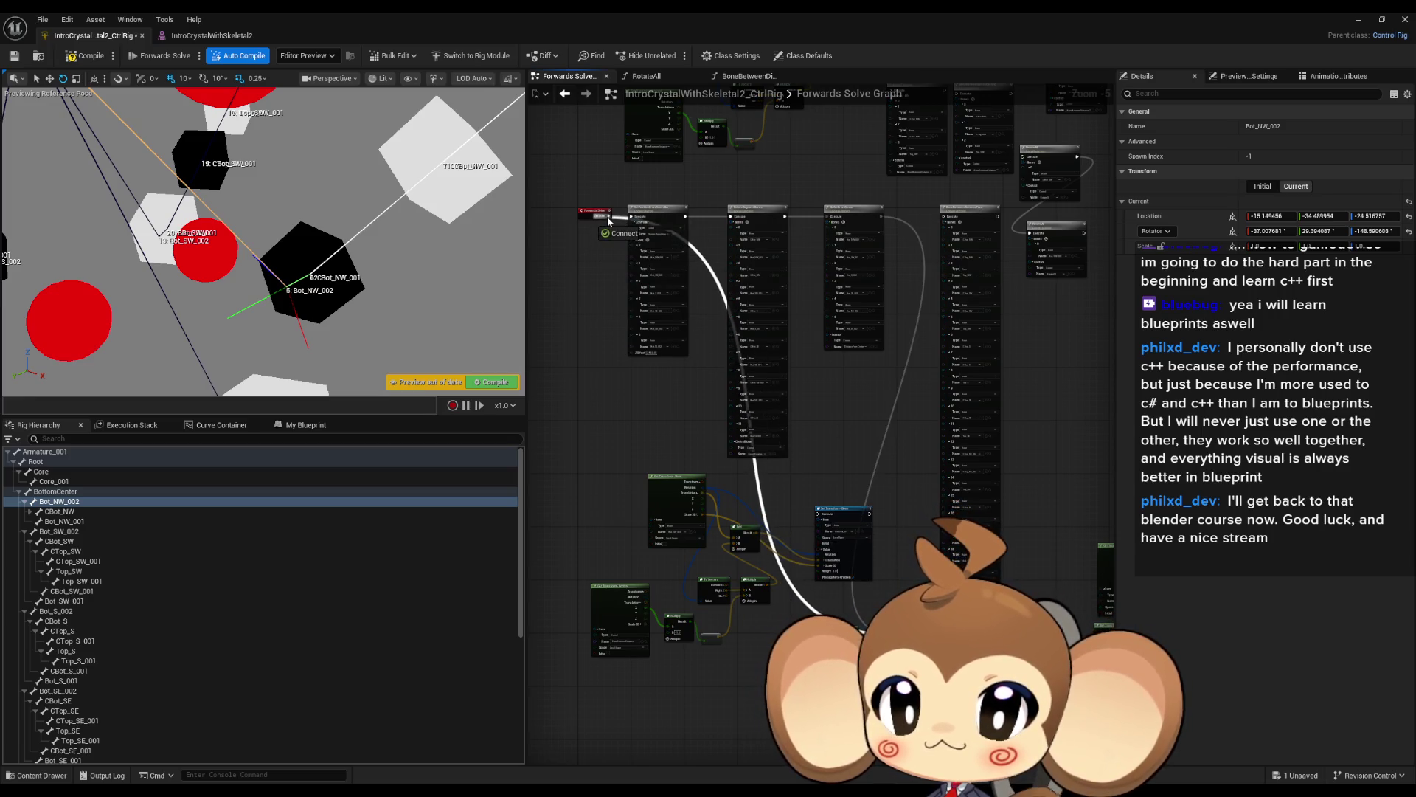
Compile the Control Rig and rotate RotateAll in the preview to test it.
left_click_drag(498, 282, 295, 218)
scroll(138, 541, "down", 5)
scroll(138, 542, "down", 3)
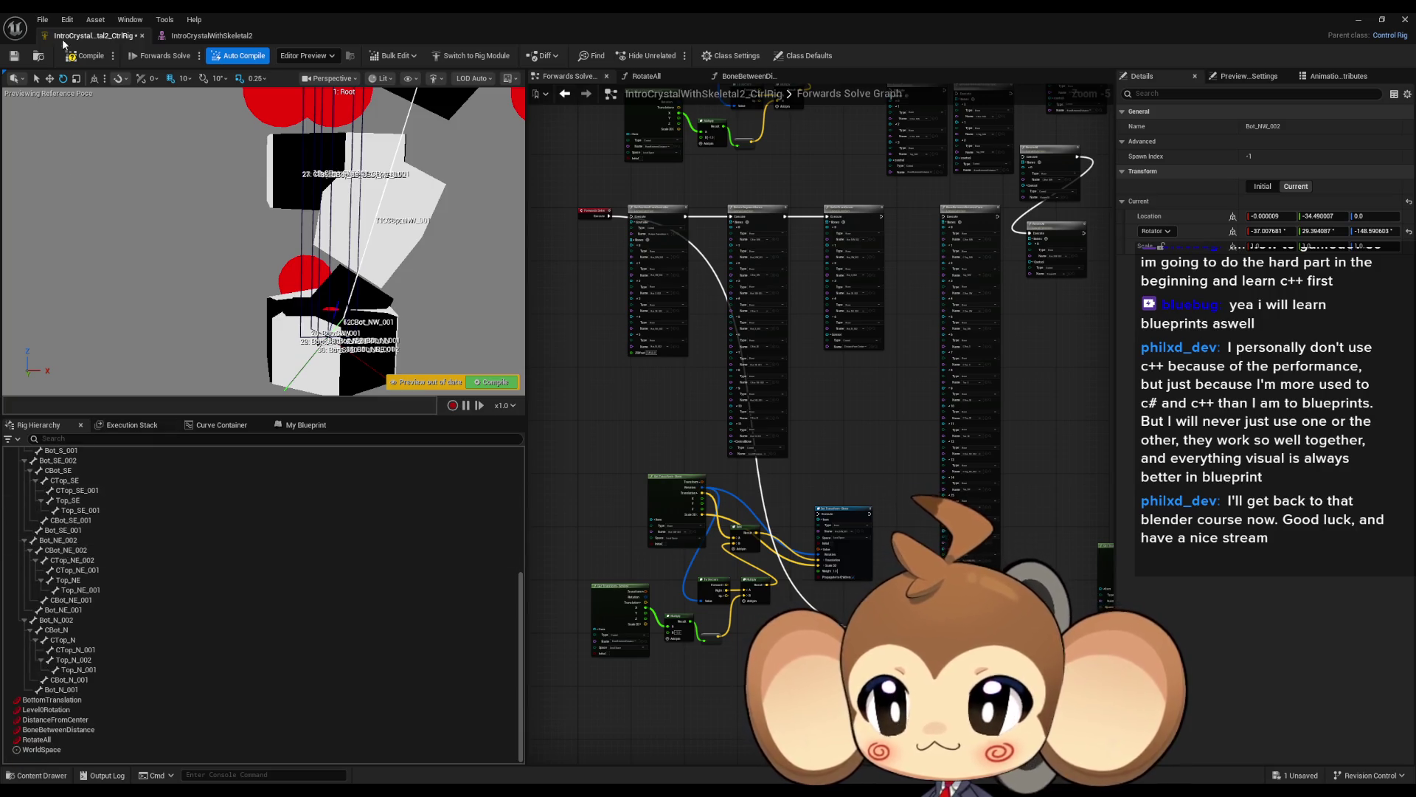
left_click(87, 63)
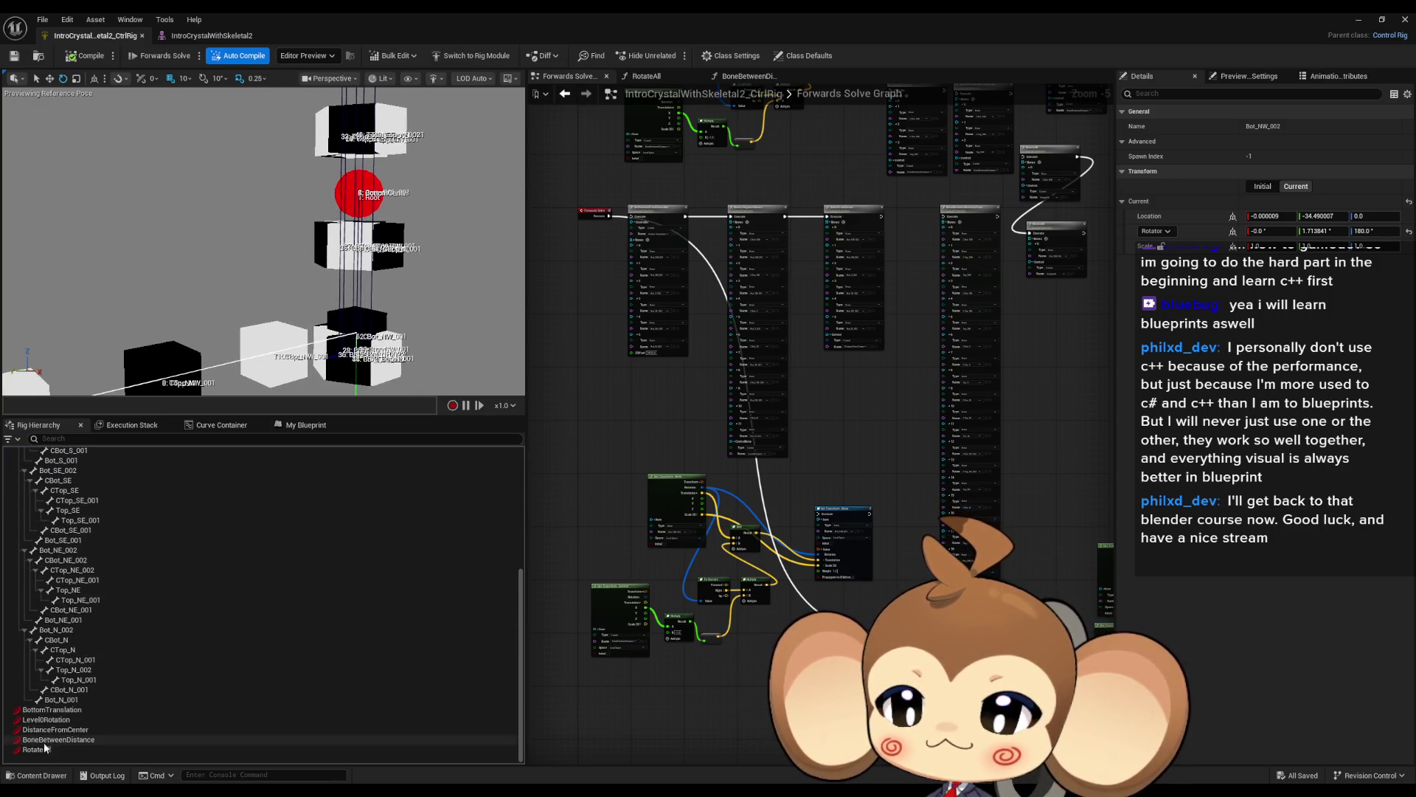
left_click_drag(334, 239, 322, 223)
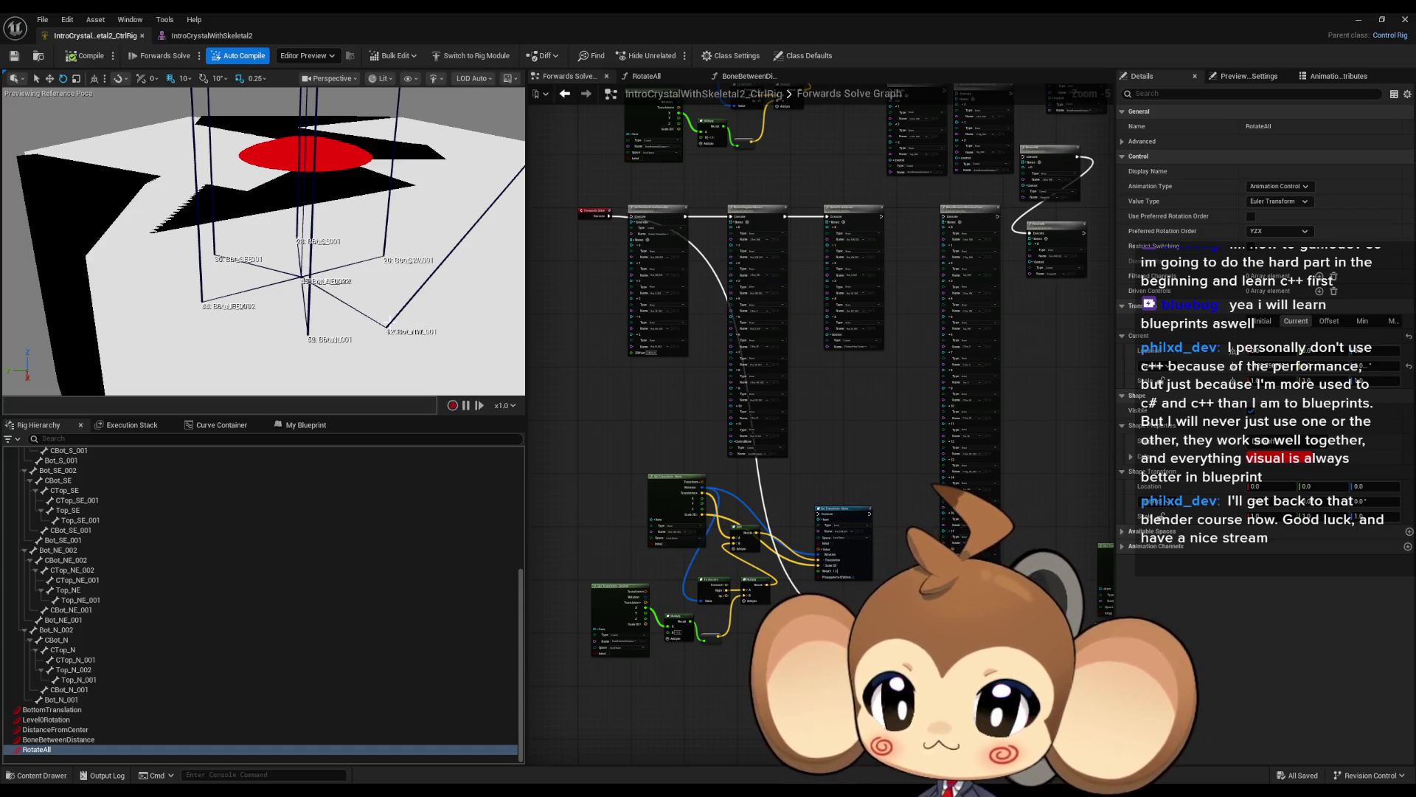
scroll(263, 533, "up", 3)
scroll(262, 528, "up", 4)
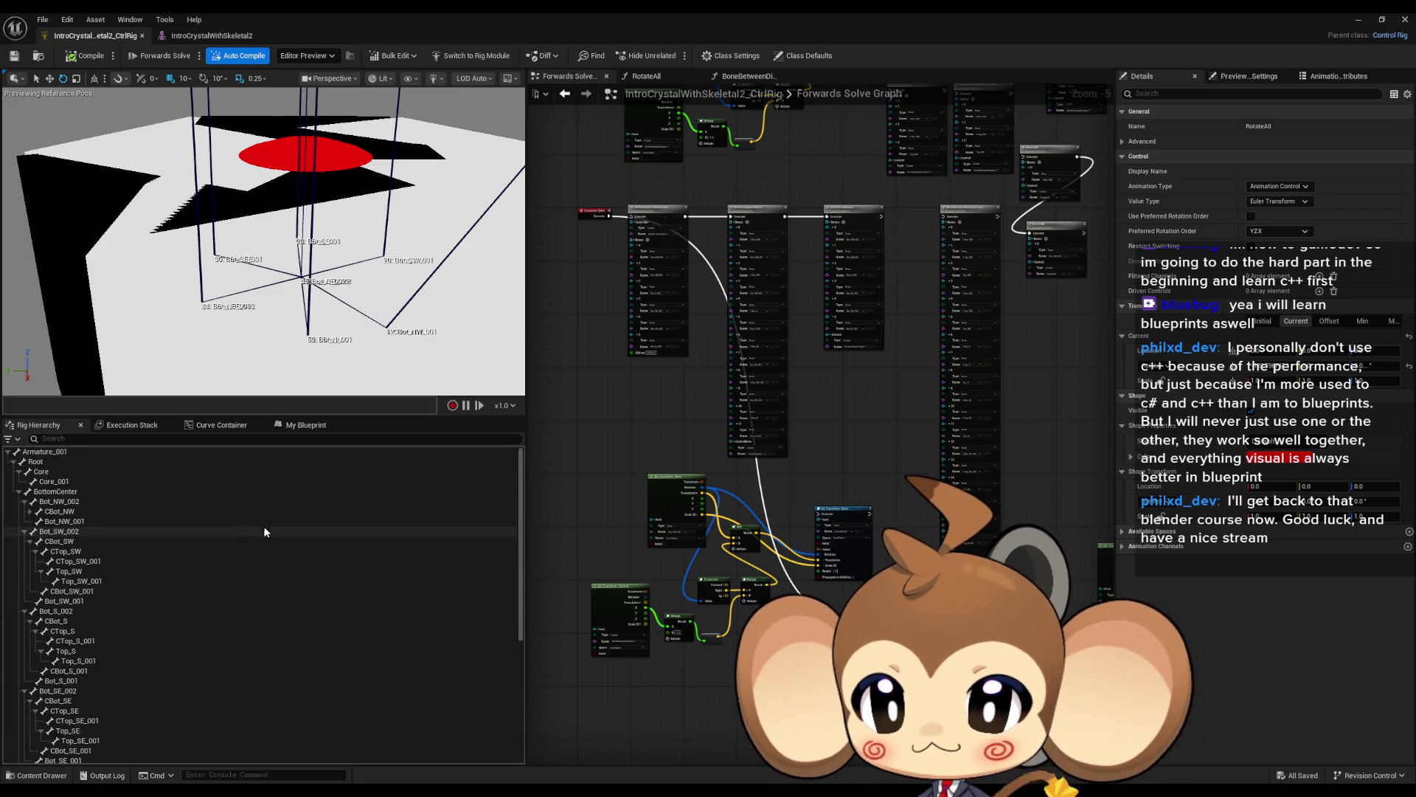
Expand the lower Set Transform node's Item pin and compare against Blender's armature.
left_click(98, 502)
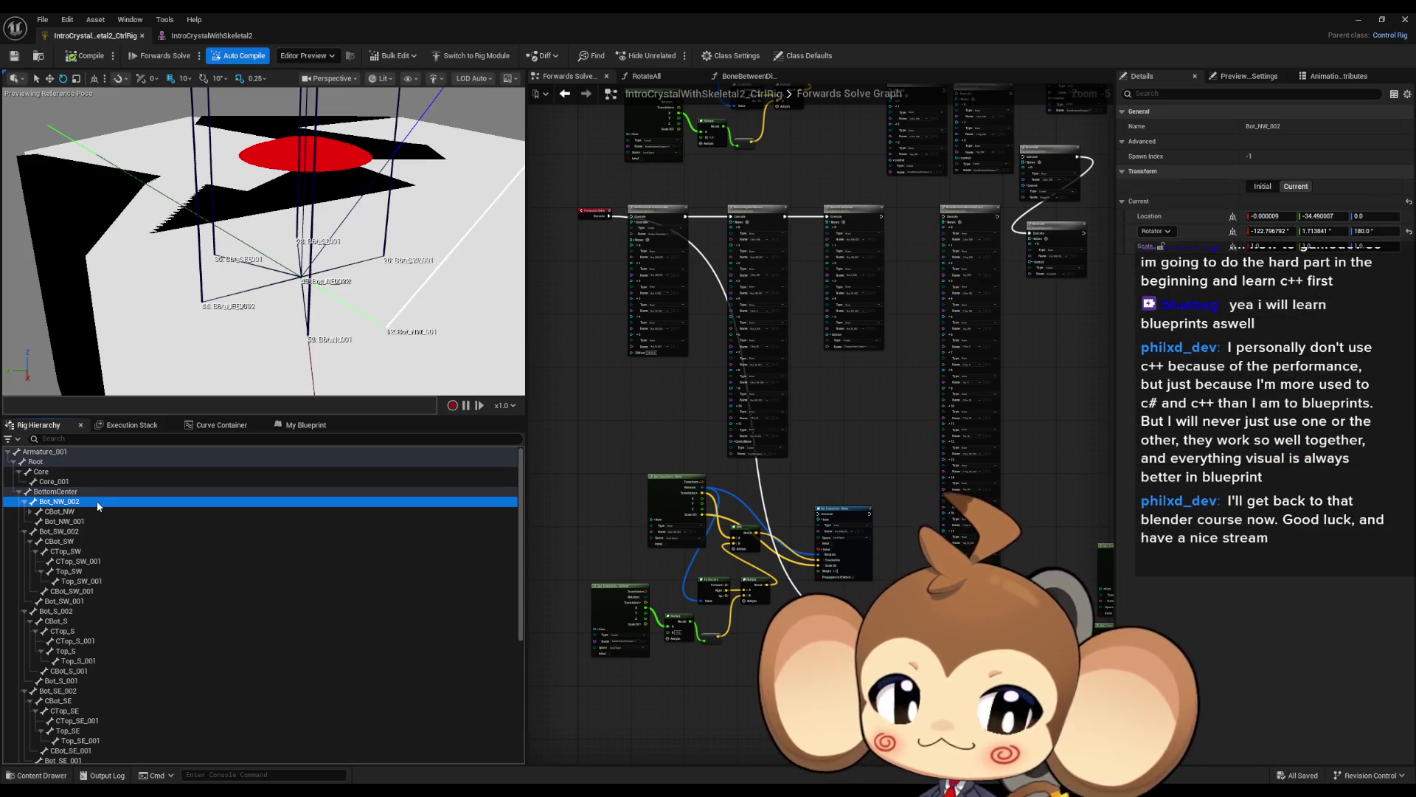
scroll(679, 531, "up", 5)
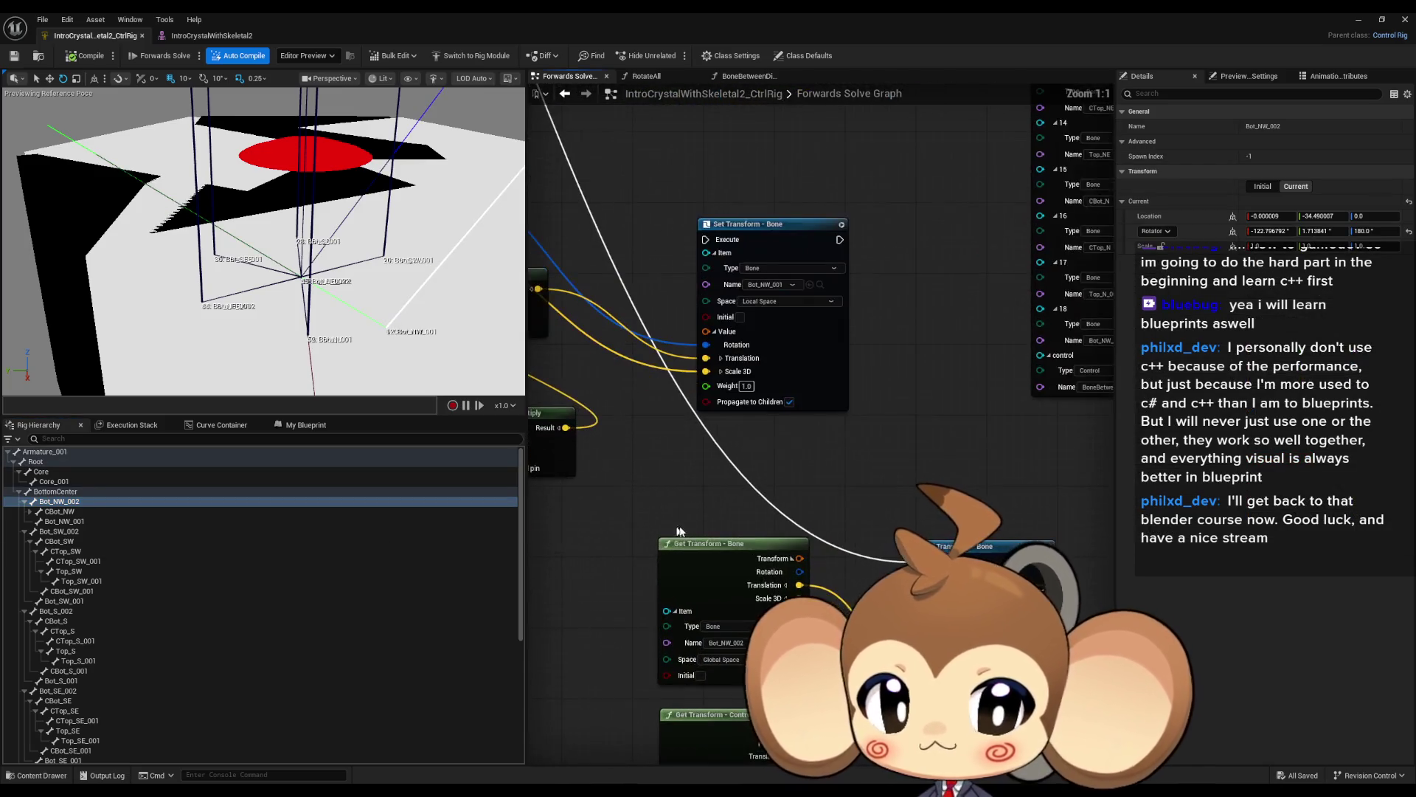
left_click_drag(856, 494, 768, 417)
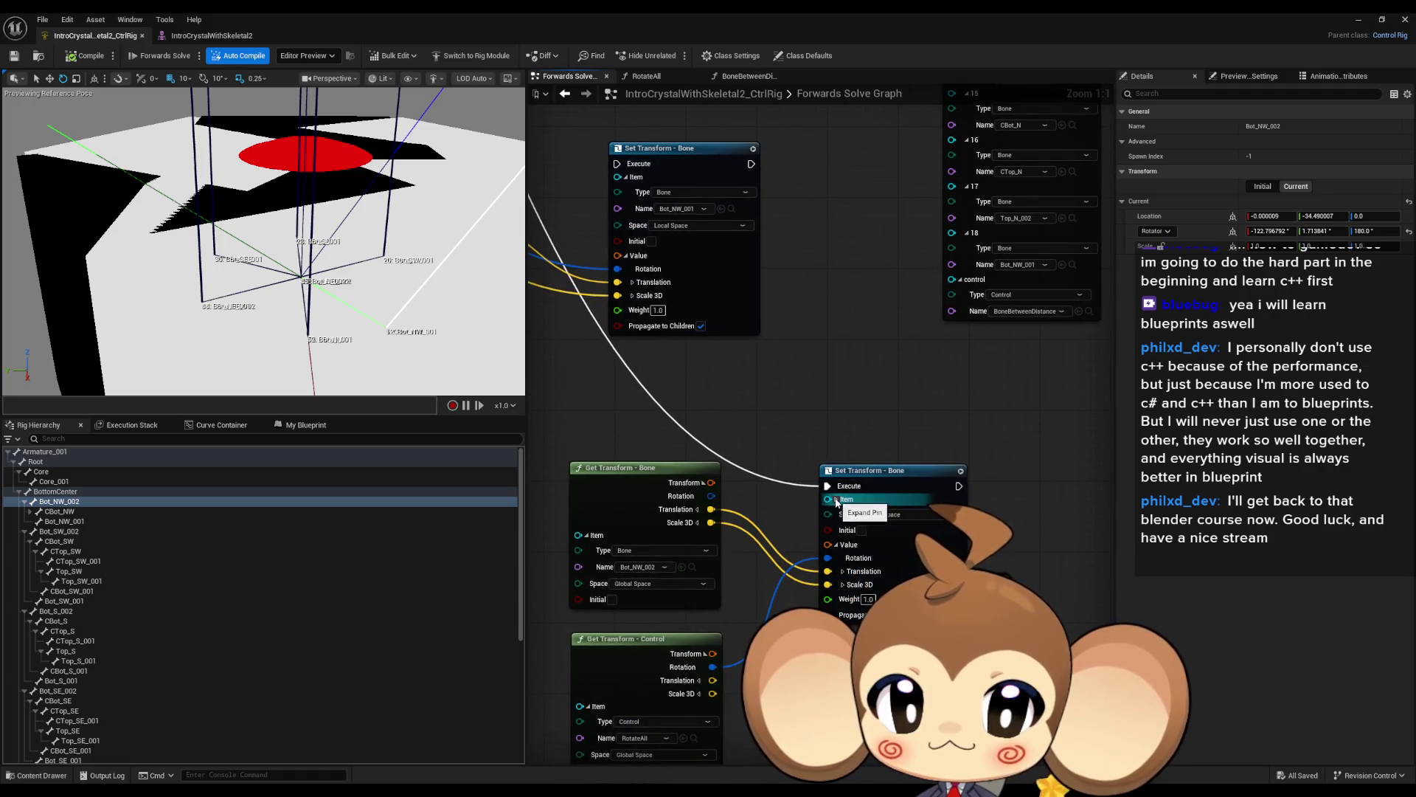
left_click(836, 500)
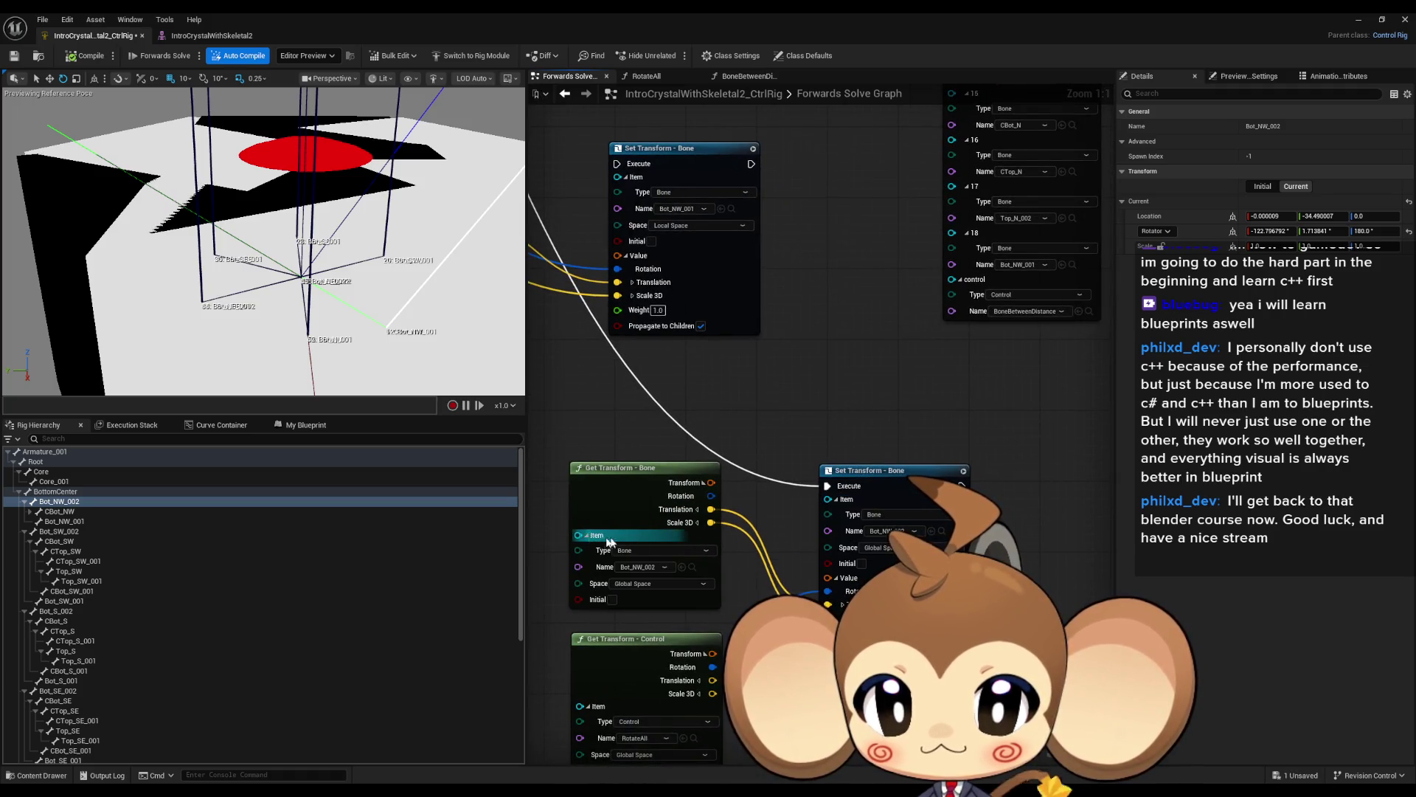
key("alt+Tab")
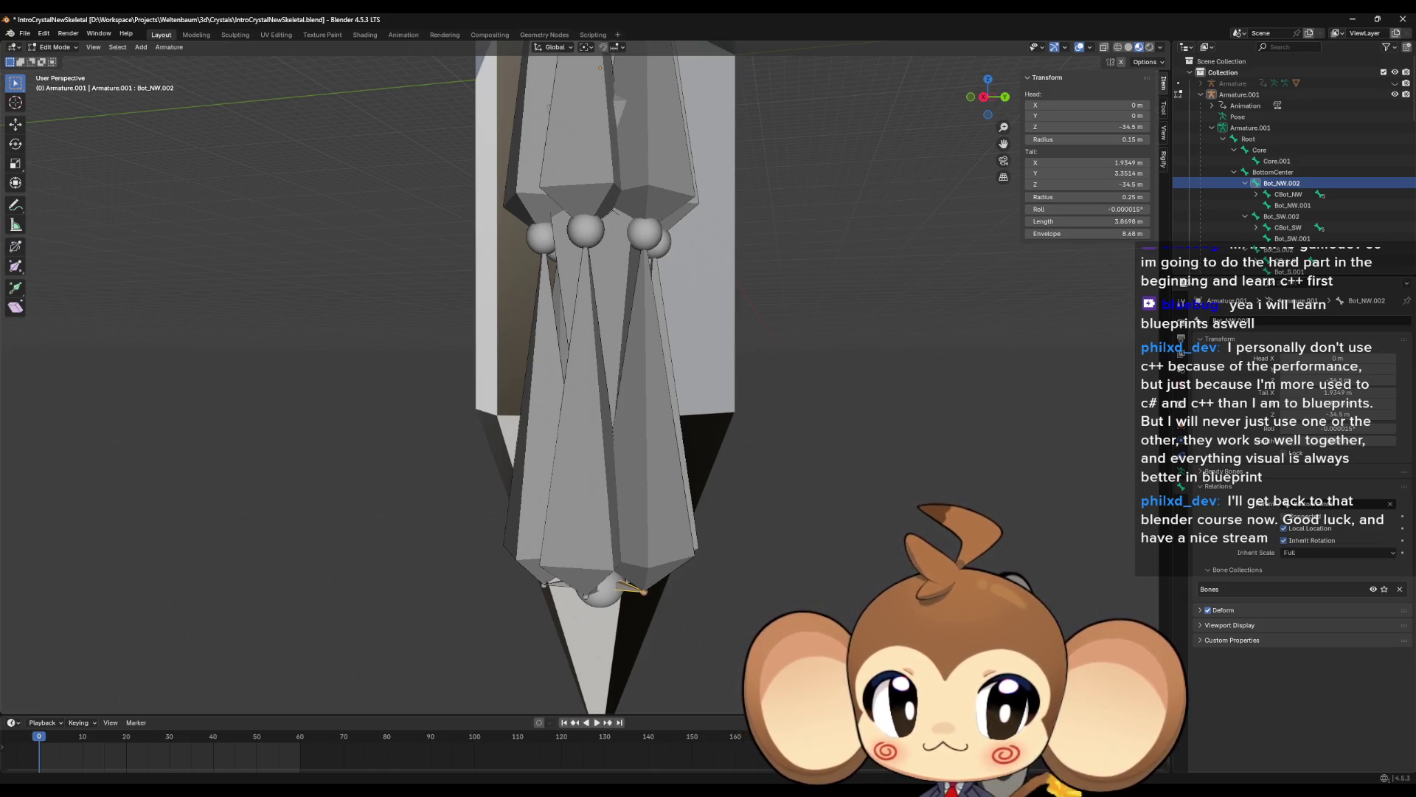
key("alt+Tab")
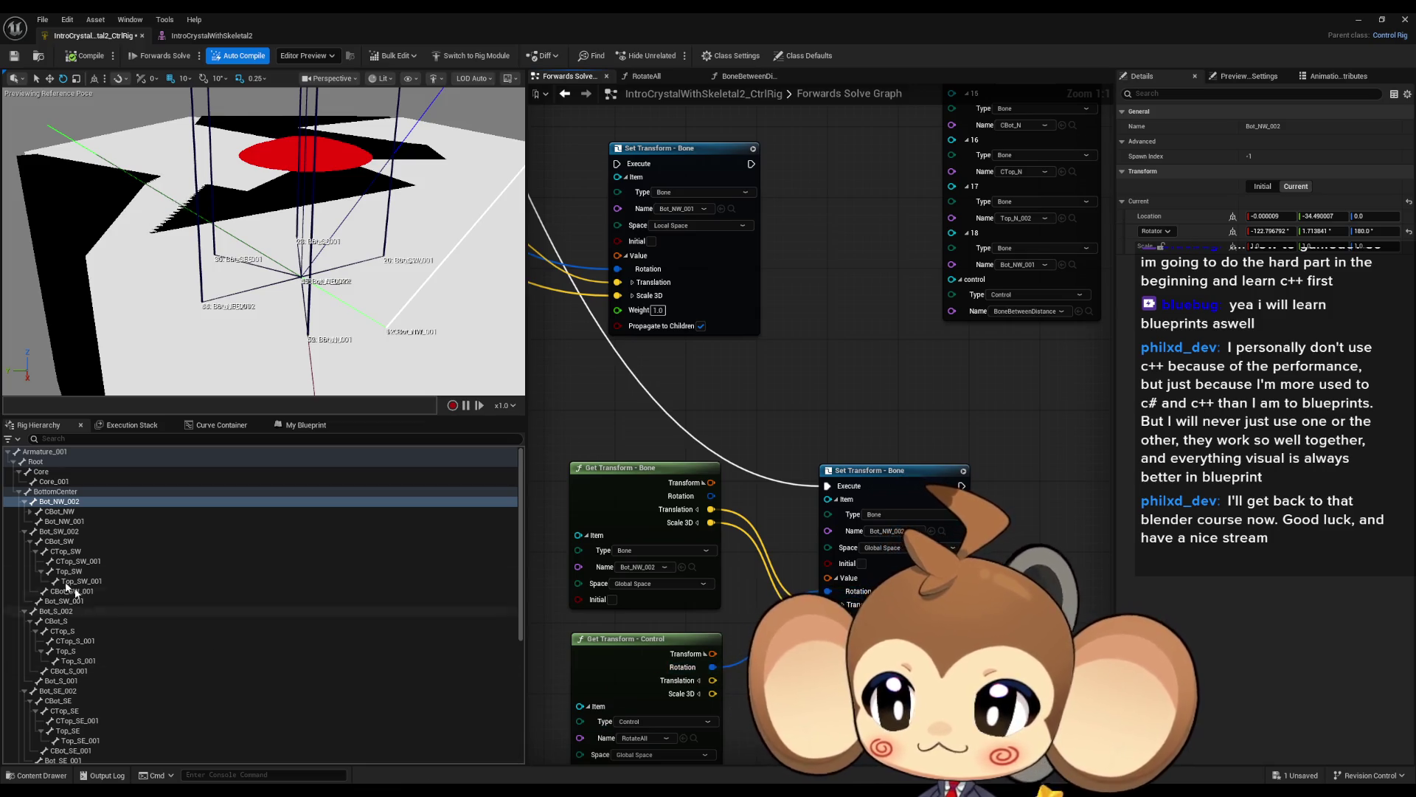
Point both the lower Set Transform and Get Transform - Bone nodes at the CBot_NW bone.
left_click(41, 501)
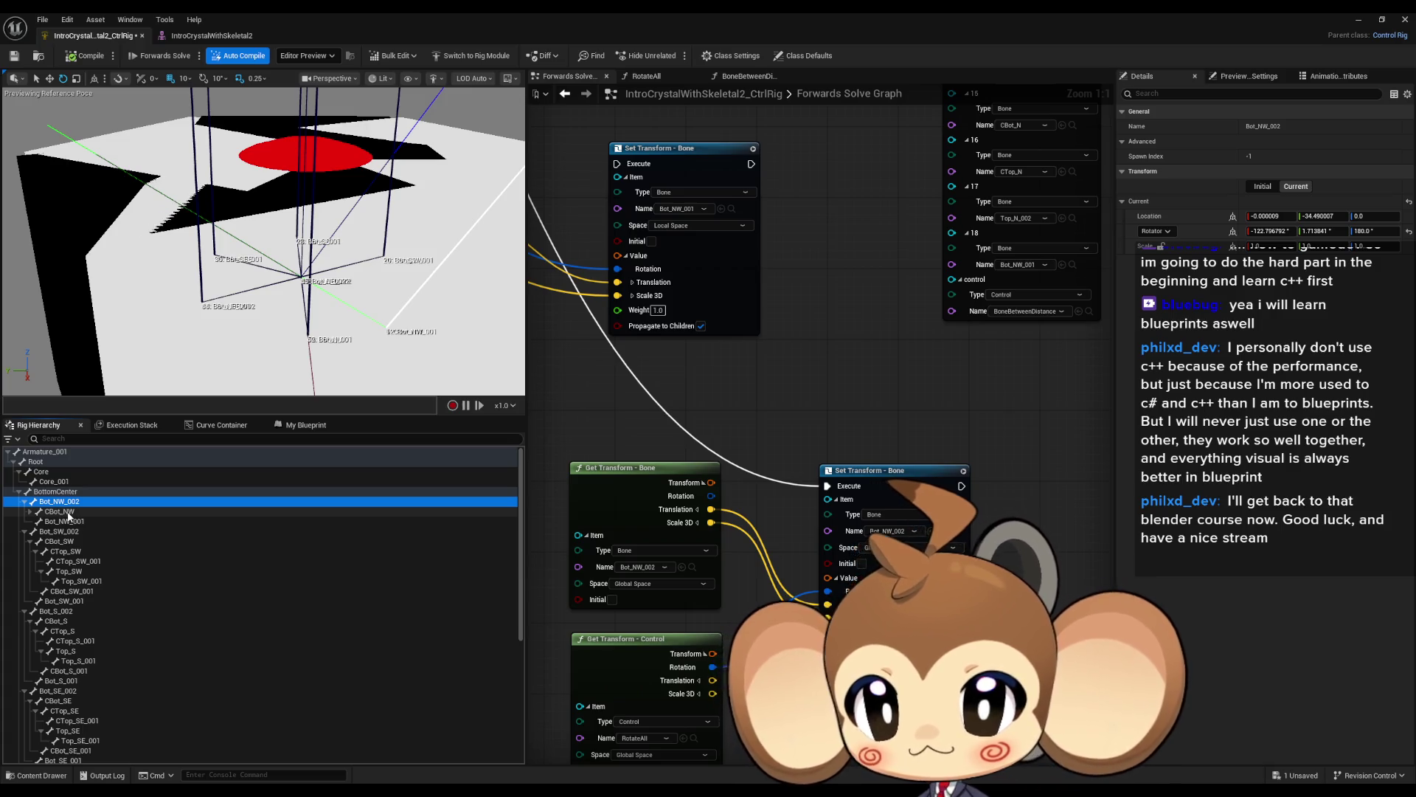
left_click(68, 512)
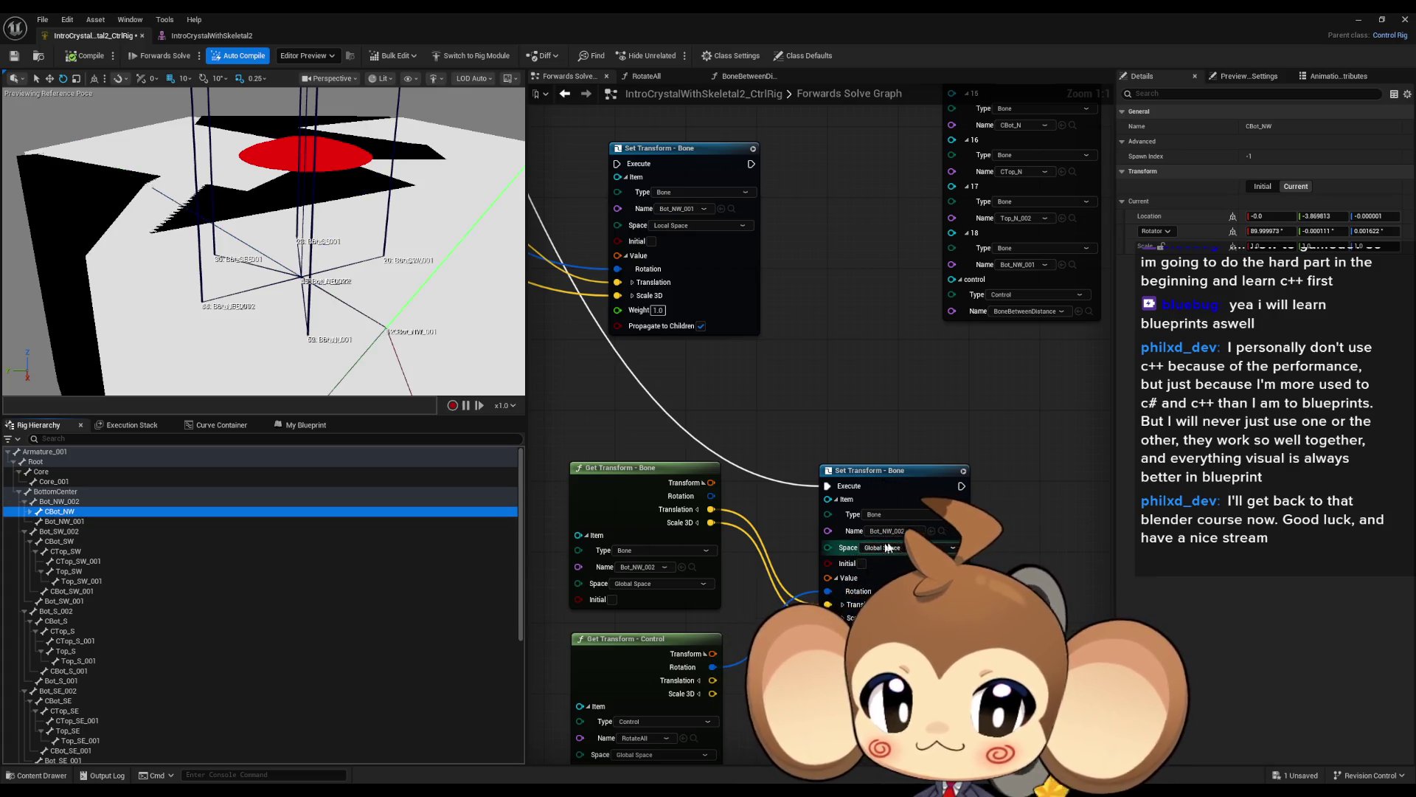
left_click(932, 531)
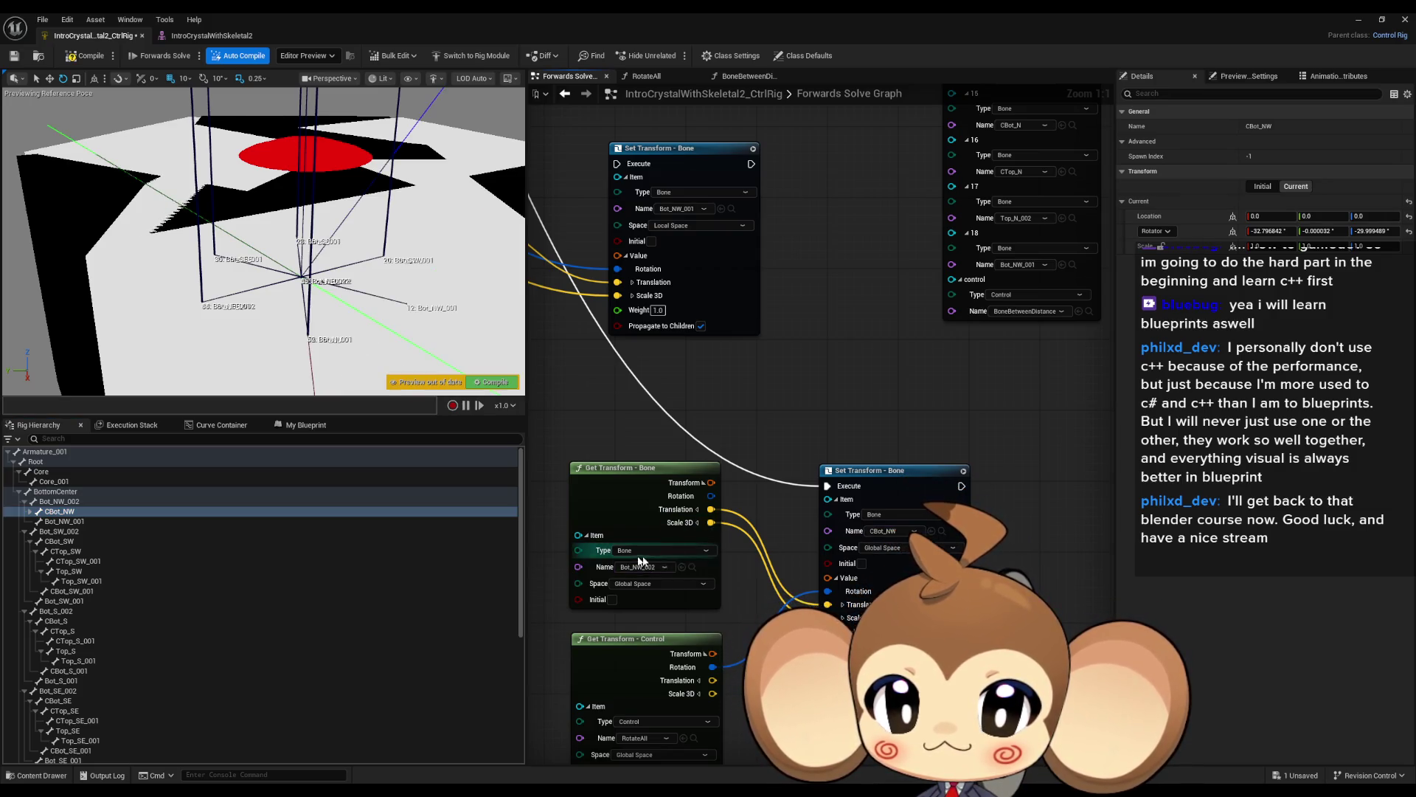
left_click(681, 567)
Select RotateAll and reframe the preview to watch the NW crystal segment.
left_click_drag(265, 244, 303, 166)
scroll(146, 659, "down", 3)
scroll(145, 653, "down", 5)
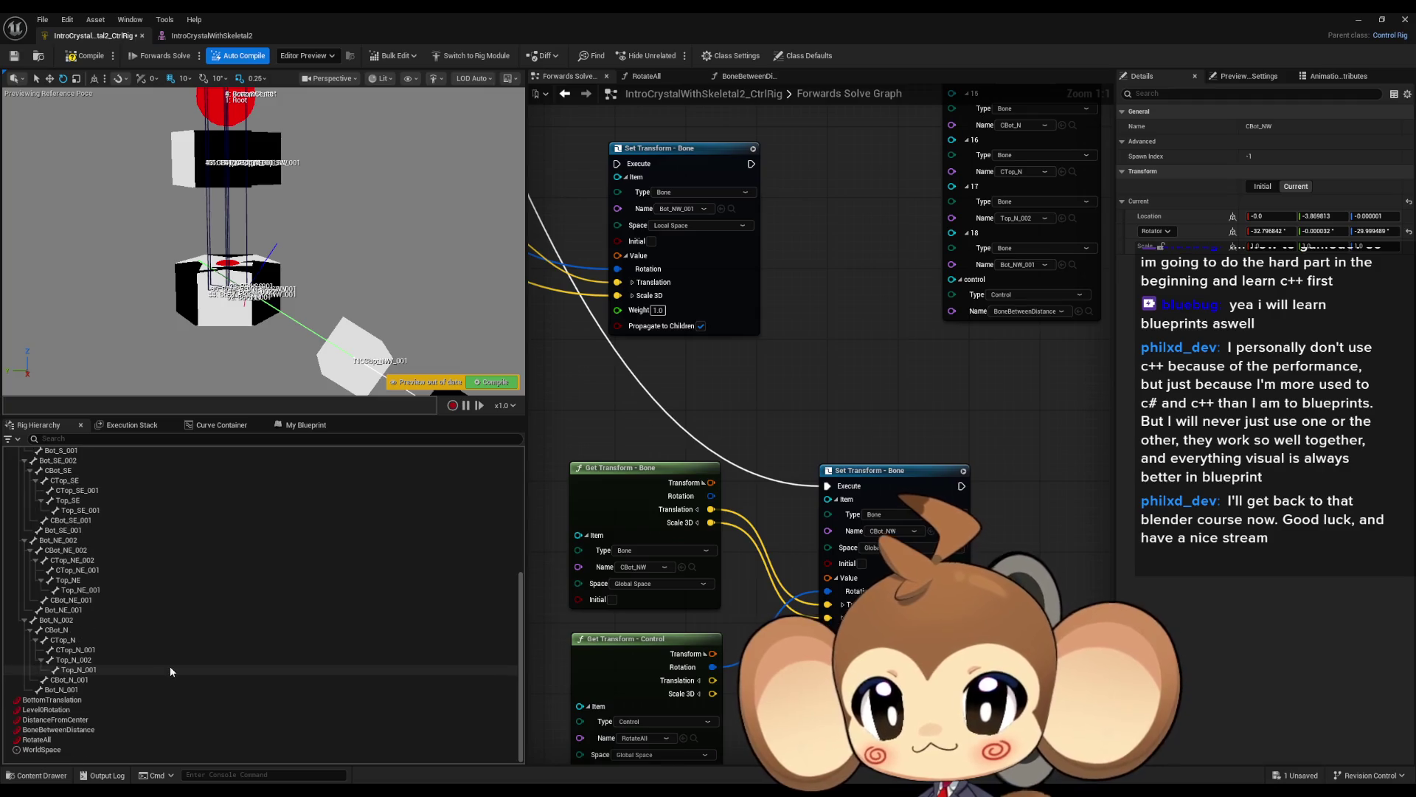
left_click(37, 740)
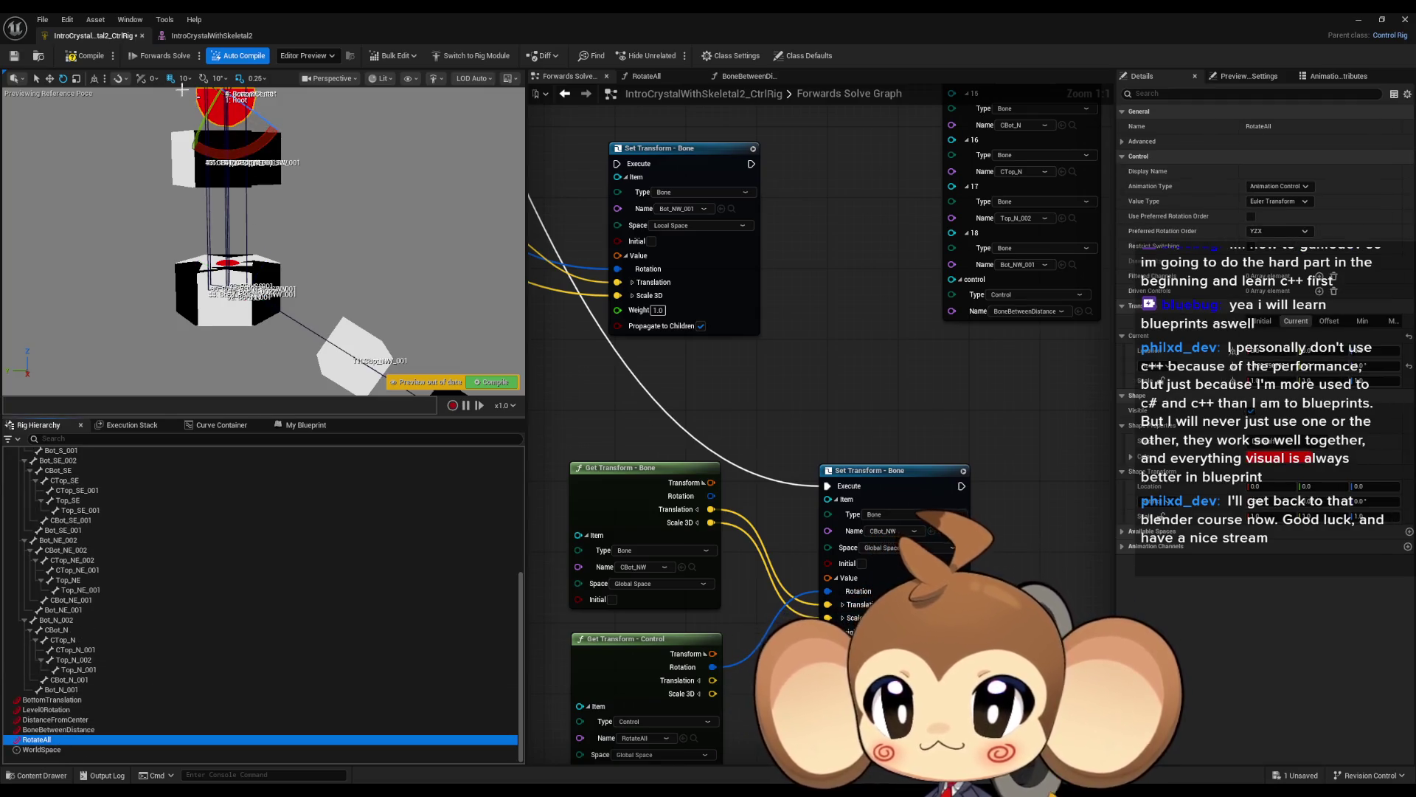
mouse_move(222, 221)
left_mouse_down()
mouse_move(221, 185)
mouse_move(328, 295)
left_mouse_up()
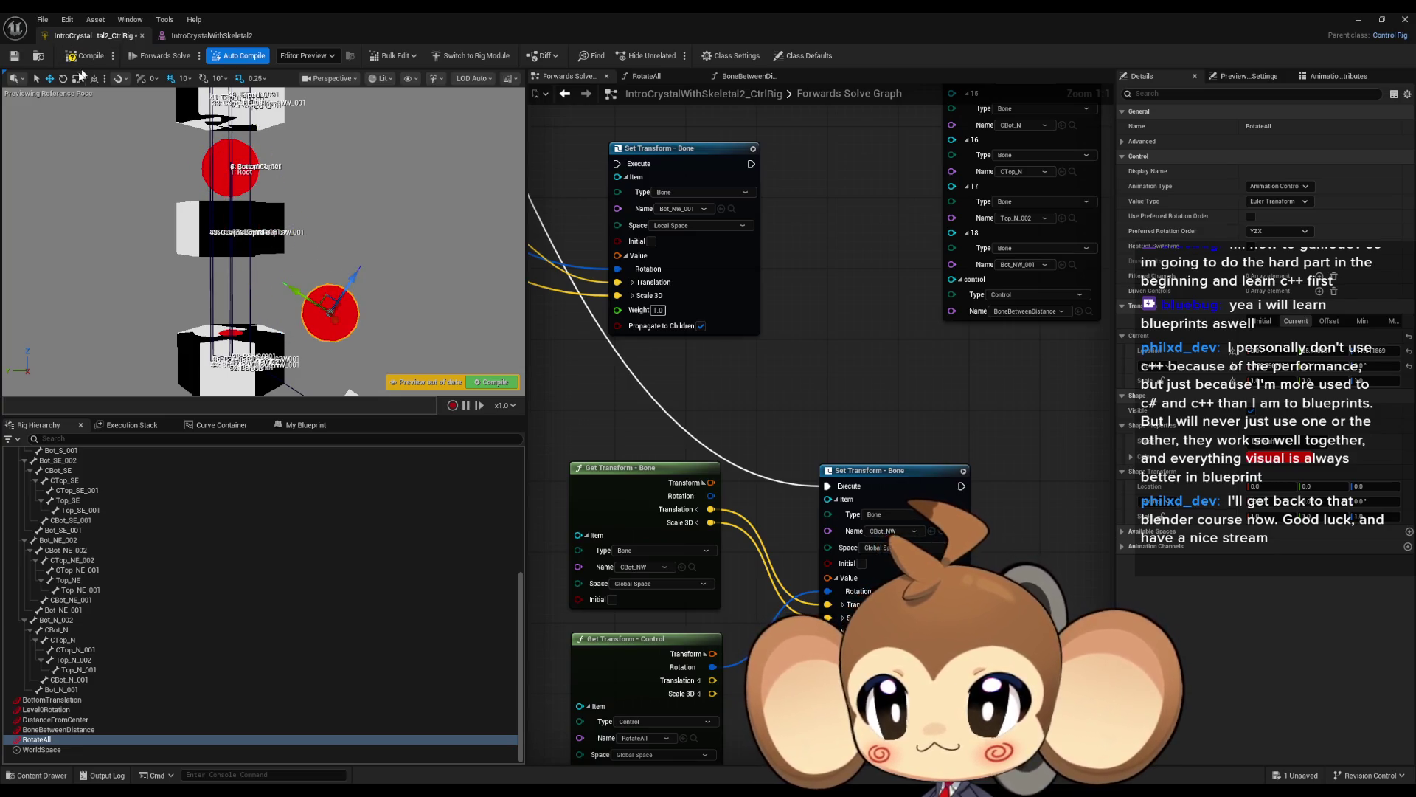
mouse_move(168, 177)
left_mouse_down()
mouse_move(353, 200)
mouse_move(362, 174)
mouse_move(306, 205)
mouse_move(293, 234)
mouse_move(312, 184)
mouse_move(273, 243)
mouse_move(291, 232)
left_mouse_up()
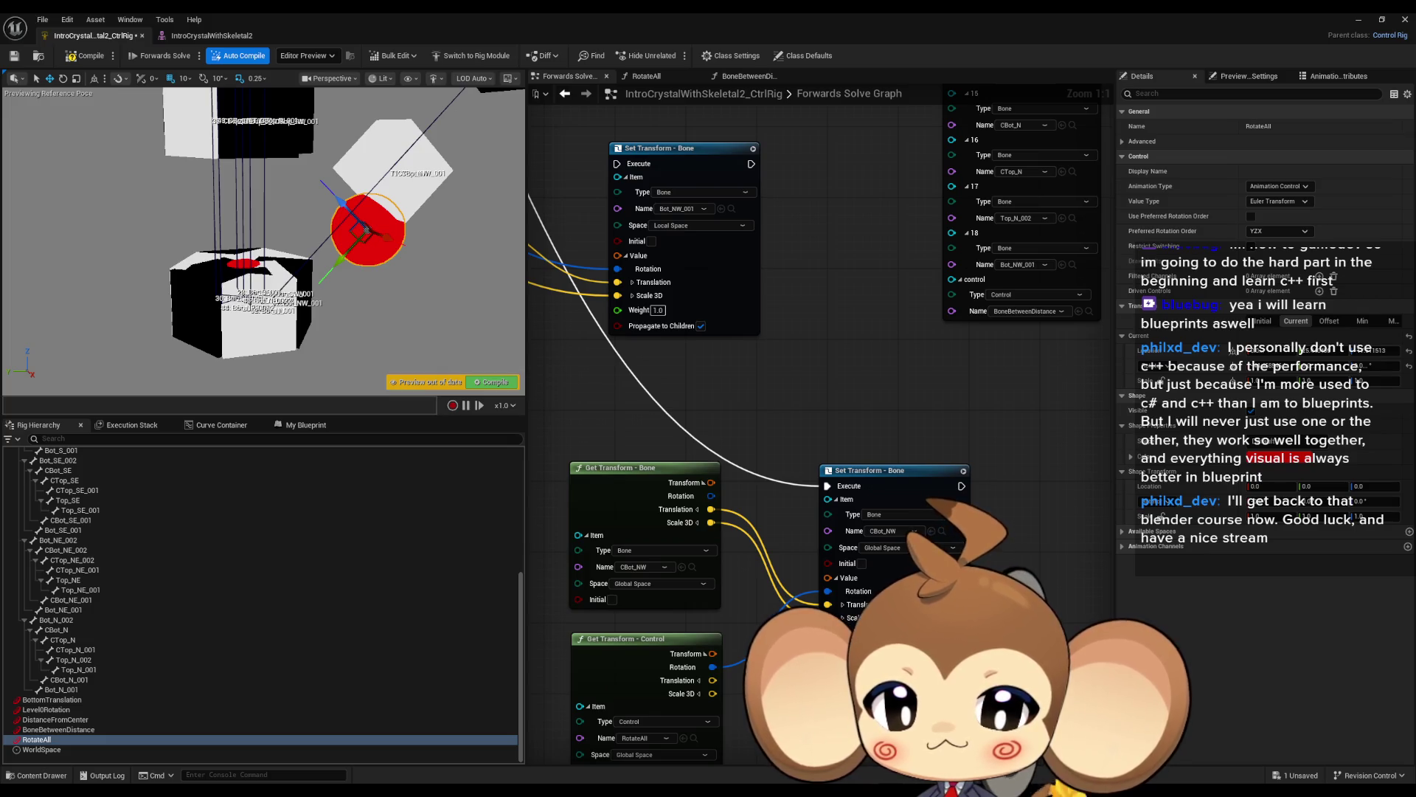
mouse_move(715, 510)
left_mouse_down()
mouse_move(687, 419)
mouse_move(727, 434)
mouse_move(742, 574)
left_mouse_up()
Insert an Add node on the bone translation and feed RotateAll's translation into it.
type("+")
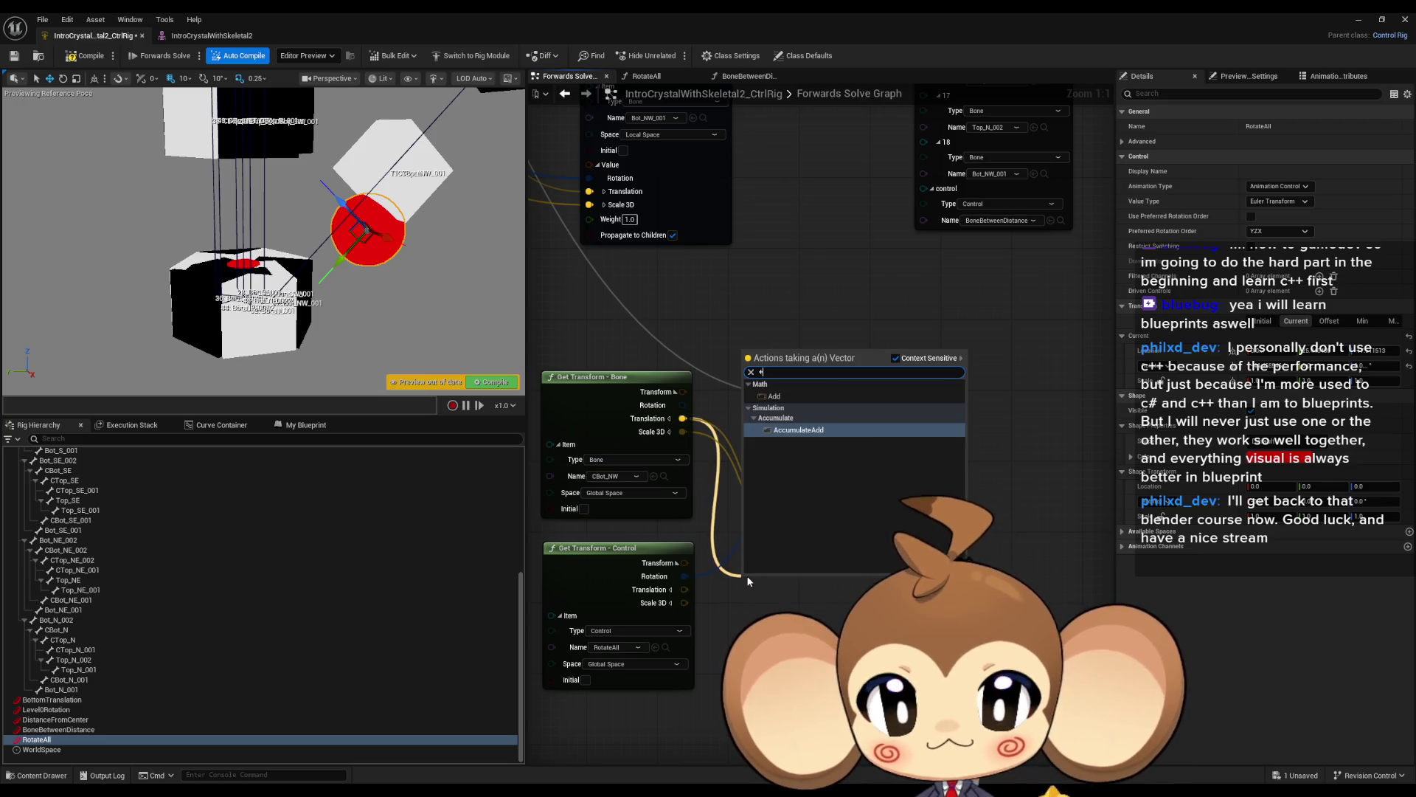
key("Up")
key("Return")
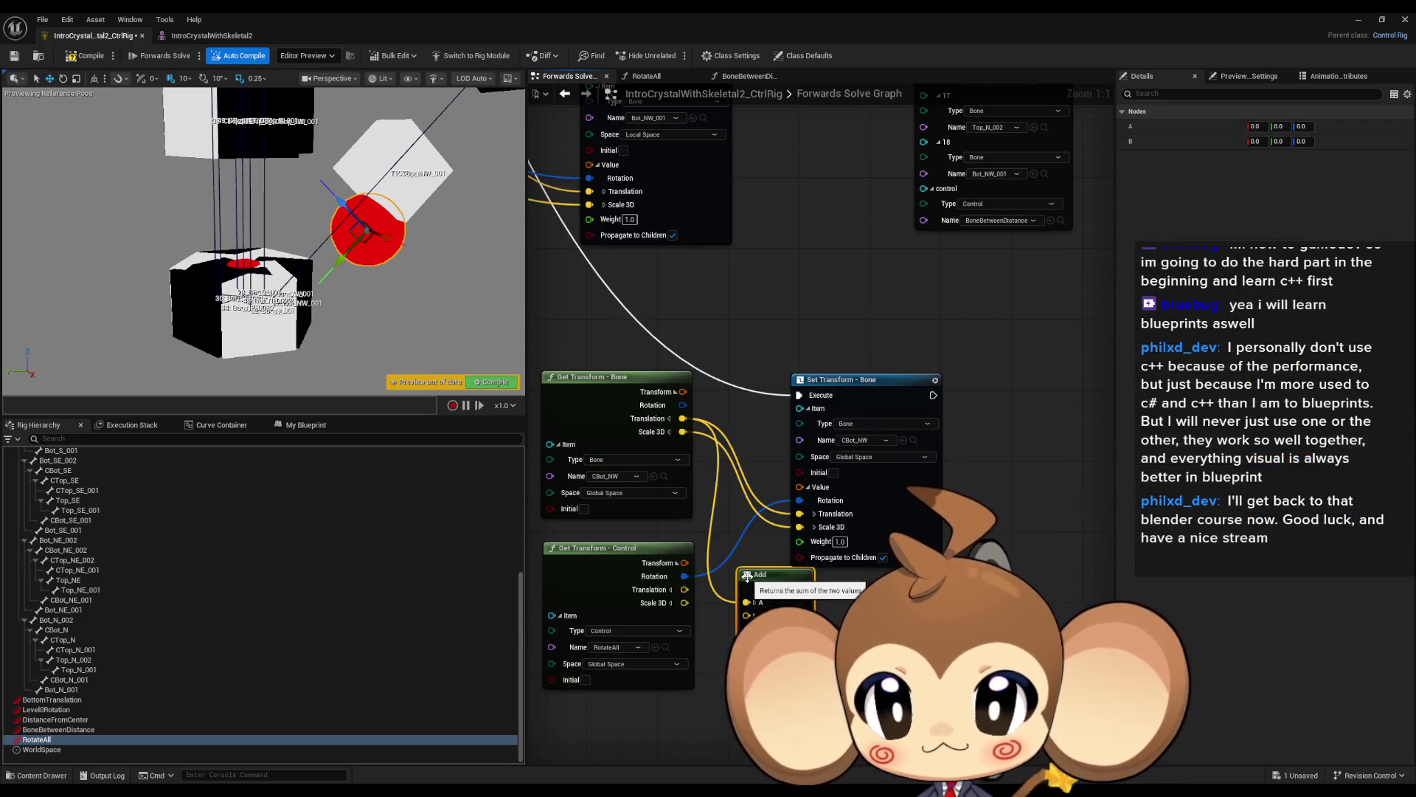
mouse_move(684, 603)
left_mouse_down()
mouse_move(747, 616)
mouse_move(803, 588)
mouse_move(796, 517)
left_mouse_up()
mouse_move(351, 266)
left_mouse_down()
mouse_move(328, 302)
mouse_move(384, 277)
mouse_move(363, 270)
left_mouse_up()
mouse_move(776, 577)
left_mouse_down()
mouse_move(746, 568)
mouse_move(758, 559)
left_mouse_up()
mouse_move(691, 603)
left_mouse_down()
mouse_move(728, 597)
mouse_move(728, 585)
left_mouse_up()
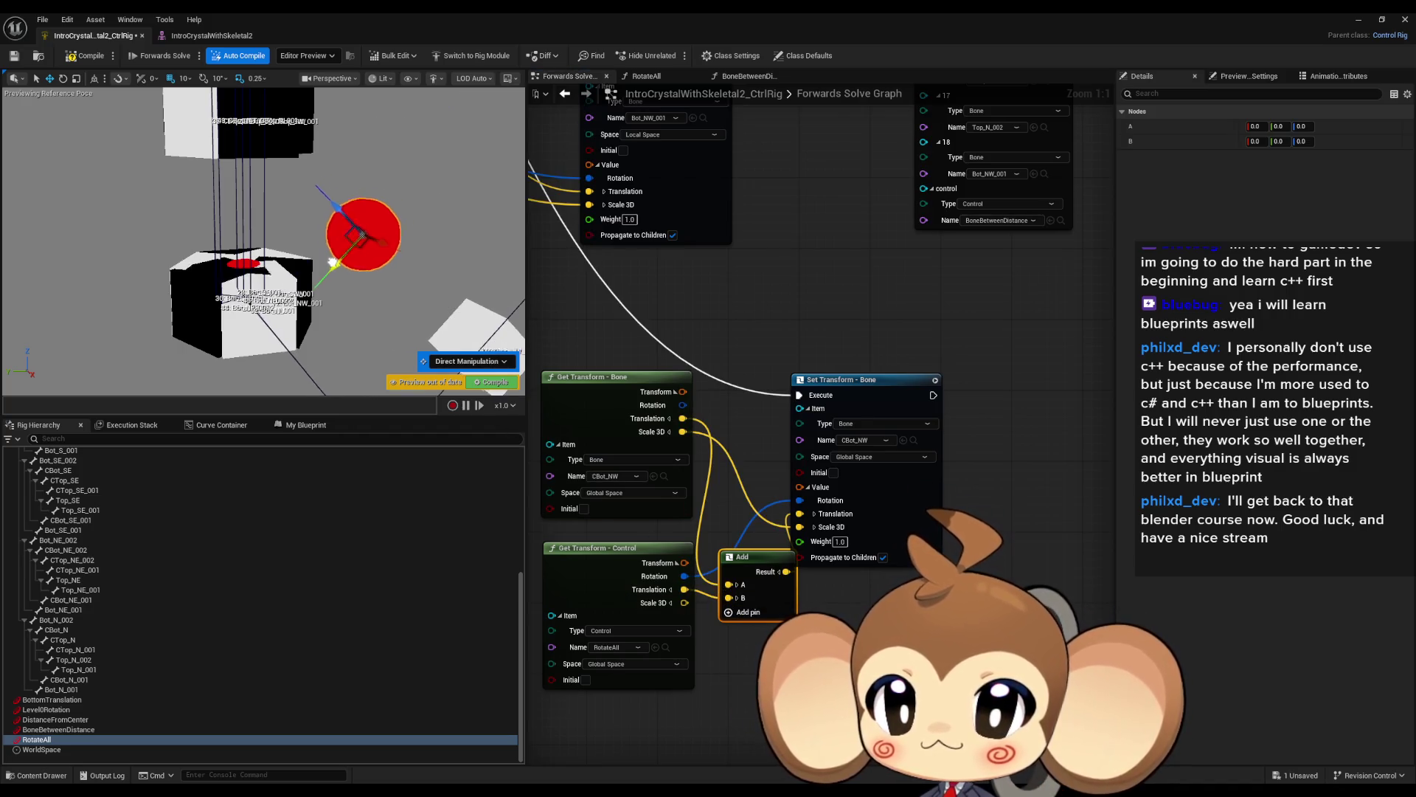
Rotate the RotateAll control in the preview to test the driven NW segment.
mouse_move(345, 193)
left_mouse_down()
mouse_move(199, 81)
mouse_move(114, 157)
mouse_move(140, 121)
mouse_move(118, 172)
mouse_move(267, 90)
left_mouse_up()
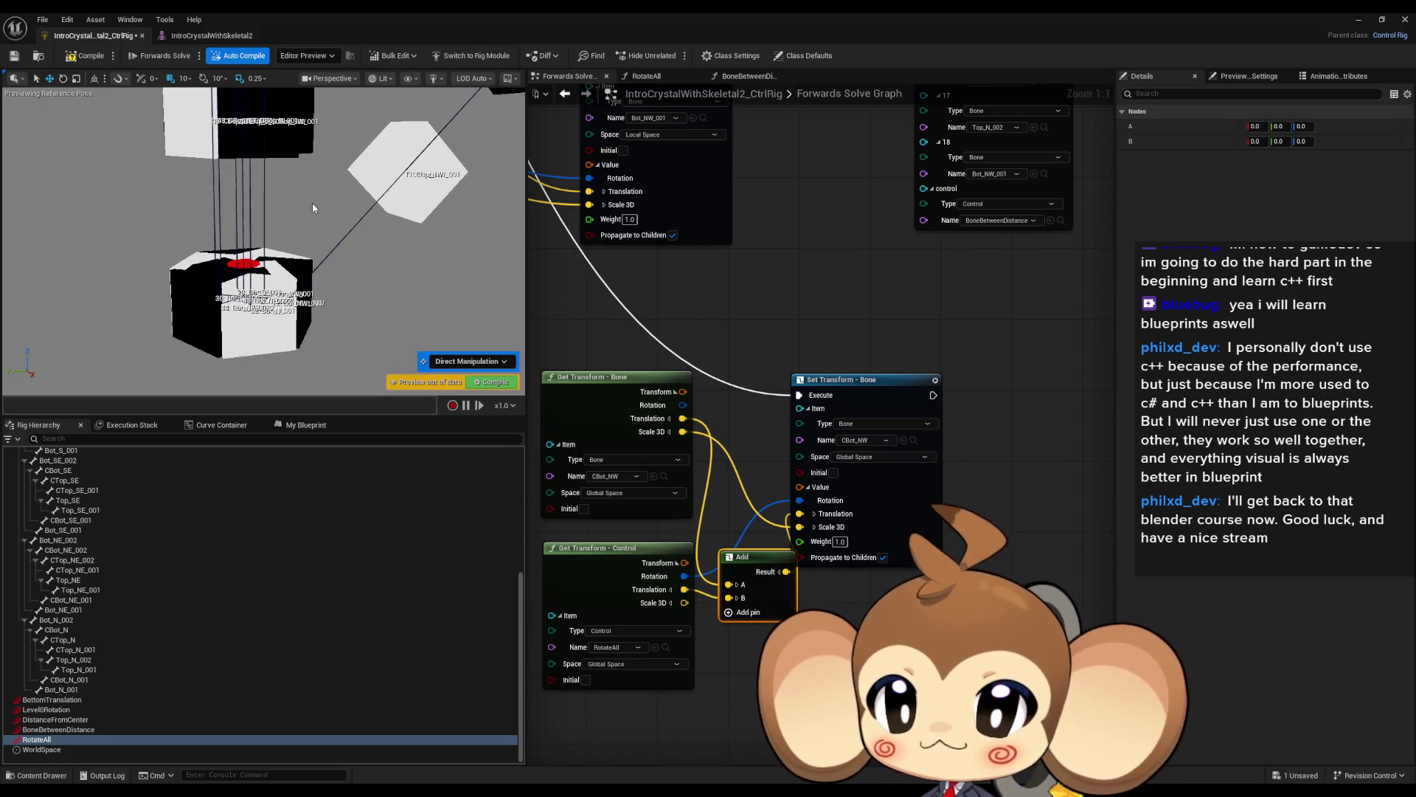
left_click_drag(317, 199, 192, 282)
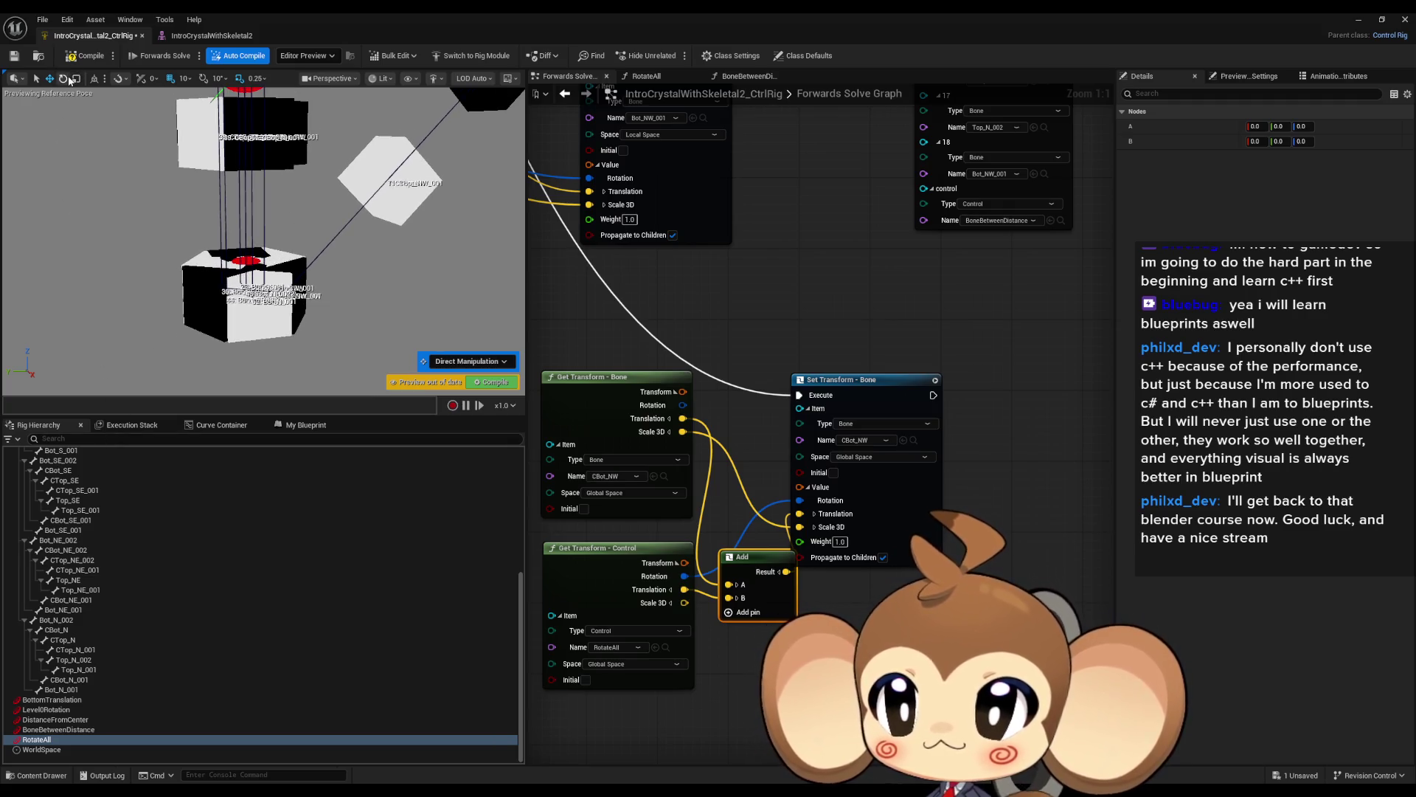
left_click(63, 78)
key("f")
mouse_move(213, 168)
left_mouse_down()
mouse_move(188, 183)
mouse_move(215, 99)
mouse_move(216, 207)
left_mouse_up()
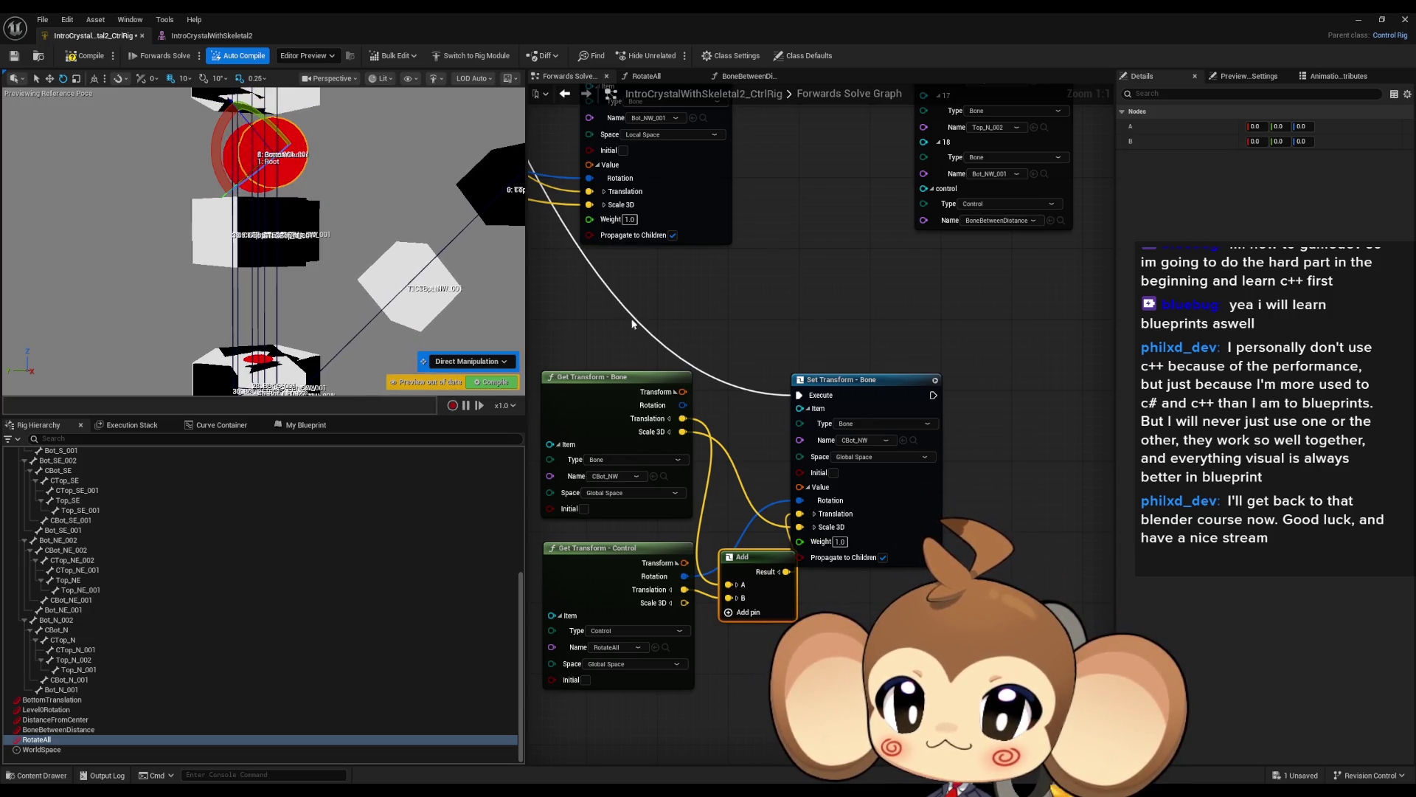
scroll(633, 323, "down", 5)
scroll(708, 282, "up", 3)
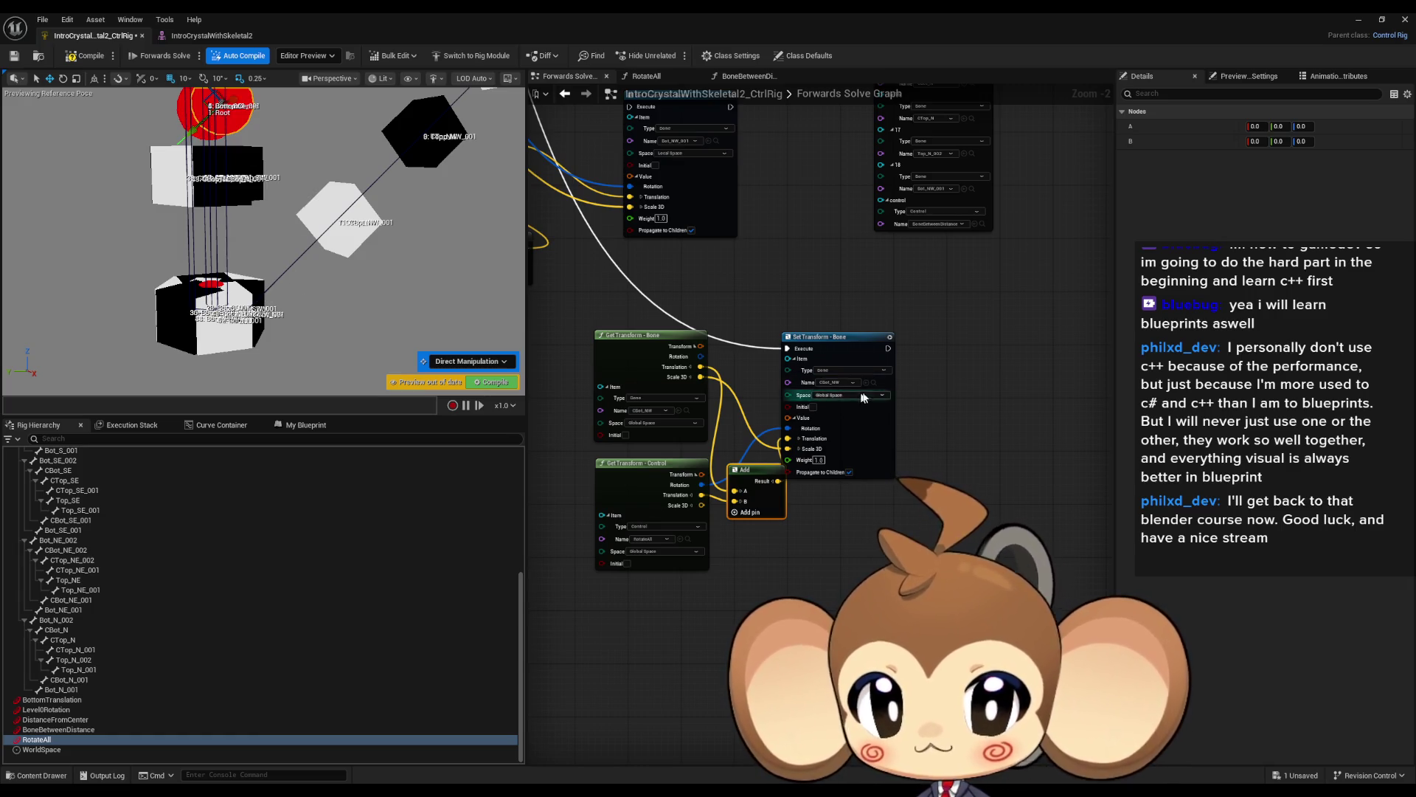
Retarget the lower Set Transform - Bone node to CTop_NW and rotate RotateAll to test.
scroll(316, 500, "up", 3)
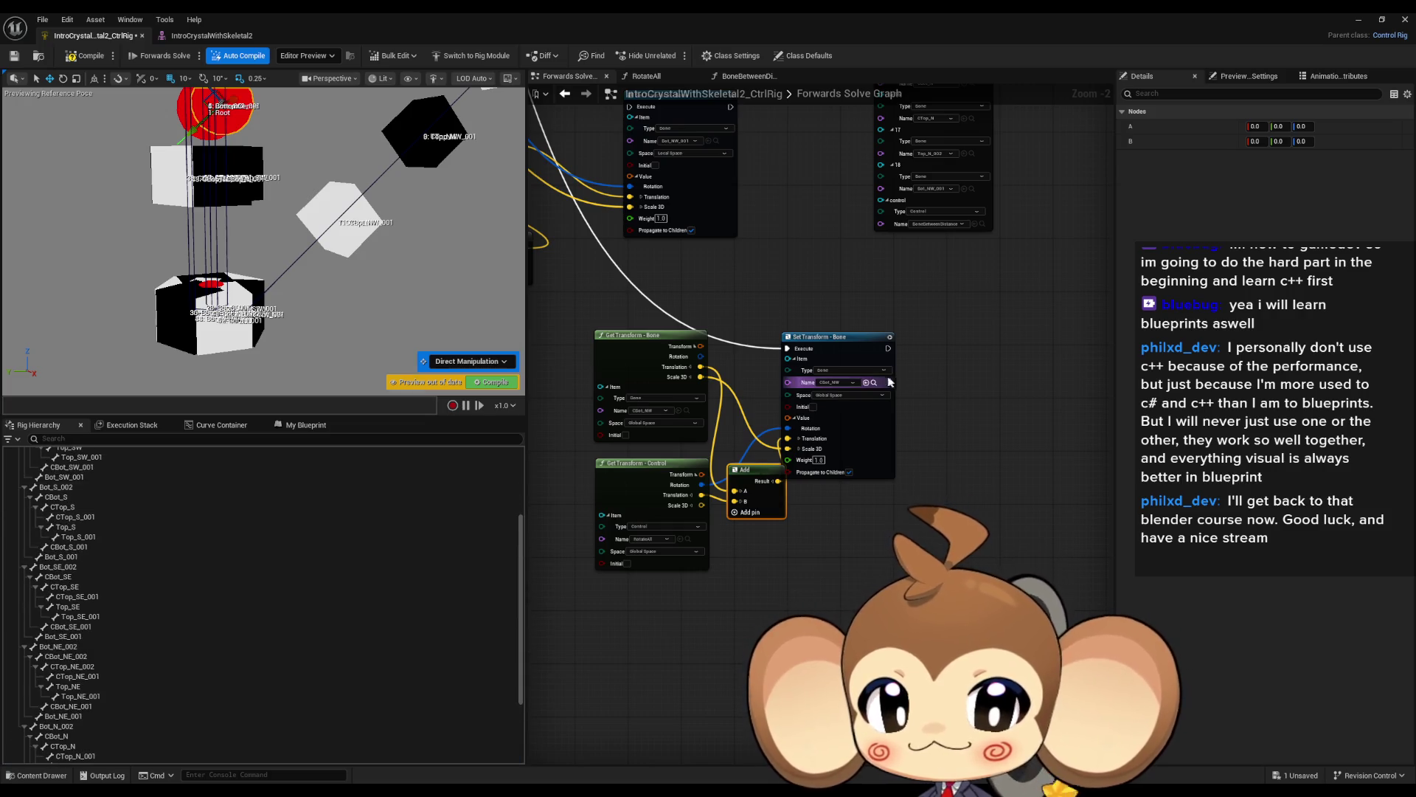
left_click(874, 383)
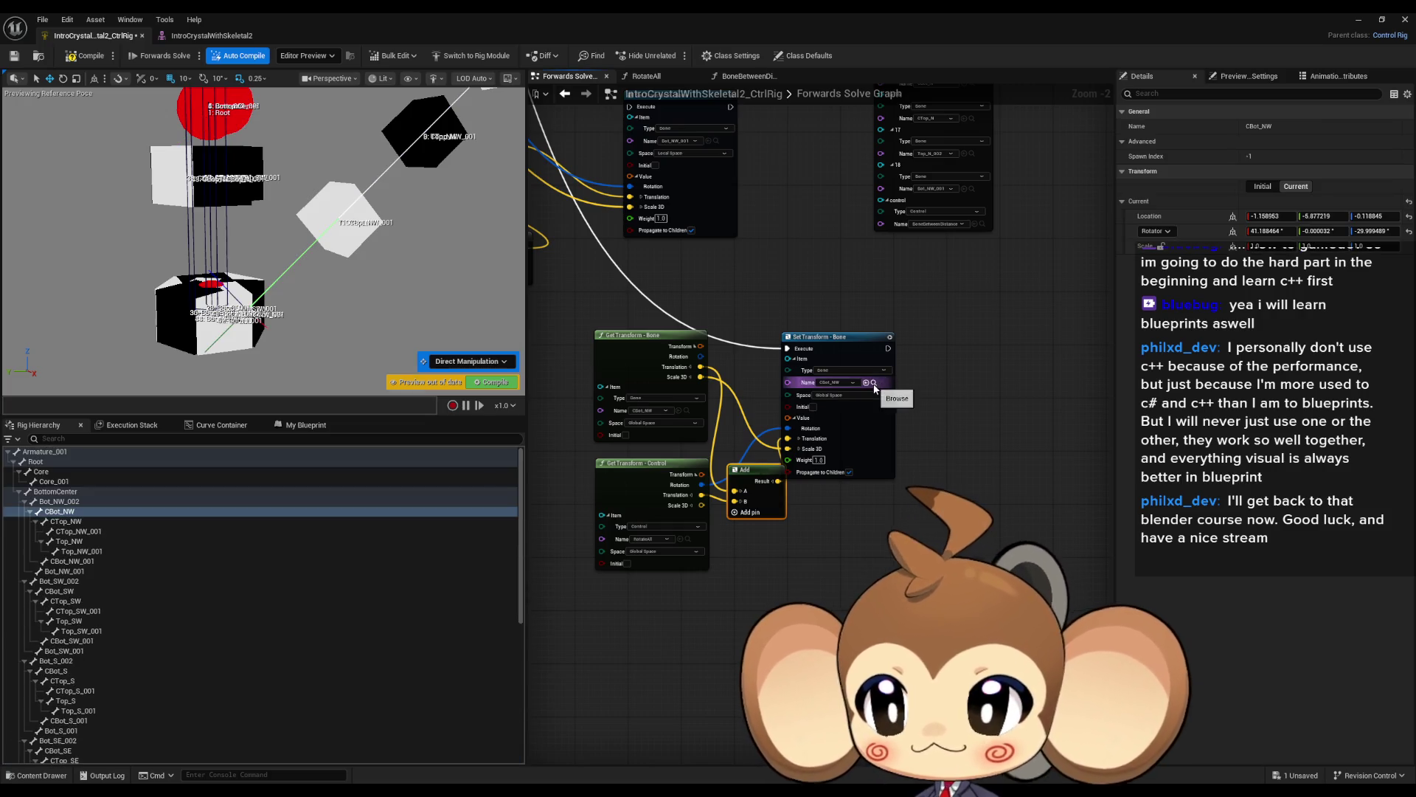
left_click(72, 521)
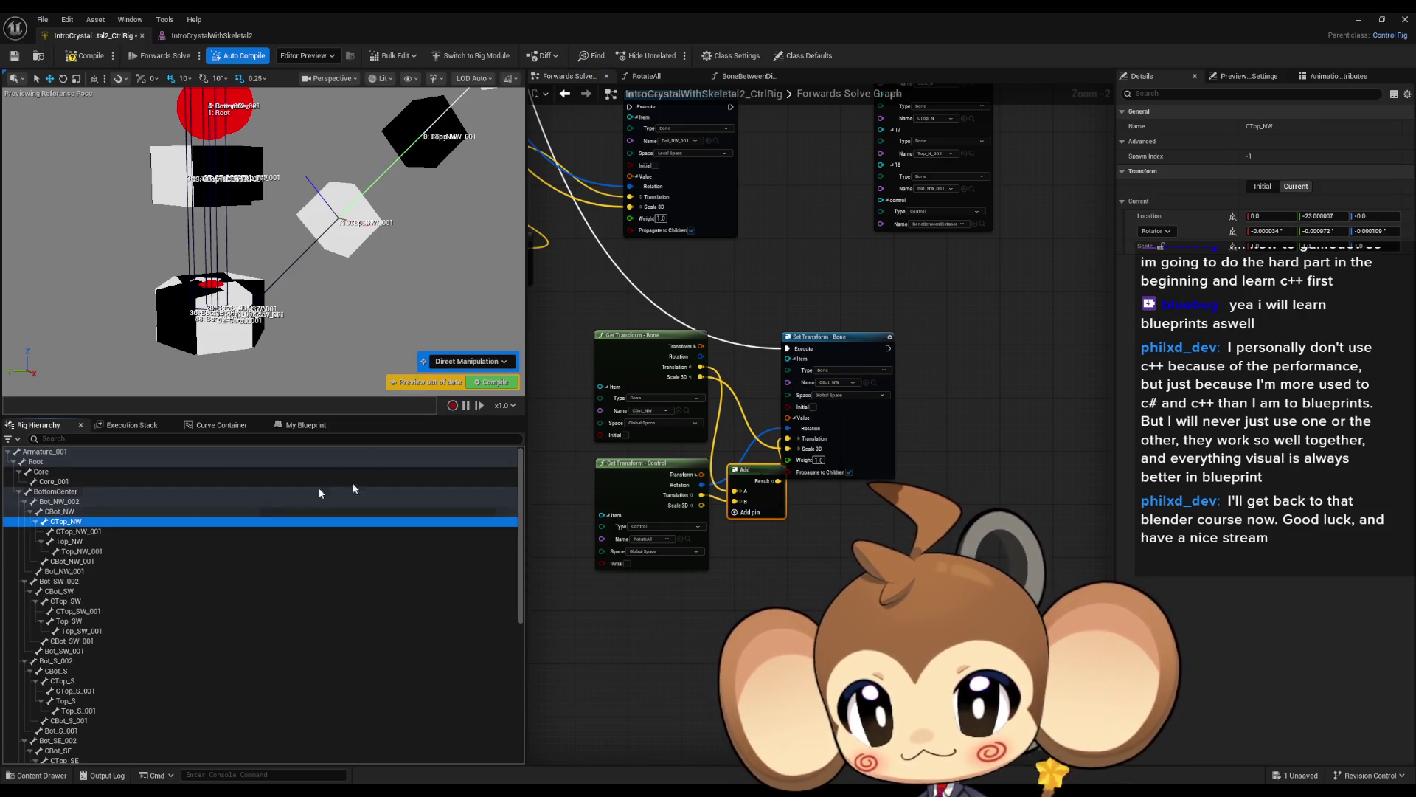
left_click(866, 383)
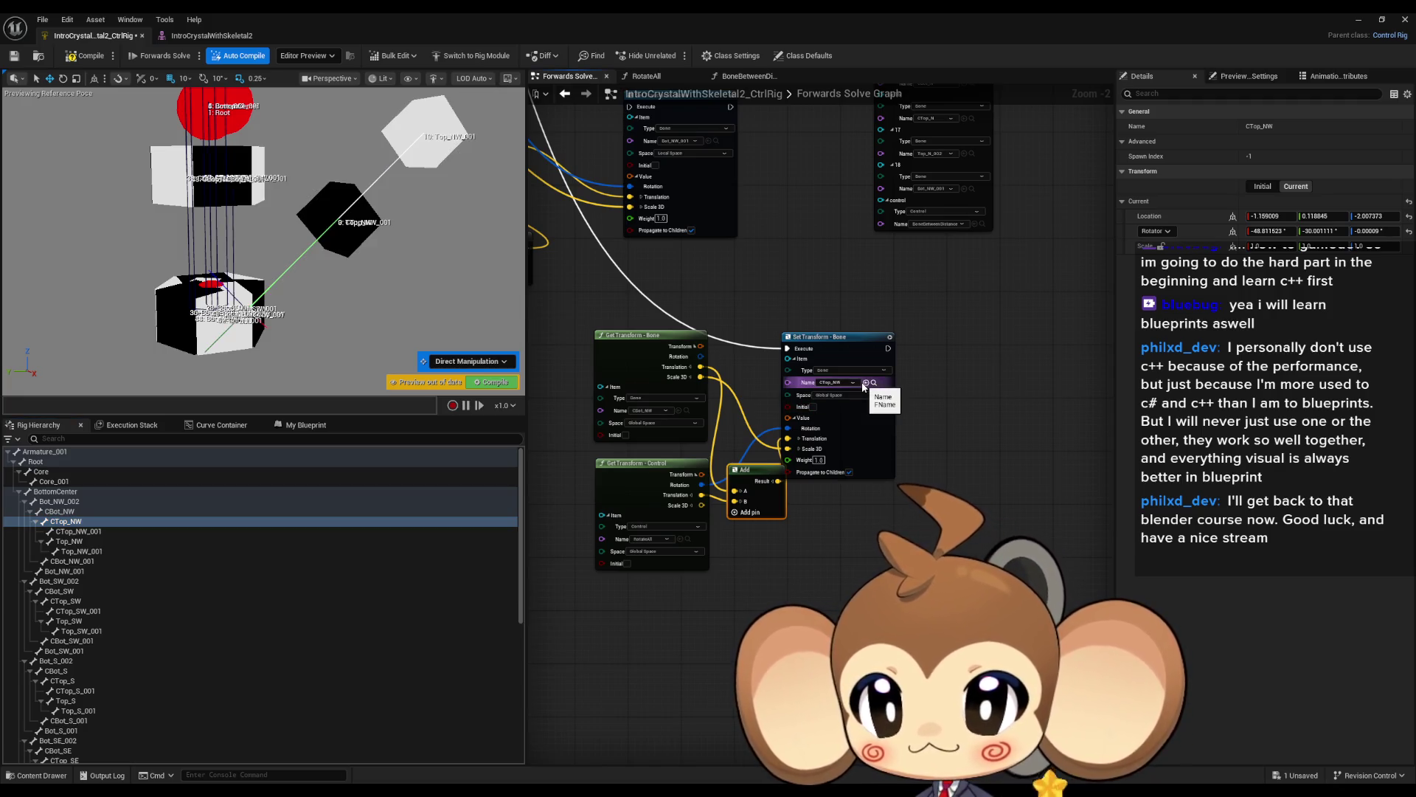
scroll(221, 591, "down", 10)
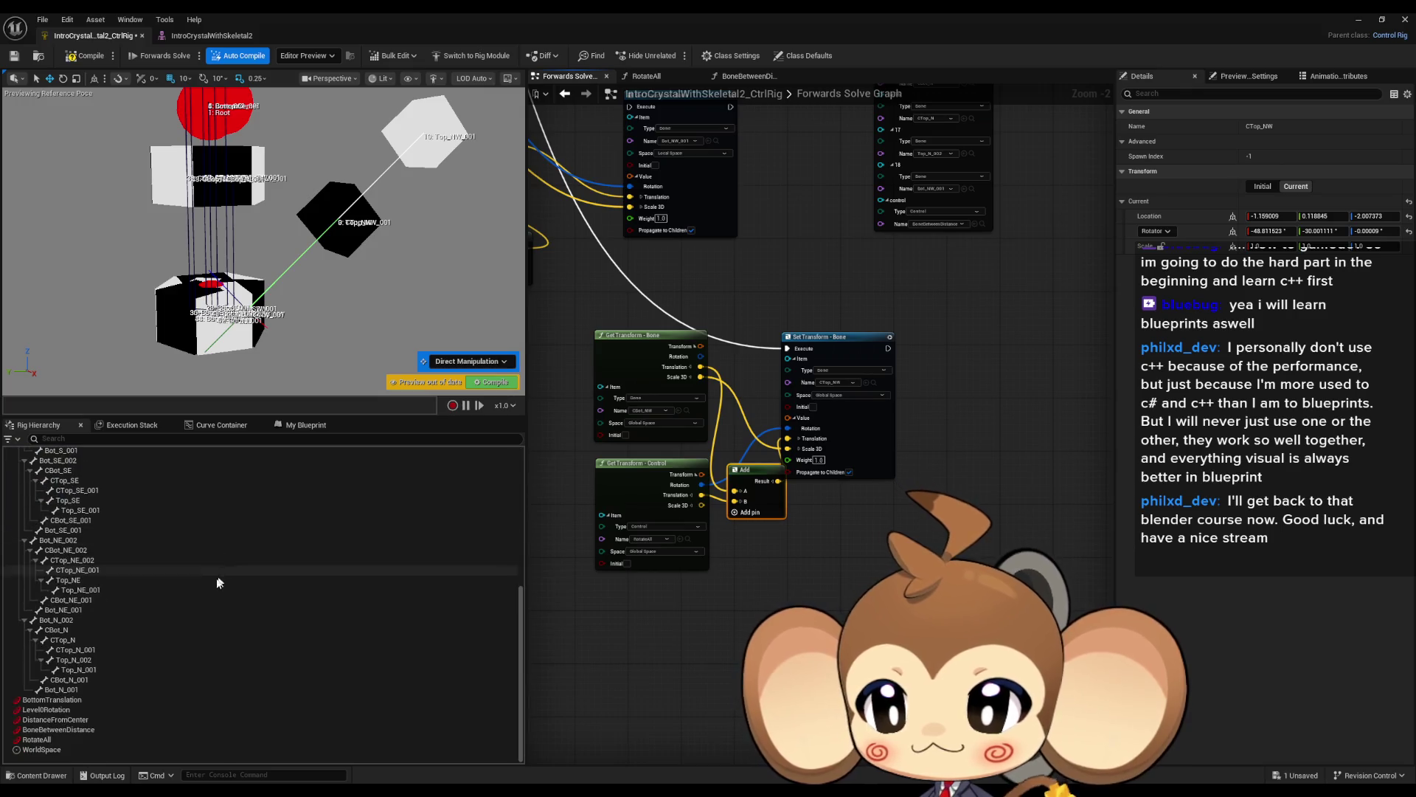
left_click(62, 720)
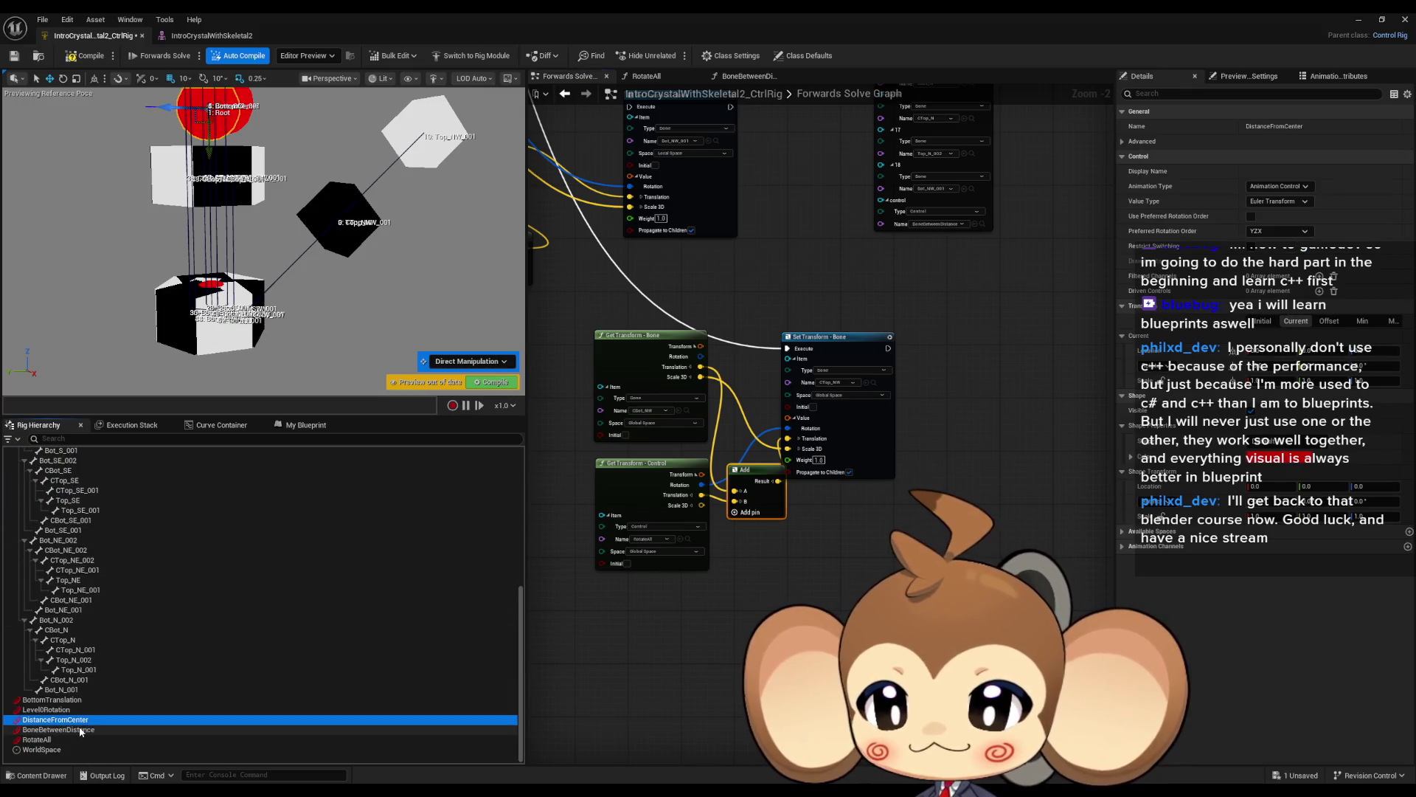
left_click(49, 739)
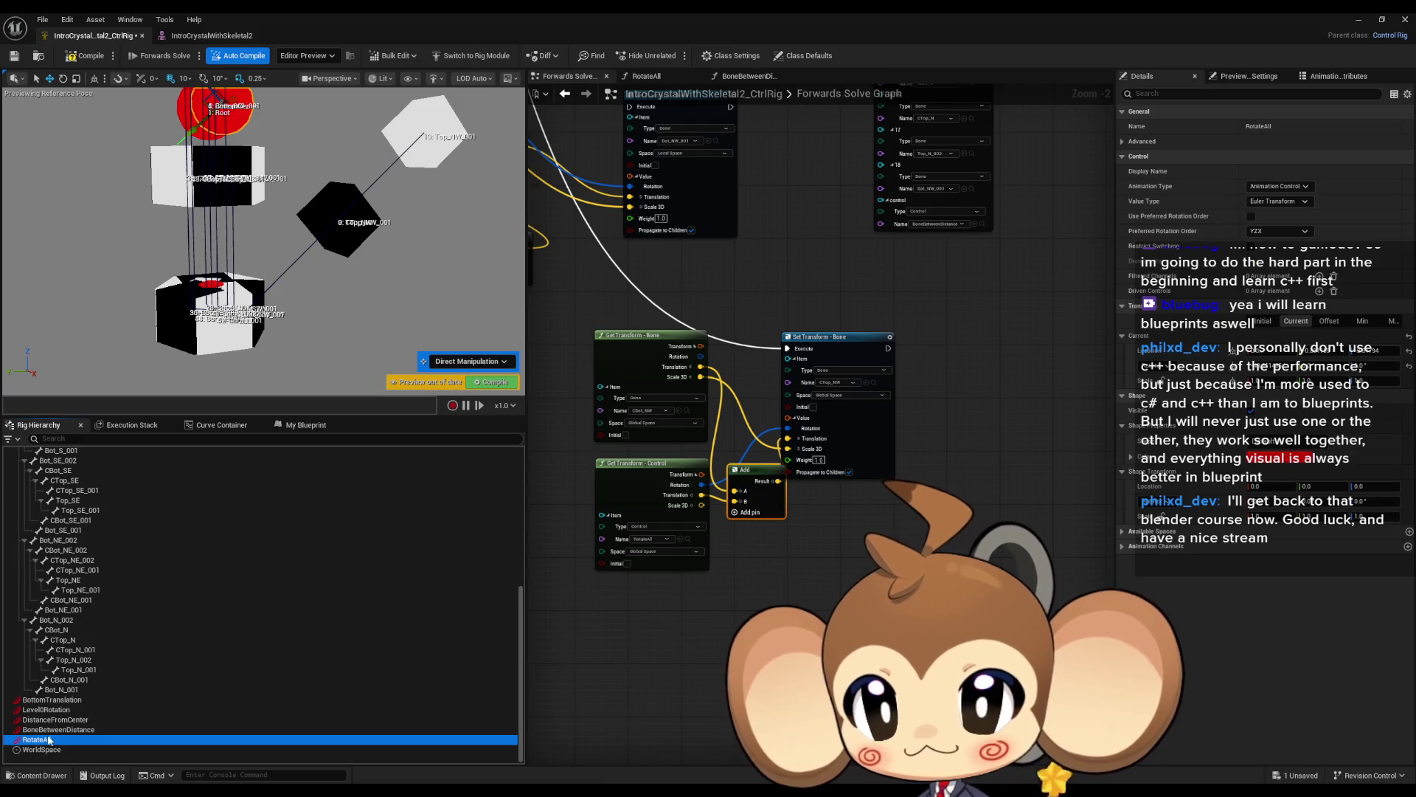
left_click_drag(191, 134, 211, 161)
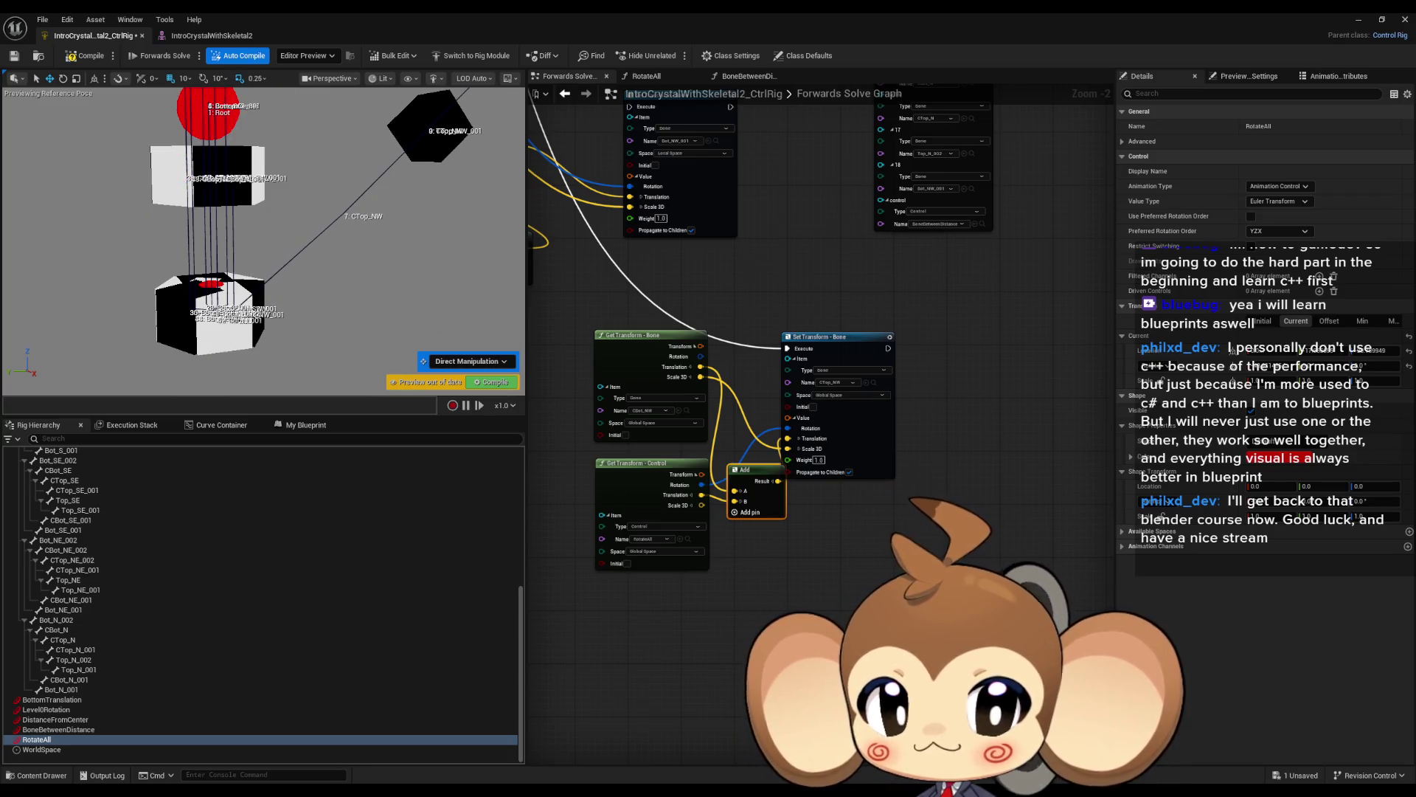
Make the Get Transform - Bone node read CTop_NW and test with RotateAll framed.
left_click(875, 383)
scroll(701, 402, "up", 2)
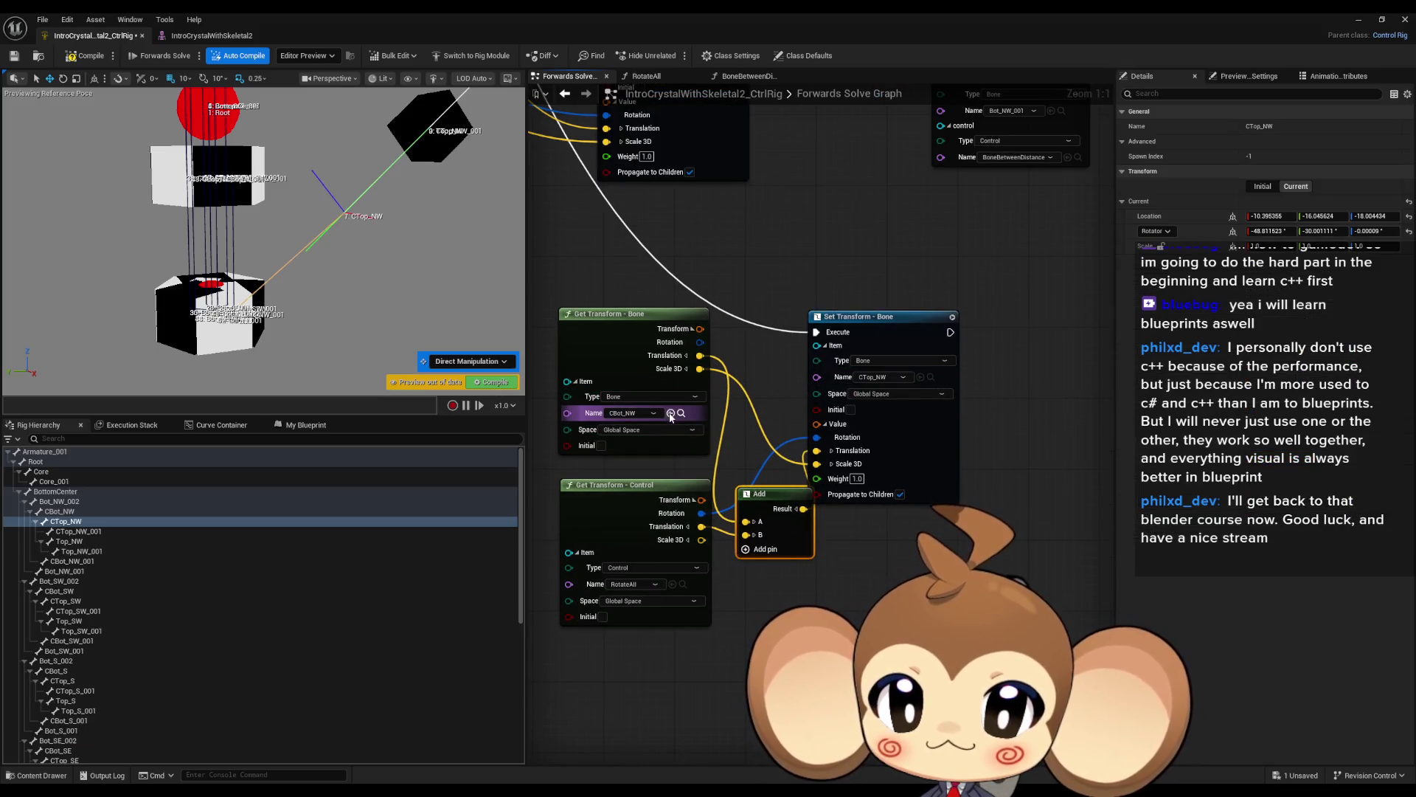
left_click(671, 415)
scroll(172, 626, "down", 5)
scroll(173, 627, "down", 4)
left_click(44, 739)
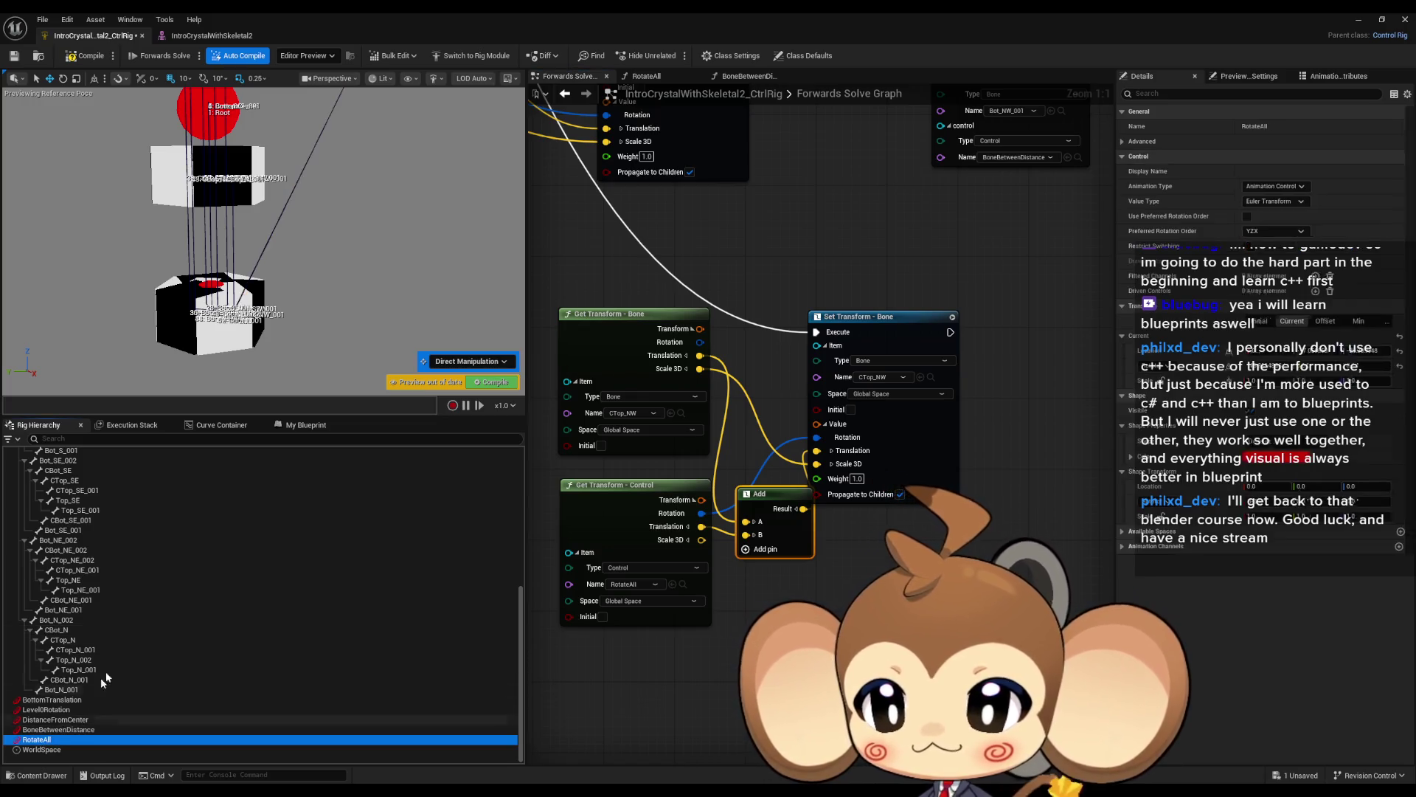
key("f")
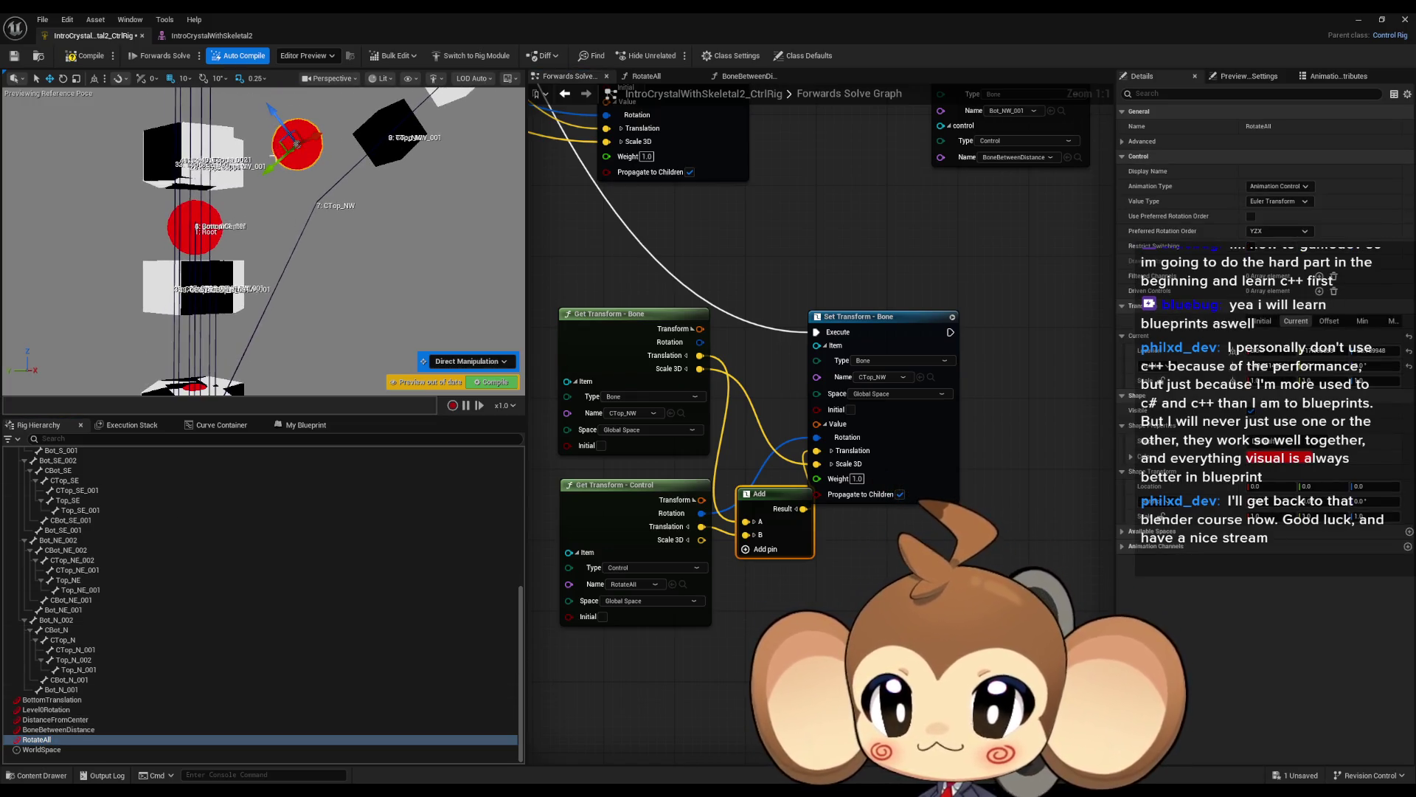
mouse_move(280, 129)
left_mouse_down()
mouse_move(290, 275)
mouse_move(373, 256)
left_mouse_up()
Compile the rig and slide RotateAll back and forth to confirm CTop_NW follows.
left_click(87, 59)
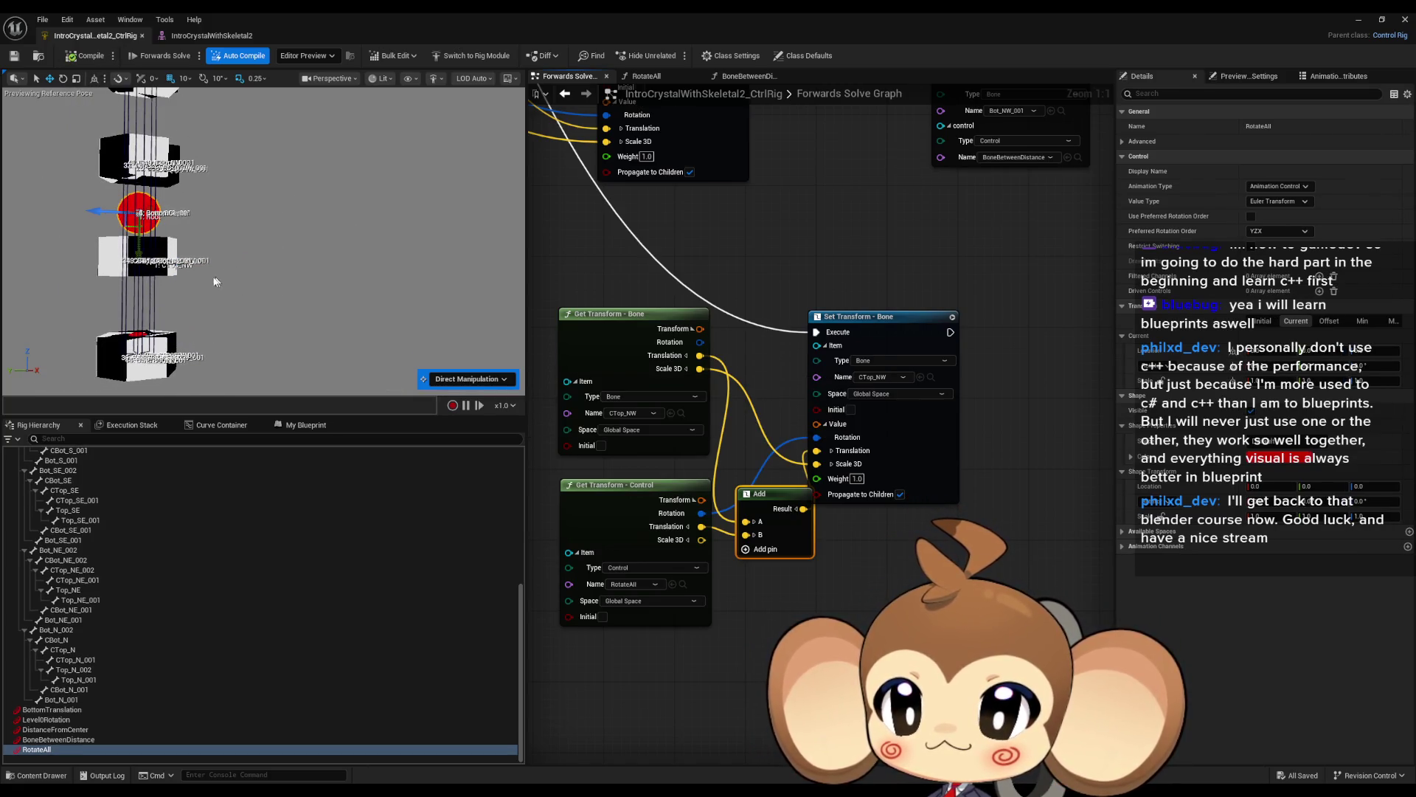
mouse_move(100, 213)
left_mouse_down()
mouse_move(247, 214)
mouse_move(110, 213)
mouse_move(195, 207)
left_mouse_up()
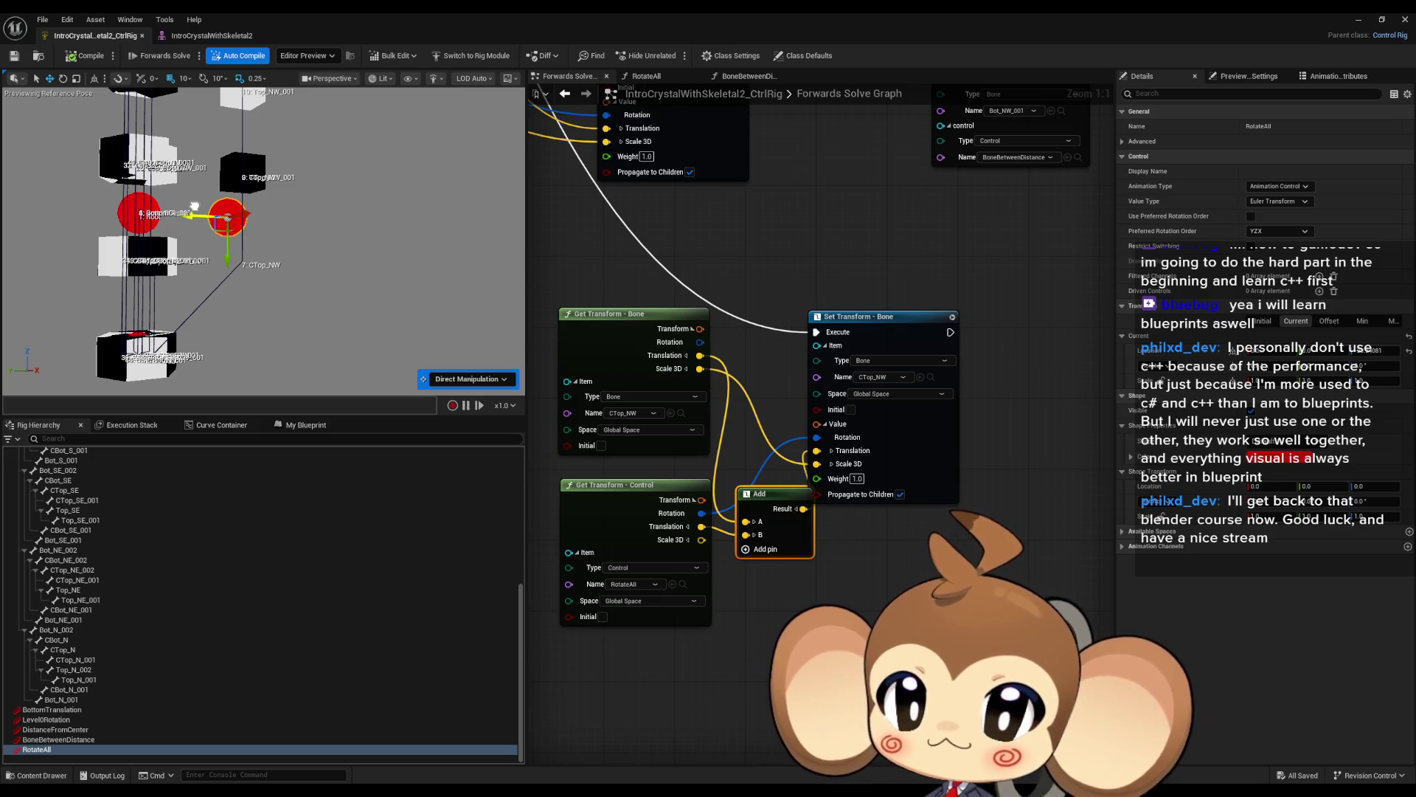
mouse_move(195, 206)
left_mouse_down()
mouse_move(110, 206)
mouse_move(227, 203)
left_mouse_up()
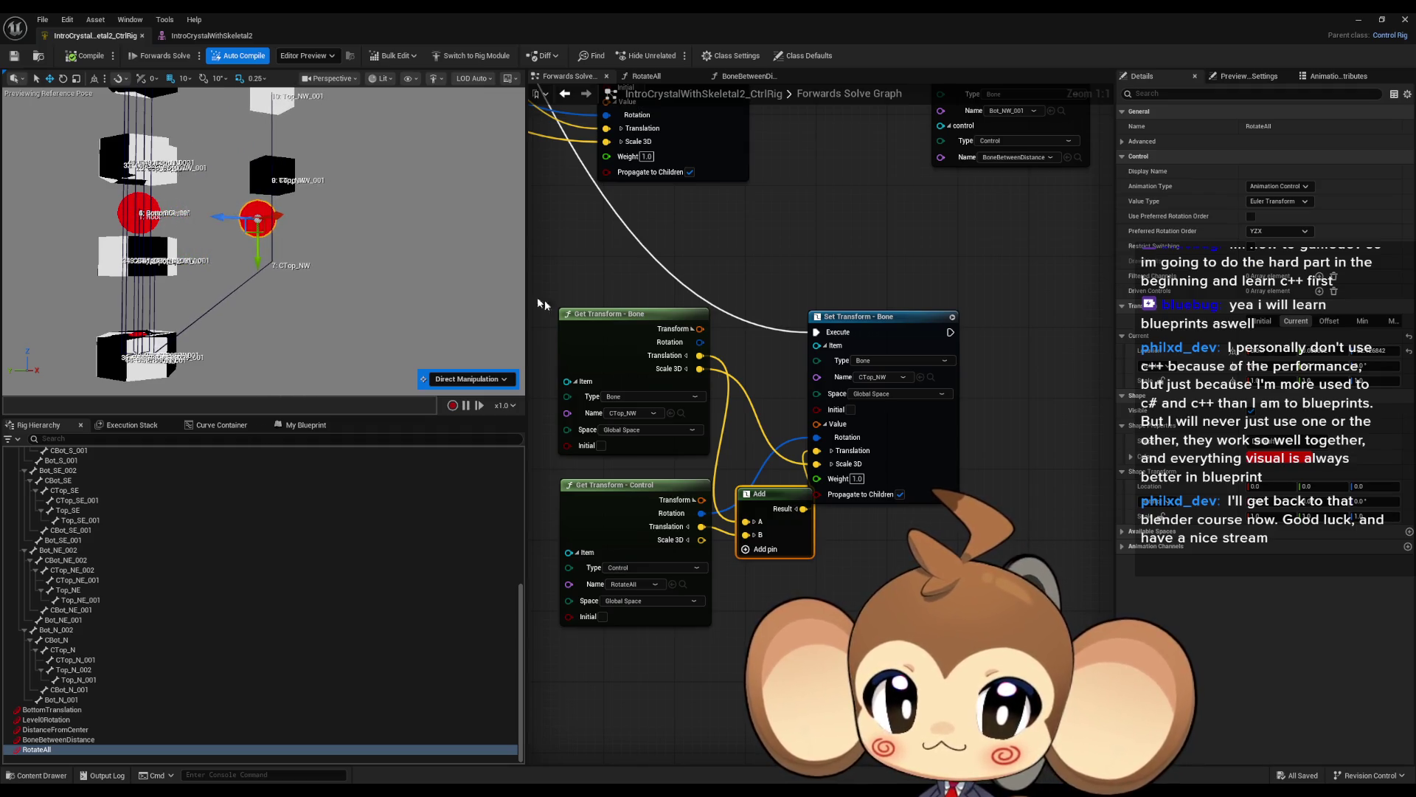
left_click(860, 317)
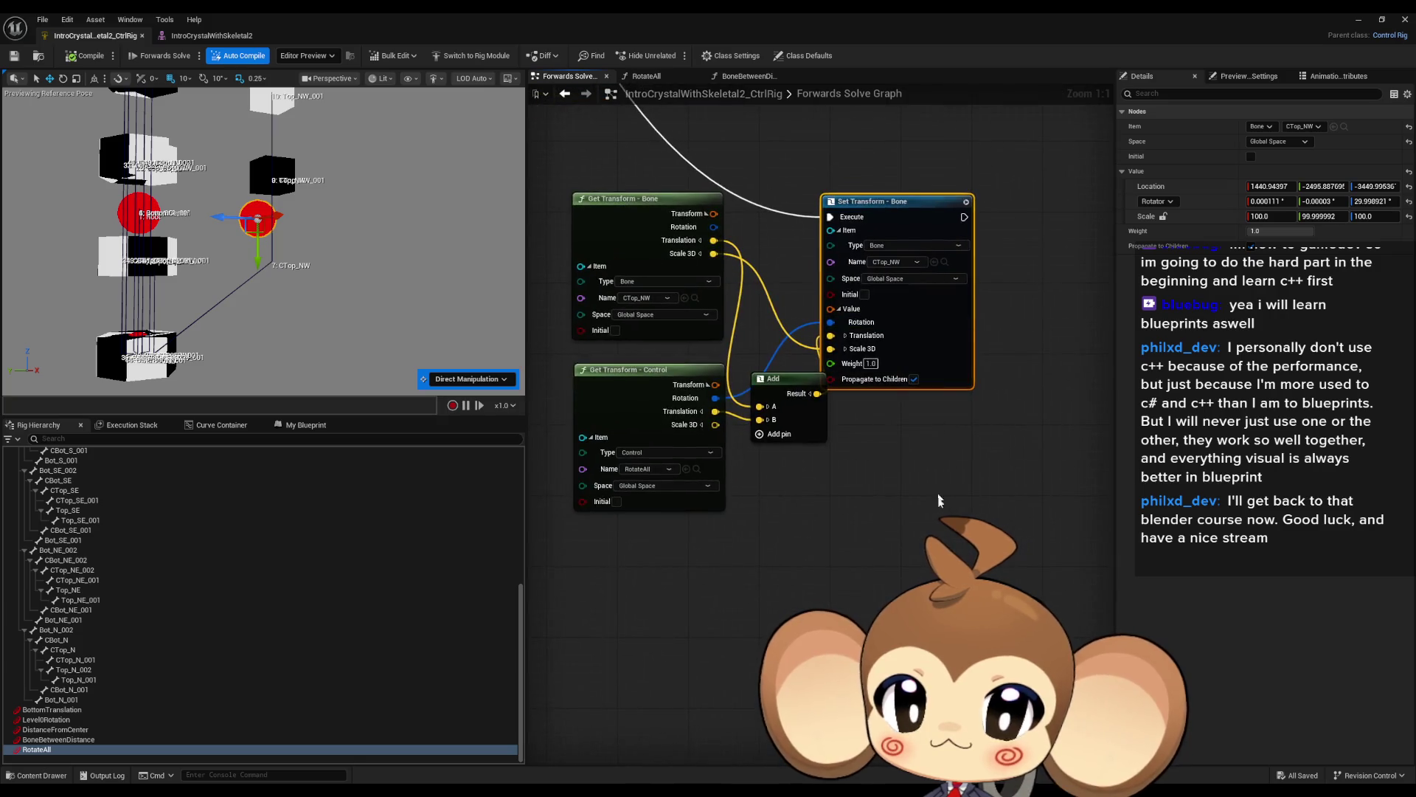
Duplicate the Set Transform - Bone node and set its bone to CBot_NW_001.
key("ctrl+d")
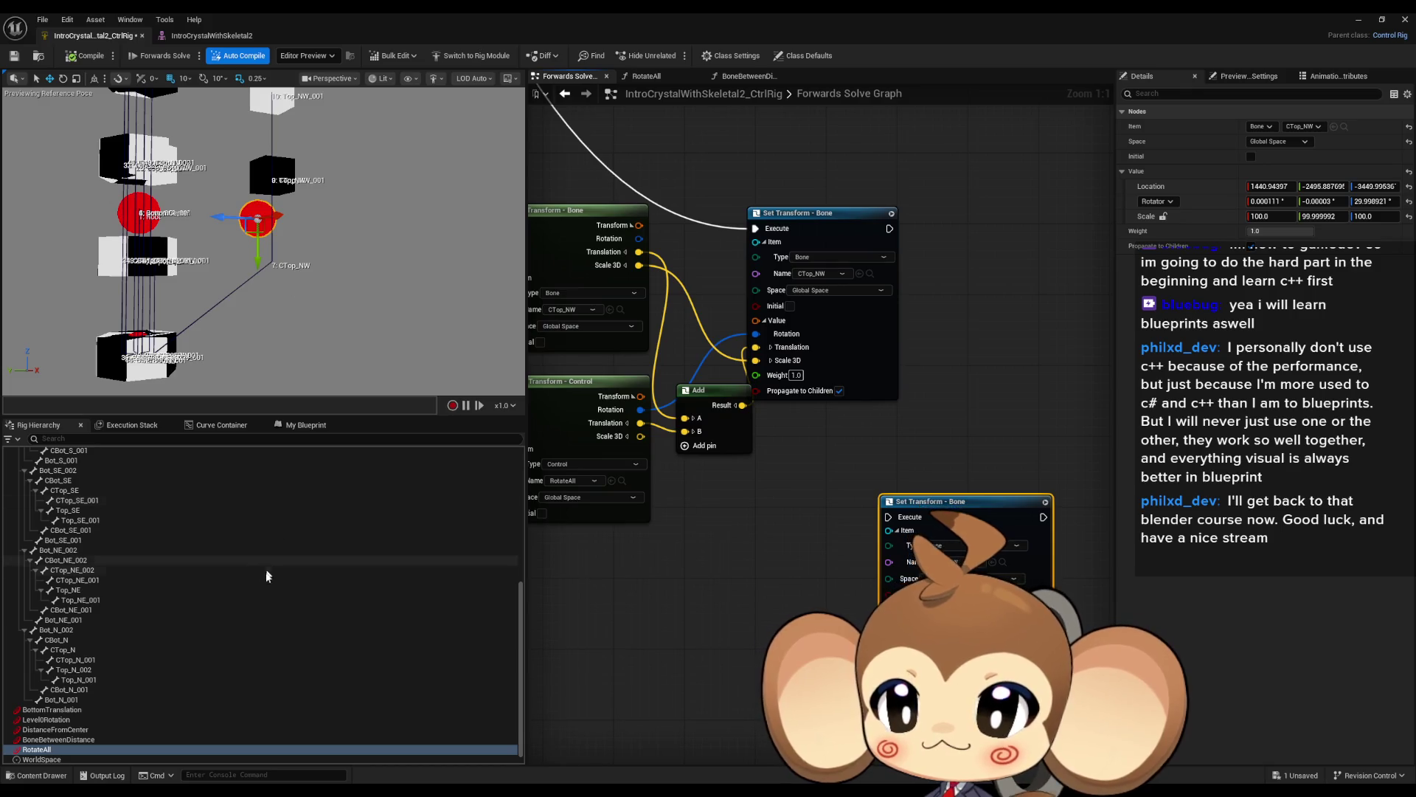
scroll(266, 577, "up", 4)
scroll(265, 577, "up", 5)
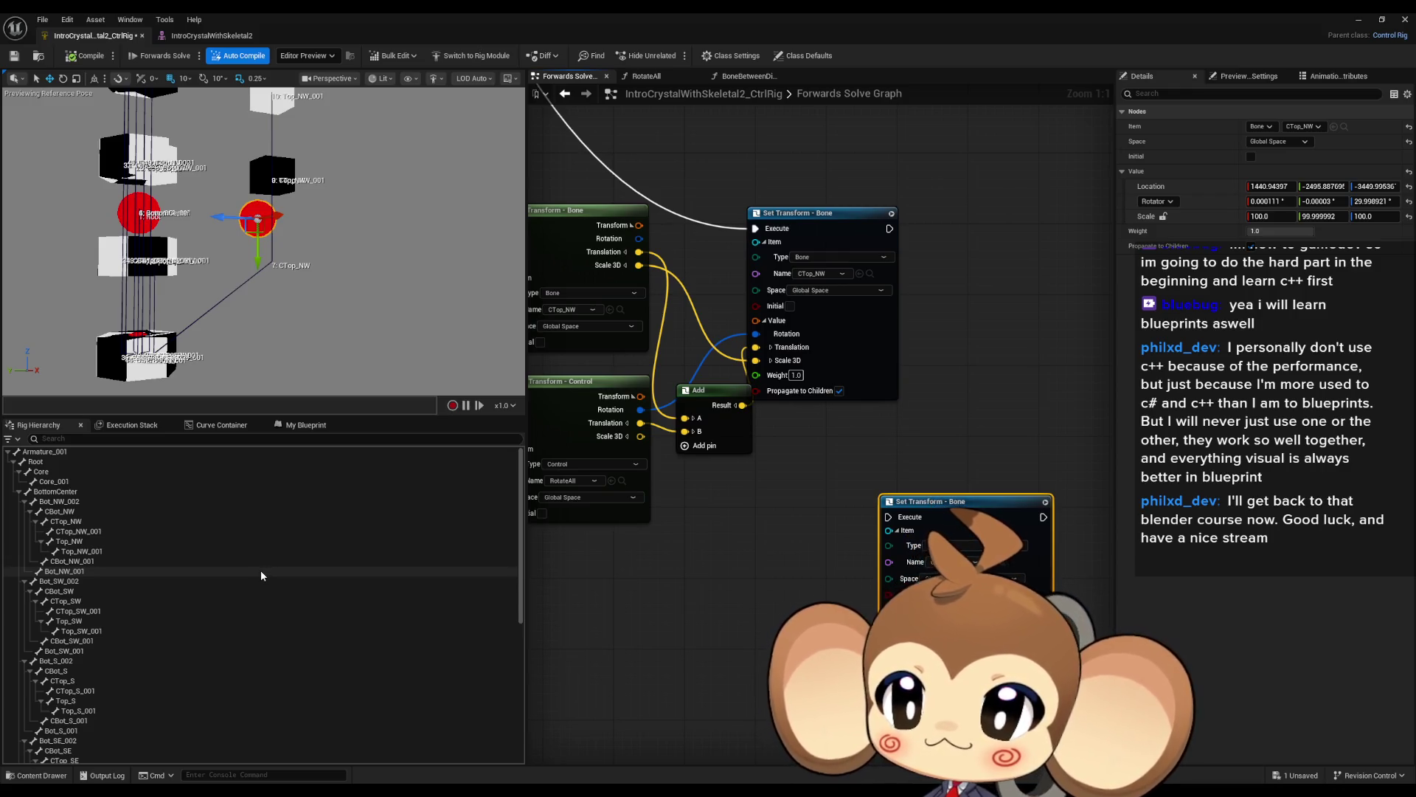
left_click(79, 526)
key("Left")
left_click(72, 532)
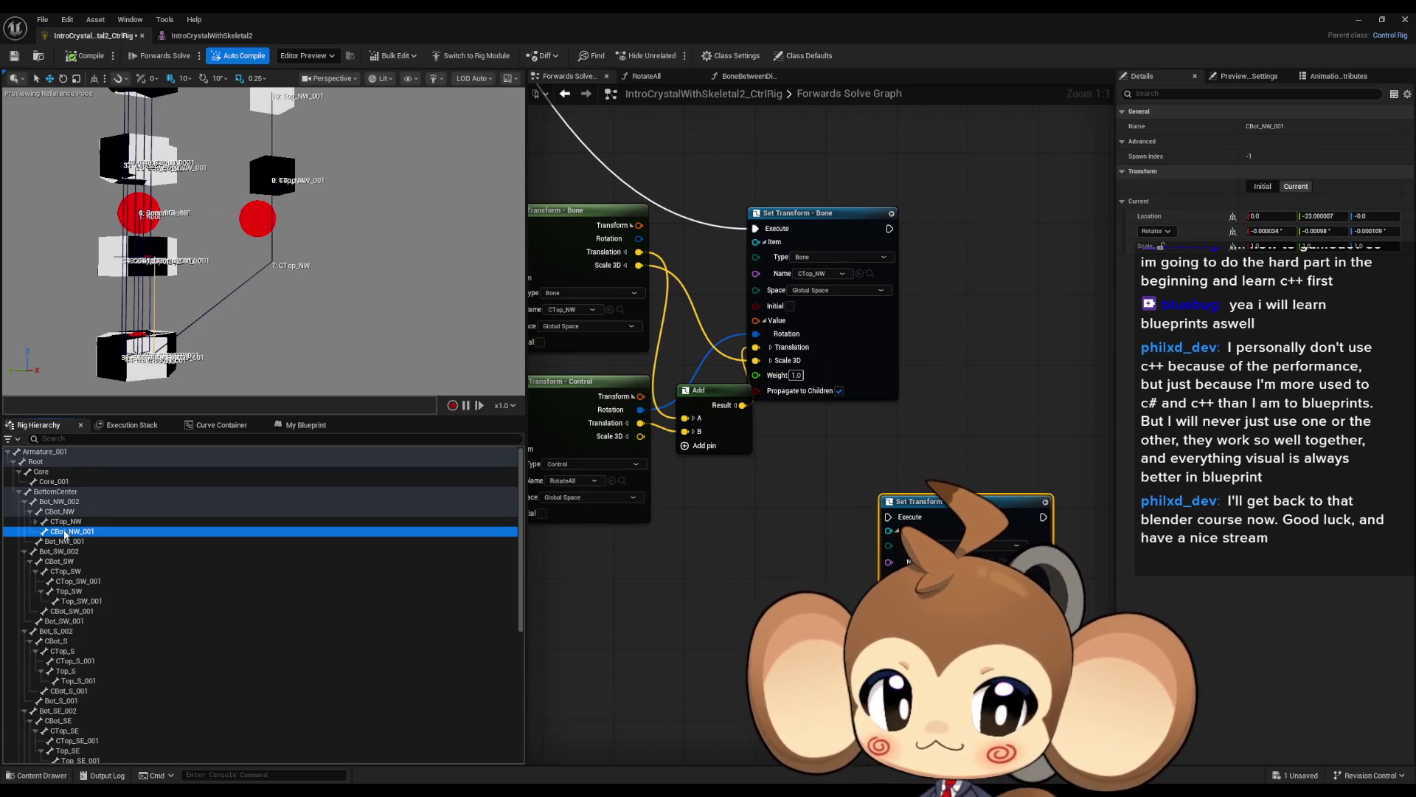
left_click_drag(64, 534, 807, 557)
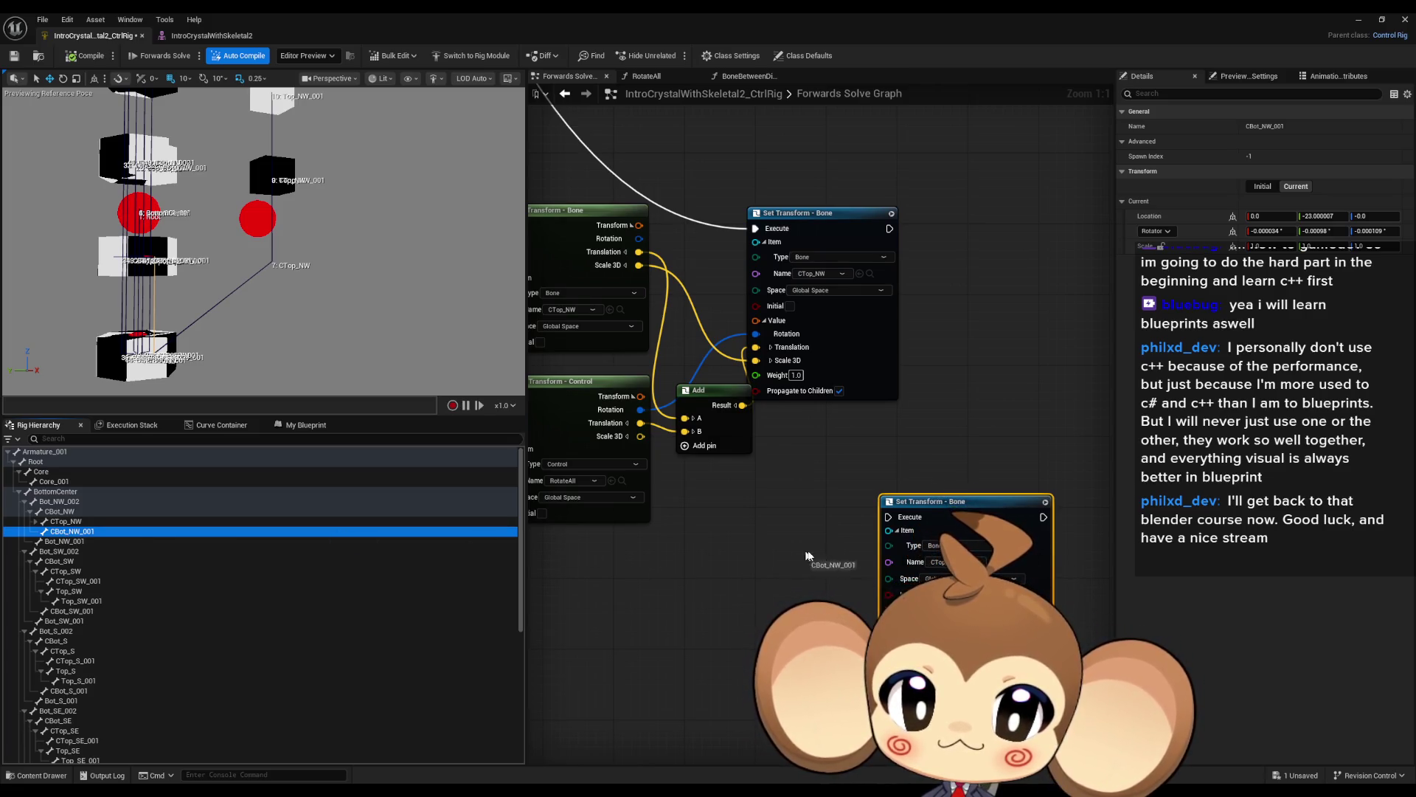
mouse_move(959, 560)
left_mouse_down()
mouse_move(1018, 563)
mouse_move(962, 542)
left_mouse_up()
Paste a Get Transform - Bone node reading CBot_NW_001 and a copy of the Add node.
left_click_drag(717, 544, 799, 531)
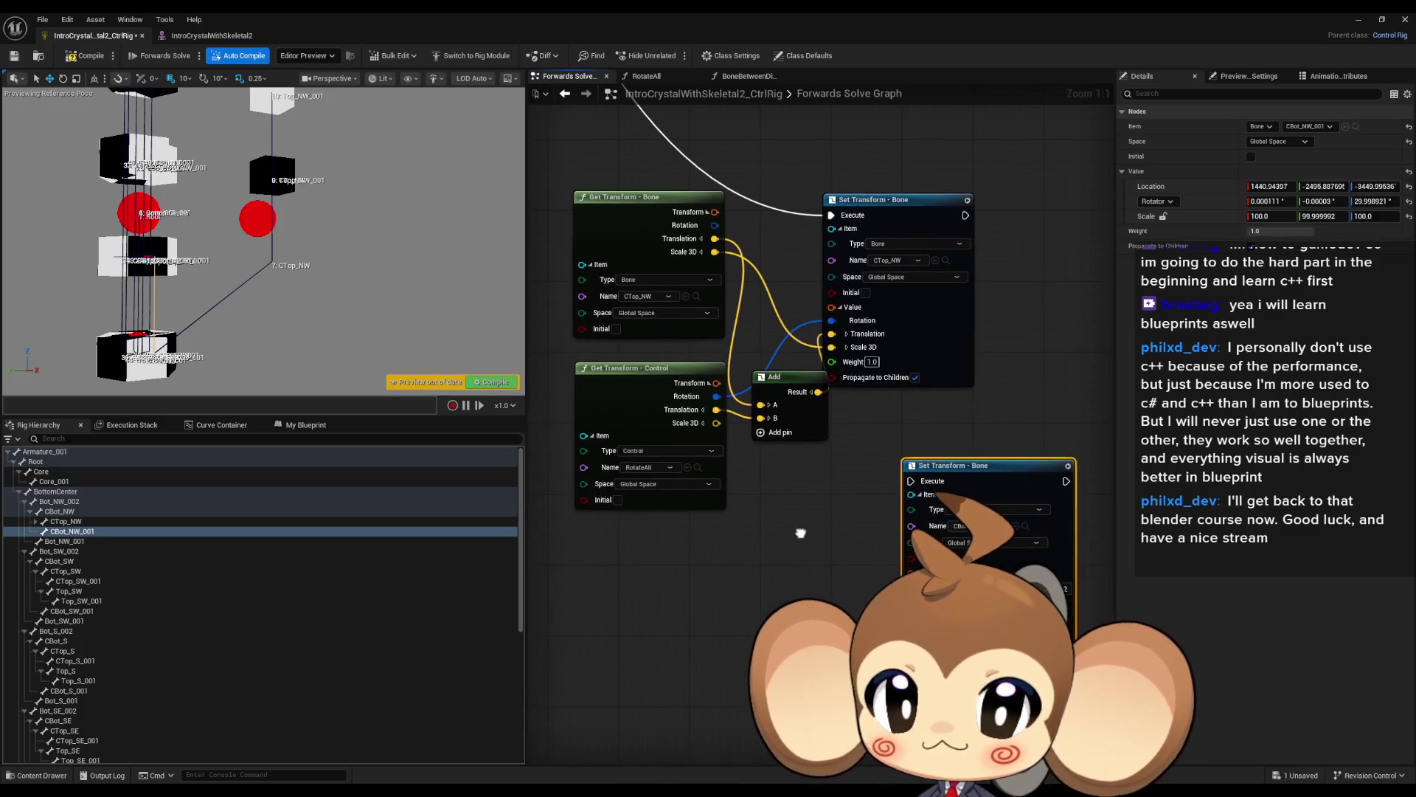
left_click(621, 195)
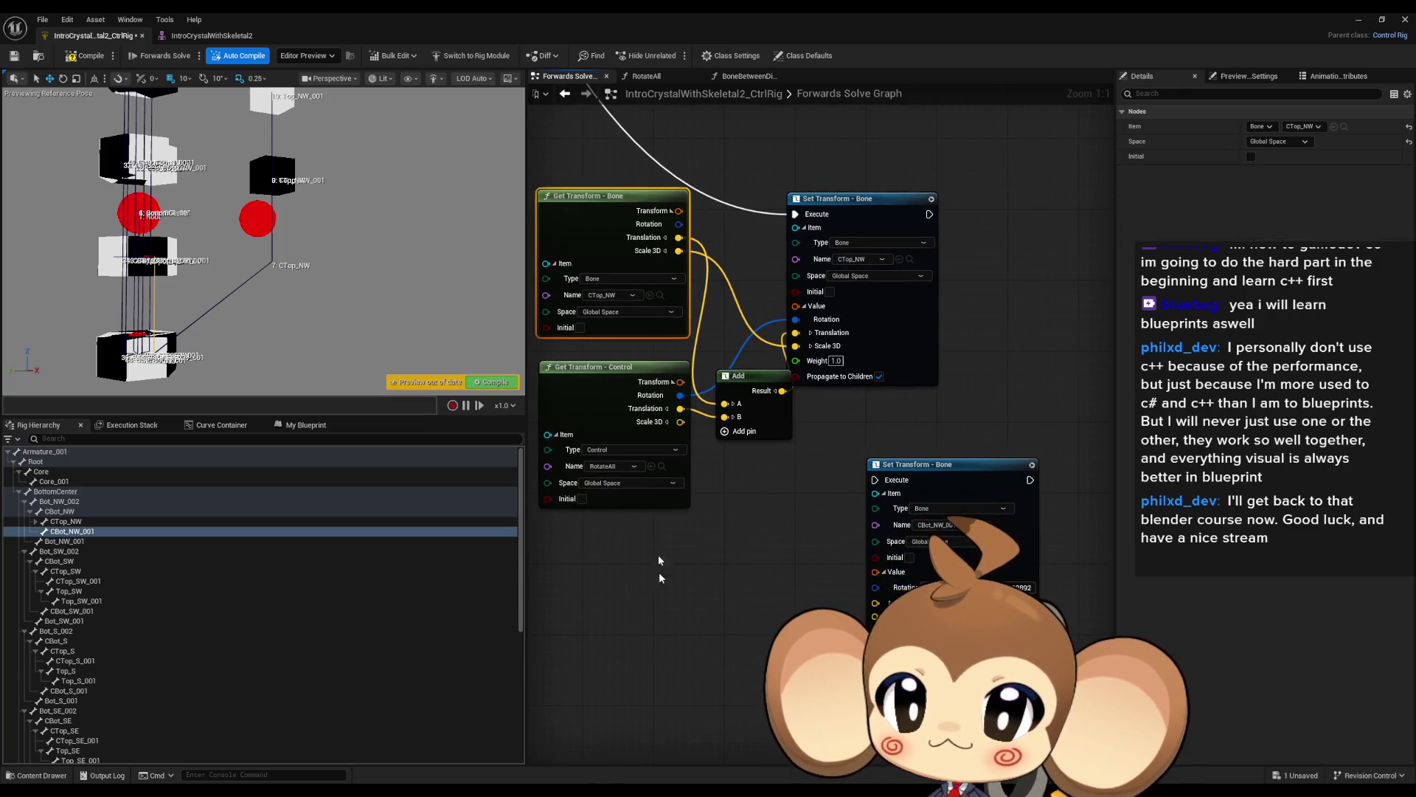
key("ctrl+v")
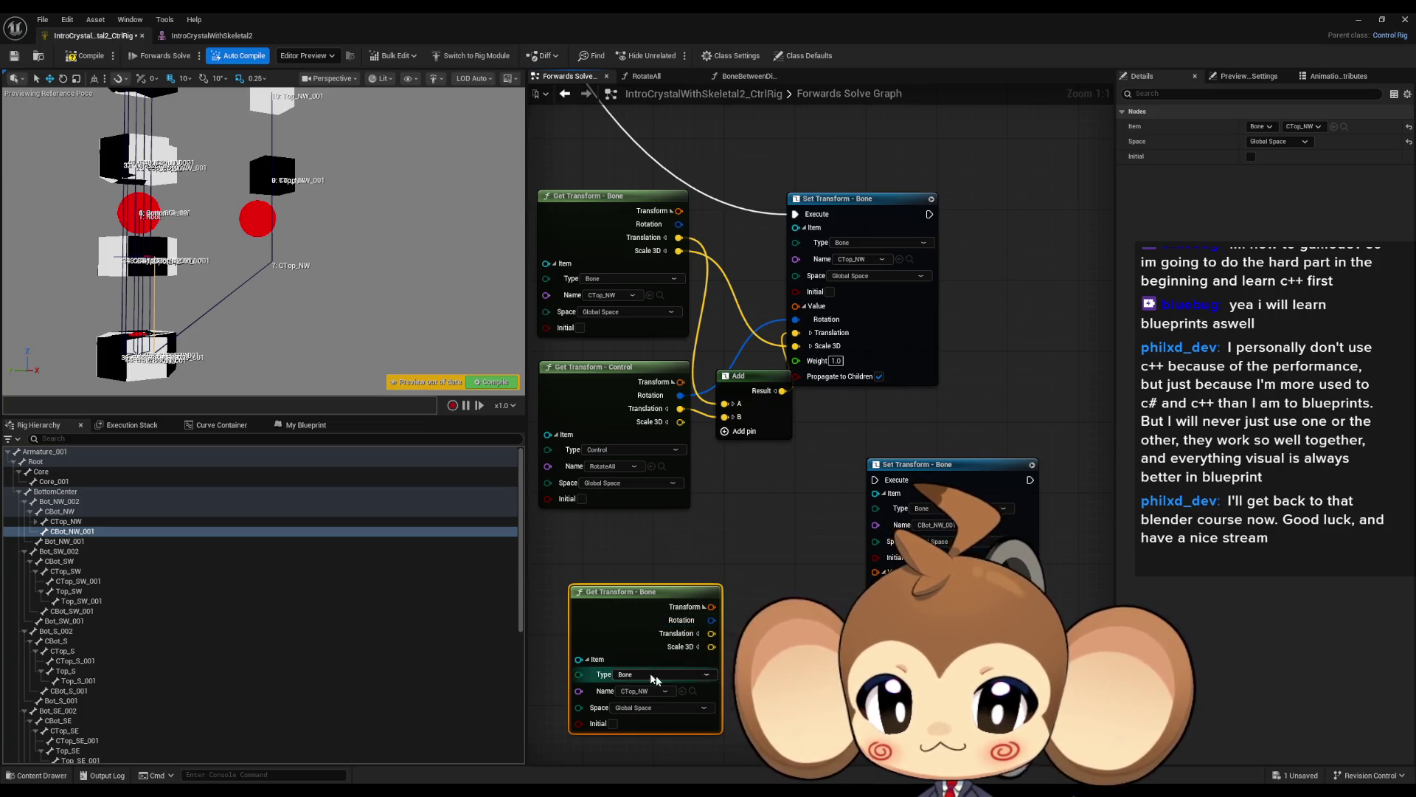
left_click(682, 690)
left_click_drag(681, 590, 633, 552)
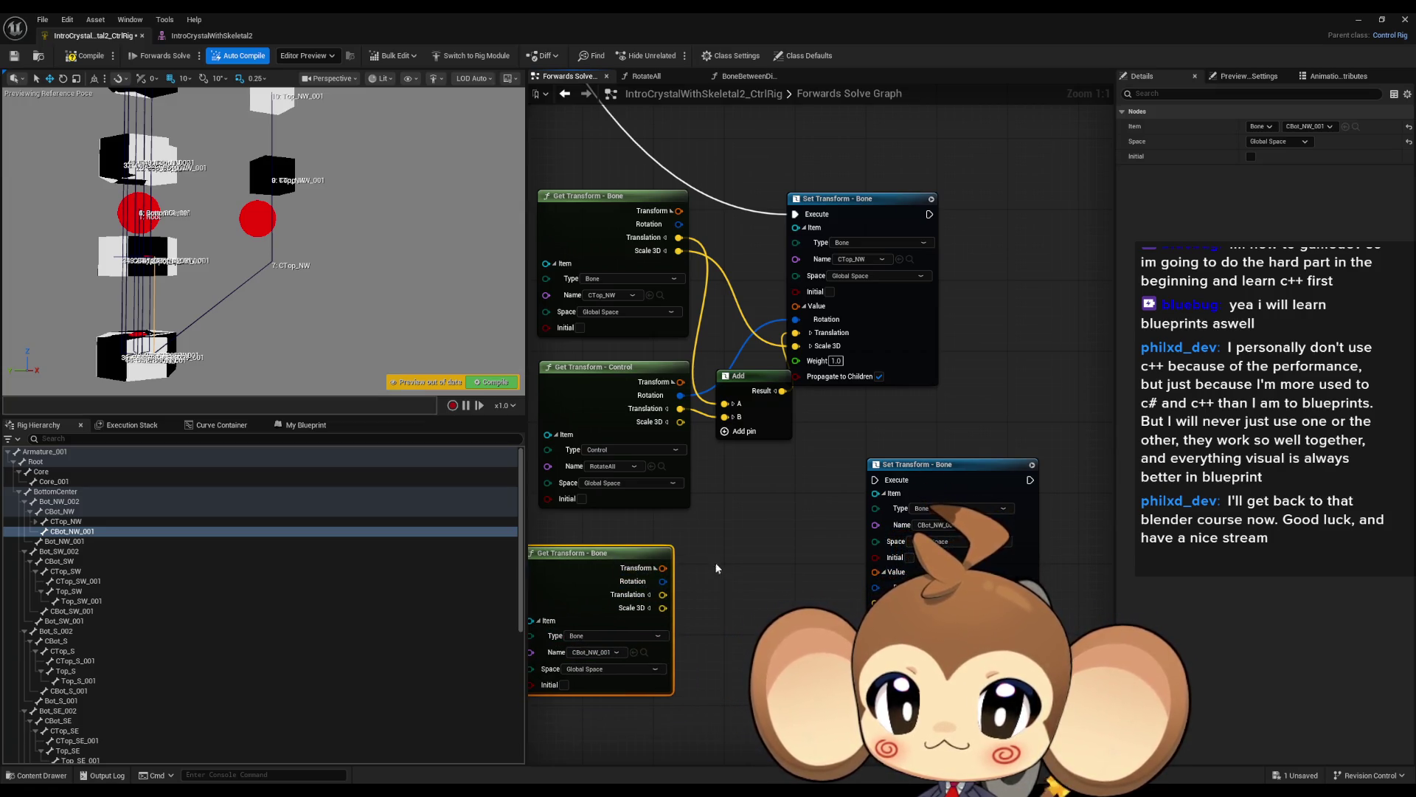
left_click(760, 348)
key("ctrl+c")
key("ctrl+v")
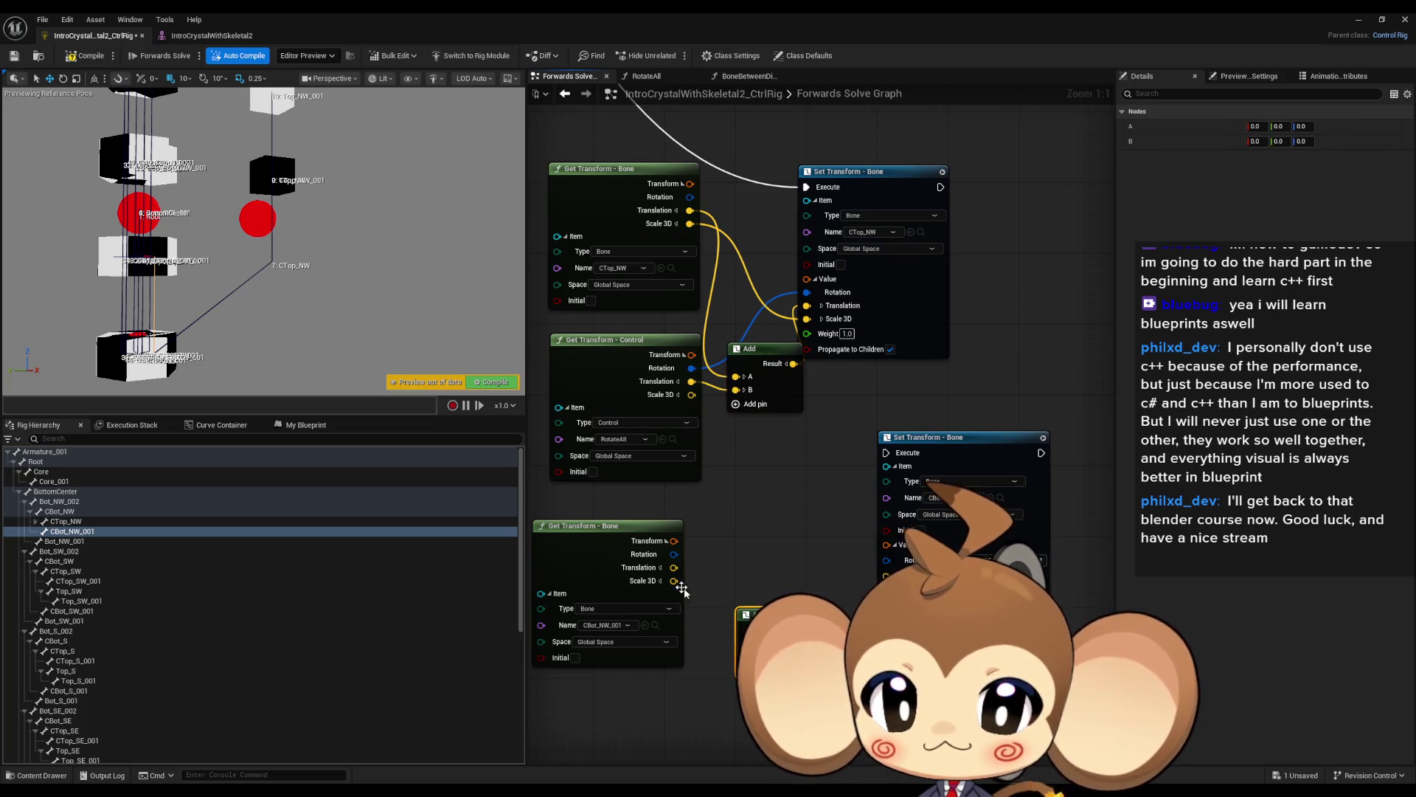
Wire CBot_NW_001's rotation and translation through the new Add, executing after CTop_NW's Set Transform.
left_click_drag(675, 554, 888, 560)
mouse_move(673, 568)
left_mouse_down()
mouse_move(674, 590)
mouse_move(678, 580)
left_mouse_up()
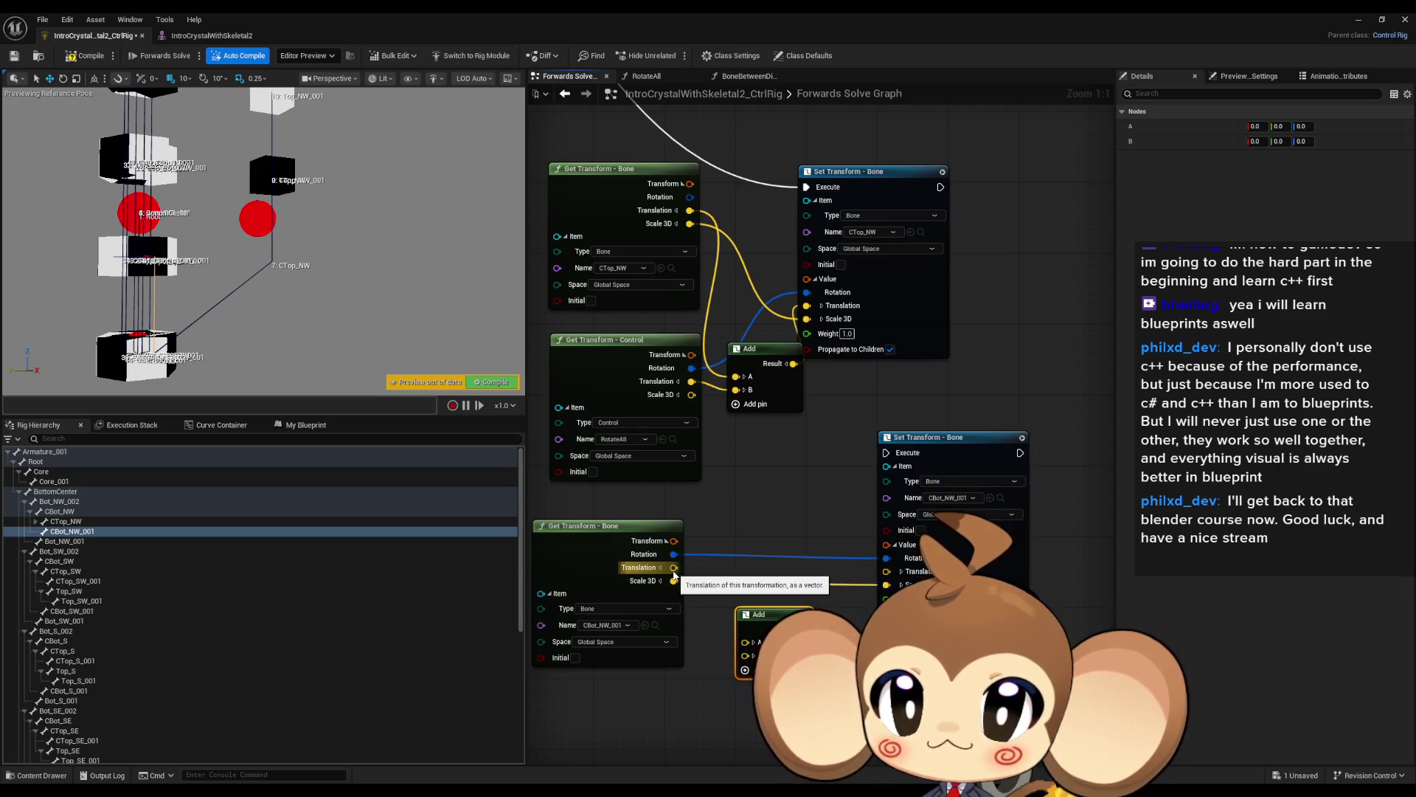
left_click_drag(673, 567, 739, 655)
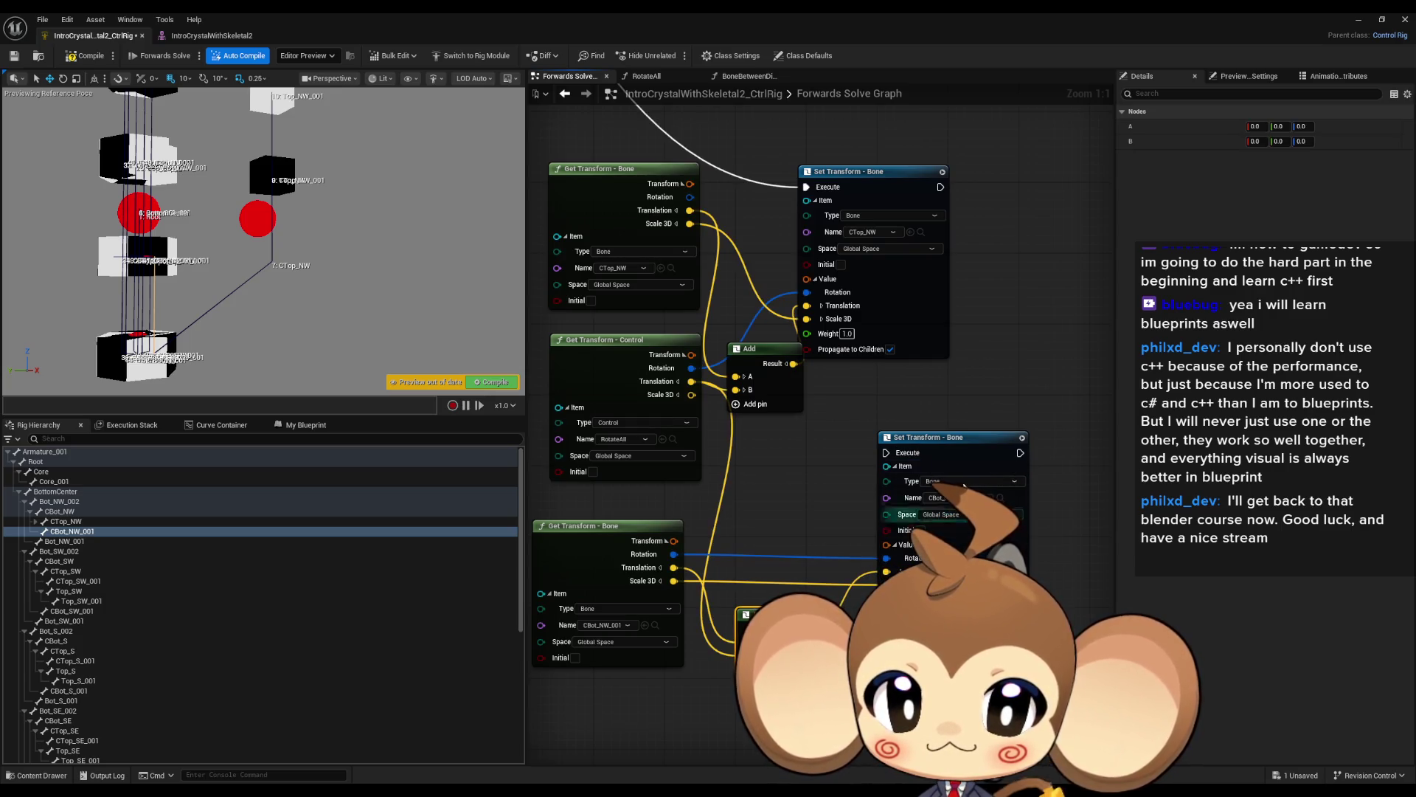
left_click_drag(885, 452, 940, 187)
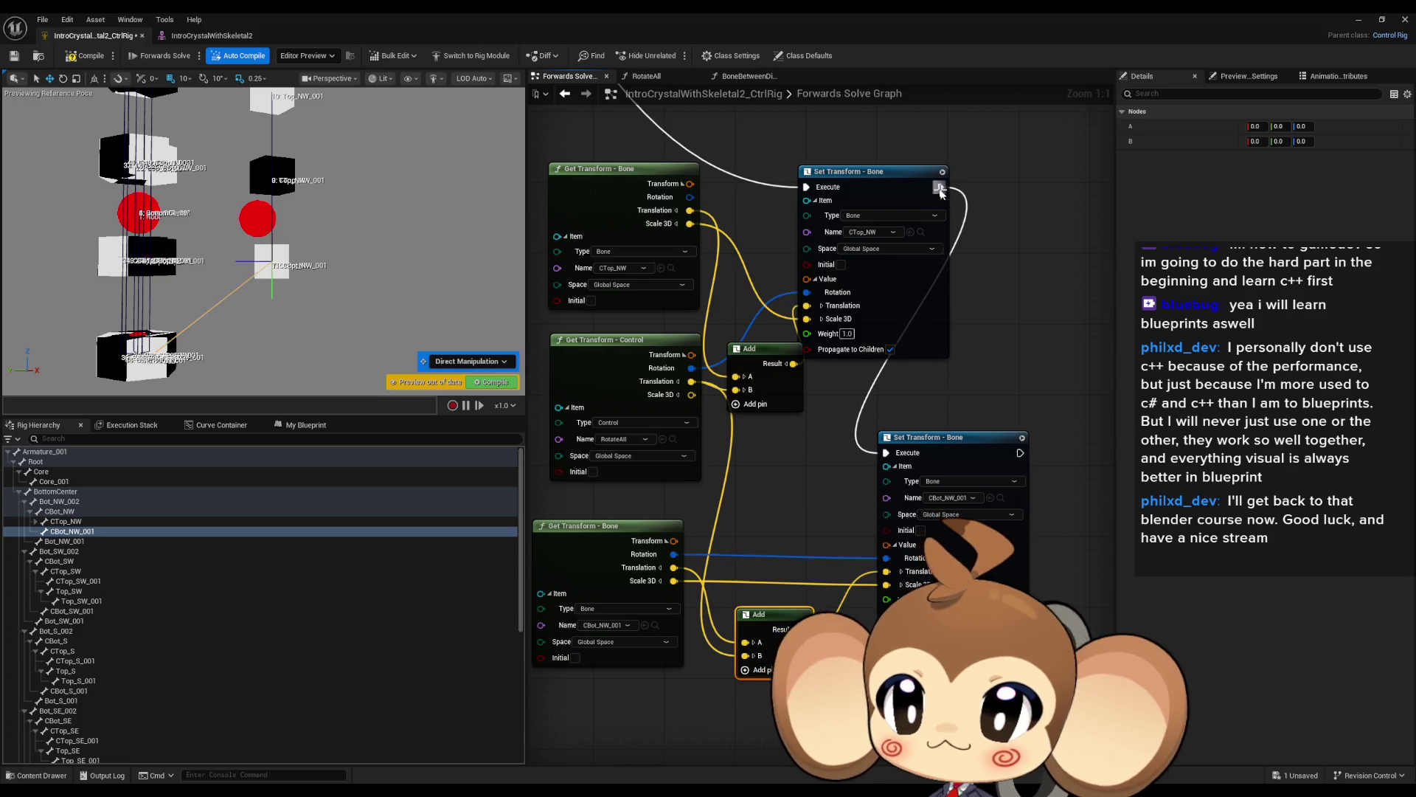
left_click_drag(393, 292, 446, 295)
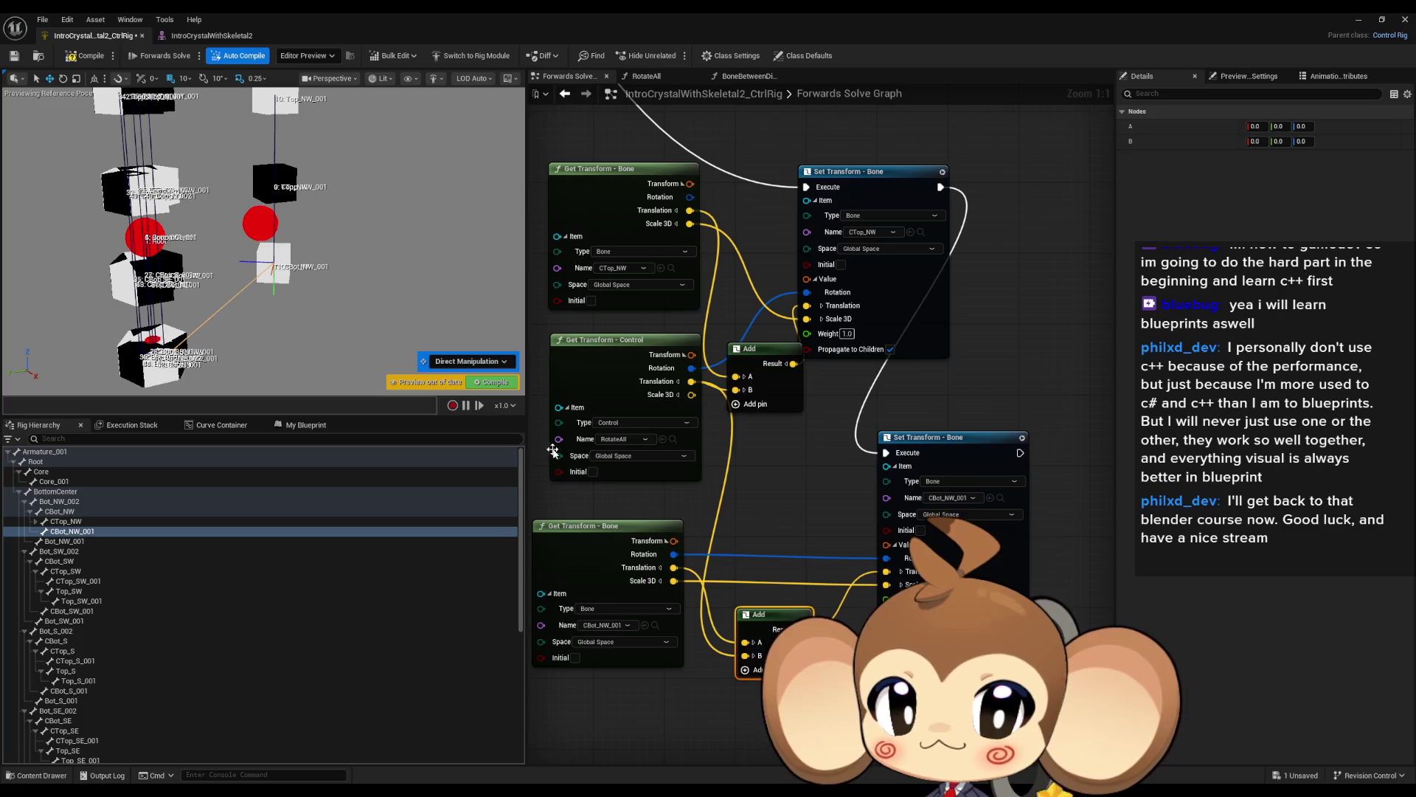
left_click_drag(890, 180, 952, 180)
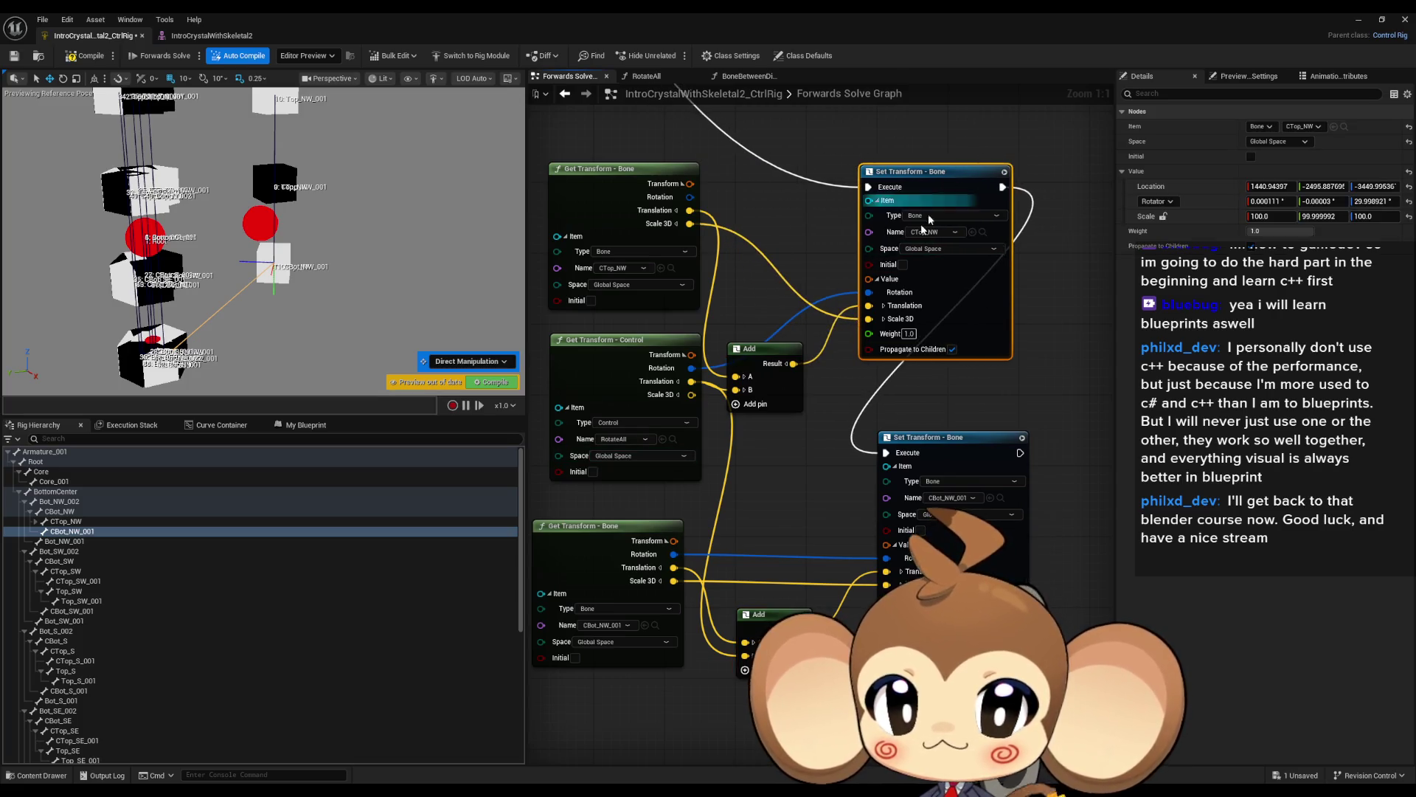
mouse_move(869, 292)
left_mouse_down()
mouse_move(701, 222)
mouse_move(688, 199)
left_mouse_up()
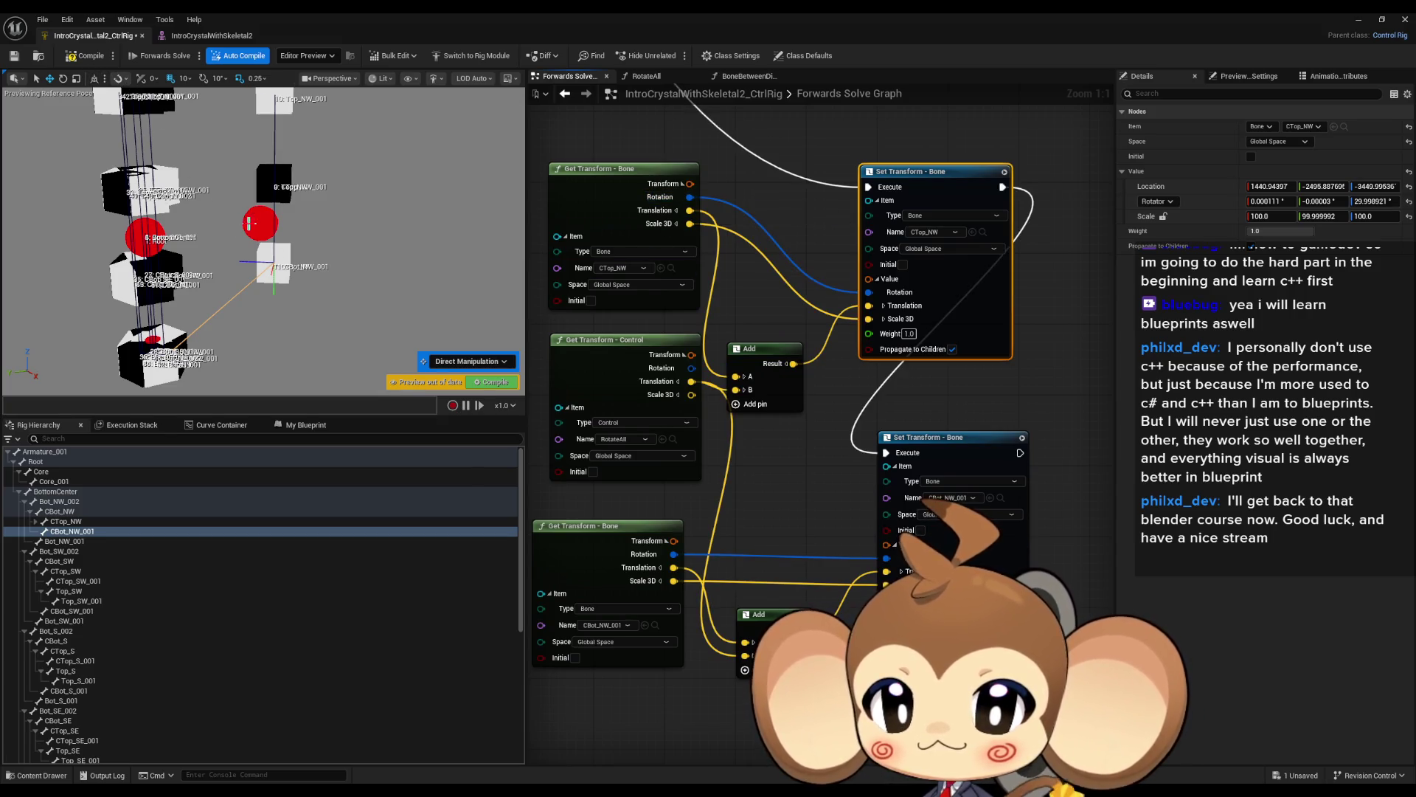
Move RotateAll in the preview to check both NW bones follow.
left_click(252, 224)
mouse_move(274, 232)
left_mouse_down()
mouse_move(251, 242)
mouse_move(293, 260)
mouse_move(210, 236)
mouse_move(132, 268)
mouse_move(259, 240)
mouse_move(152, 241)
mouse_move(277, 237)
mouse_move(195, 233)
left_mouse_up()
mouse_move(118, 231)
left_mouse_down()
mouse_move(293, 196)
mouse_move(278, 199)
left_mouse_up()
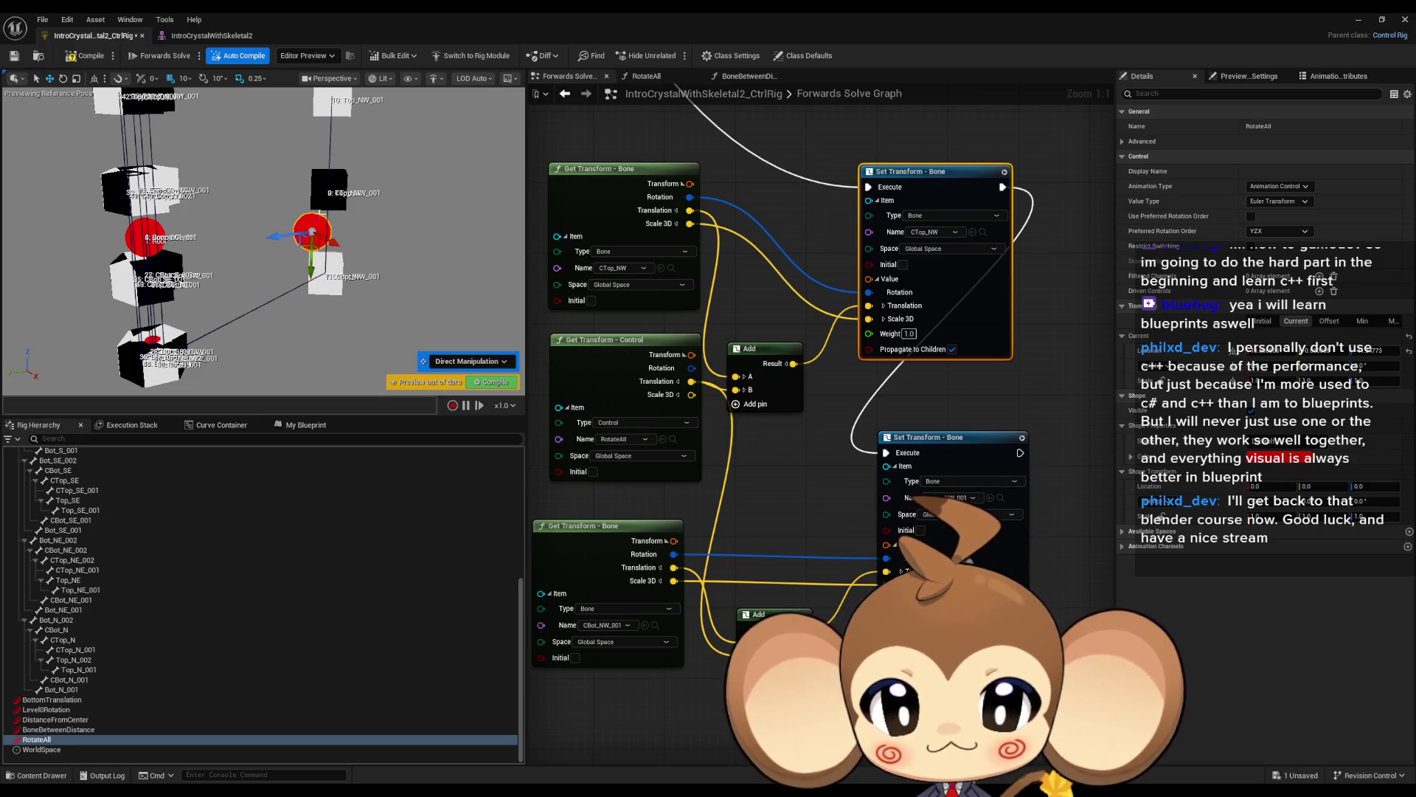
scroll(811, 413, "down", 4)
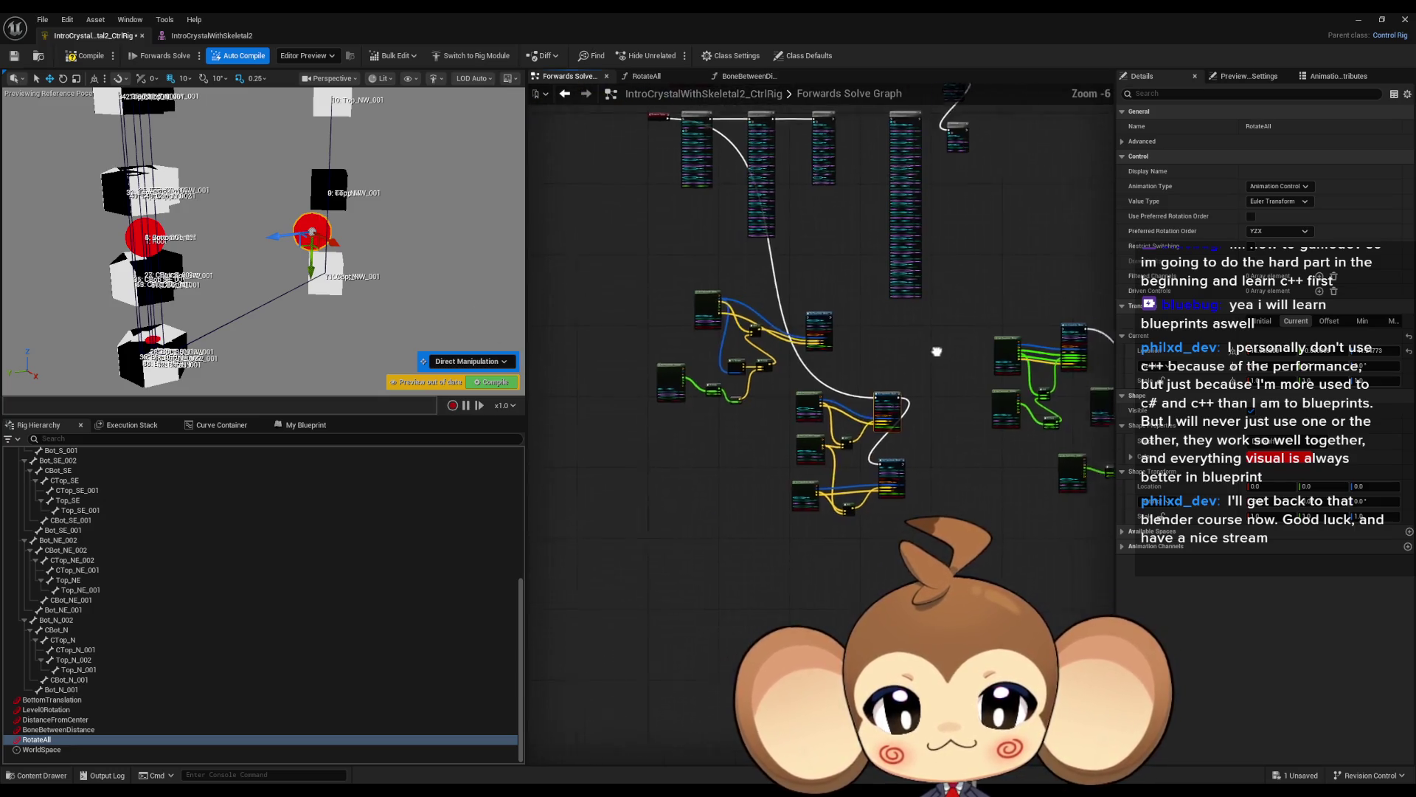
scroll(849, 458, "up", 4)
left_click(887, 485)
scroll(863, 509, "down", 4)
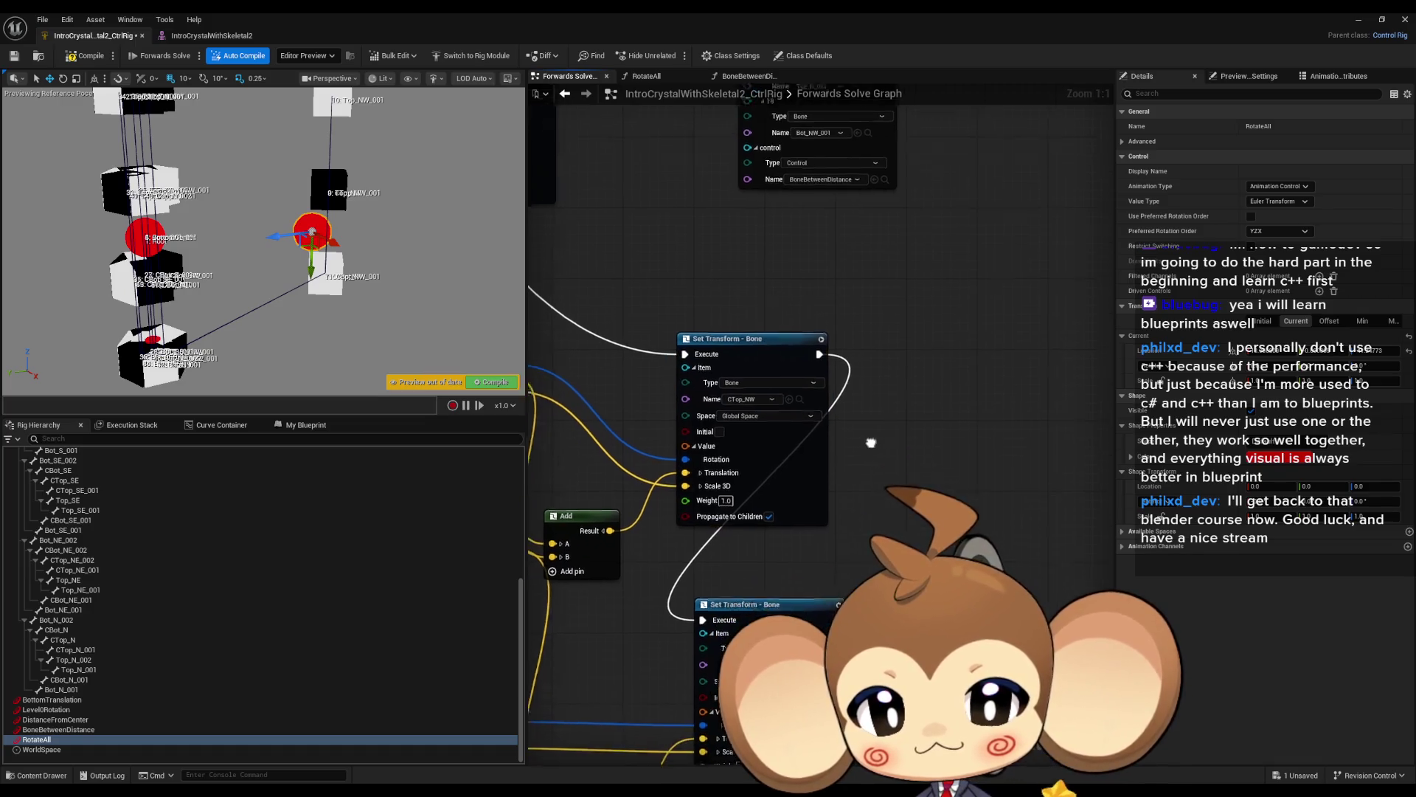
scroll(750, 294, "up", 2)
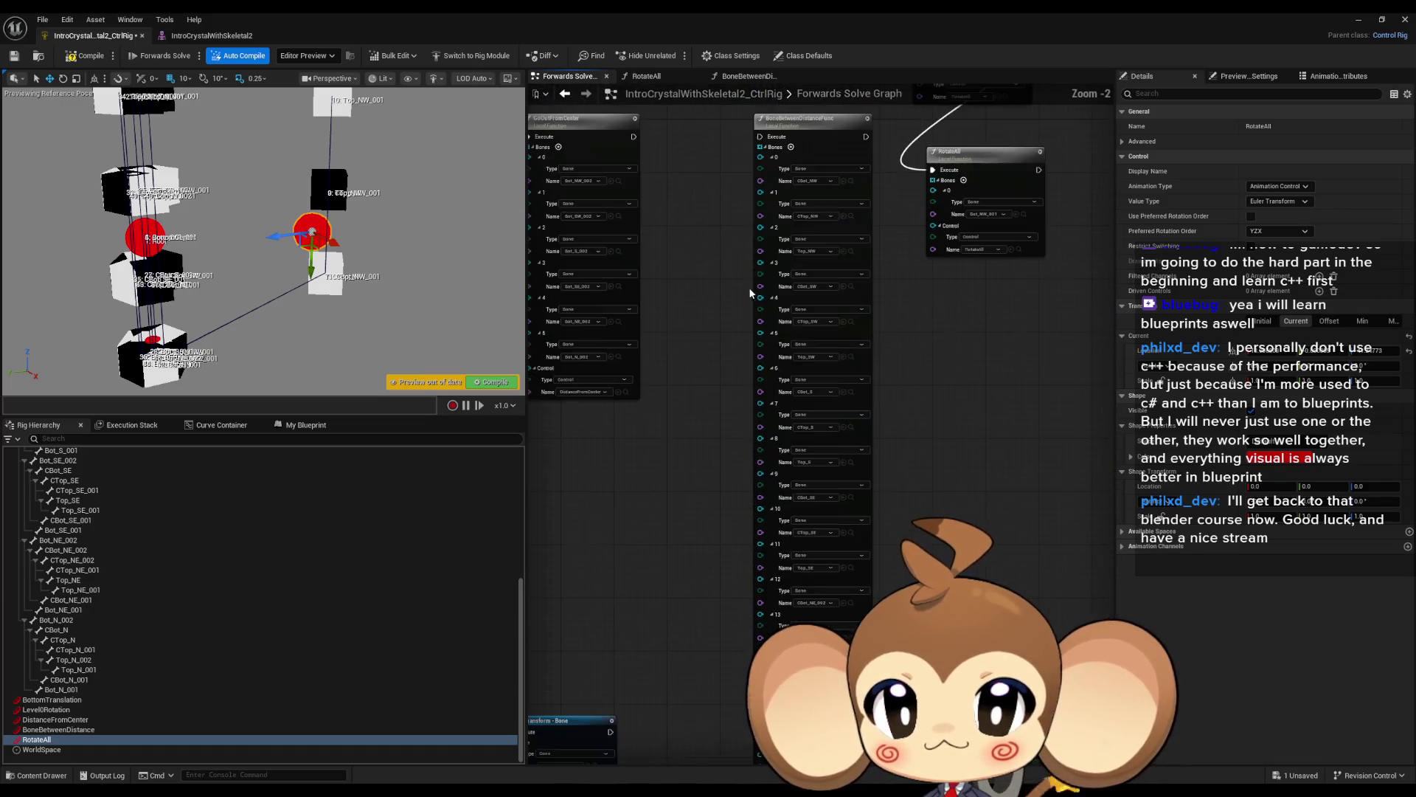
mouse_move(733, 250)
left_mouse_down()
mouse_move(733, 294)
mouse_move(733, 103)
left_mouse_up()
Add a BoneBetweenDistanceFunc node to the graph with its Control set to BoneBetweenDistance.
left_click(306, 426)
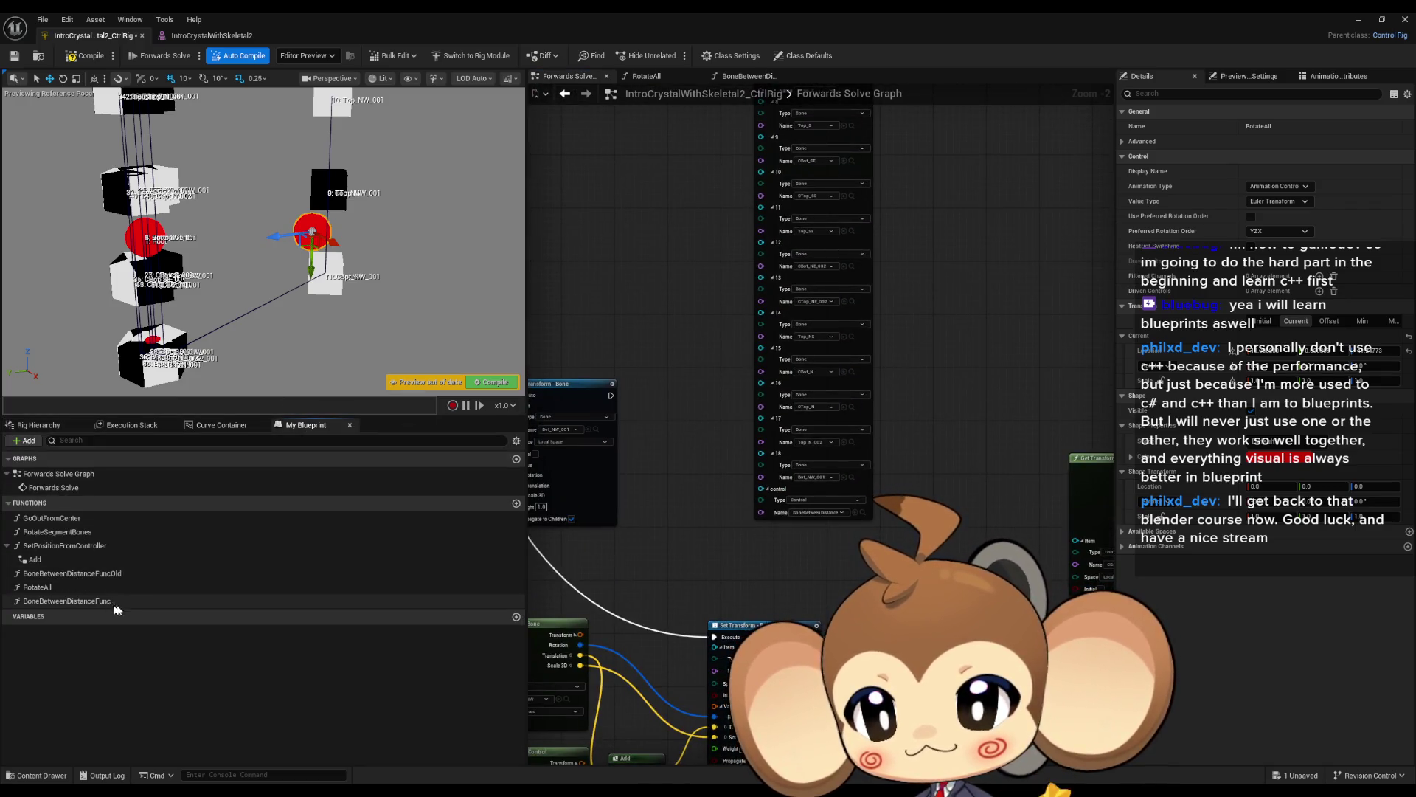
mouse_move(88, 600)
left_mouse_down()
mouse_move(1021, 476)
mouse_move(954, 436)
left_mouse_up()
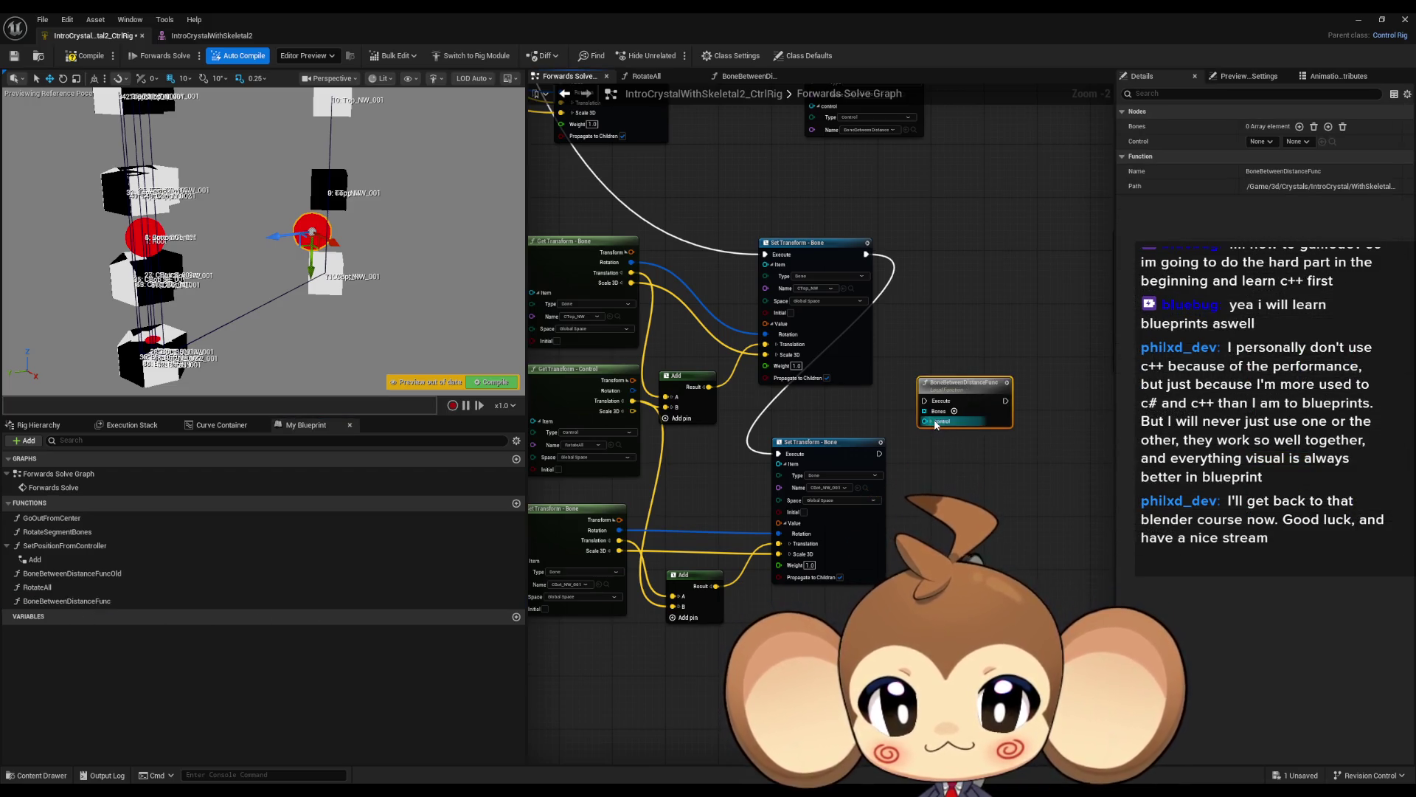
left_click(933, 422)
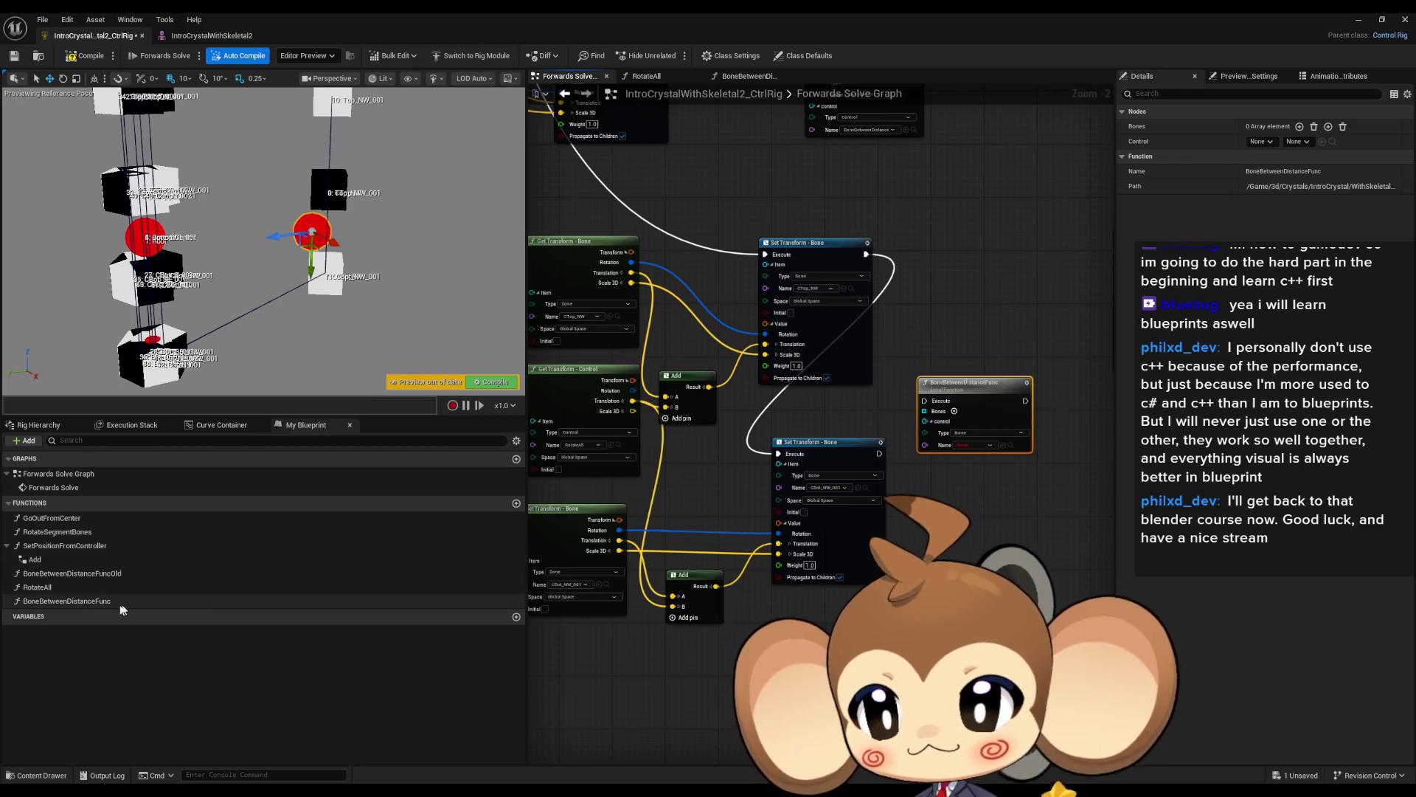
left_click(39, 428)
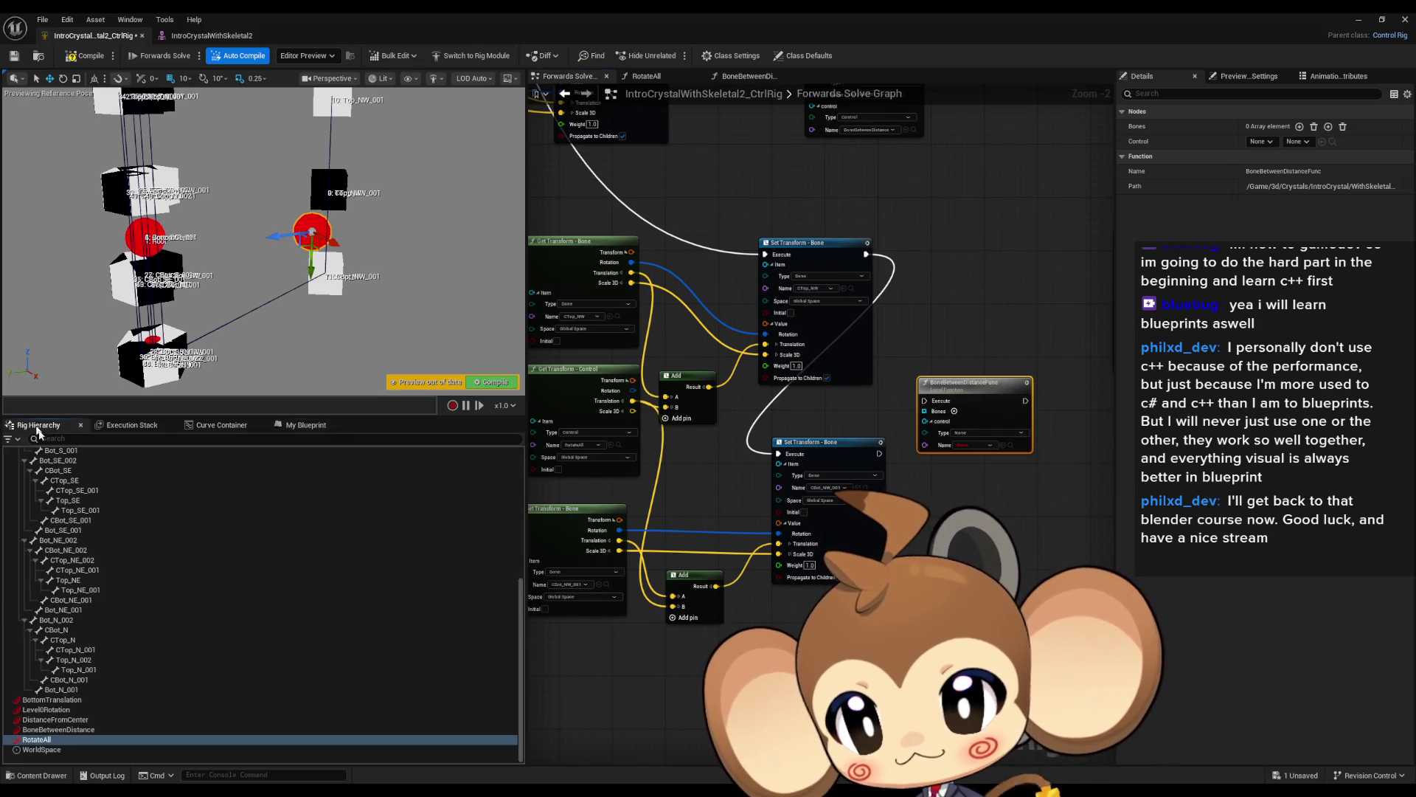
left_click(58, 729)
left_click(1001, 447)
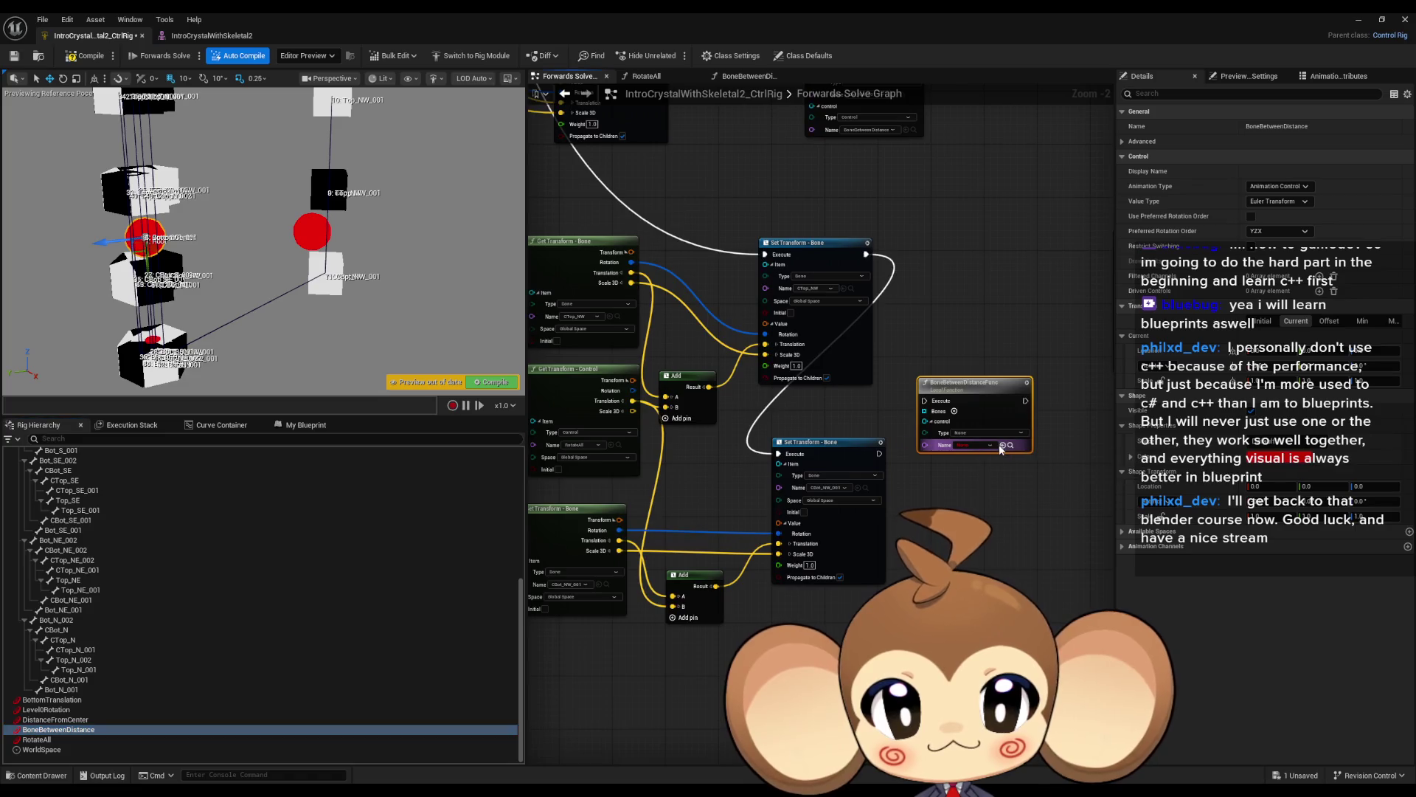
left_click(1004, 445)
scroll(959, 435, "up", 2)
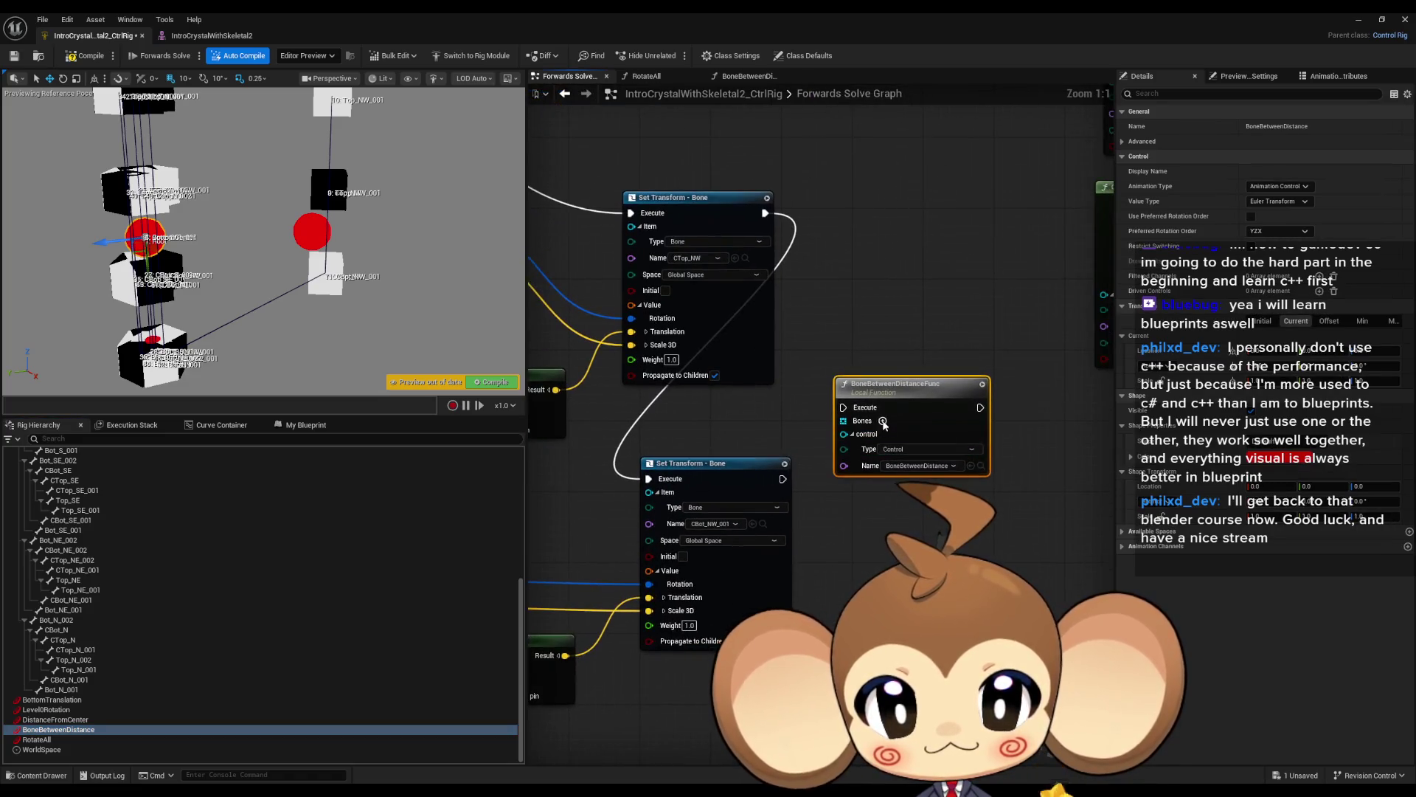
Give the node two Bones entries, CTop_NW and CBot_NW_001, and place it near Forwards Solve.
left_click(884, 421)
left_click(884, 421)
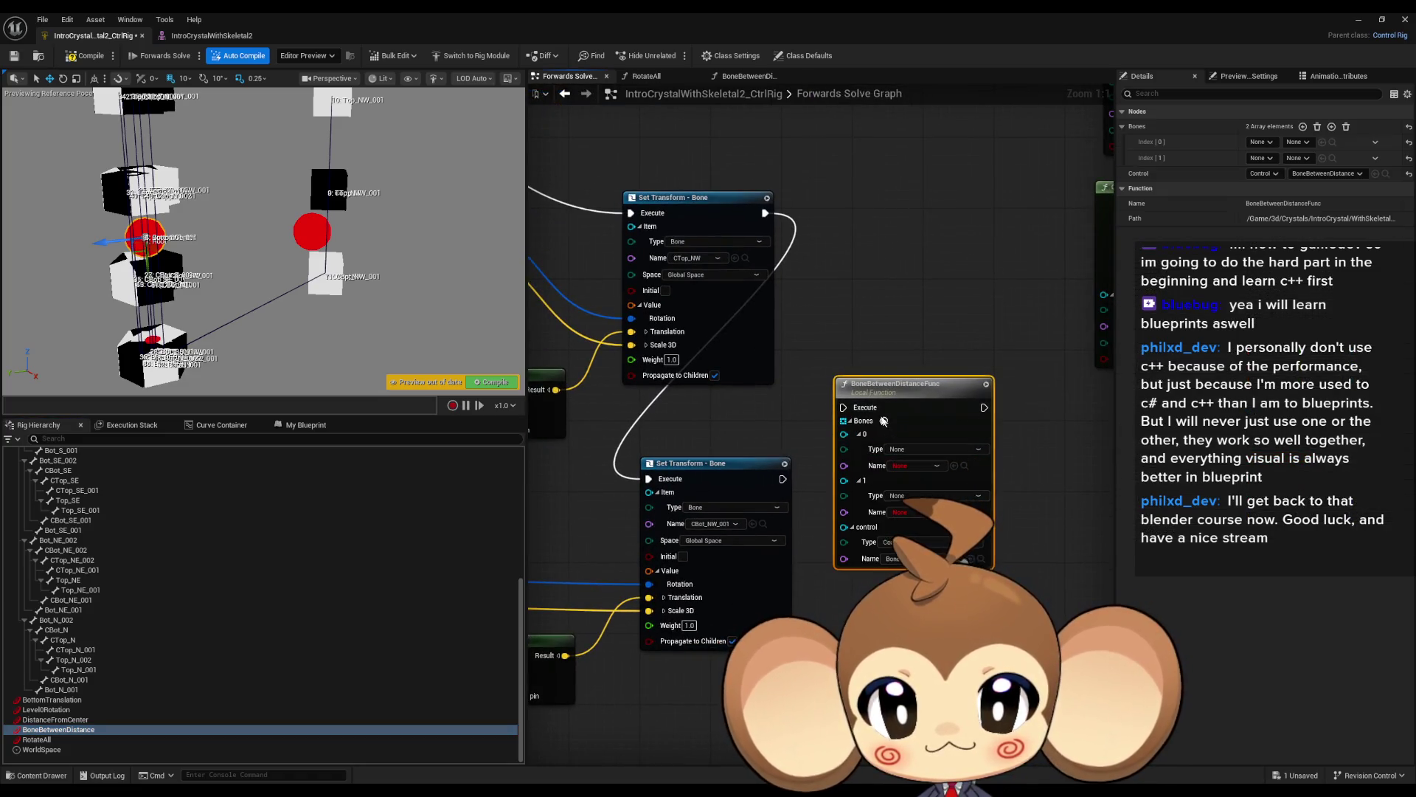
left_click(745, 258)
left_click(954, 465)
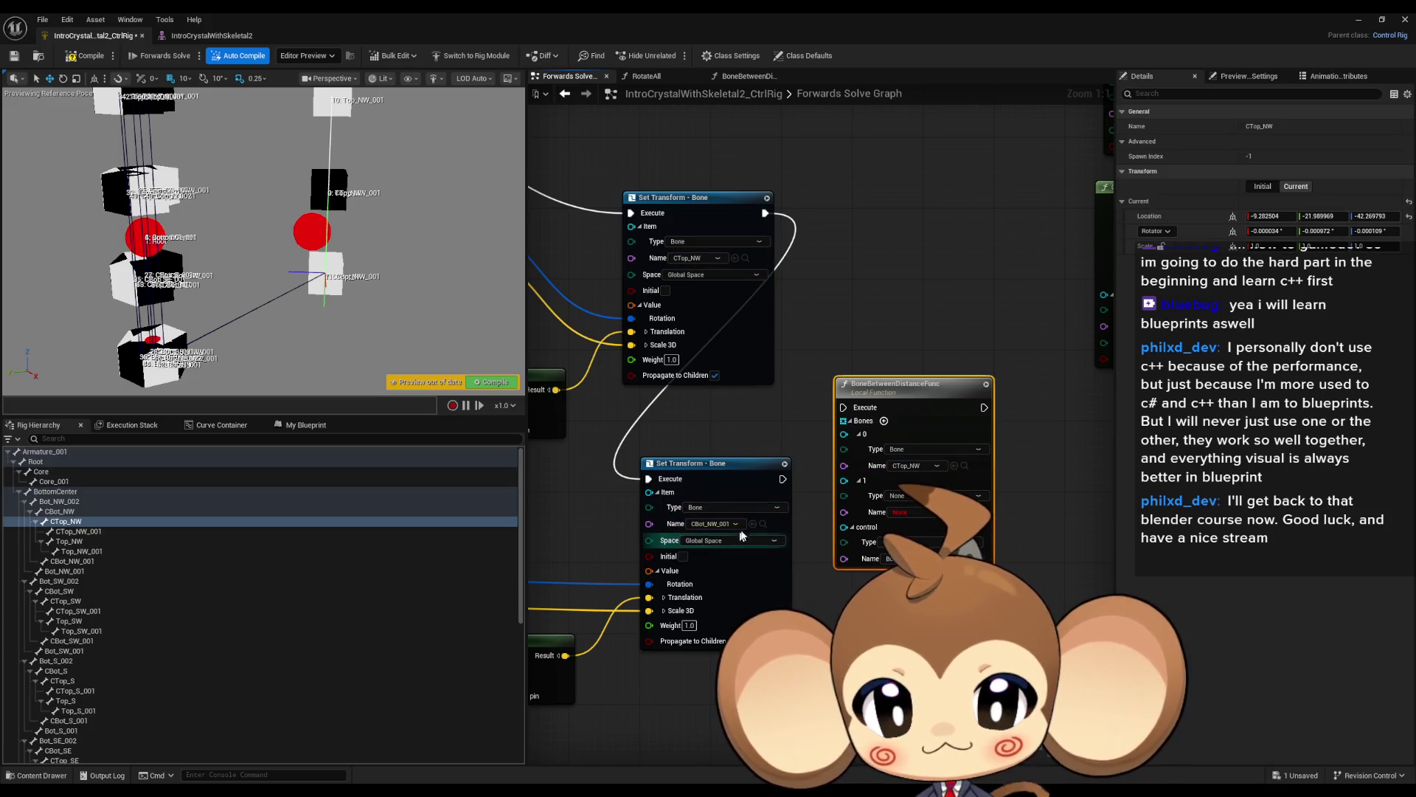
left_click(763, 523)
left_click(954, 512)
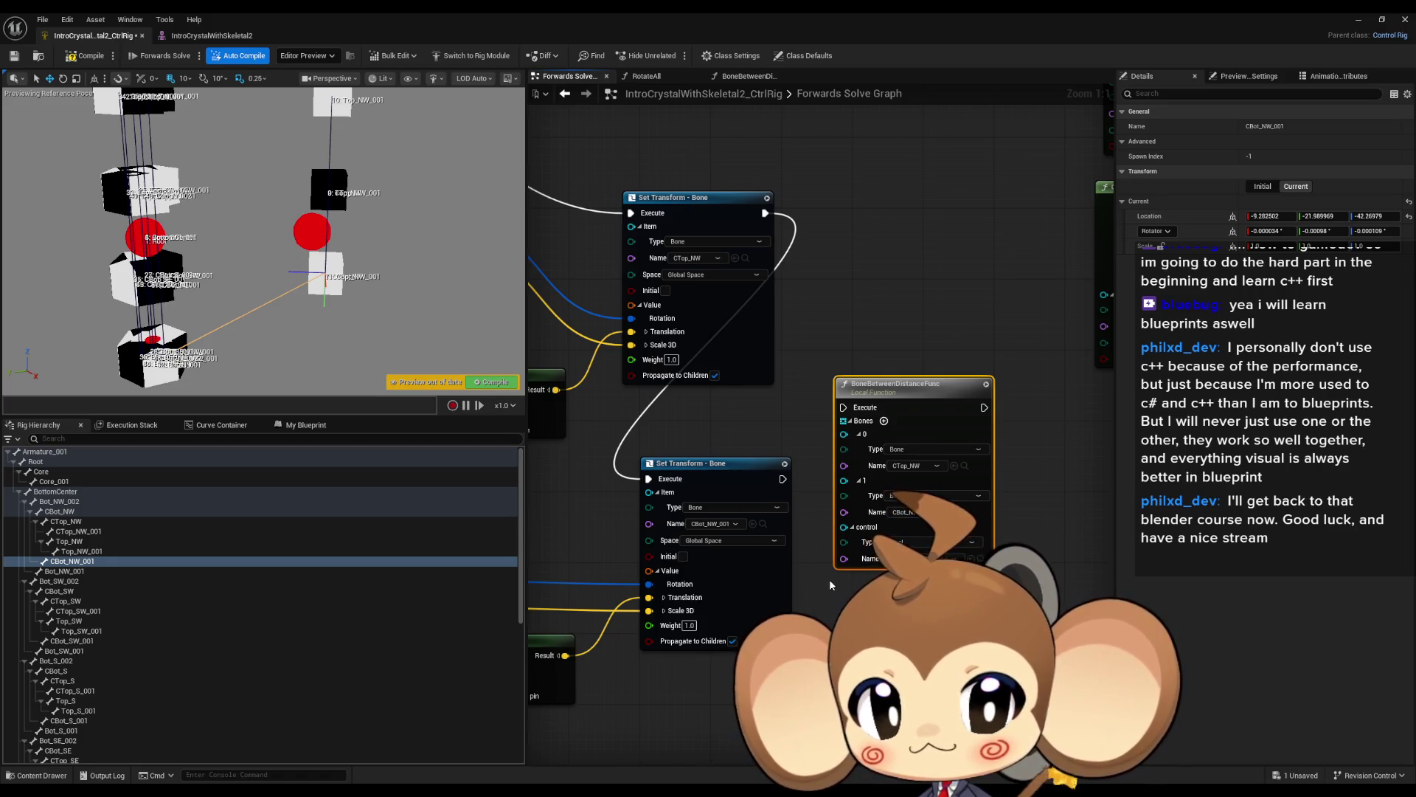
left_click_drag(895, 384, 743, 261)
scroll(723, 235, "down", 3)
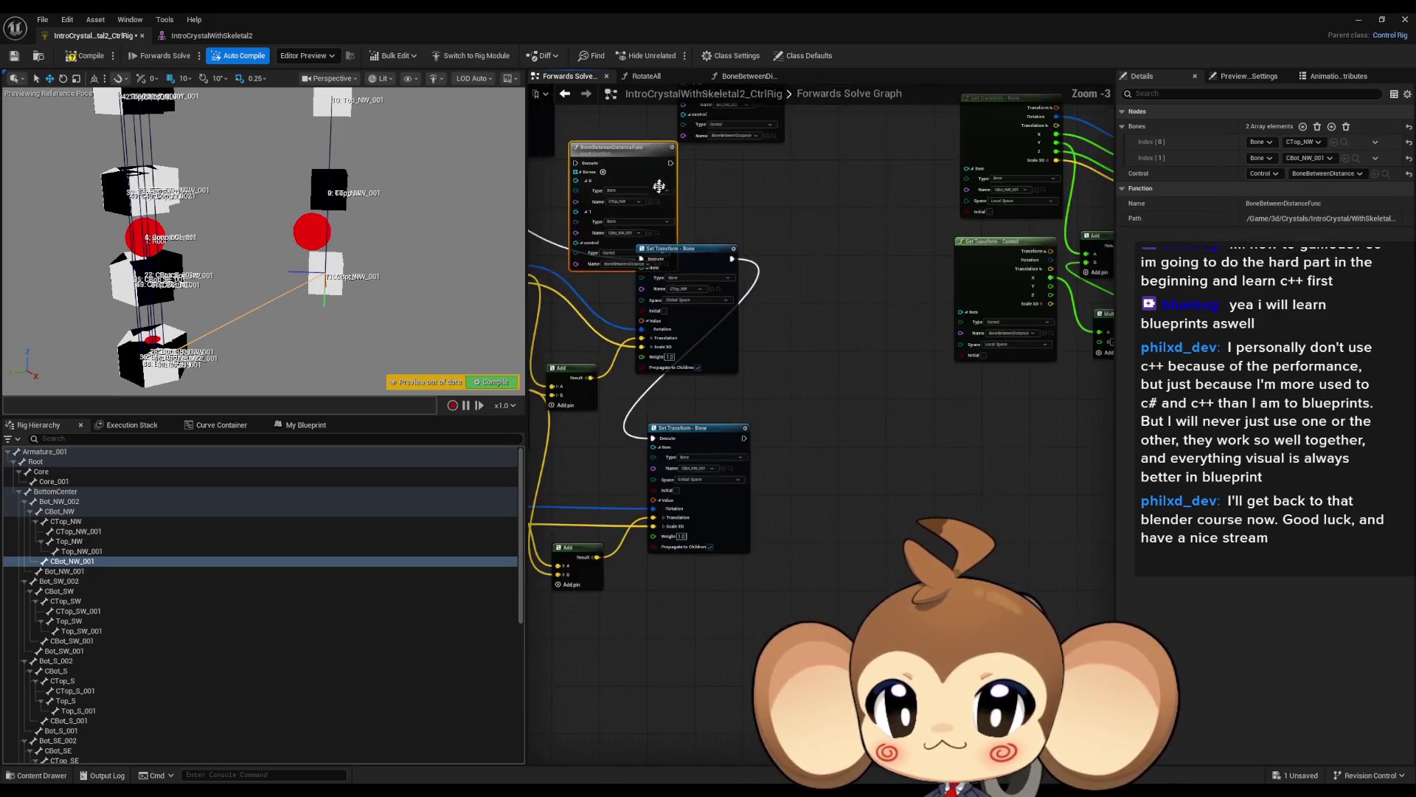
mouse_move(723, 211)
left_mouse_down()
mouse_move(535, 163)
mouse_move(642, 346)
mouse_move(841, 310)
mouse_move(712, 424)
left_mouse_up()
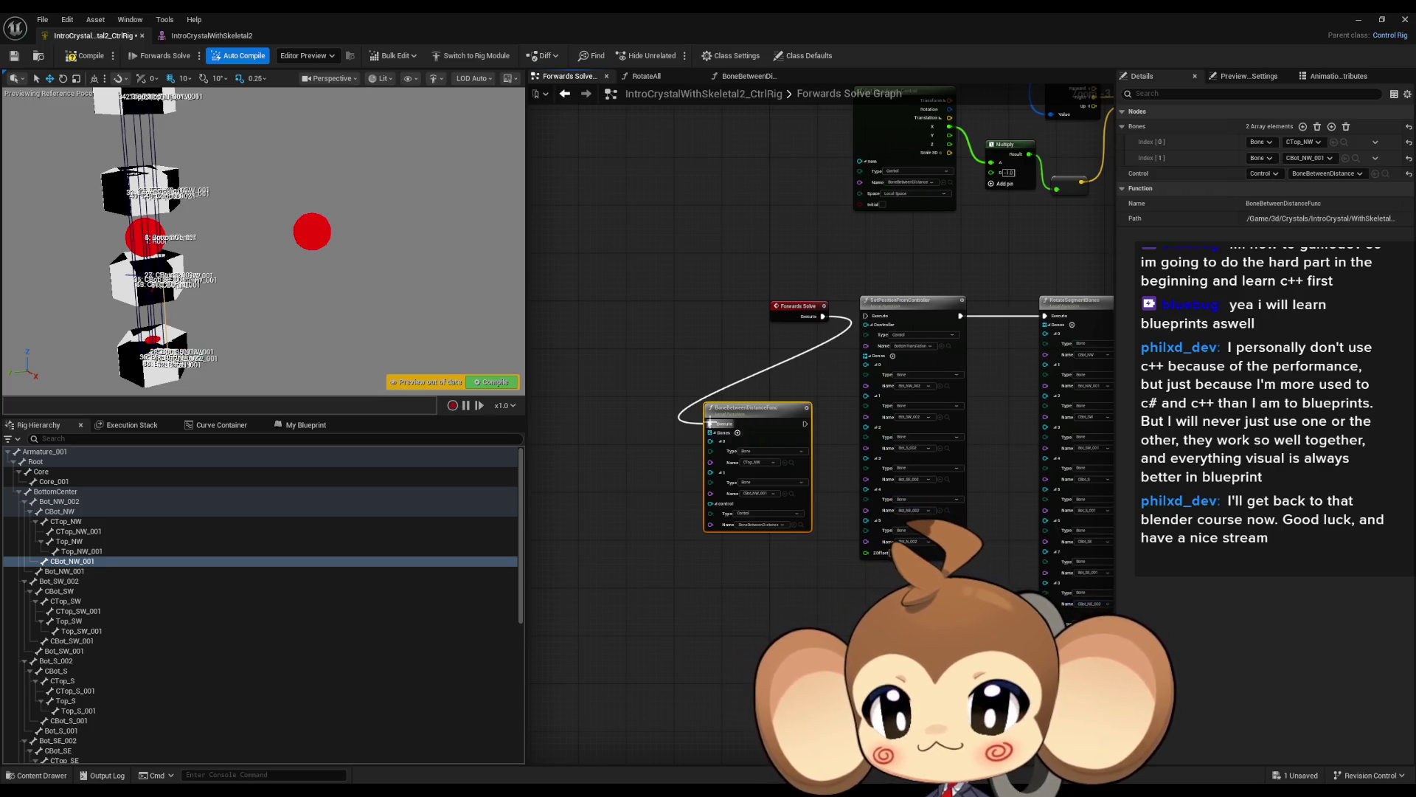
Reorder the BoneBetweenDistanceFunc nodes along the chain and wire its execution to Forwards Solve.
left_click_drag(747, 414, 747, 474)
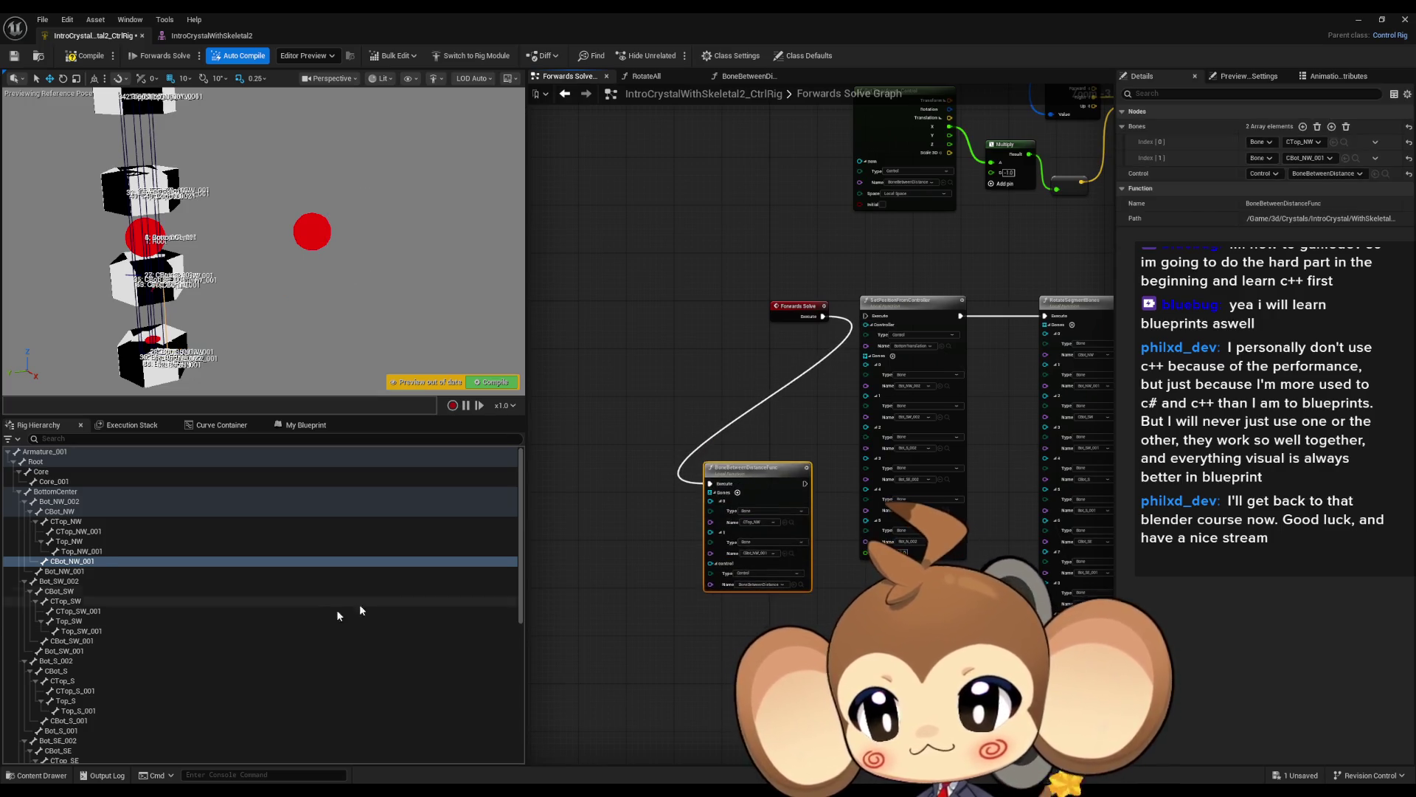
scroll(223, 657, "down", 5)
scroll(135, 730, "down", 3)
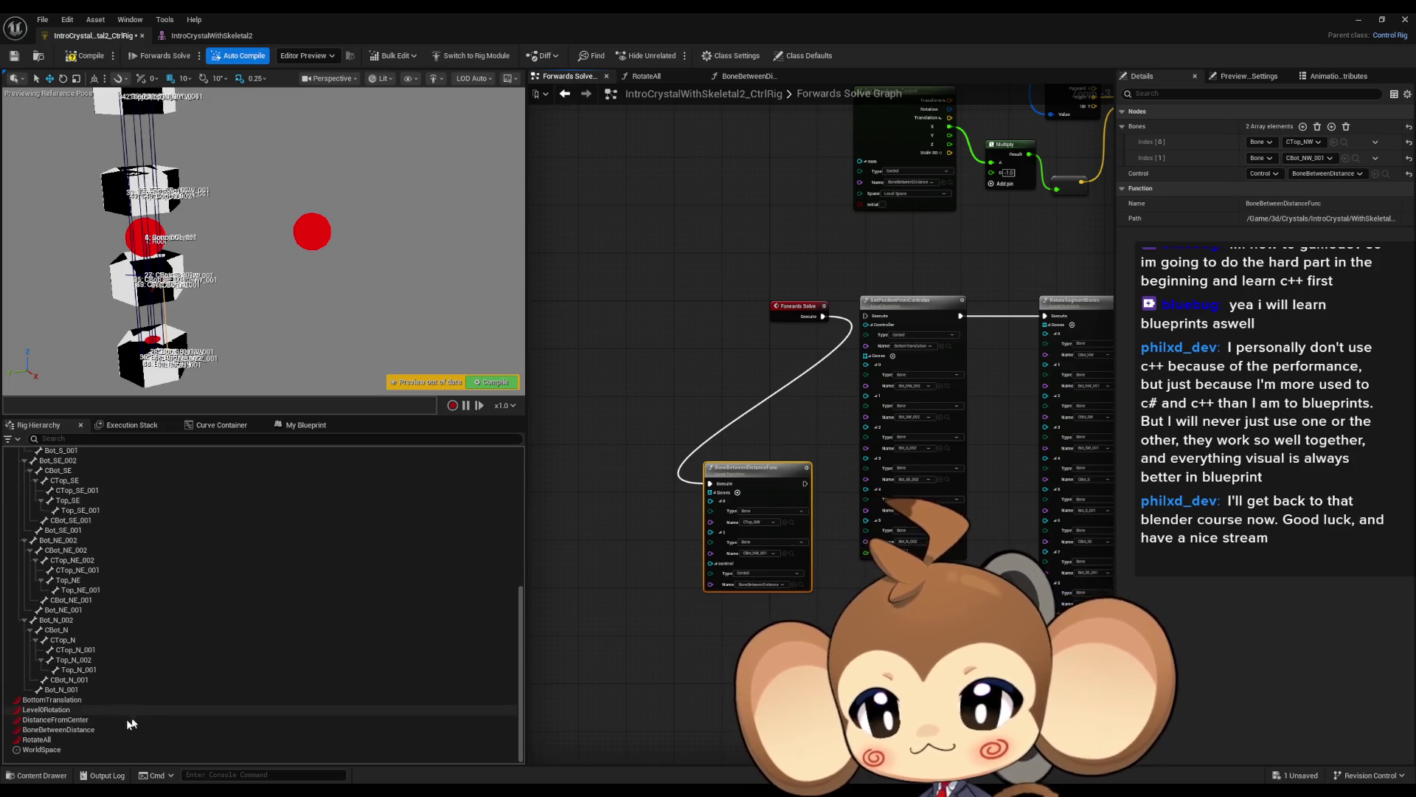
left_click(59, 729)
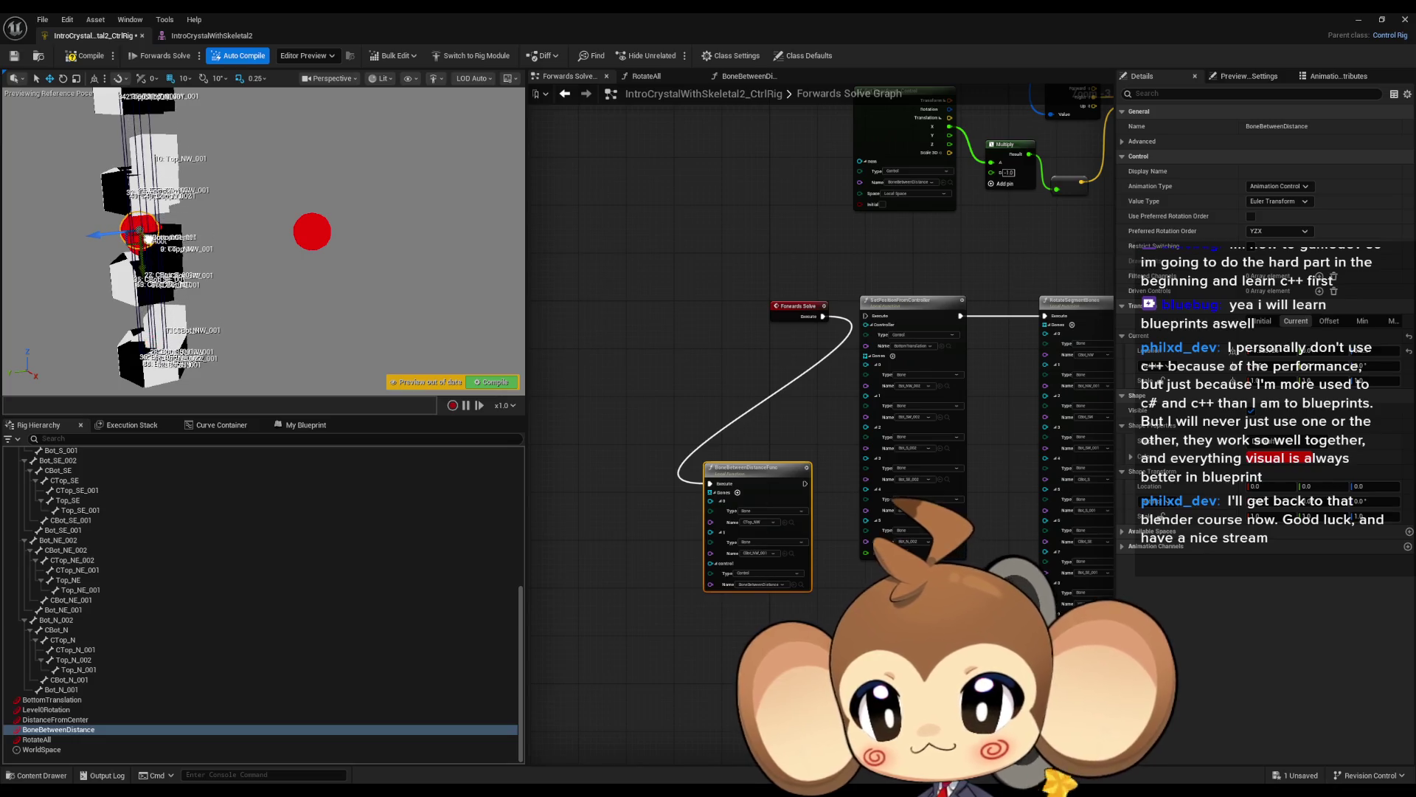
mouse_move(637, 439)
left_mouse_down()
mouse_move(897, 454)
mouse_move(977, 336)
left_mouse_up()
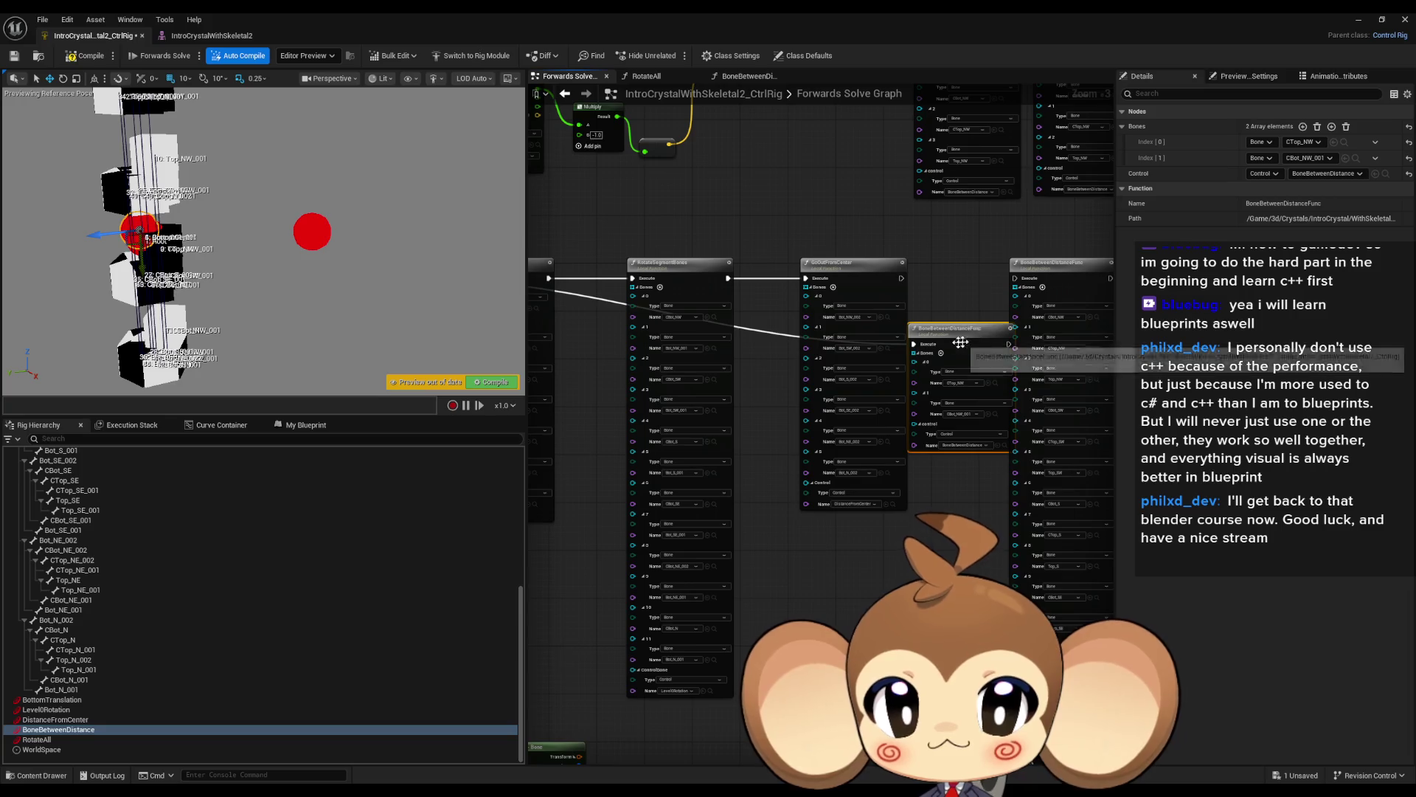
left_click_drag(878, 271, 942, 338)
left_click_drag(776, 349, 780, 282)
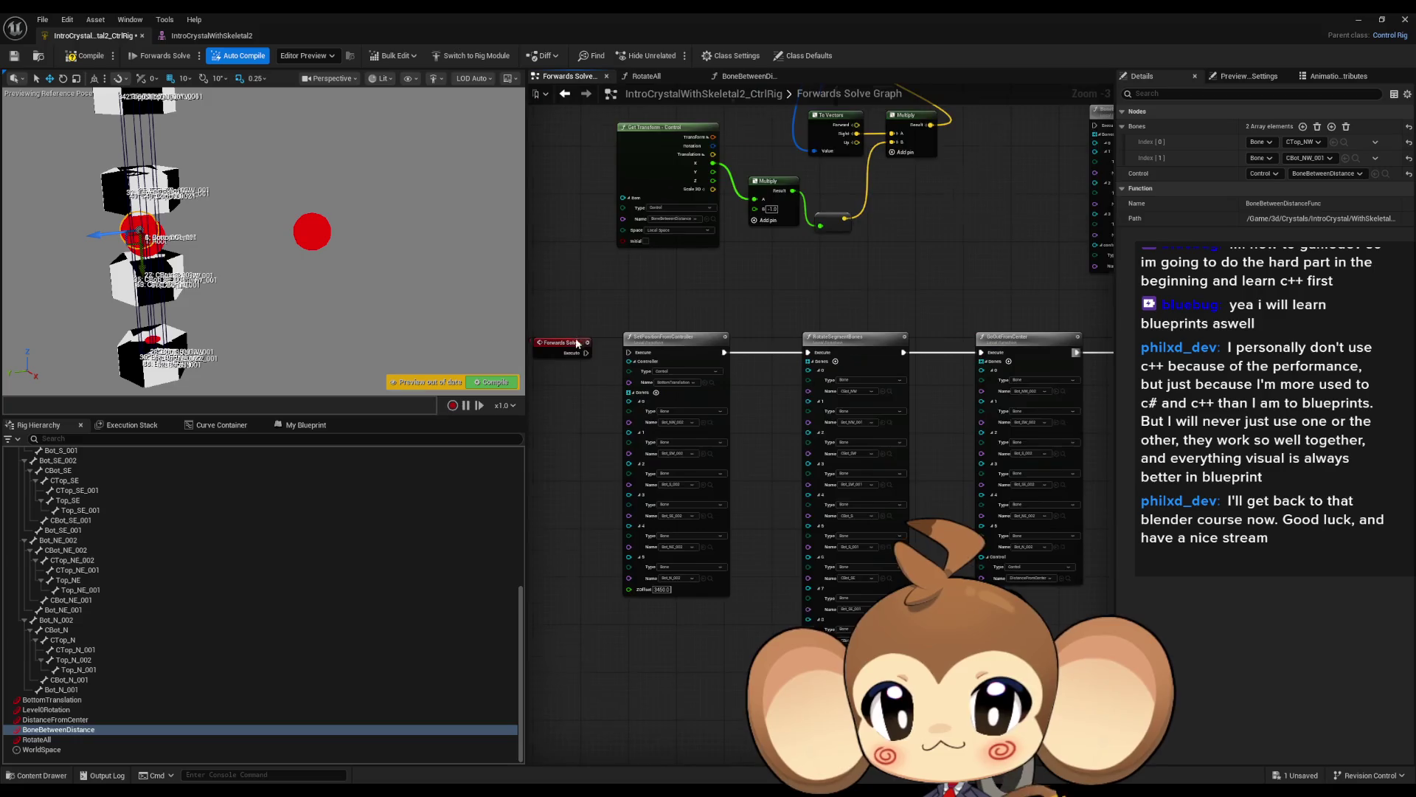
left_click_drag(634, 355, 592, 358)
Compile and save the Control Rig.
scroll(812, 442, "down", 1)
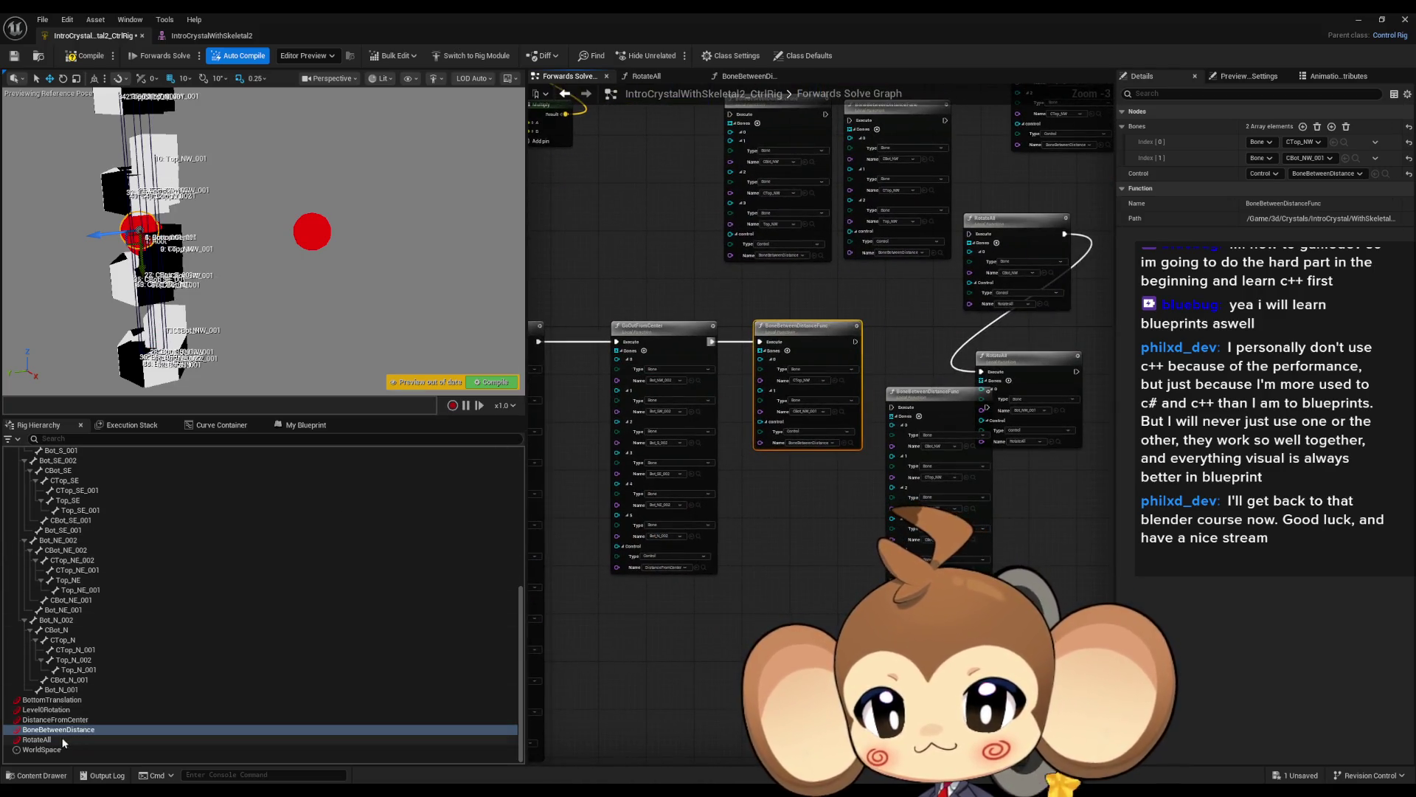
left_click(89, 739)
left_click(89, 63)
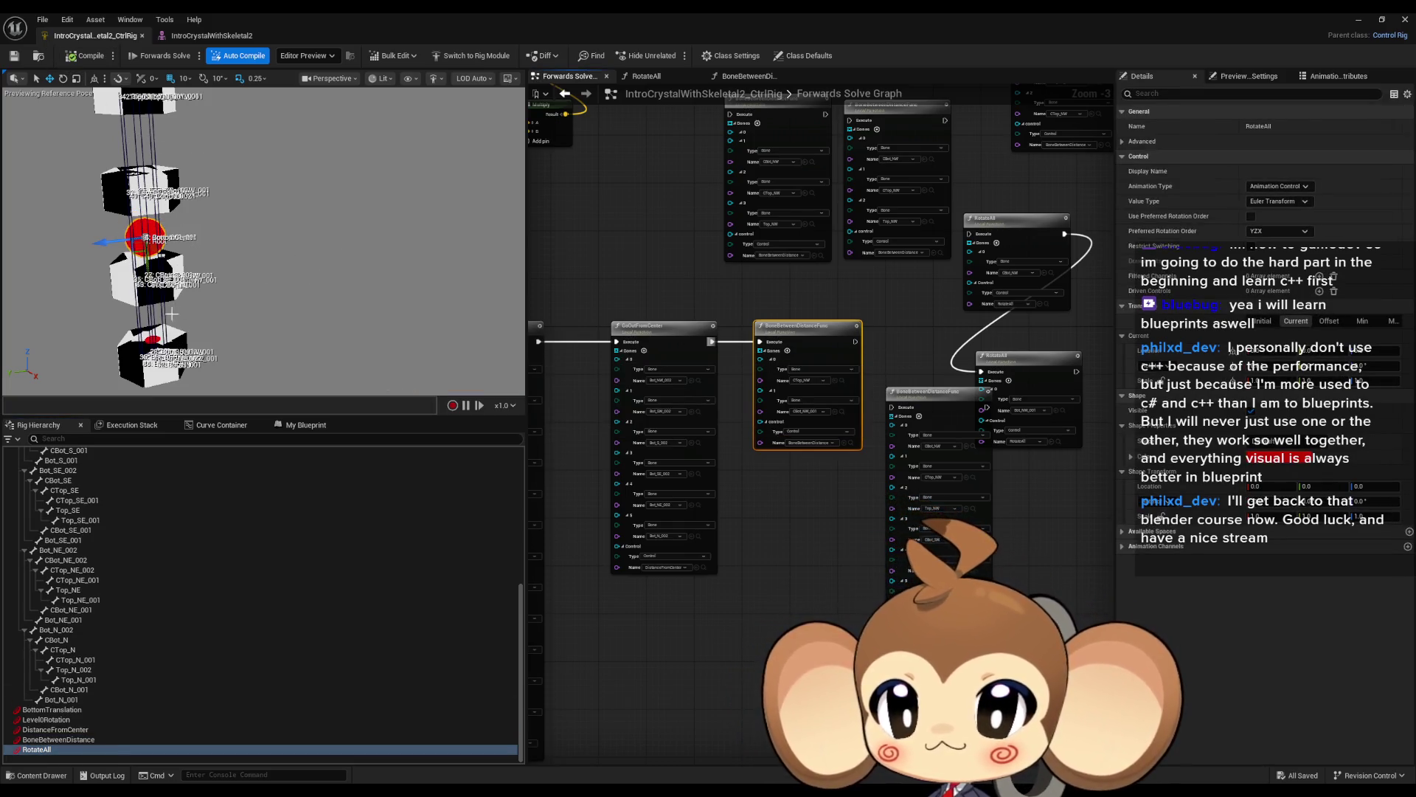
left_click(52, 709)
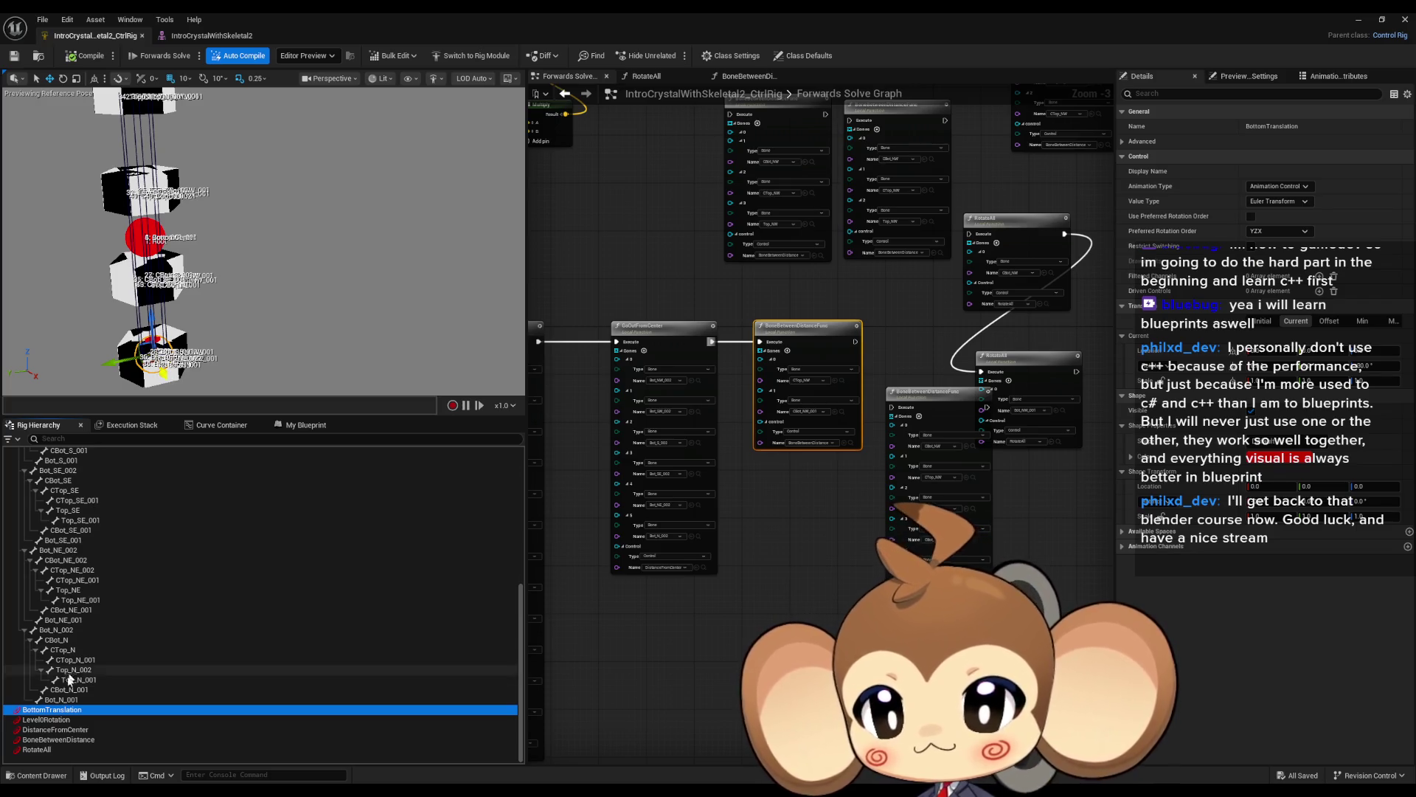
Rotate Level0Rotation, then translate DistanceFromCenter outward to spread the crystal pieces.
left_click(184, 719)
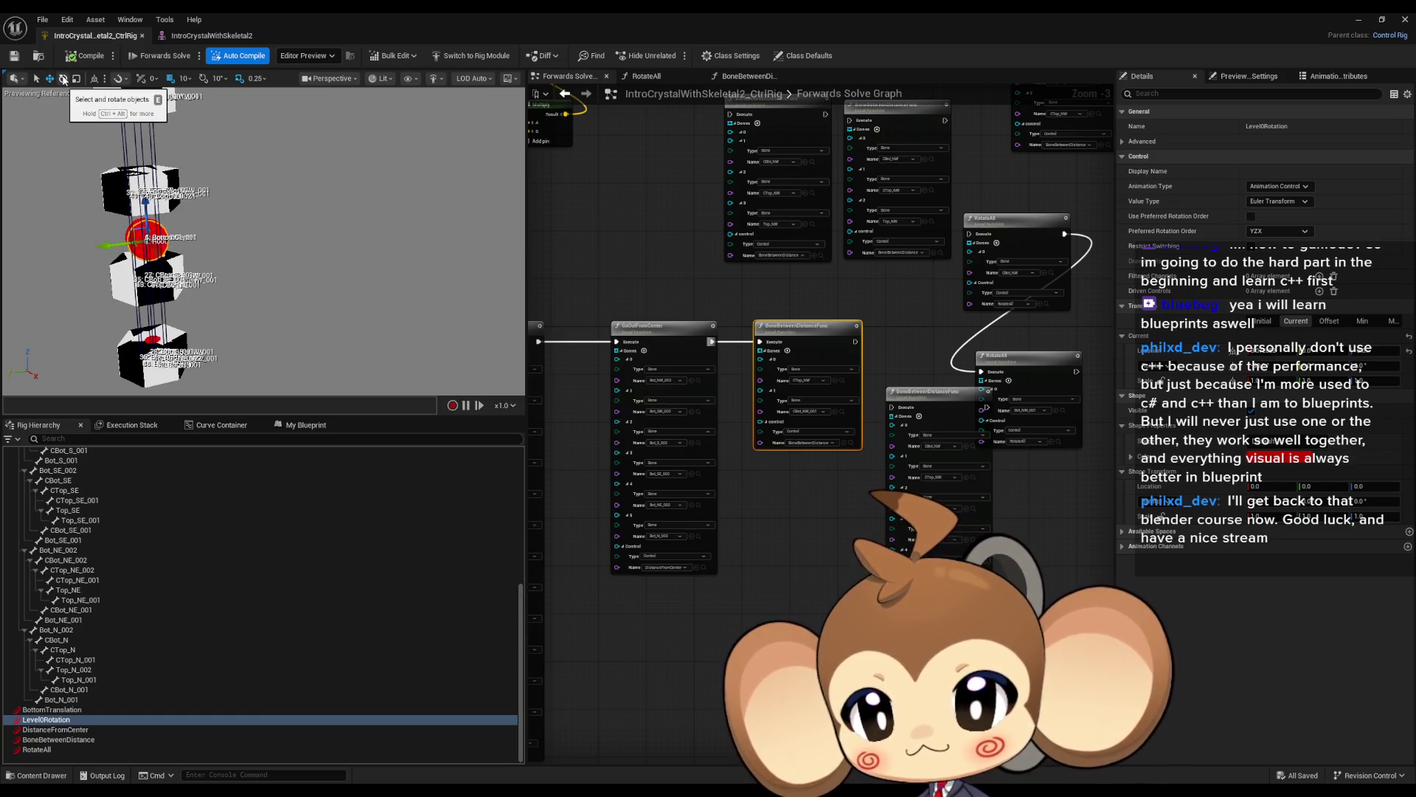
mouse_move(94, 215)
left_mouse_down()
mouse_move(97, 243)
mouse_move(94, 215)
mouse_move(111, 243)
left_mouse_up()
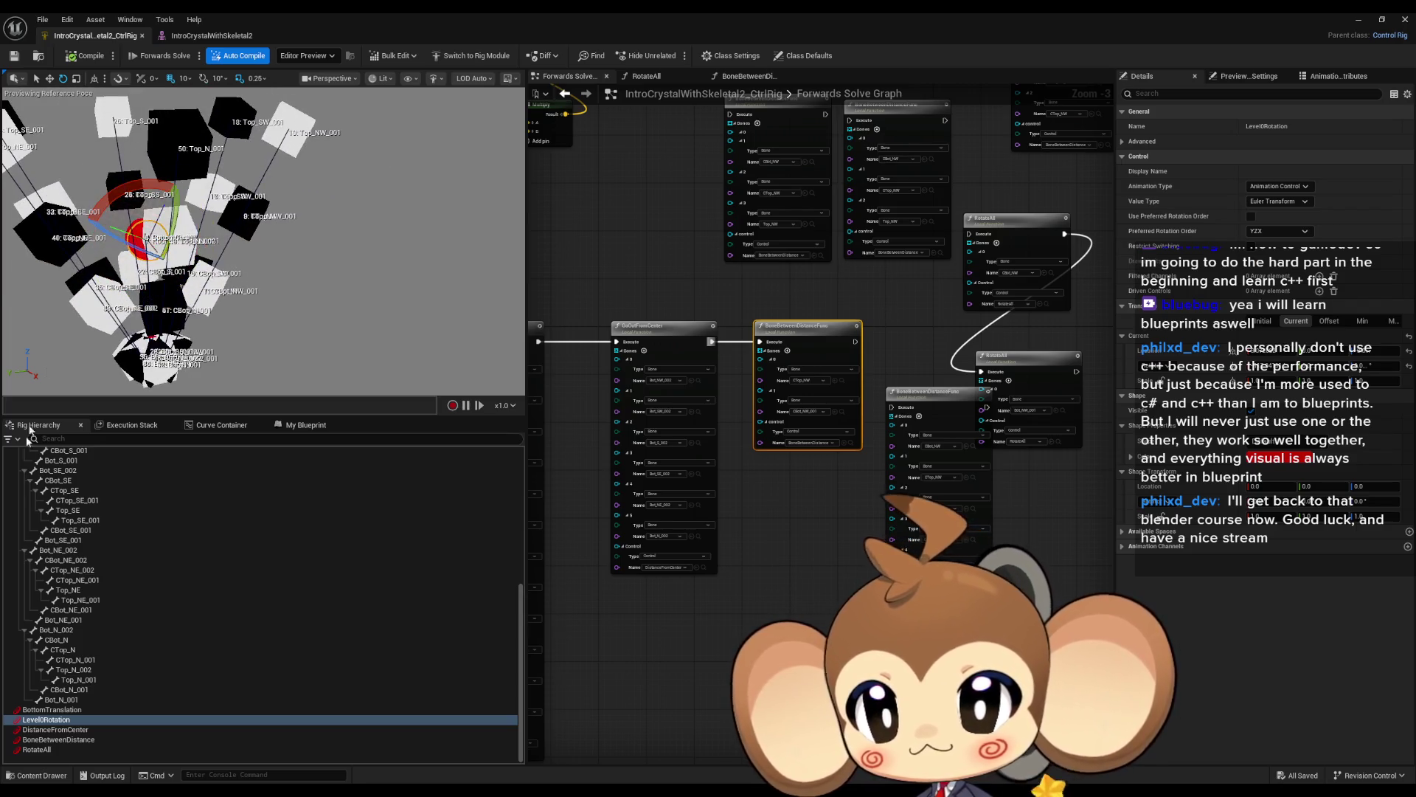
left_click(57, 729)
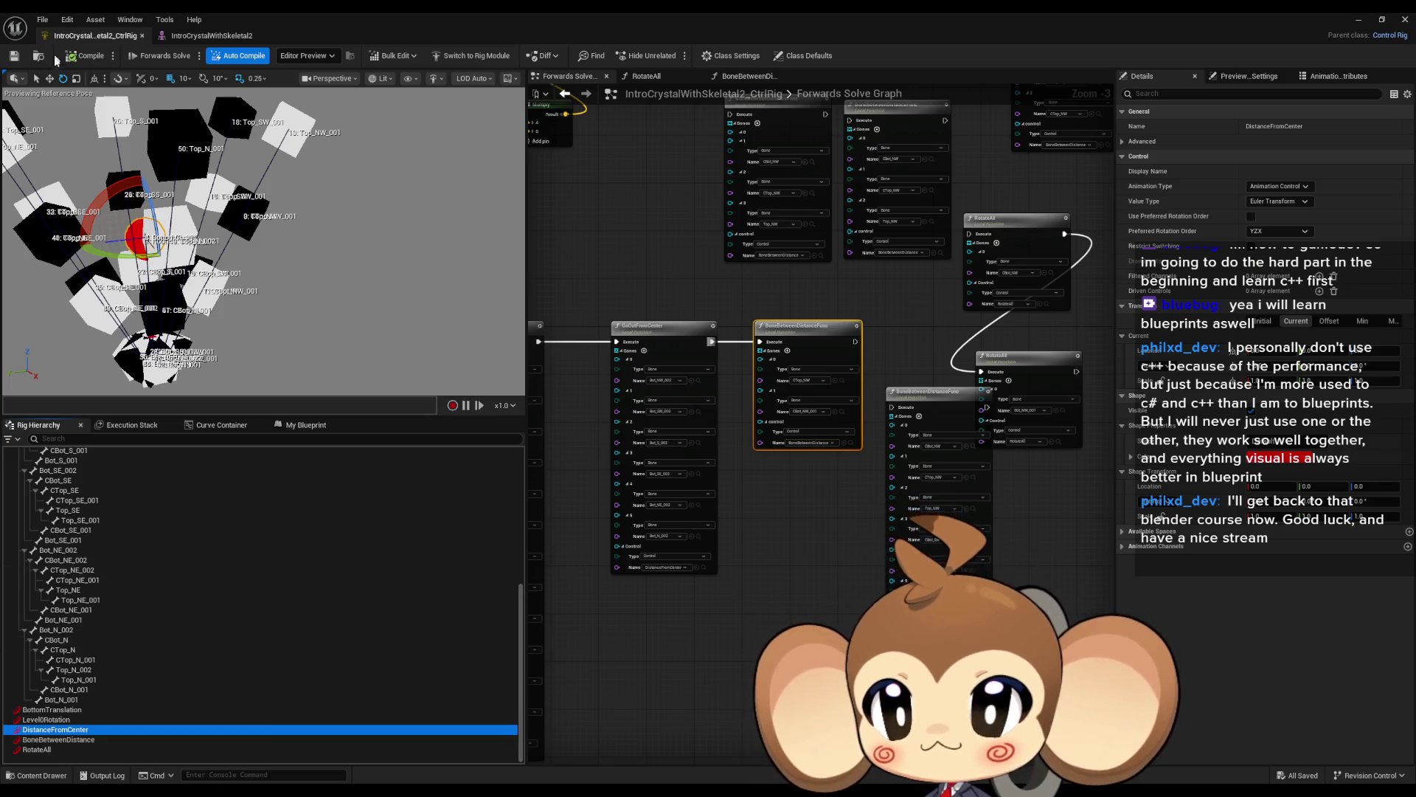
left_click(50, 78)
left_click_drag(151, 247, 190, 313)
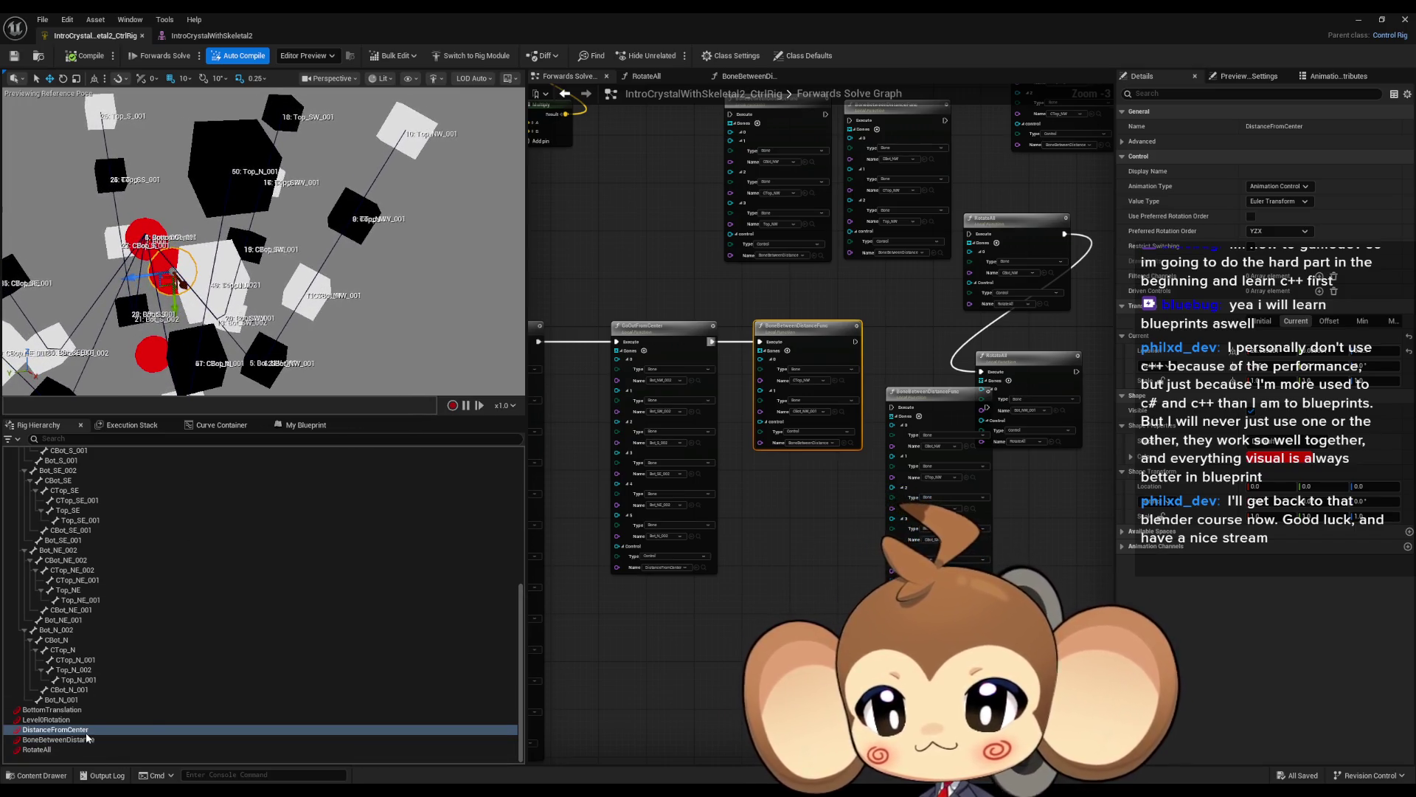
Nudge the BoneBetweenDistance control to test it, then select RotateAll and reframe the views.
left_click(111, 739)
left_click_drag(155, 249, 156, 249)
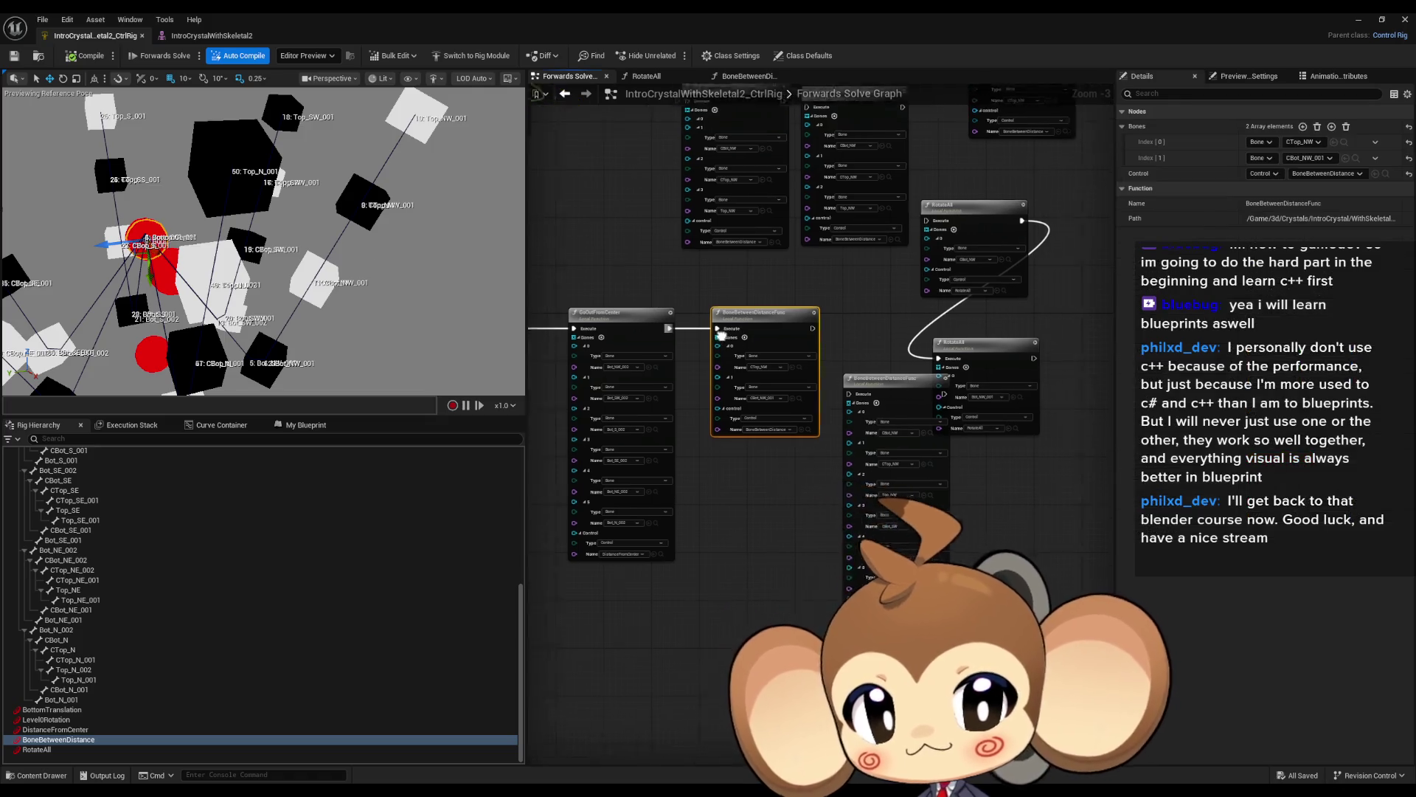
scroll(726, 326, "down", 2)
mouse_move(734, 374)
left_mouse_down()
mouse_move(673, 379)
mouse_move(698, 343)
left_mouse_up()
scroll(698, 343, "up", 1)
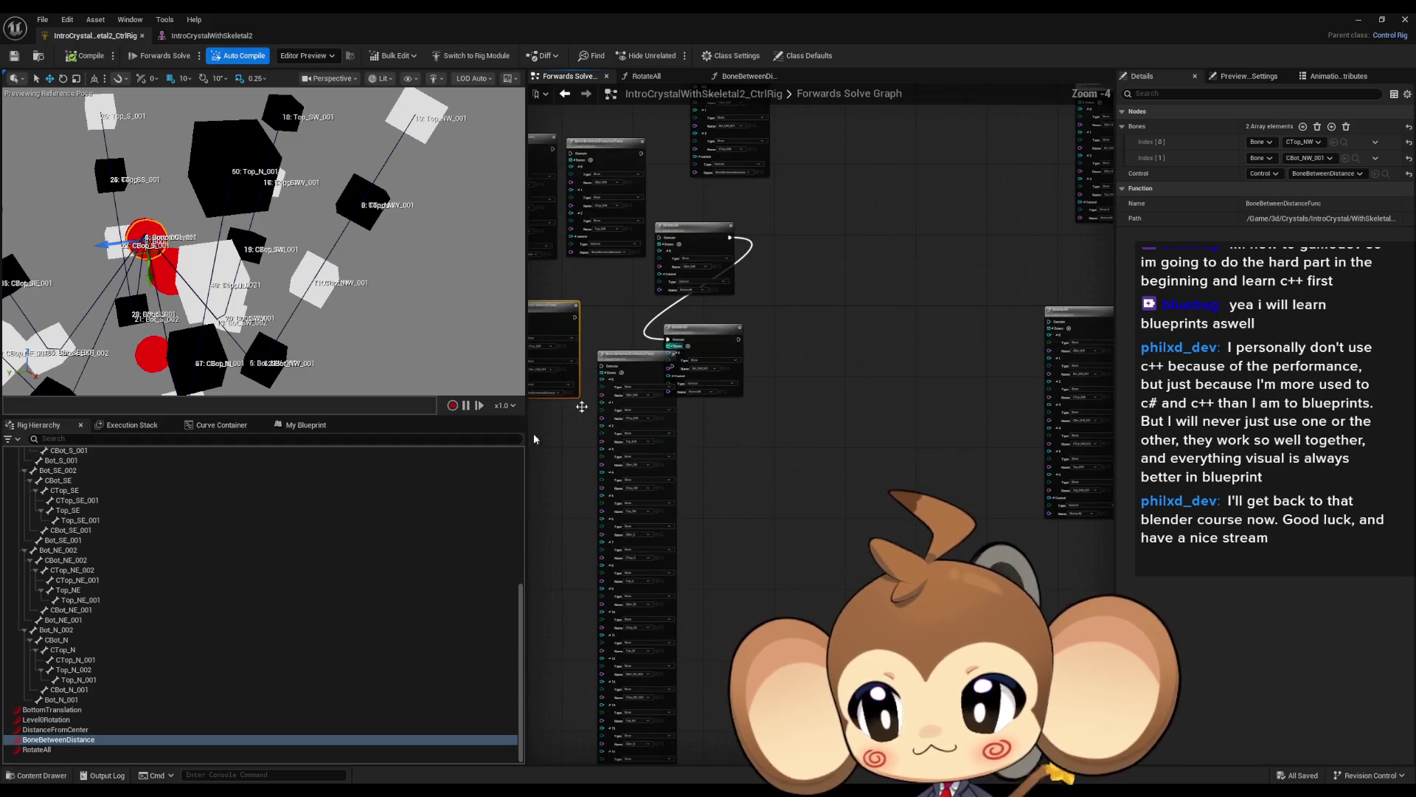
left_click(41, 749)
left_click_drag(317, 297, 337, 260)
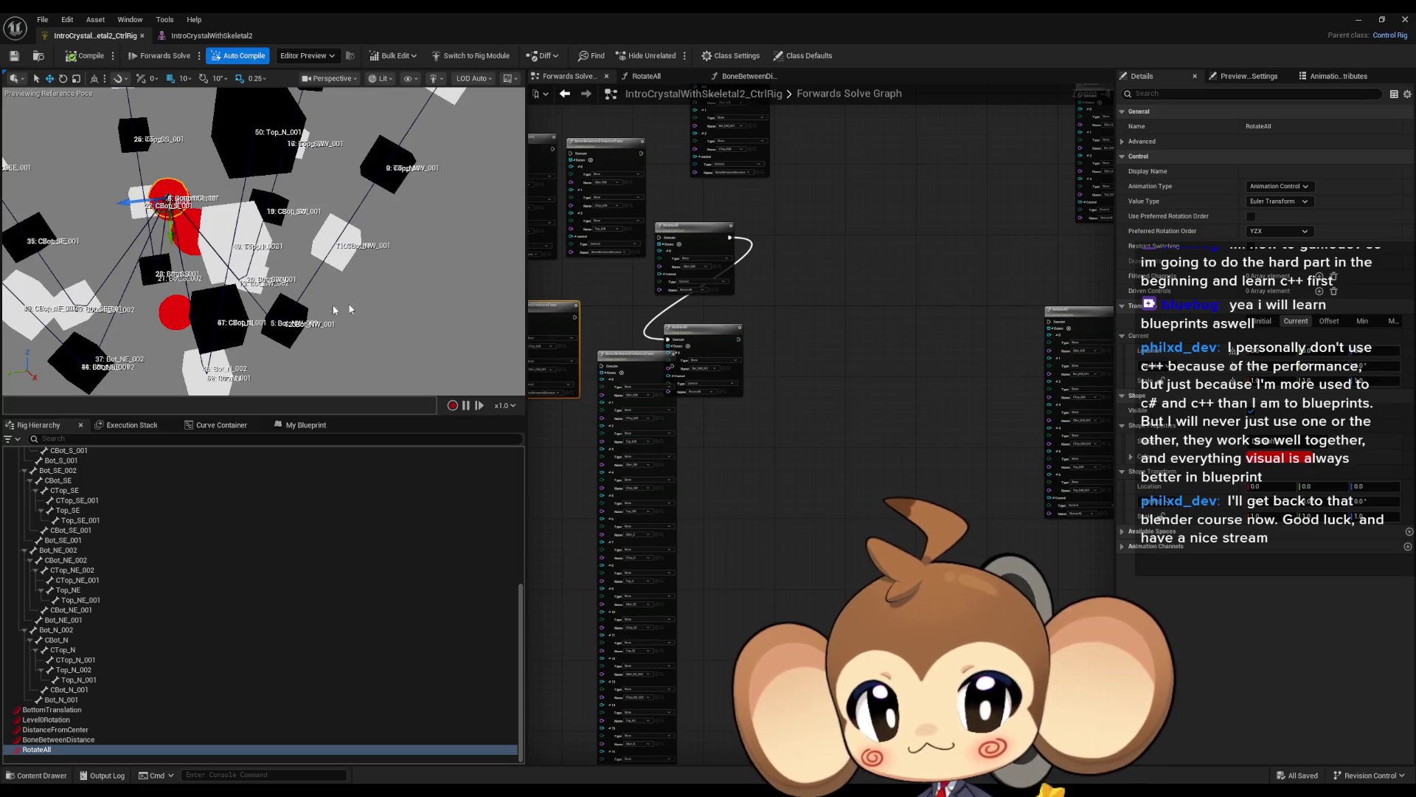
scroll(564, 340, "up", 5)
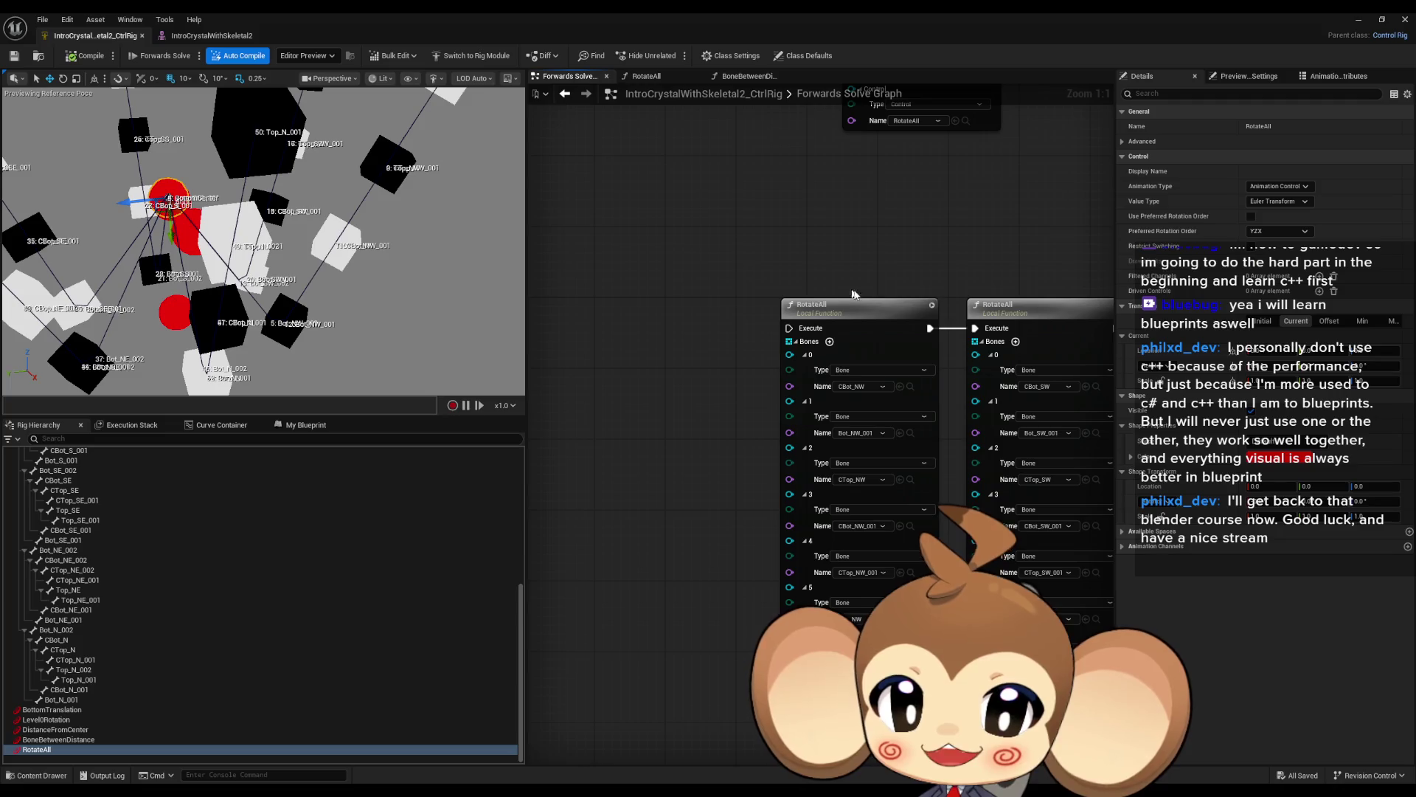
scroll(774, 337, "down", 6)
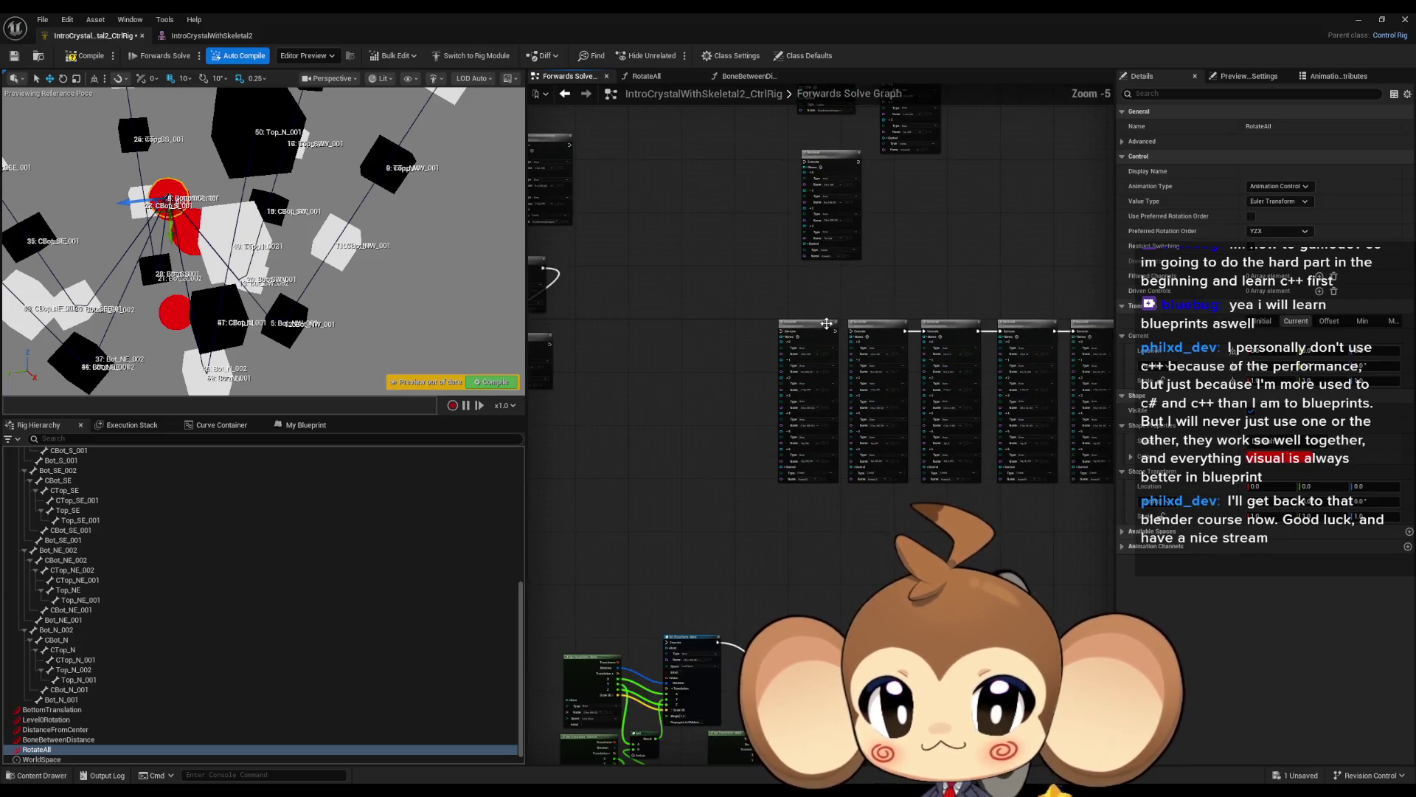
Wire RotateAll to run after BoneBetweenDistanceFunc and test a -90° rotation of the control.
left_click(807, 330)
scroll(812, 340, "up", 2)
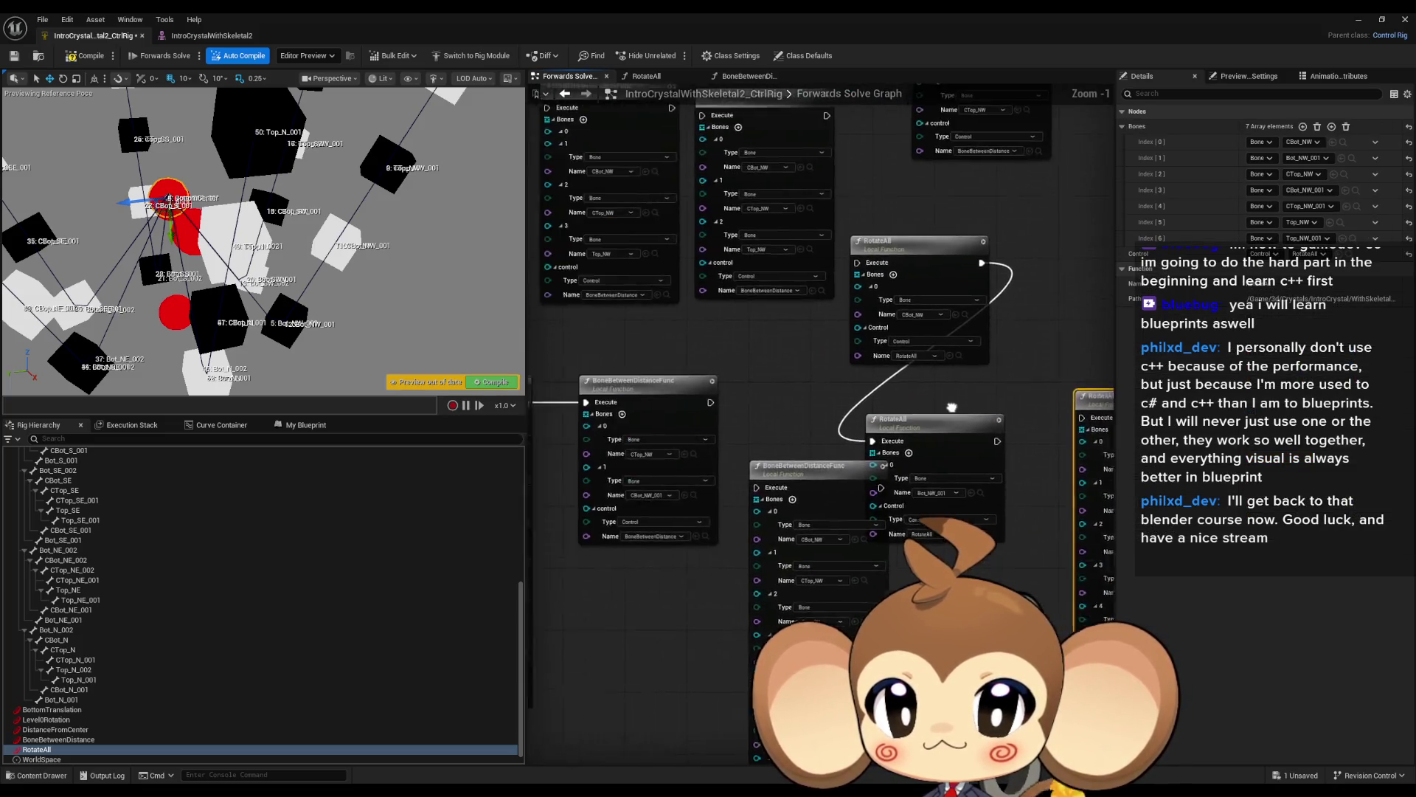
mouse_move(694, 402)
left_mouse_down()
mouse_move(1010, 422)
mouse_move(987, 415)
left_mouse_up()
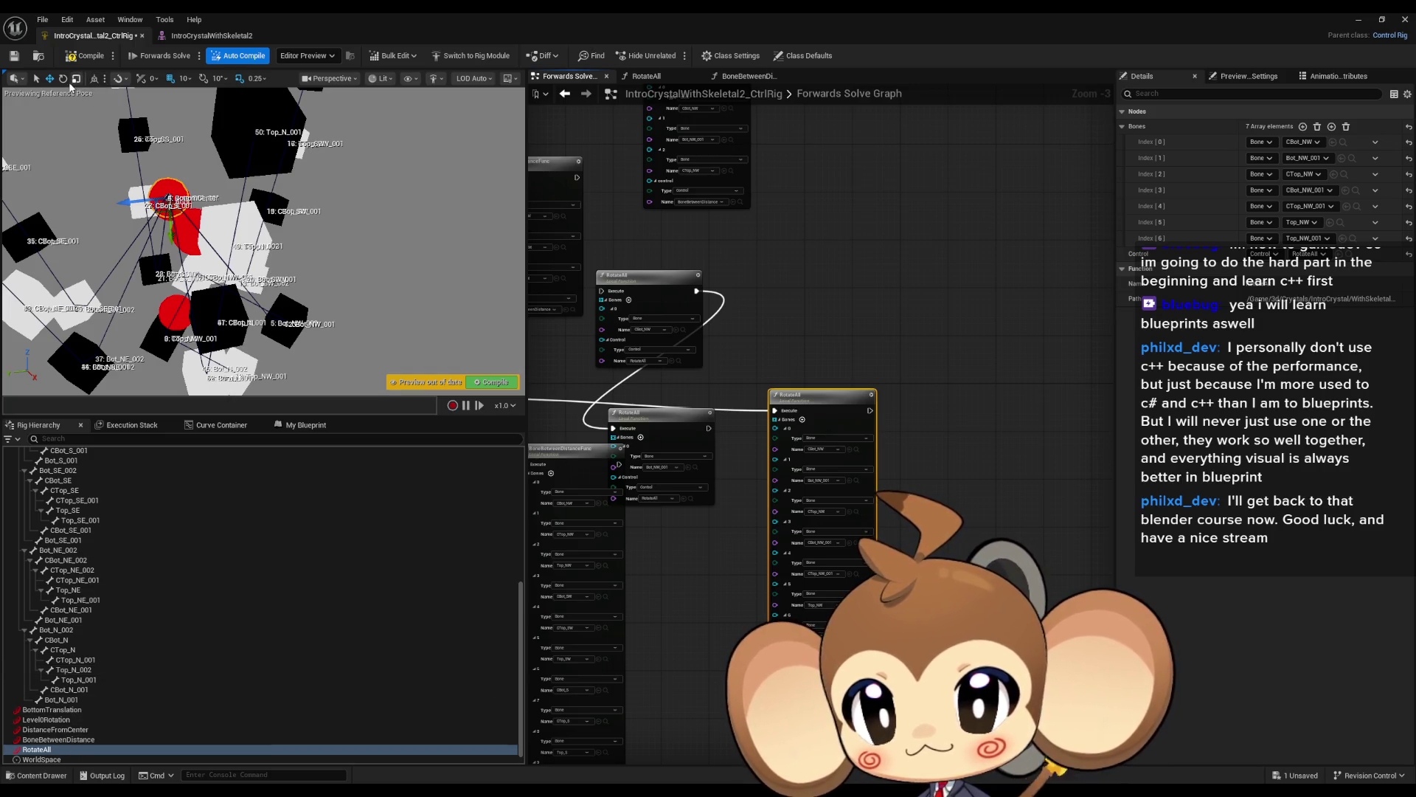
mouse_move(119, 184)
left_mouse_down()
mouse_move(97, 211)
mouse_move(126, 158)
mouse_move(205, 139)
left_mouse_up()
left_click_drag(818, 395, 951, 378)
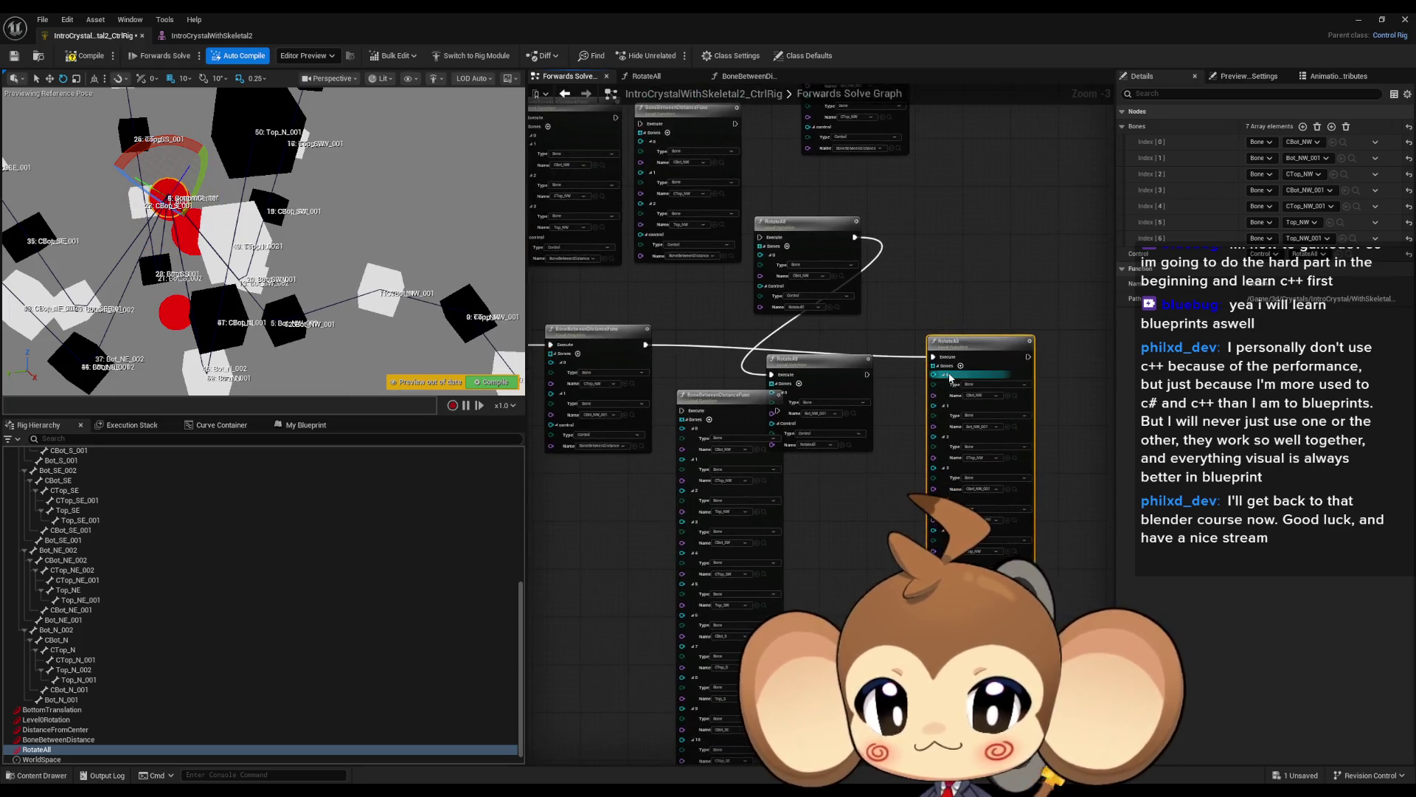
Add two empty entries to the two-bone BoneBetweenDistanceFunc's Bones list, making four.
left_click_drag(844, 363, 912, 378)
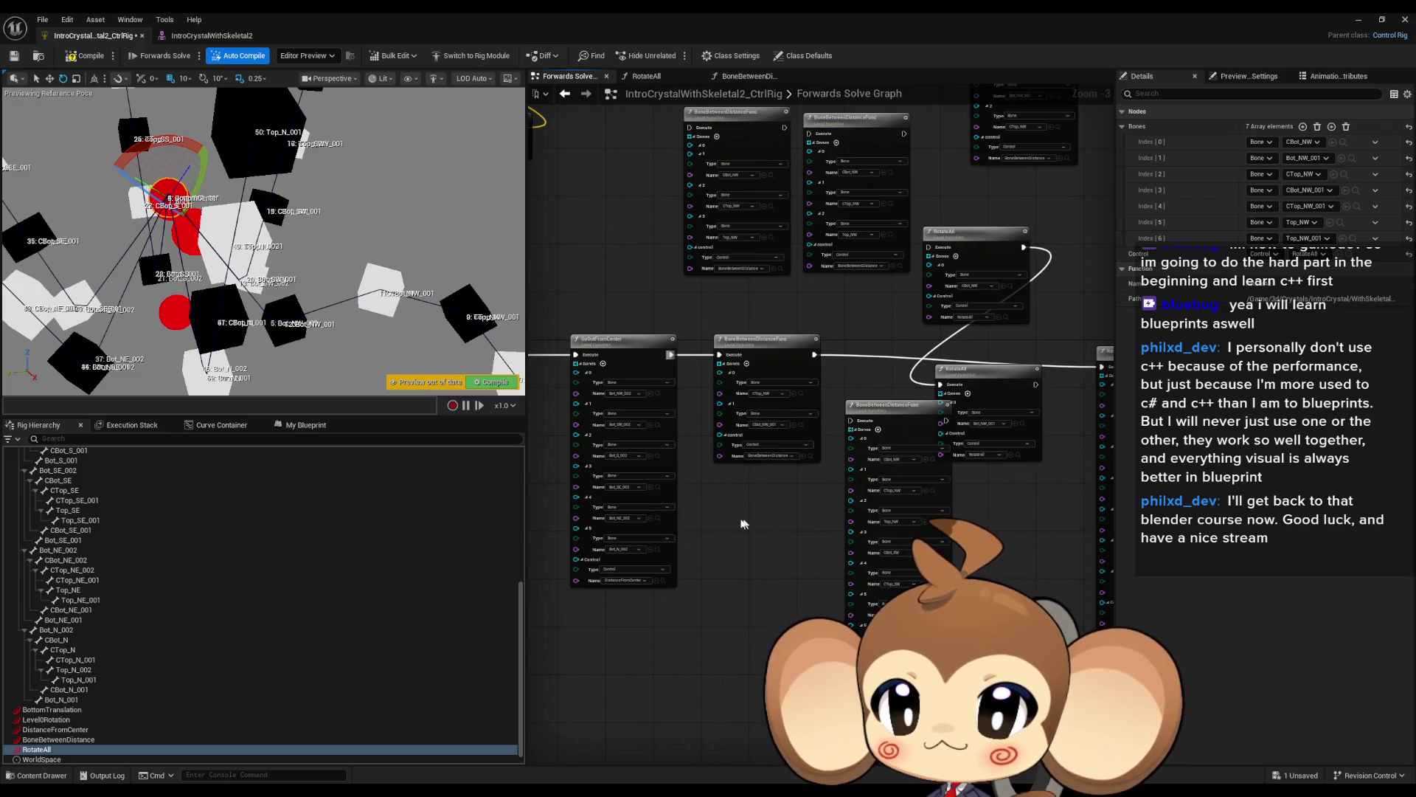
scroll(749, 461, "up", 3)
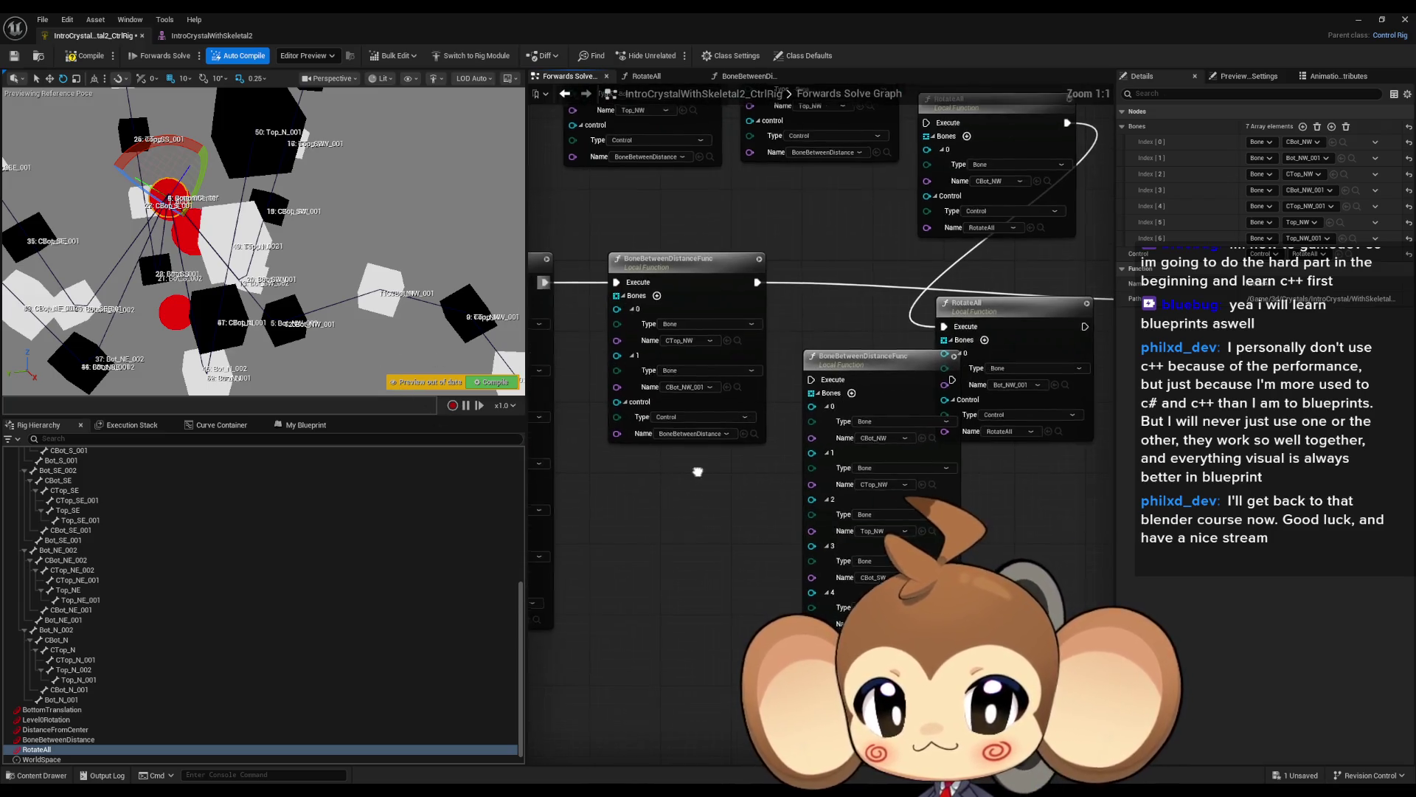
scroll(343, 313, "up", 6)
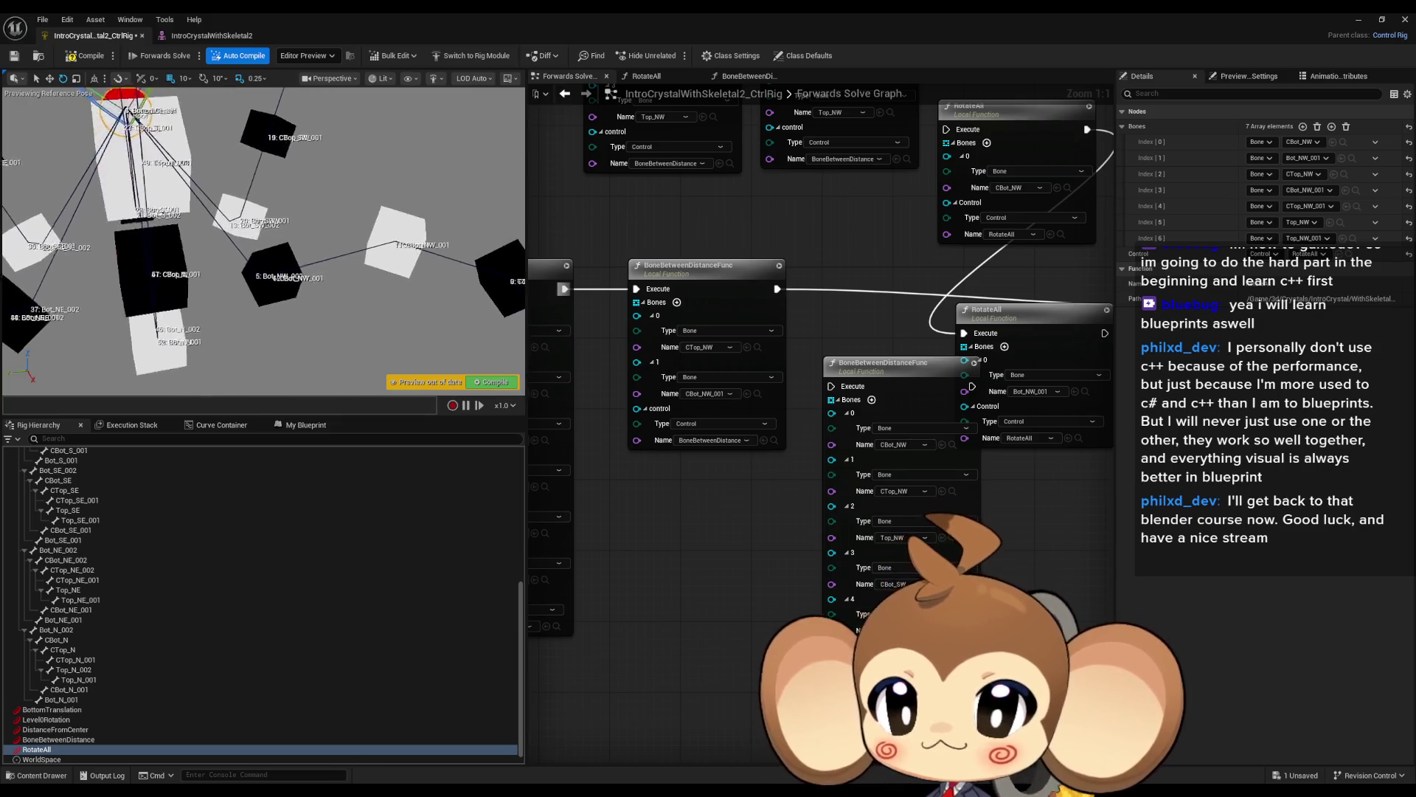
scroll(194, 256, "up", 5)
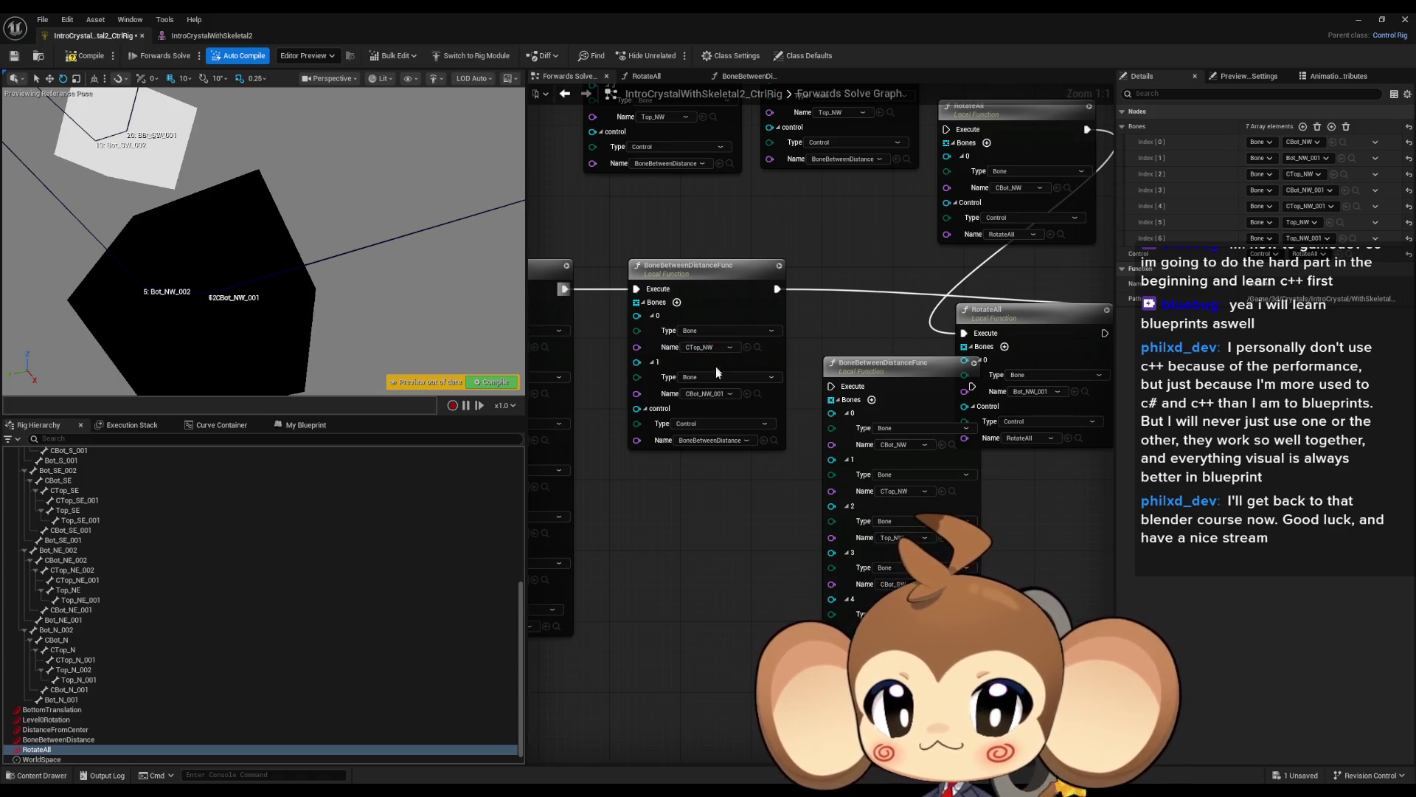
scroll(497, 357, "down", 5)
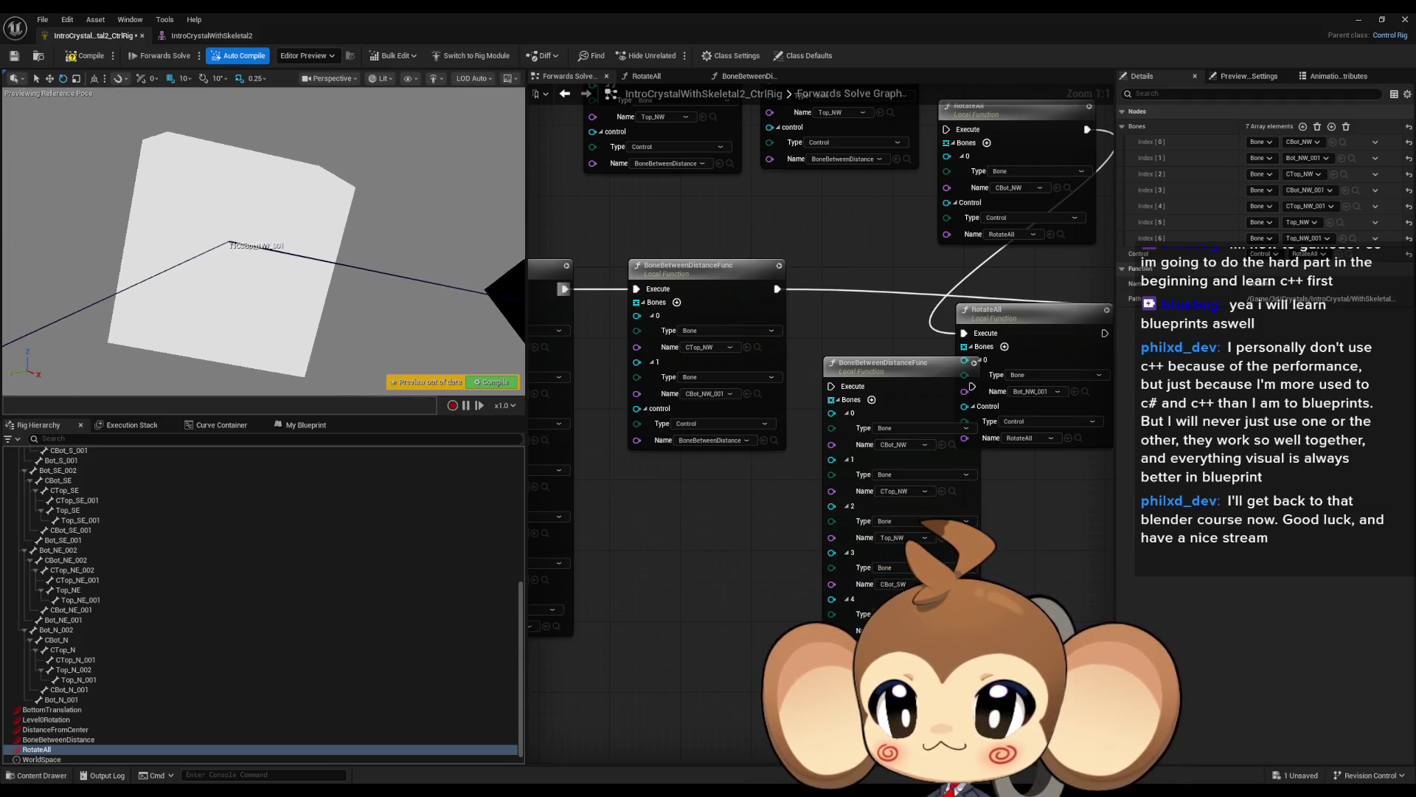
left_click_drag(294, 279, 293, 279)
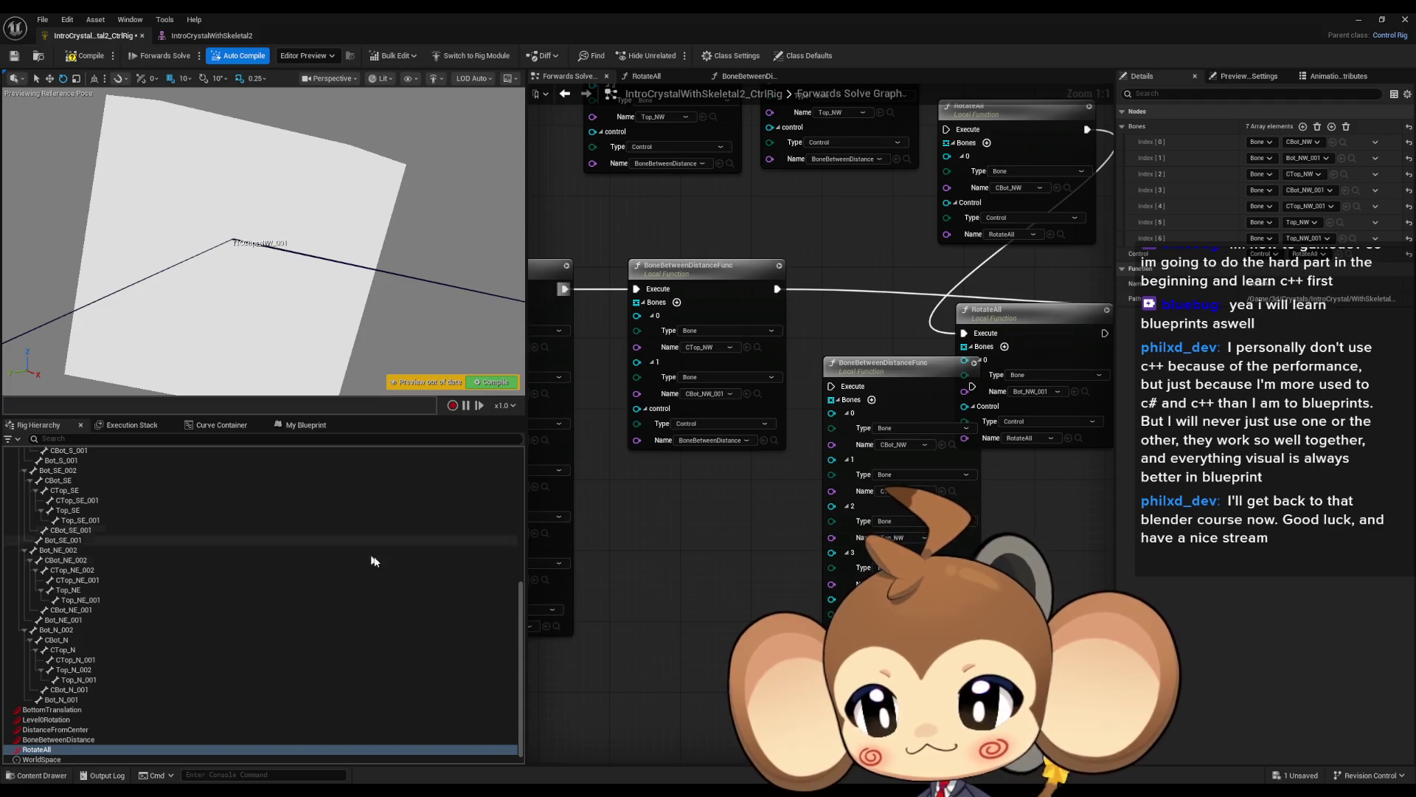
scroll(285, 575, "up", 10)
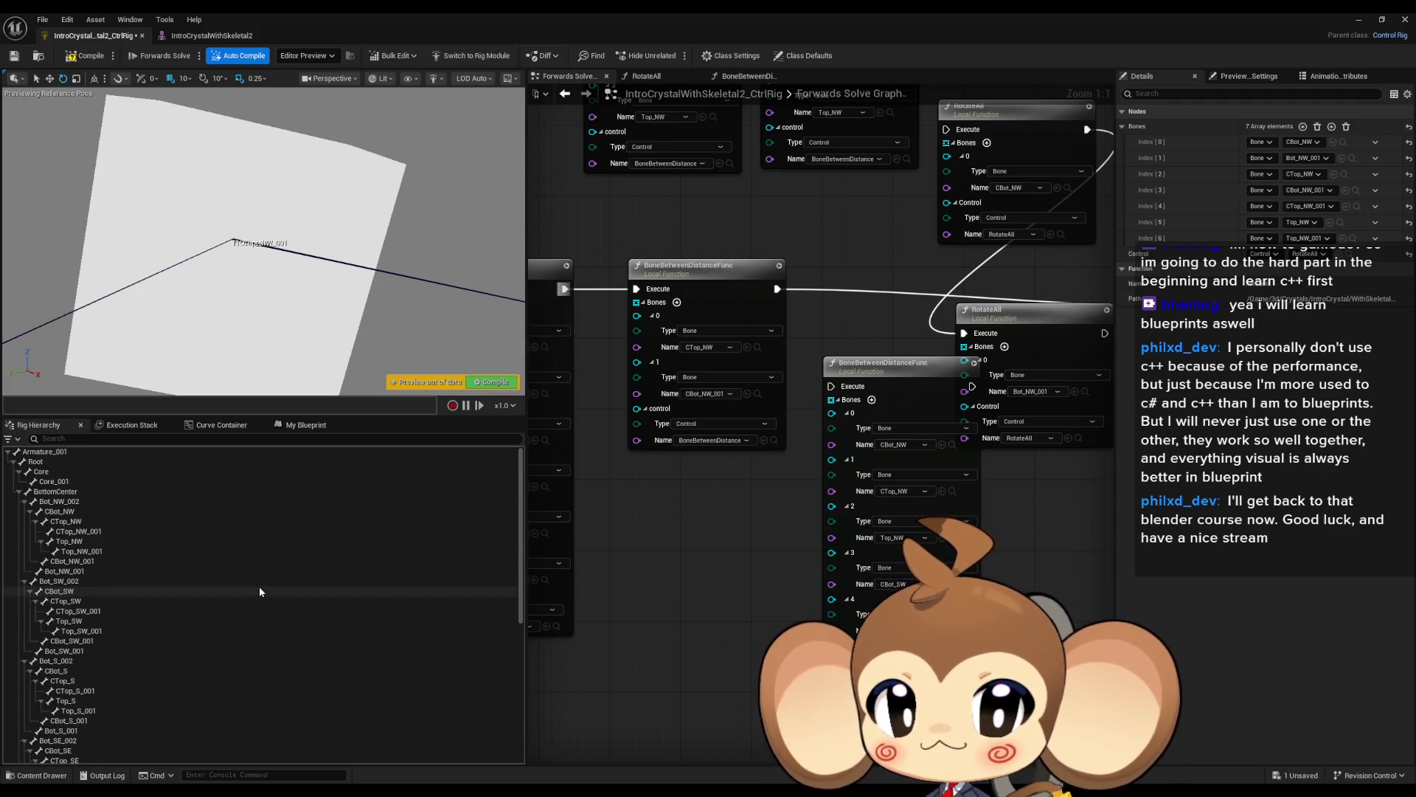
left_click(676, 303)
left_click(677, 303)
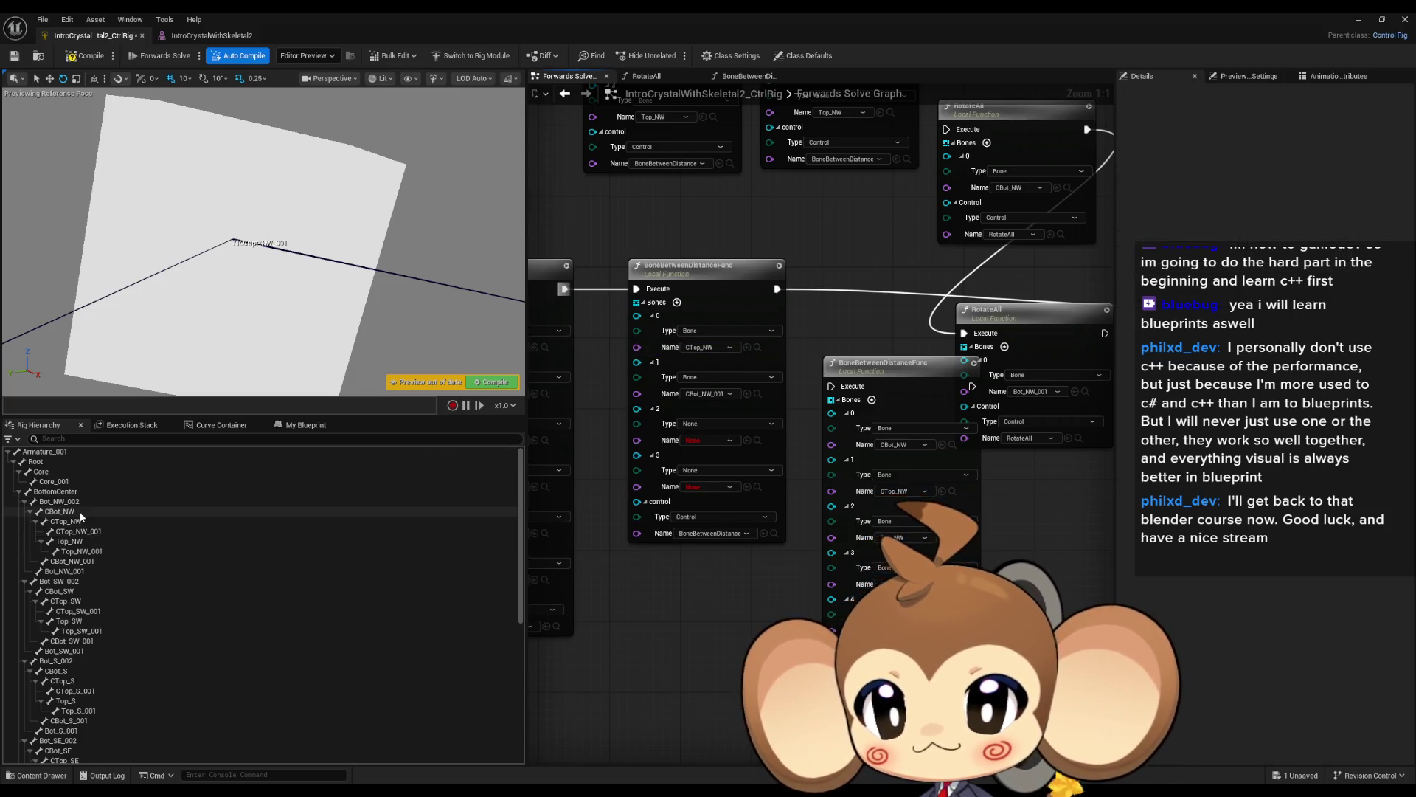
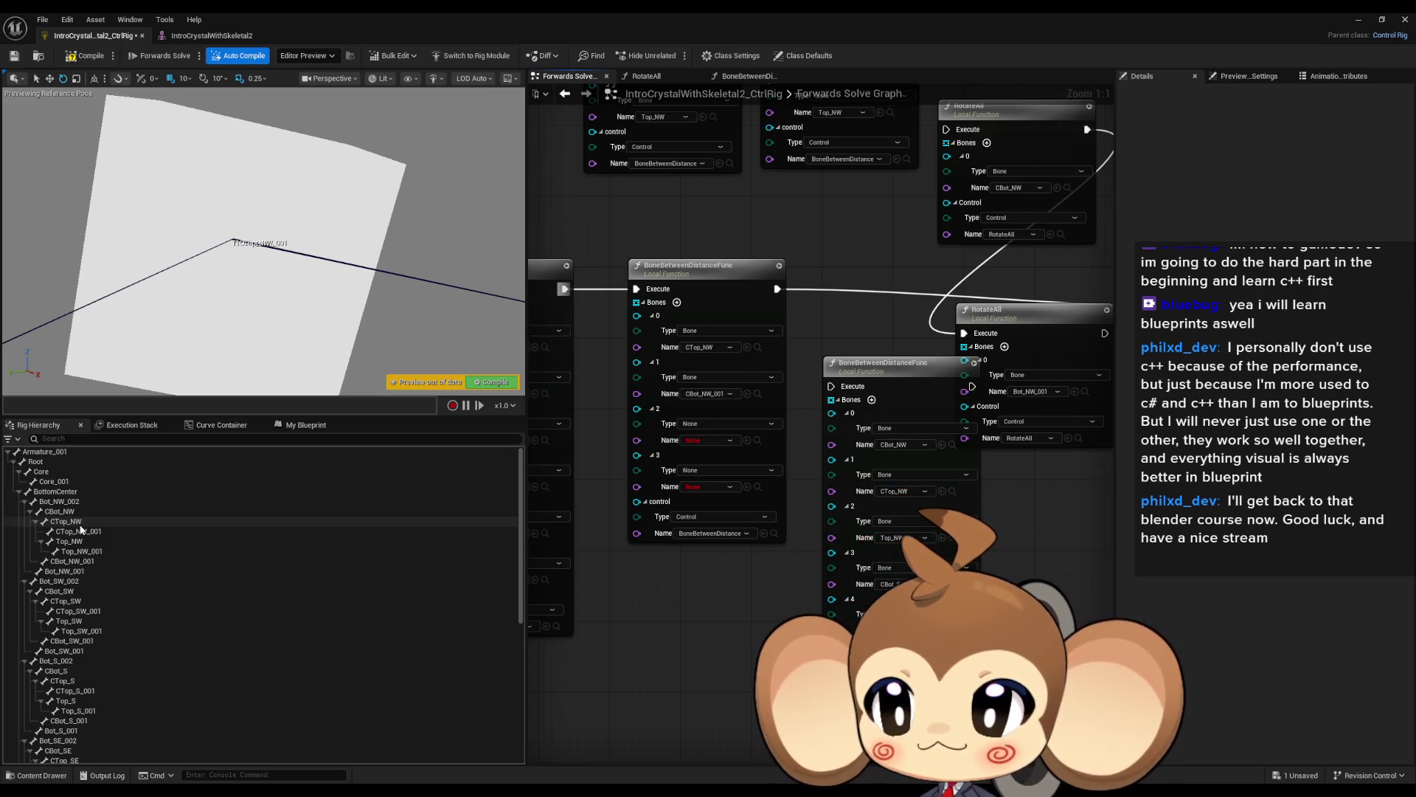
Select CTop_NW and set the preview's Show > Bones to Selected Only.
left_click(81, 524)
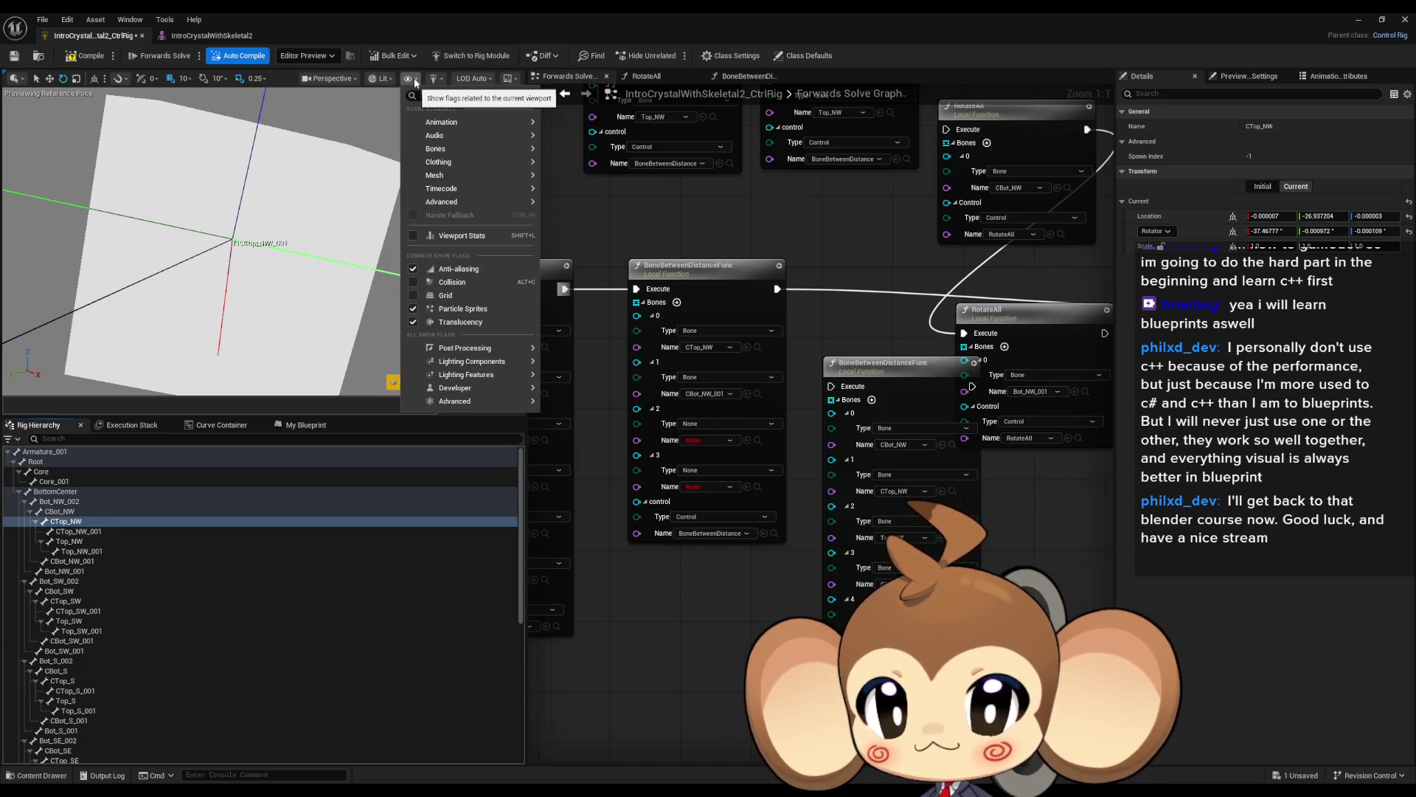
mouse_move(464, 153)
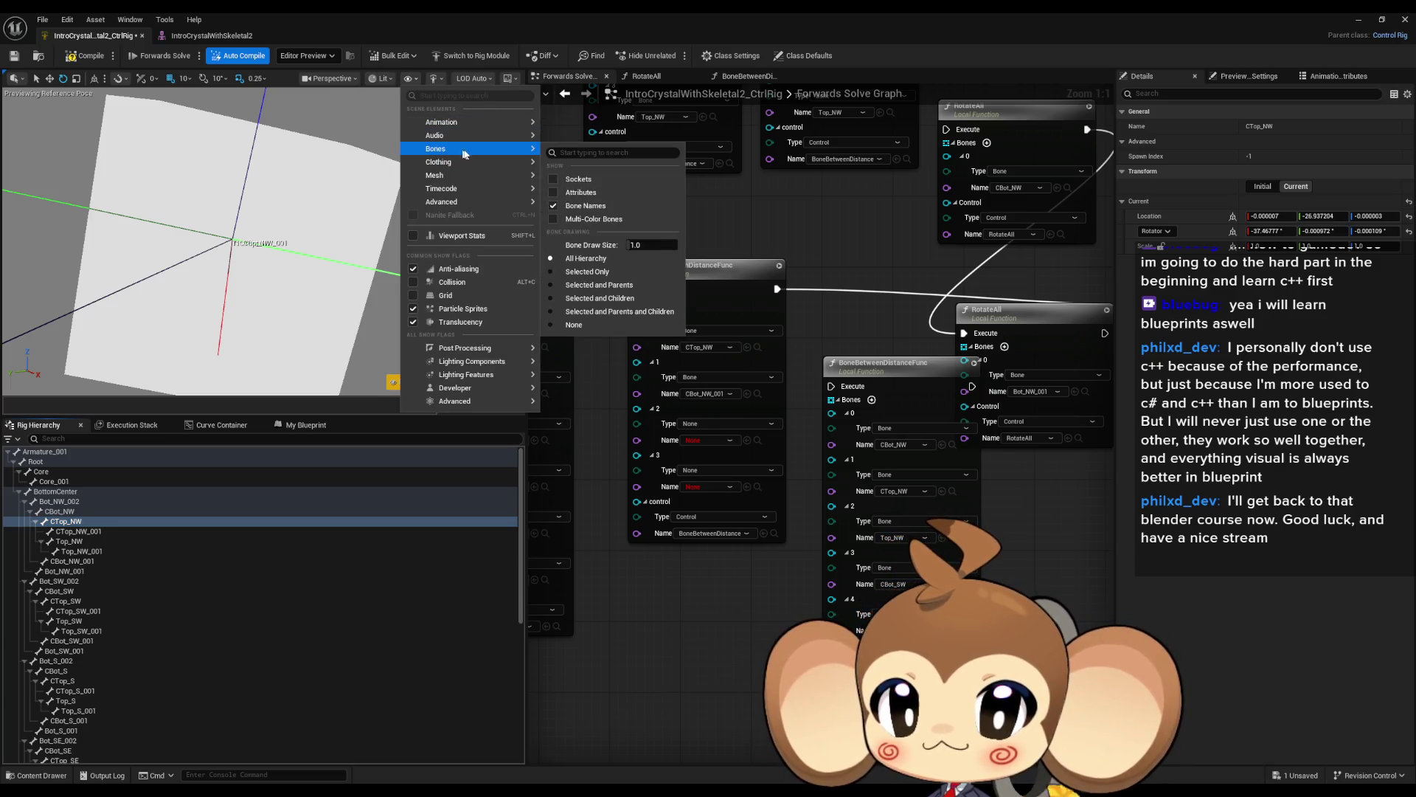
left_click(598, 274)
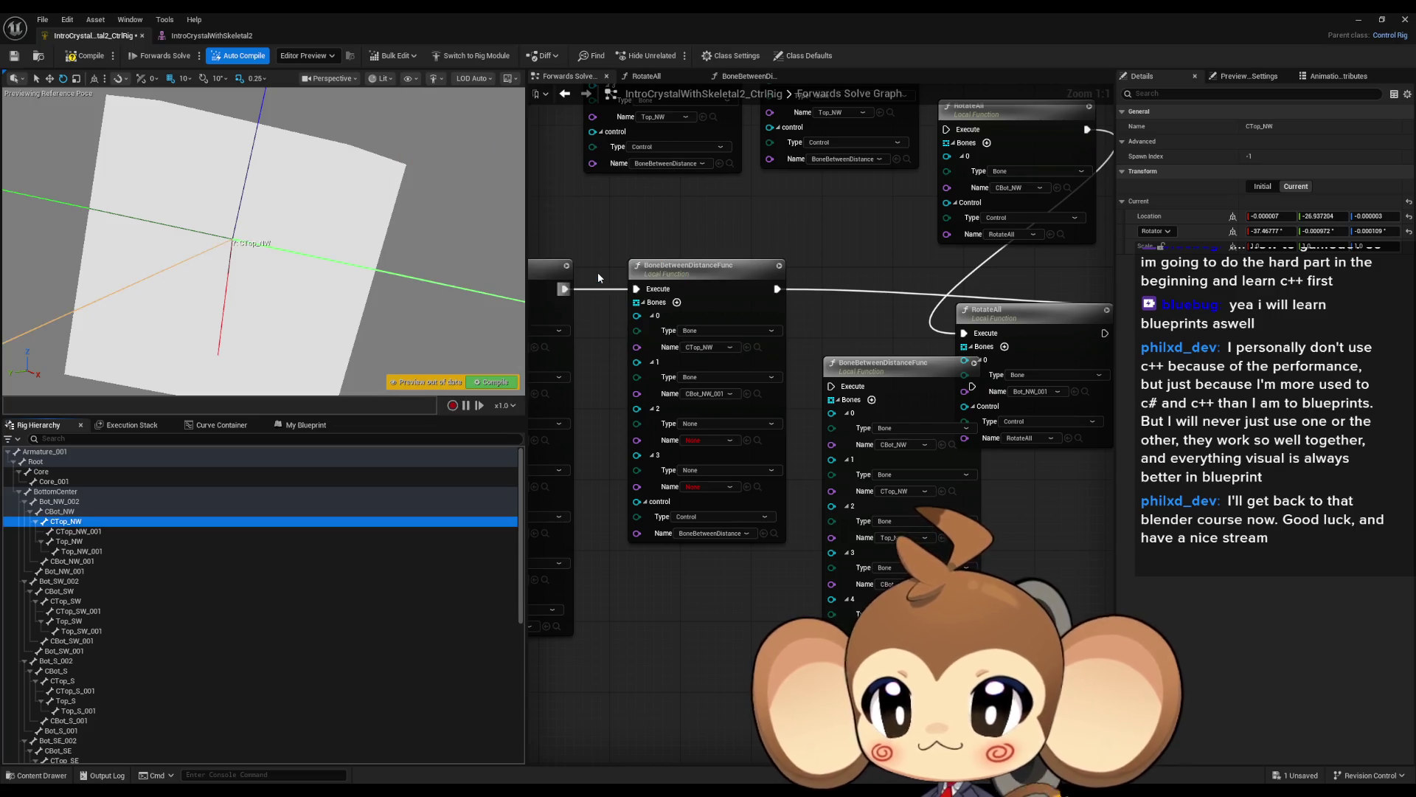
Find CTop_NW_001 in the Rig Hierarchy and assign it to bone entry 2.
key("Up")
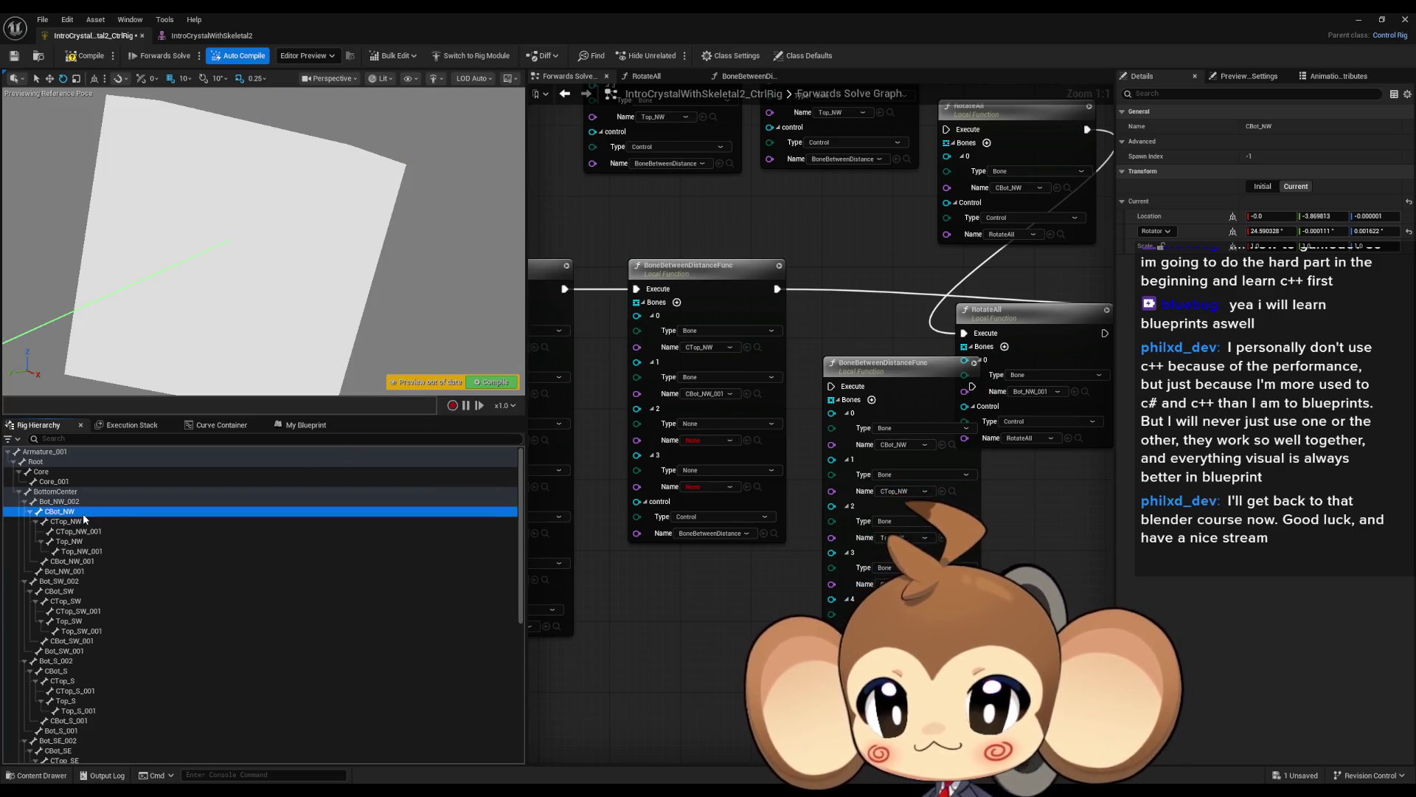
left_click(84, 525)
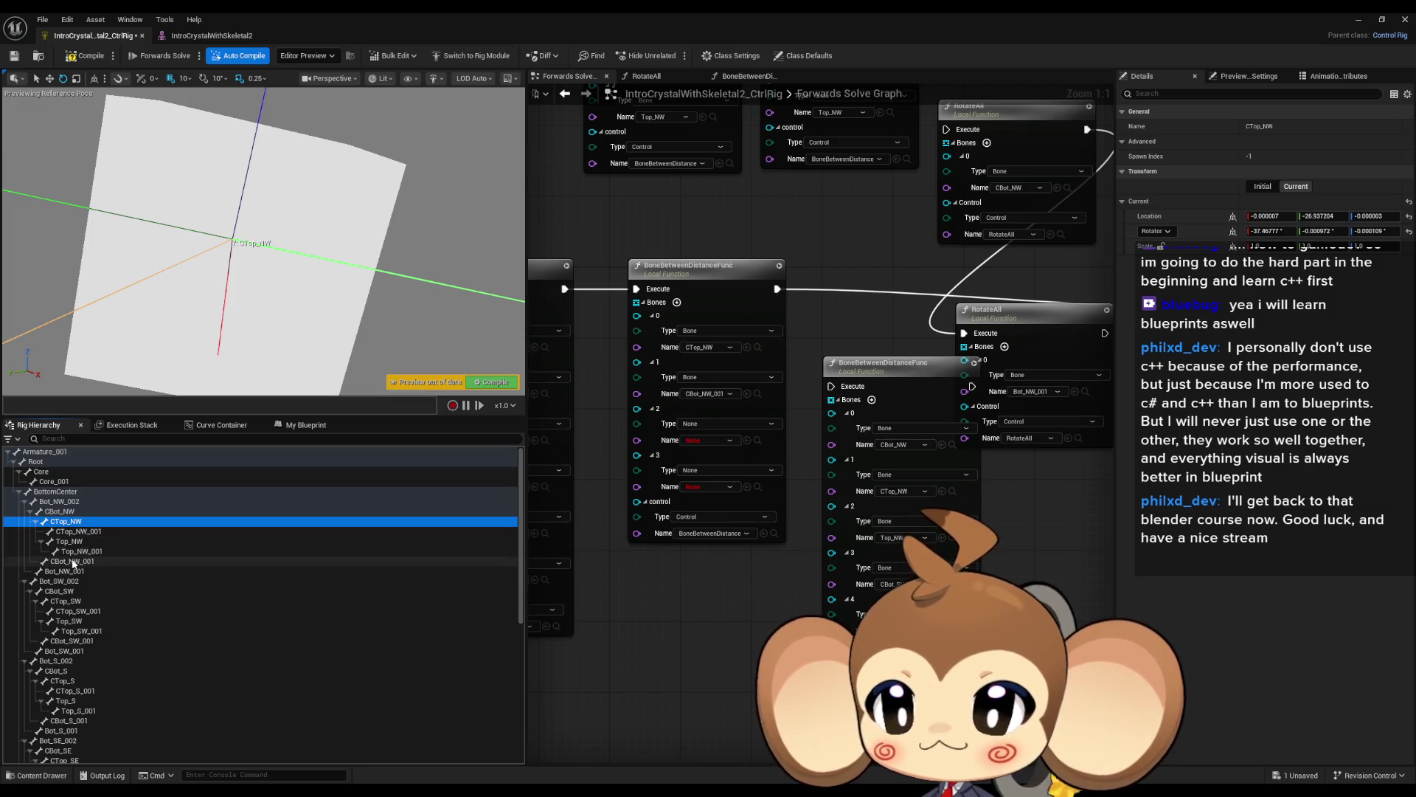
left_click(38, 523)
left_click(72, 534)
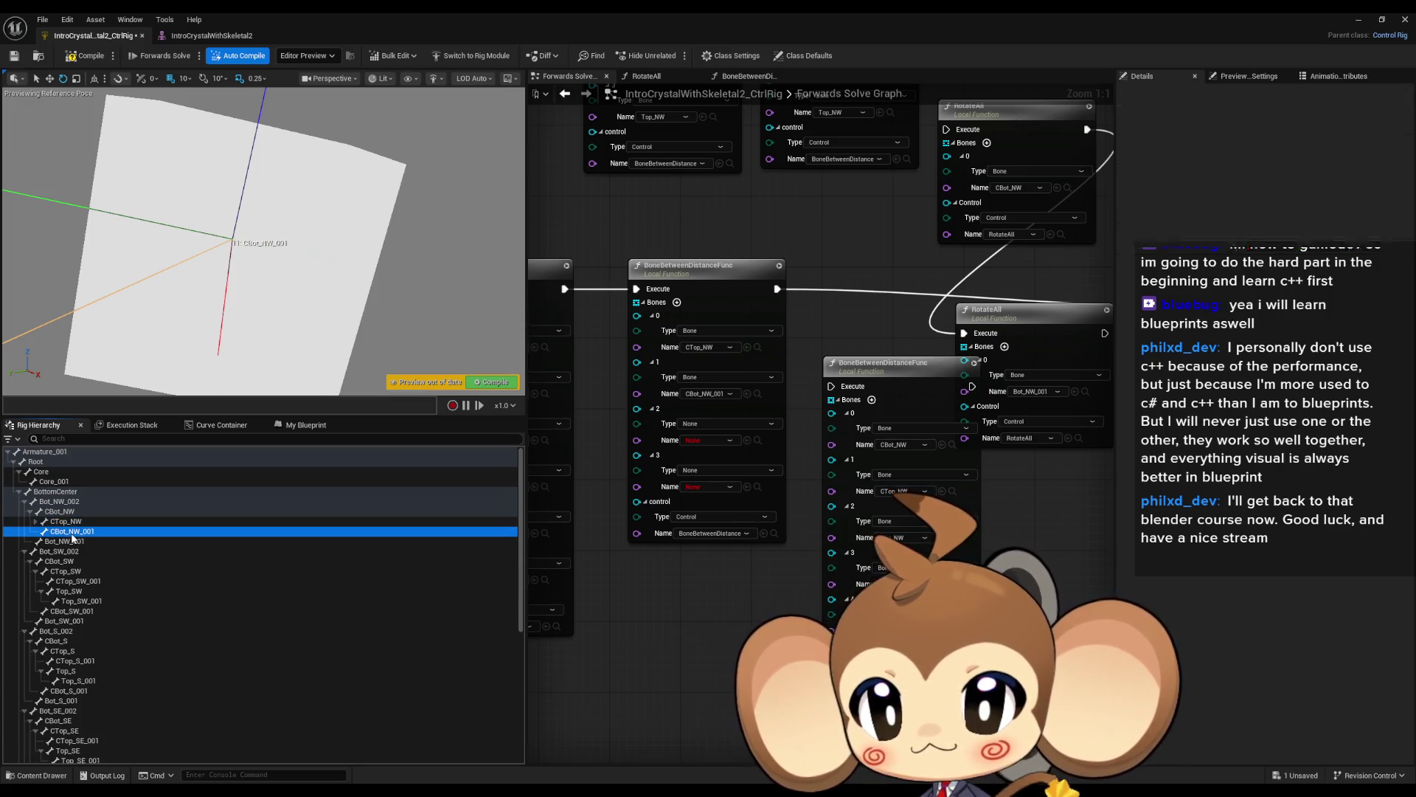
left_click(36, 521)
left_click(74, 532)
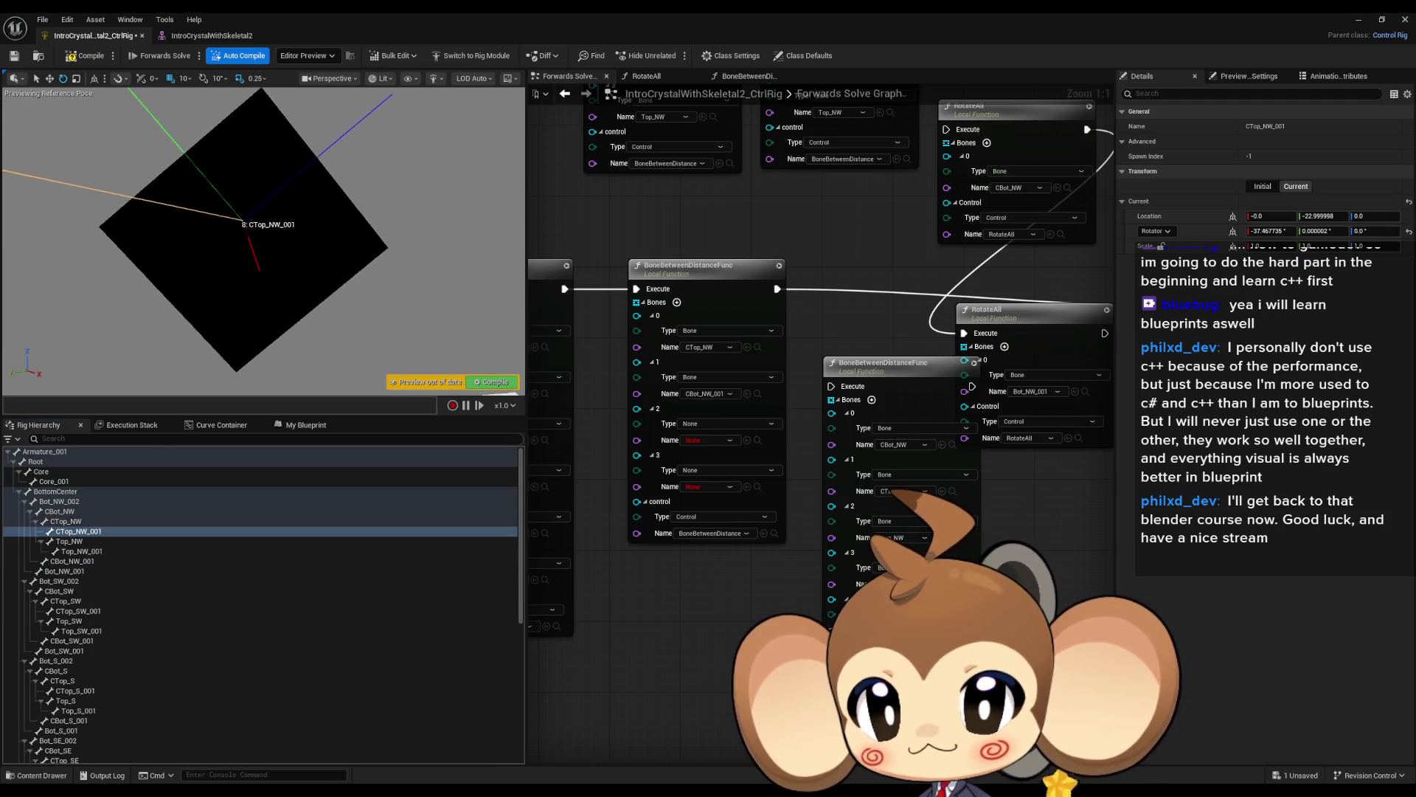
left_click(73, 541)
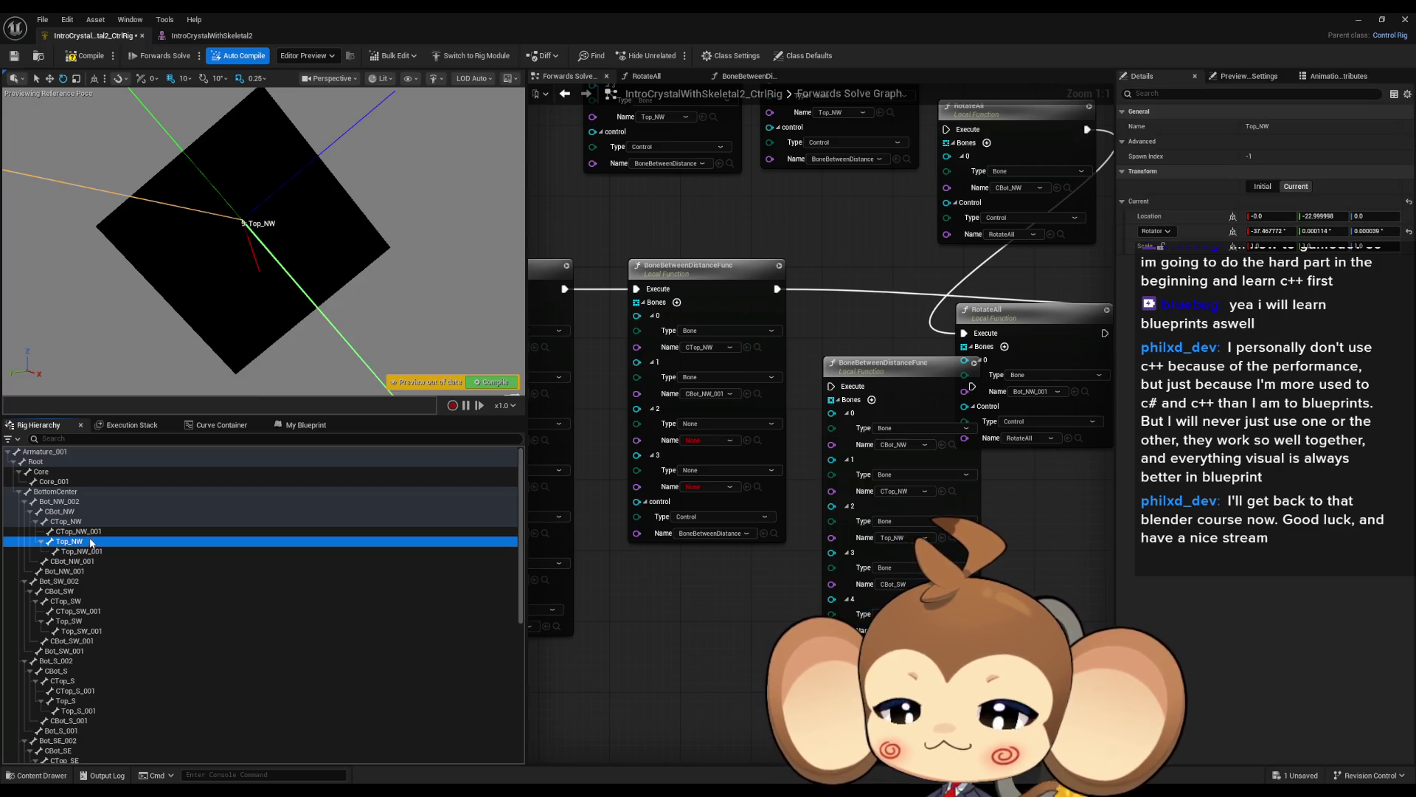
left_click(90, 532)
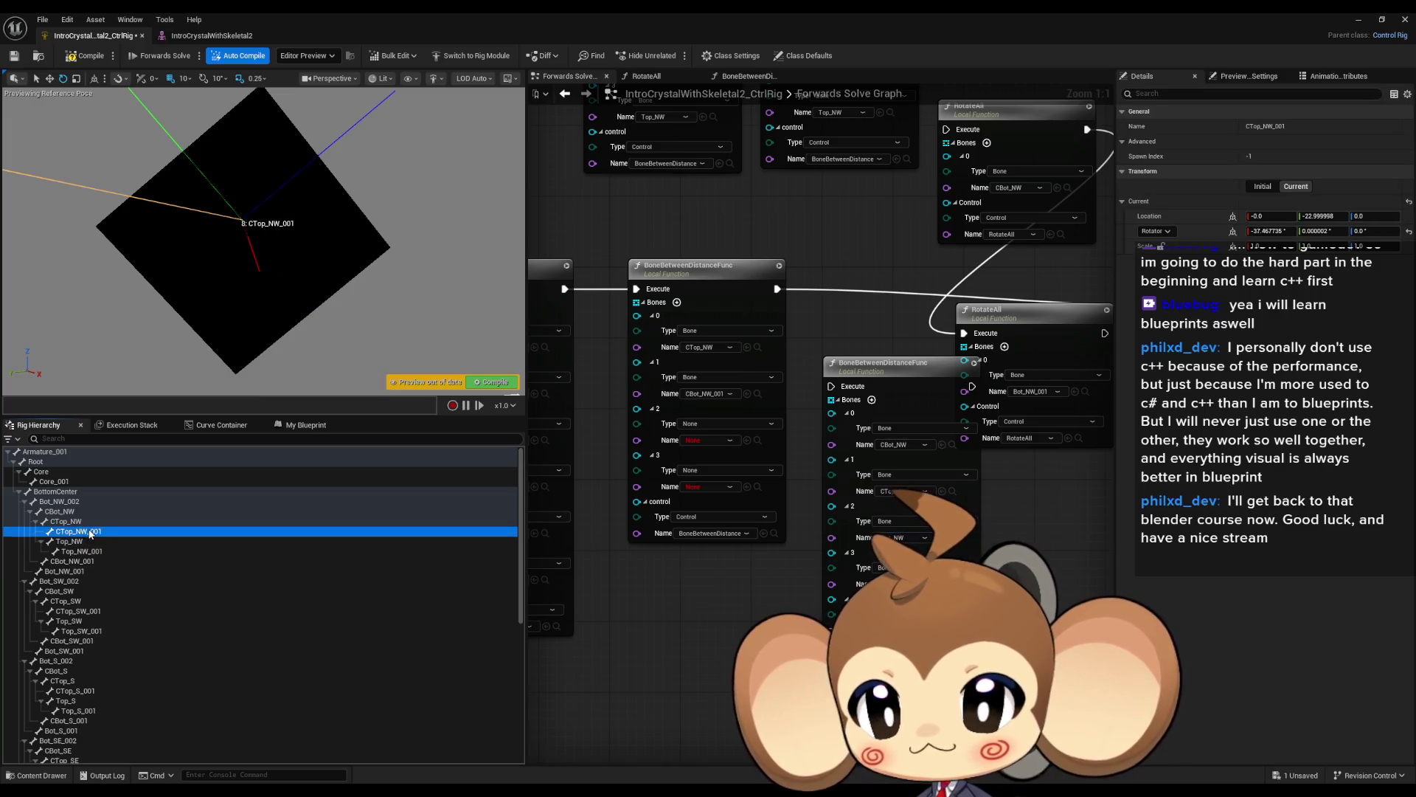
left_click(747, 440)
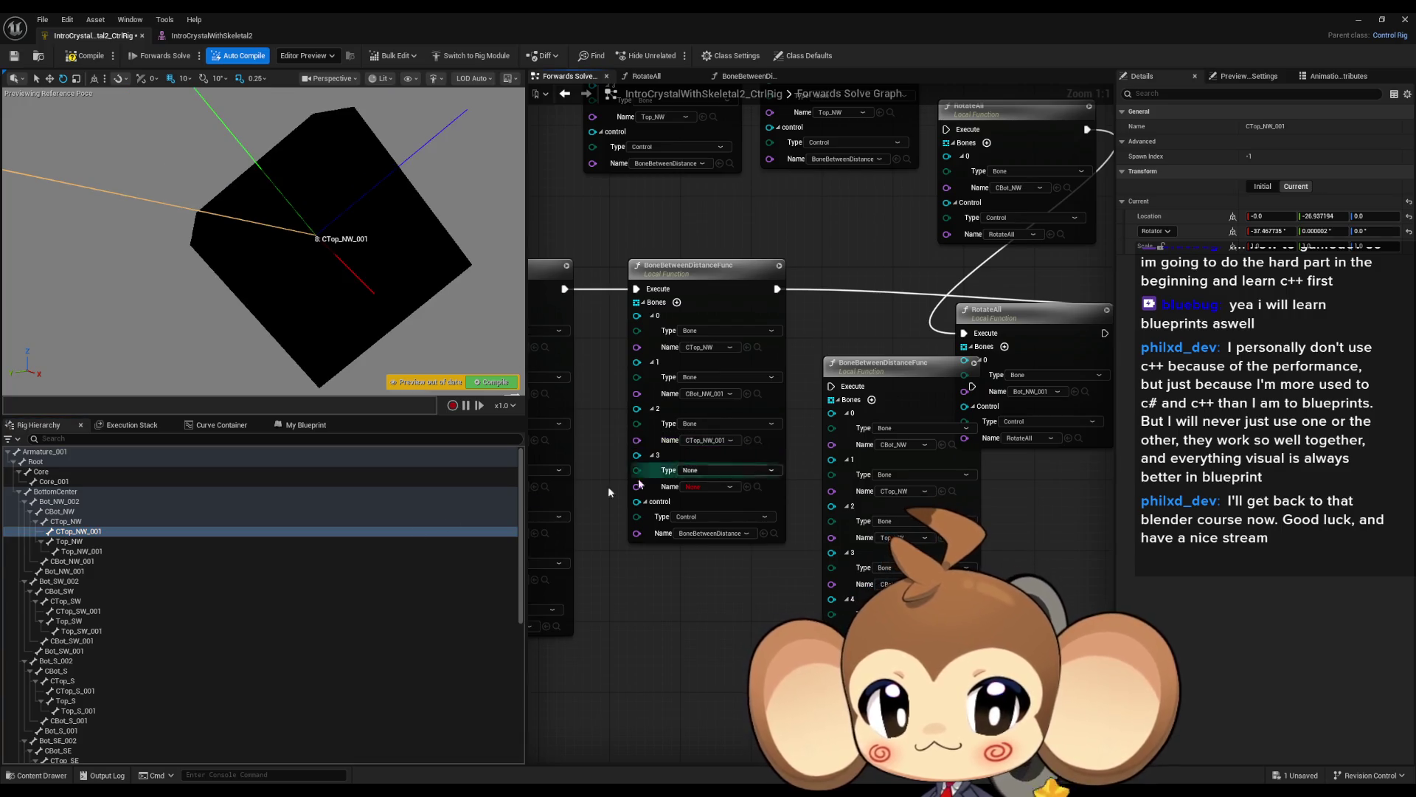
Set the node's bone entry 3 to Top_NW.
left_click(72, 543)
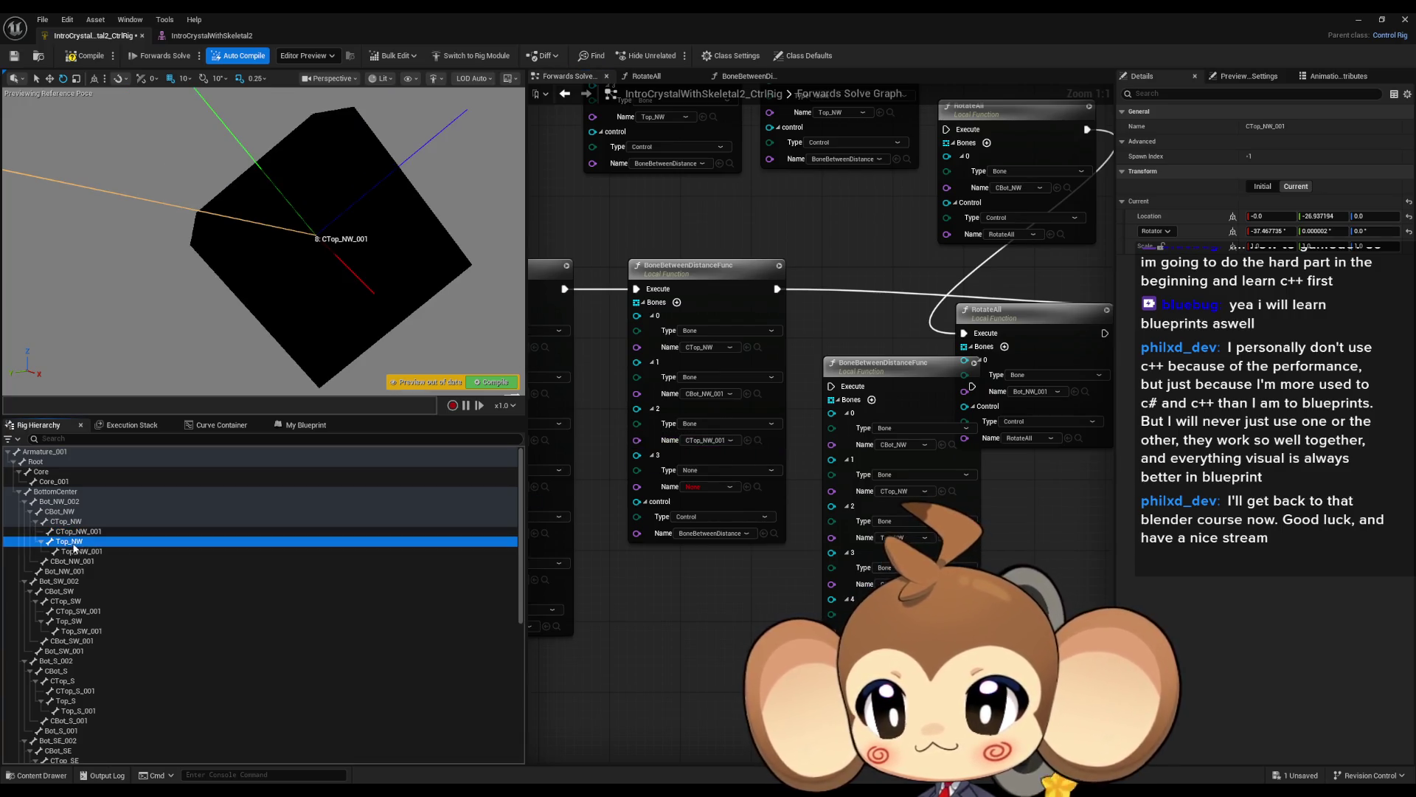
left_click(747, 487)
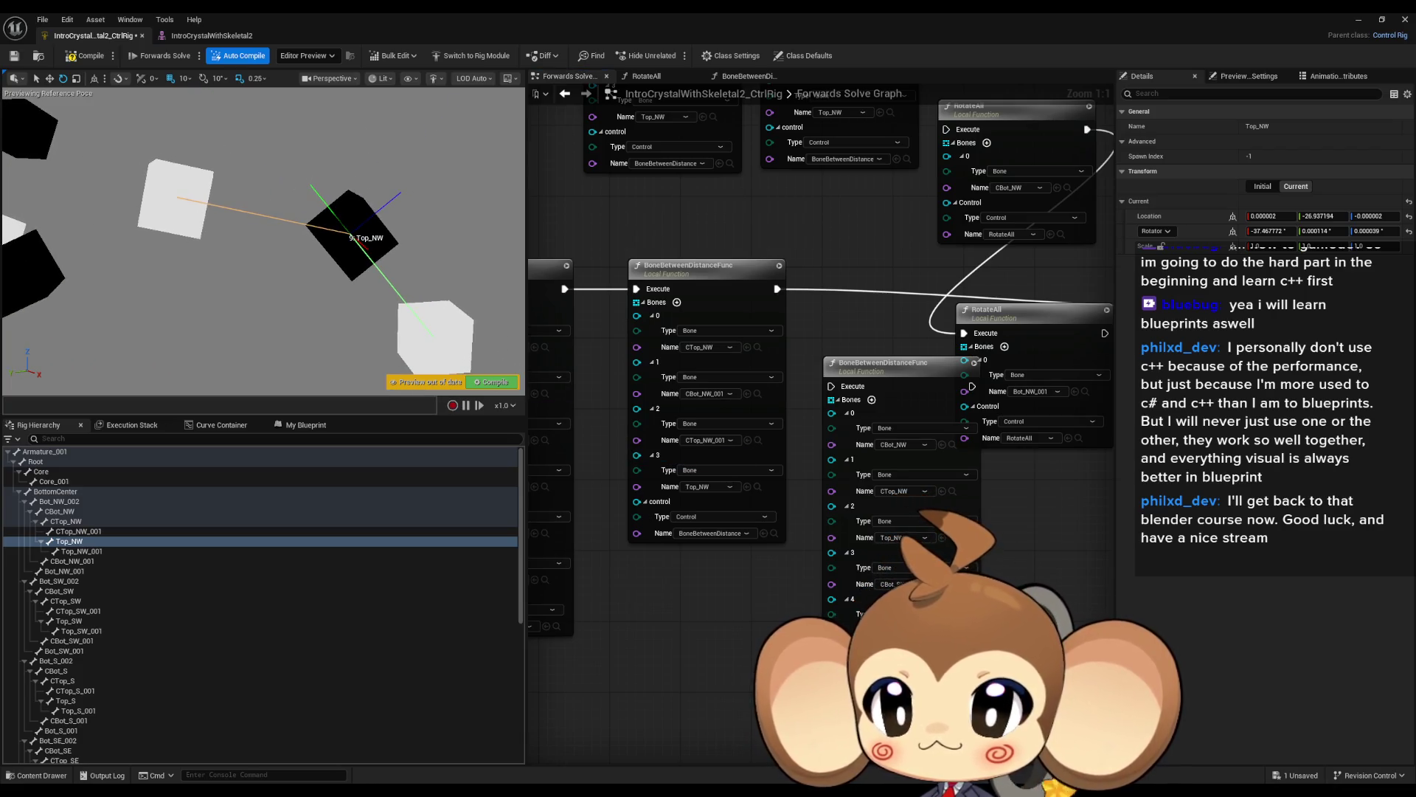
mouse_move(351, 236)
left_mouse_down()
mouse_move(237, 231)
mouse_move(228, 259)
mouse_move(236, 207)
mouse_move(357, 310)
left_mouse_up()
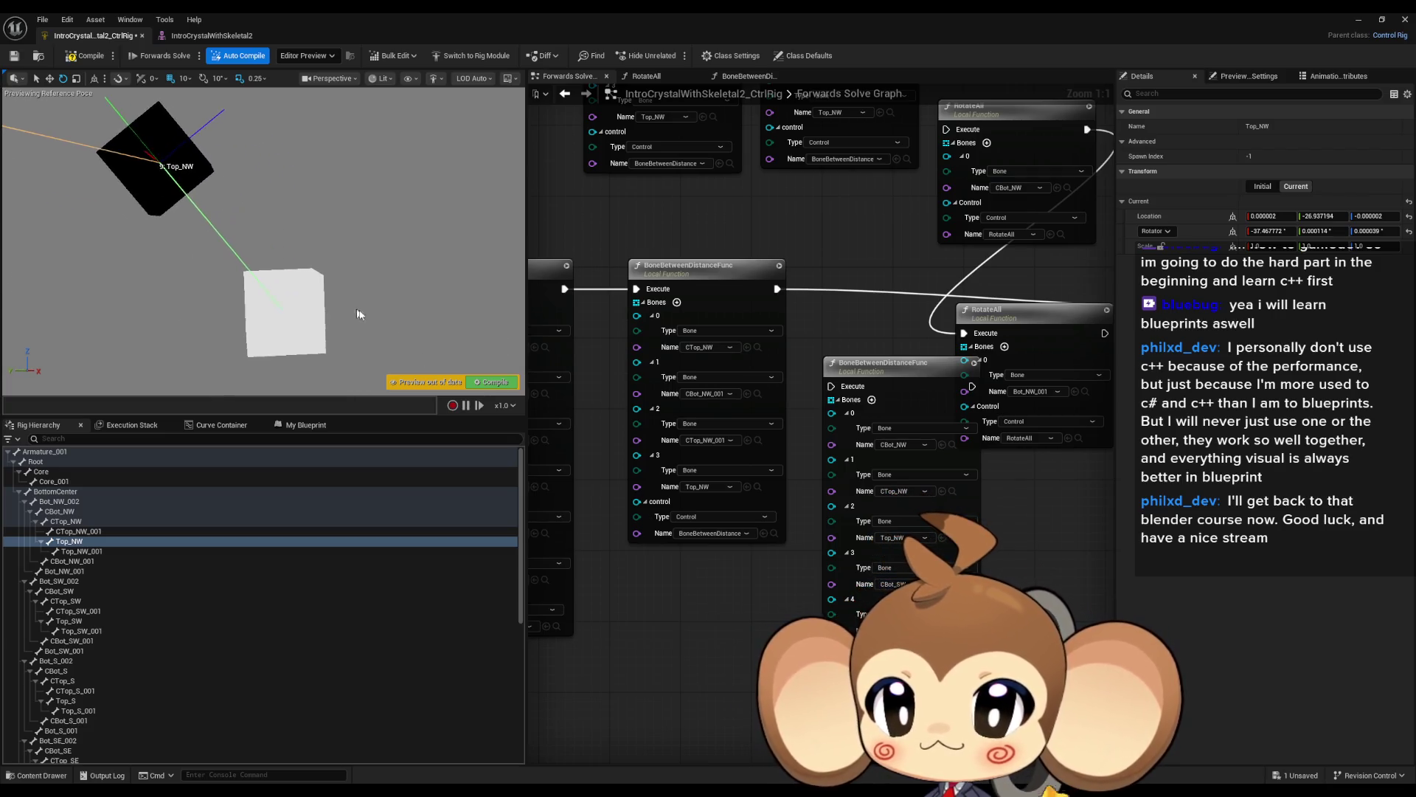
Add bone entries, remove the surplus entry 5, and set entry 4 to Top_NW_001.
left_click(677, 302)
left_click(676, 303)
mouse_move(56, 544)
left_mouse_down()
mouse_move(148, 561)
mouse_move(372, 516)
mouse_move(749, 568)
left_mouse_up()
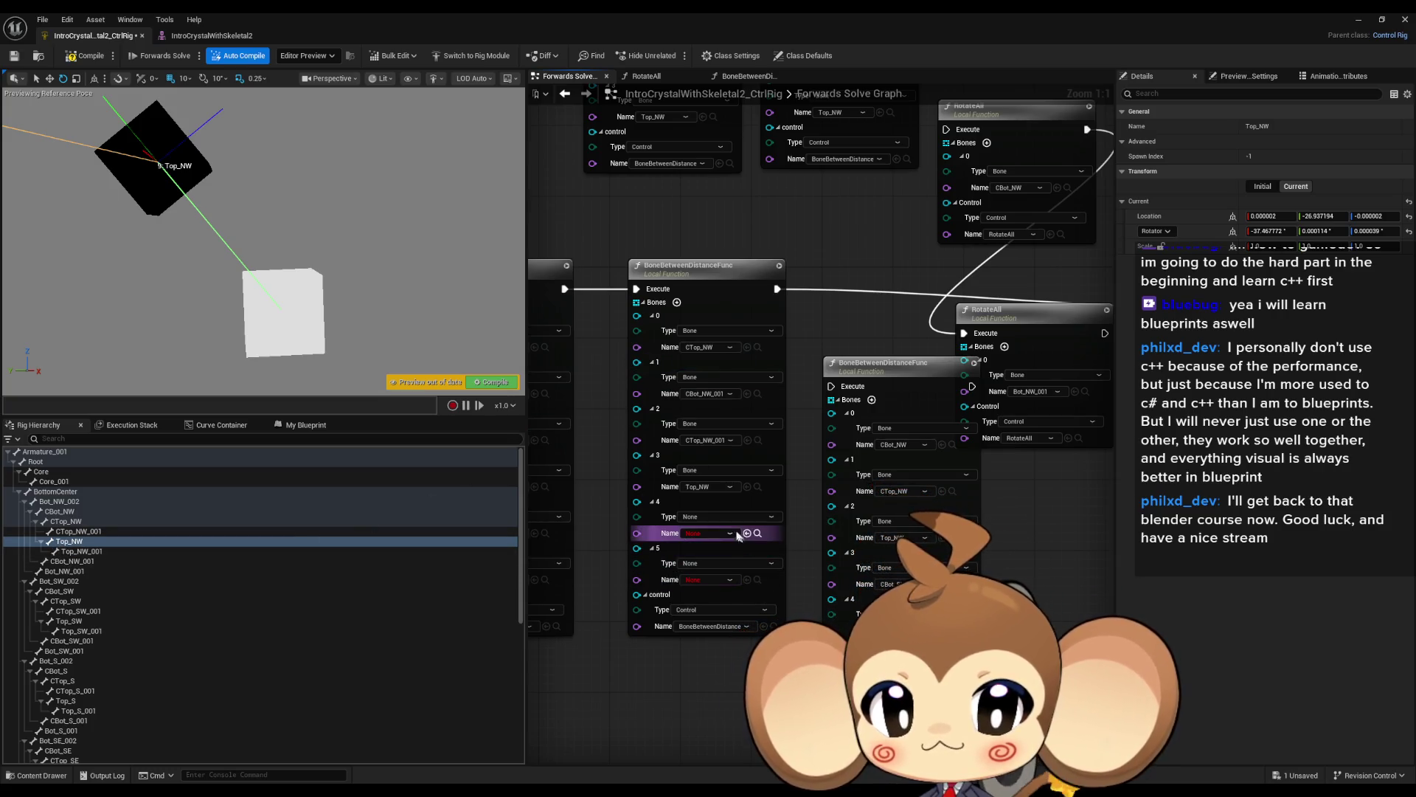
left_click_drag(662, 564, 633, 563)
right_click(637, 555)
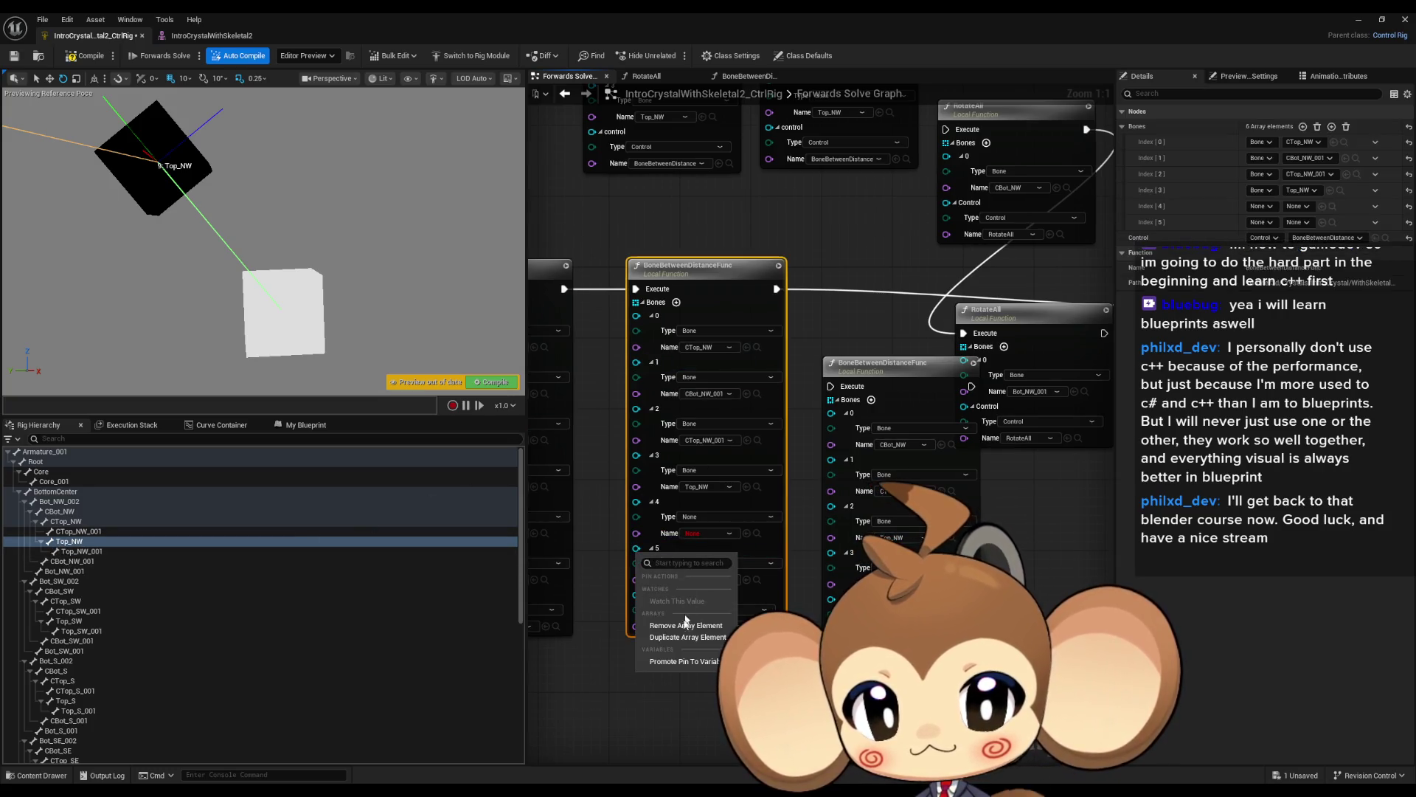
left_click(683, 626)
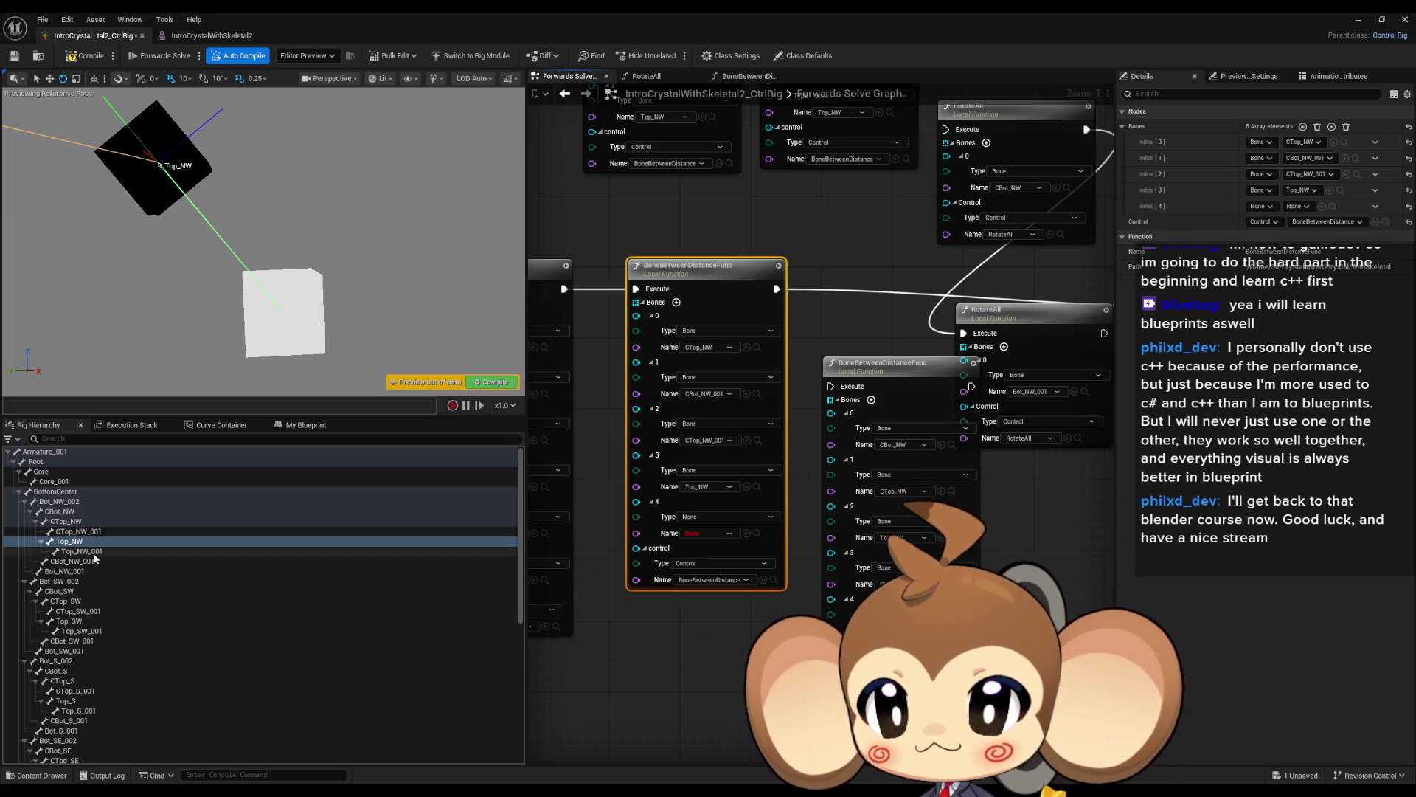
left_click(251, 552)
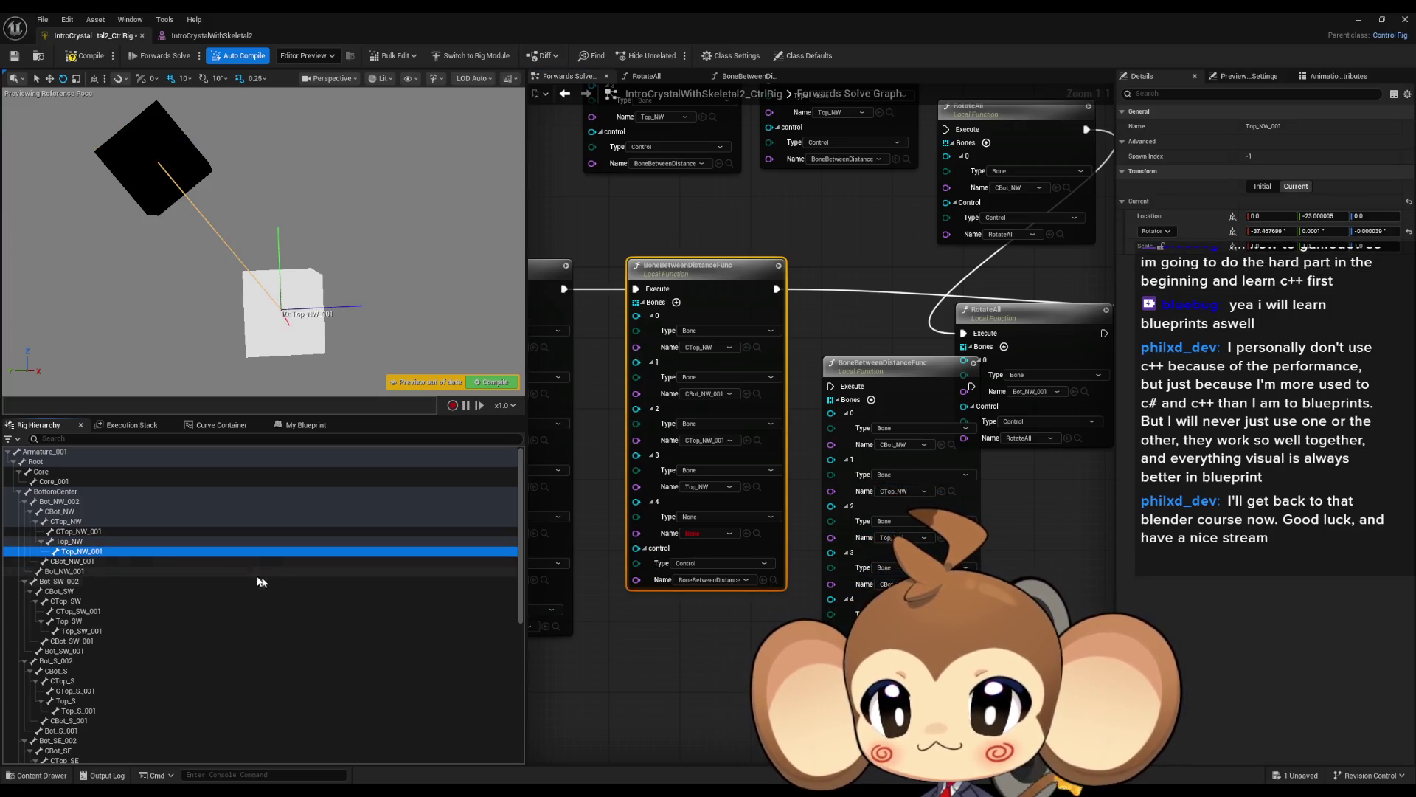
left_click(746, 533)
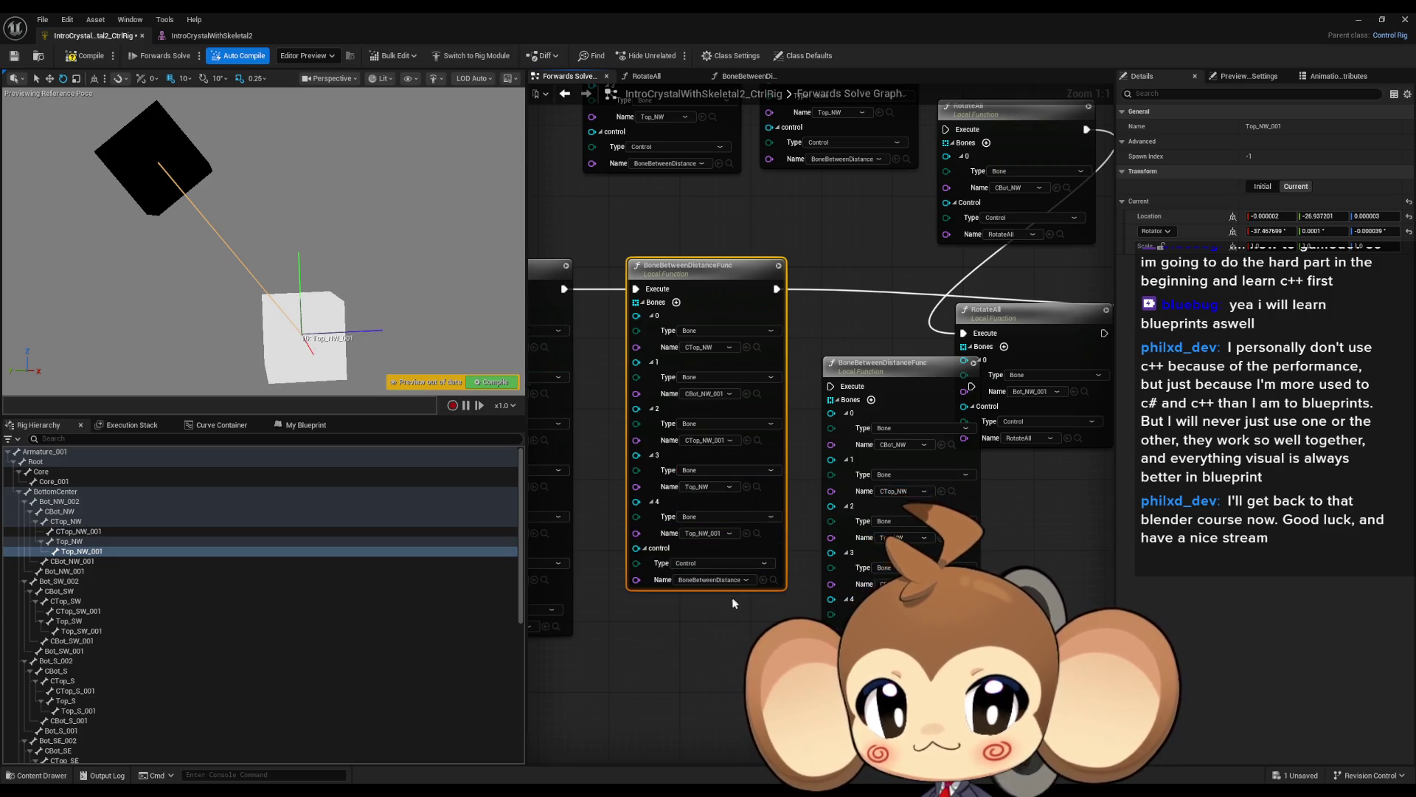
Set the preview's Show > Bones to All Hierarchy and select the DistanceFromCenter control.
scroll(710, 595, "down", 3)
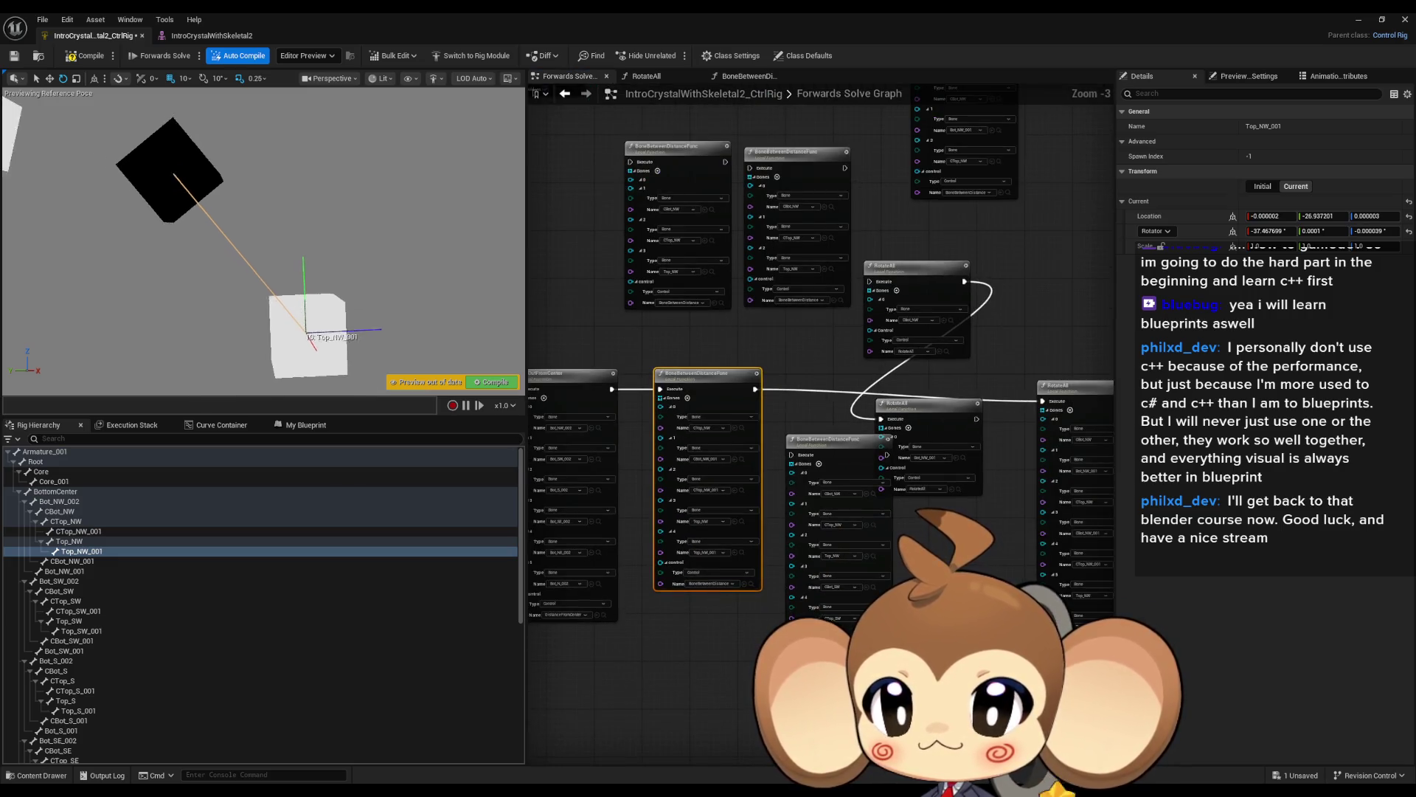
left_click(383, 79)
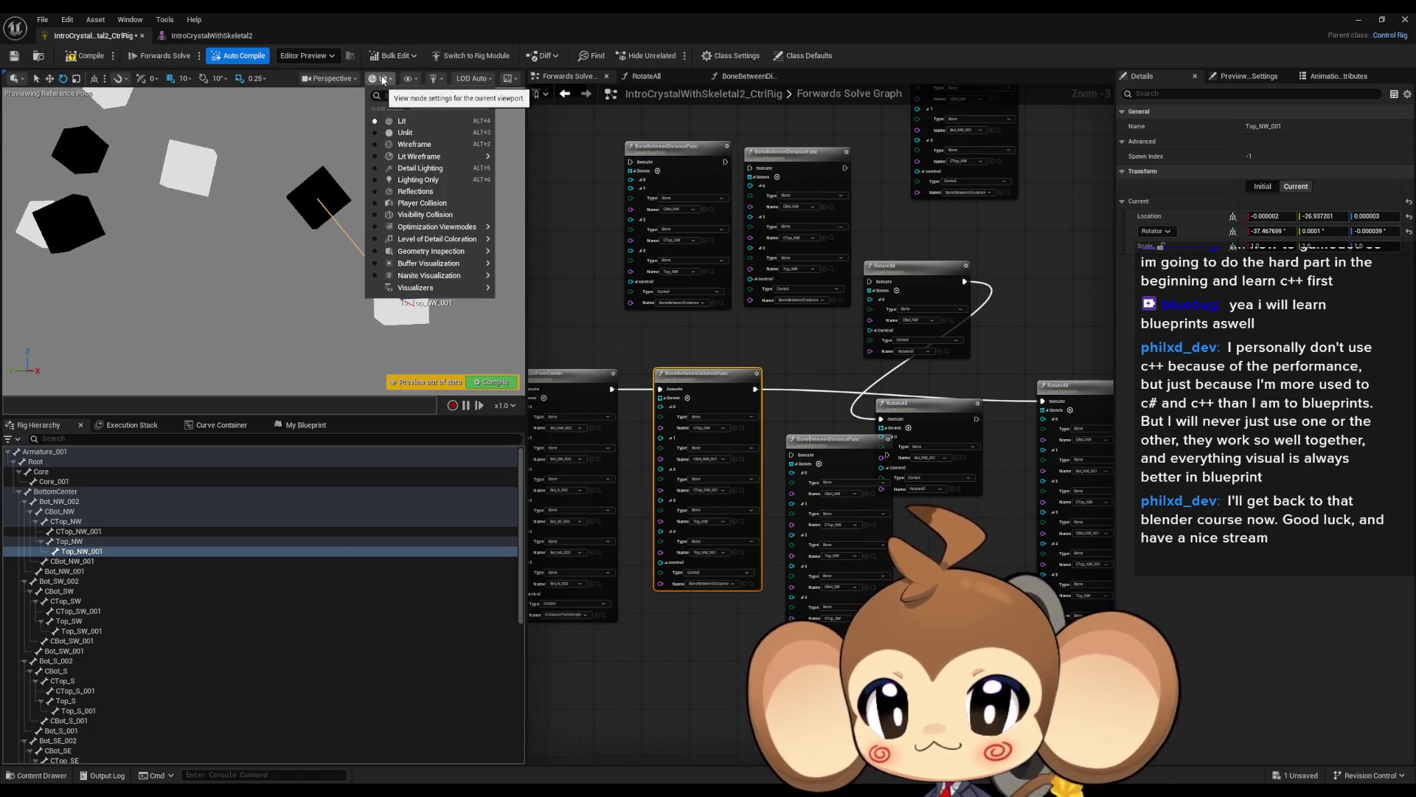
left_click(436, 79)
left_click(435, 79)
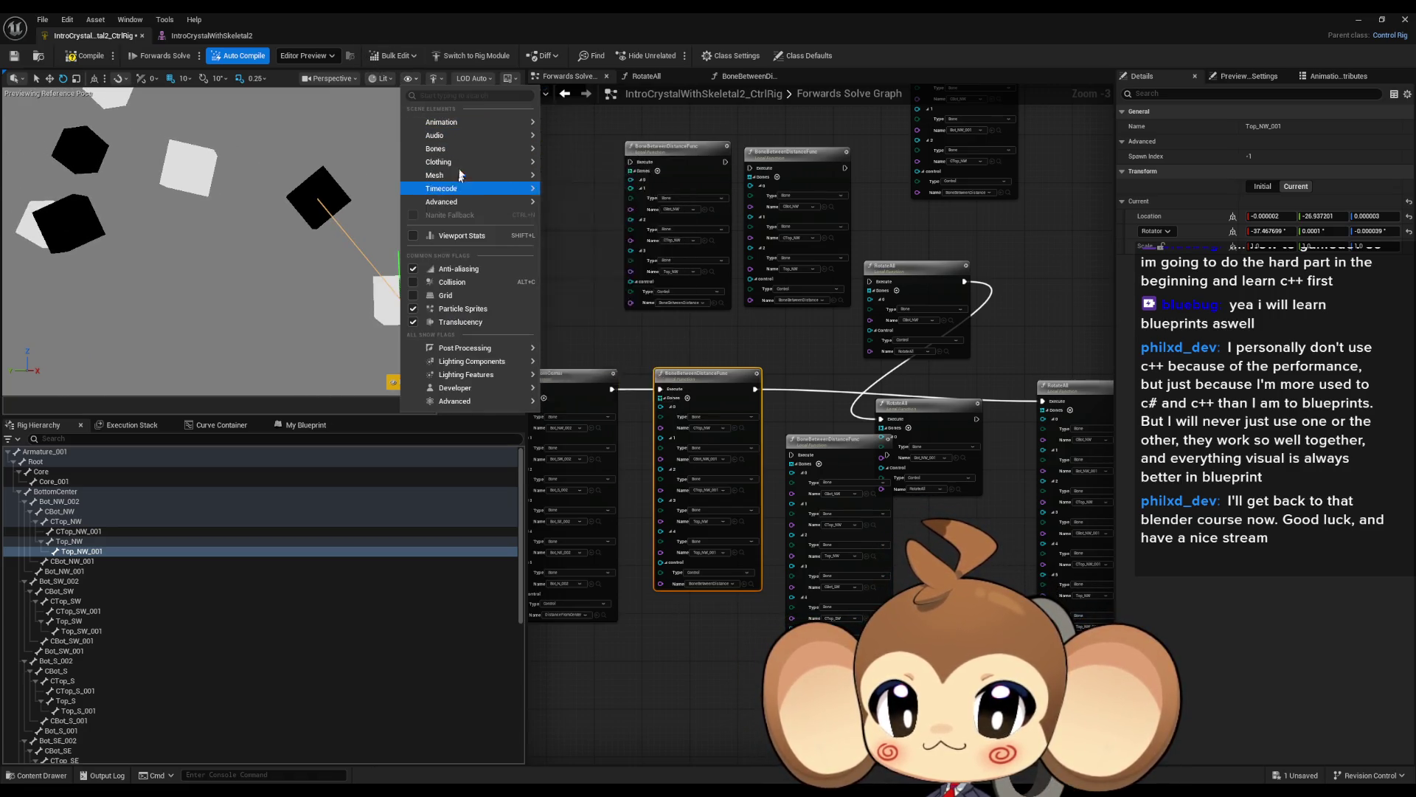
mouse_move(476, 153)
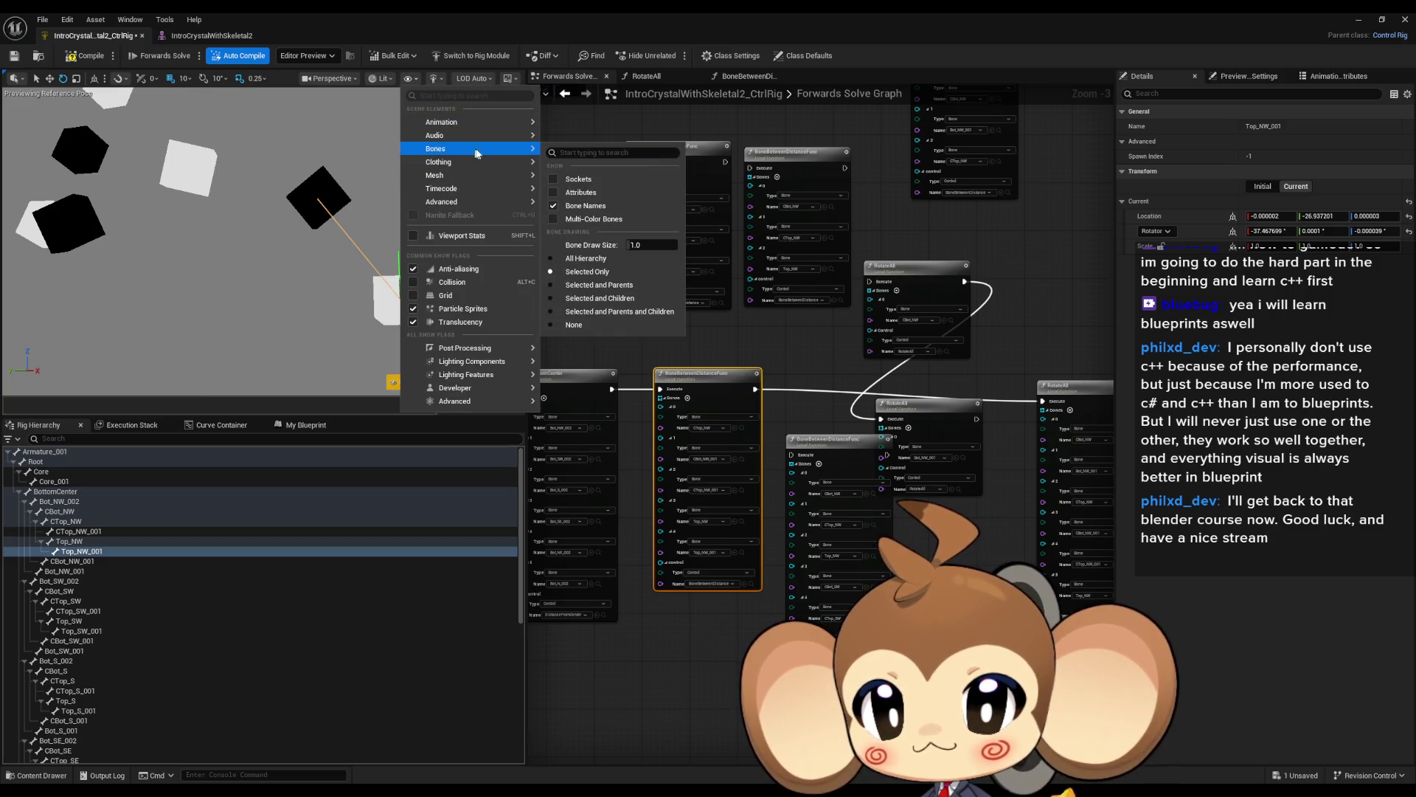
left_click(583, 258)
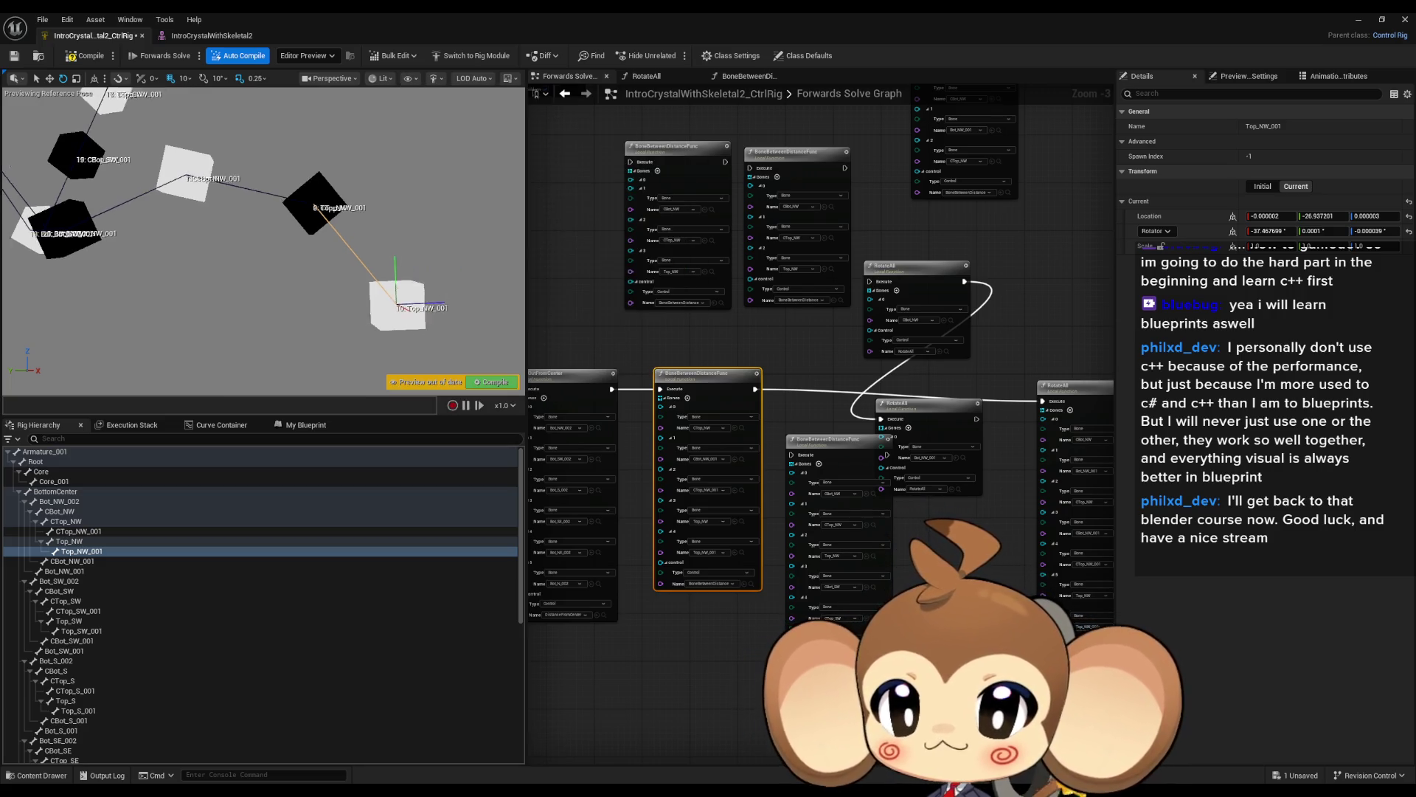
scroll(111, 634, "down", 8)
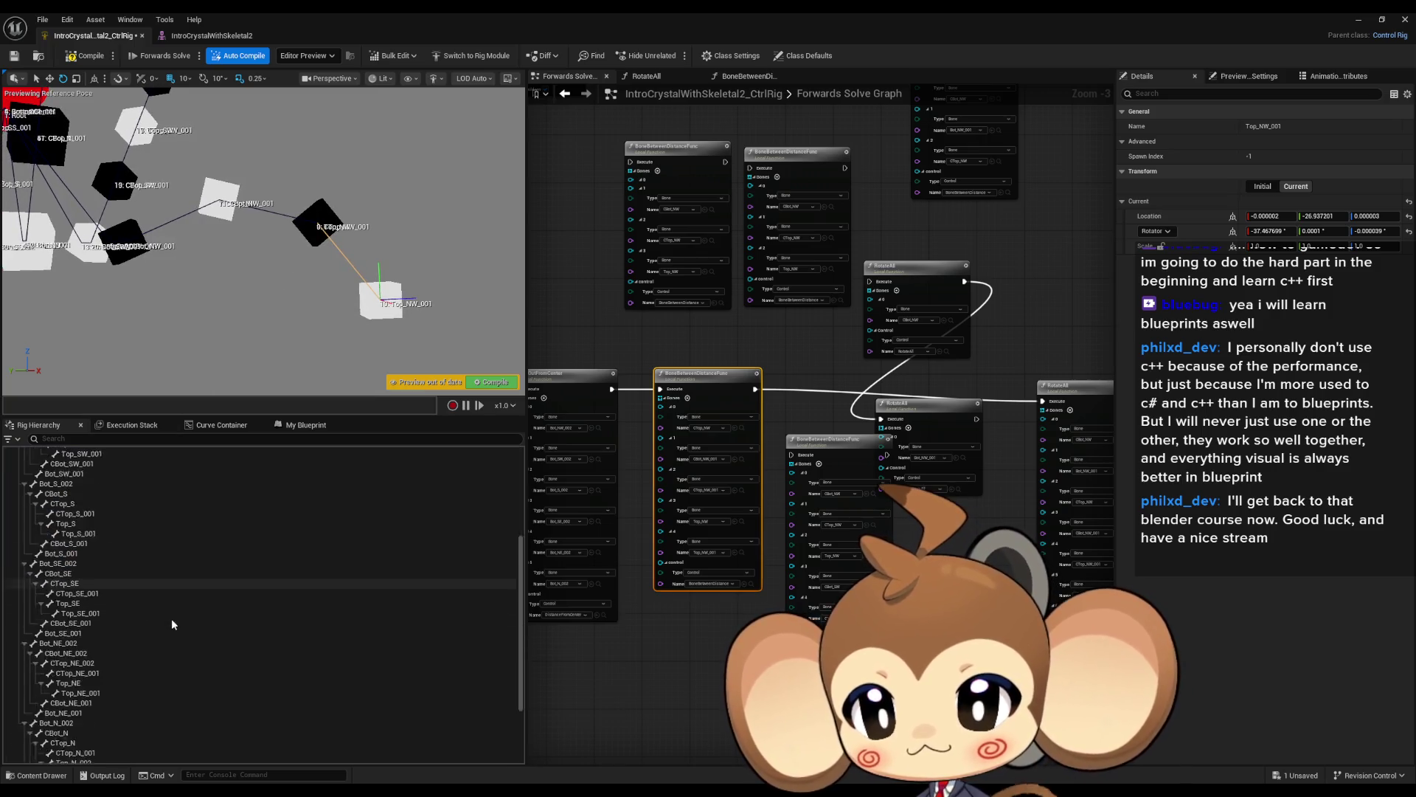
left_click(51, 720)
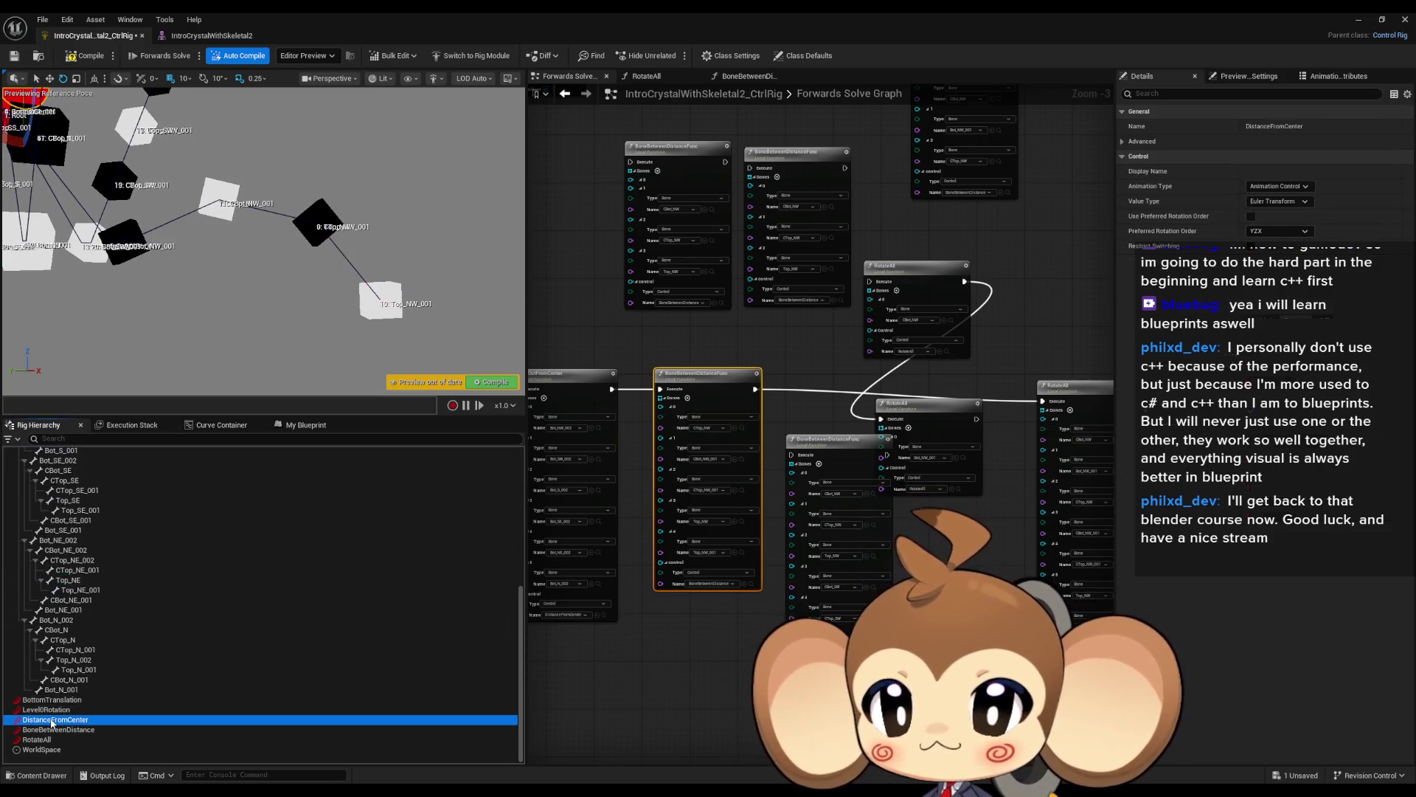
Move the BoneBetweenDistance control, then rotate RotateAll by about 34 degrees.
left_click(52, 729)
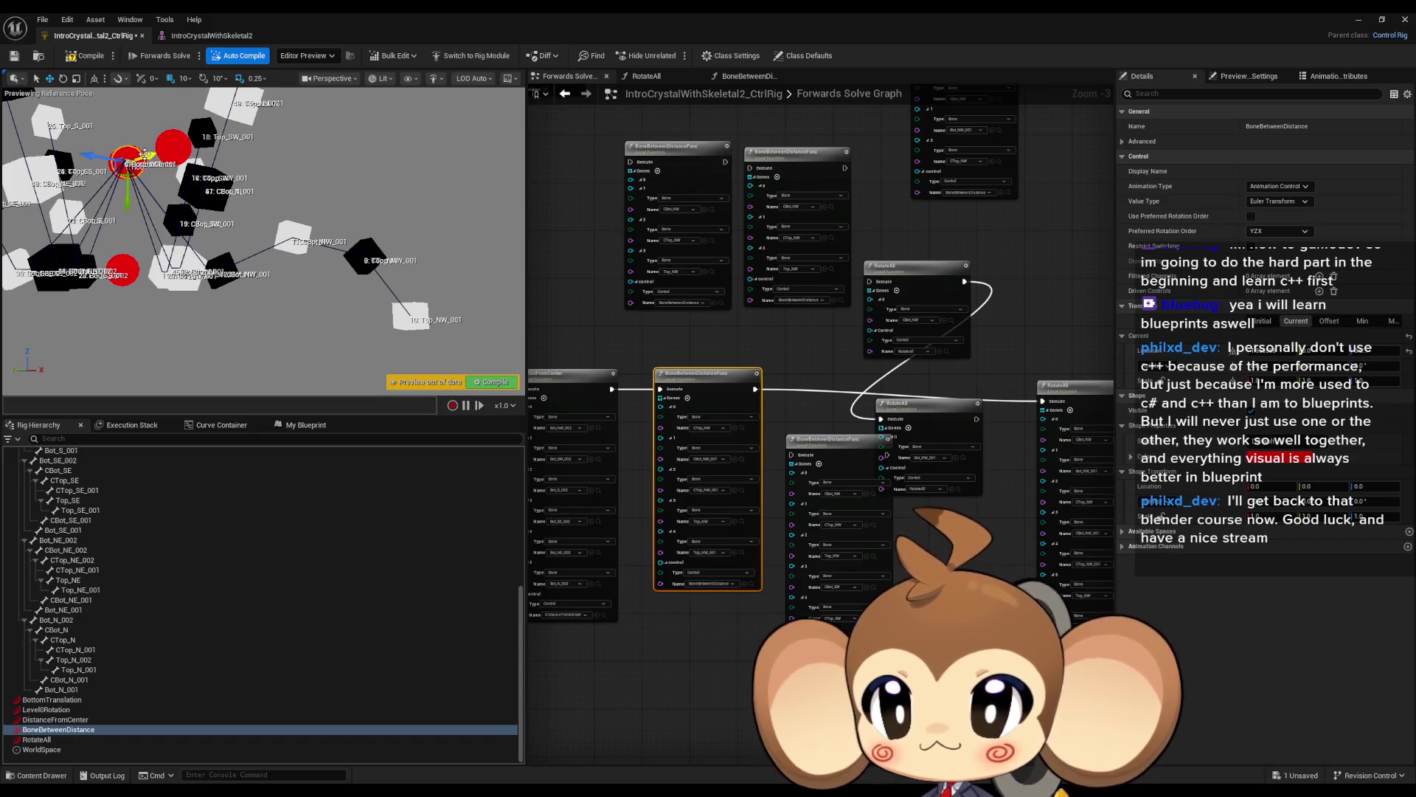
left_click_drag(146, 156, 136, 159)
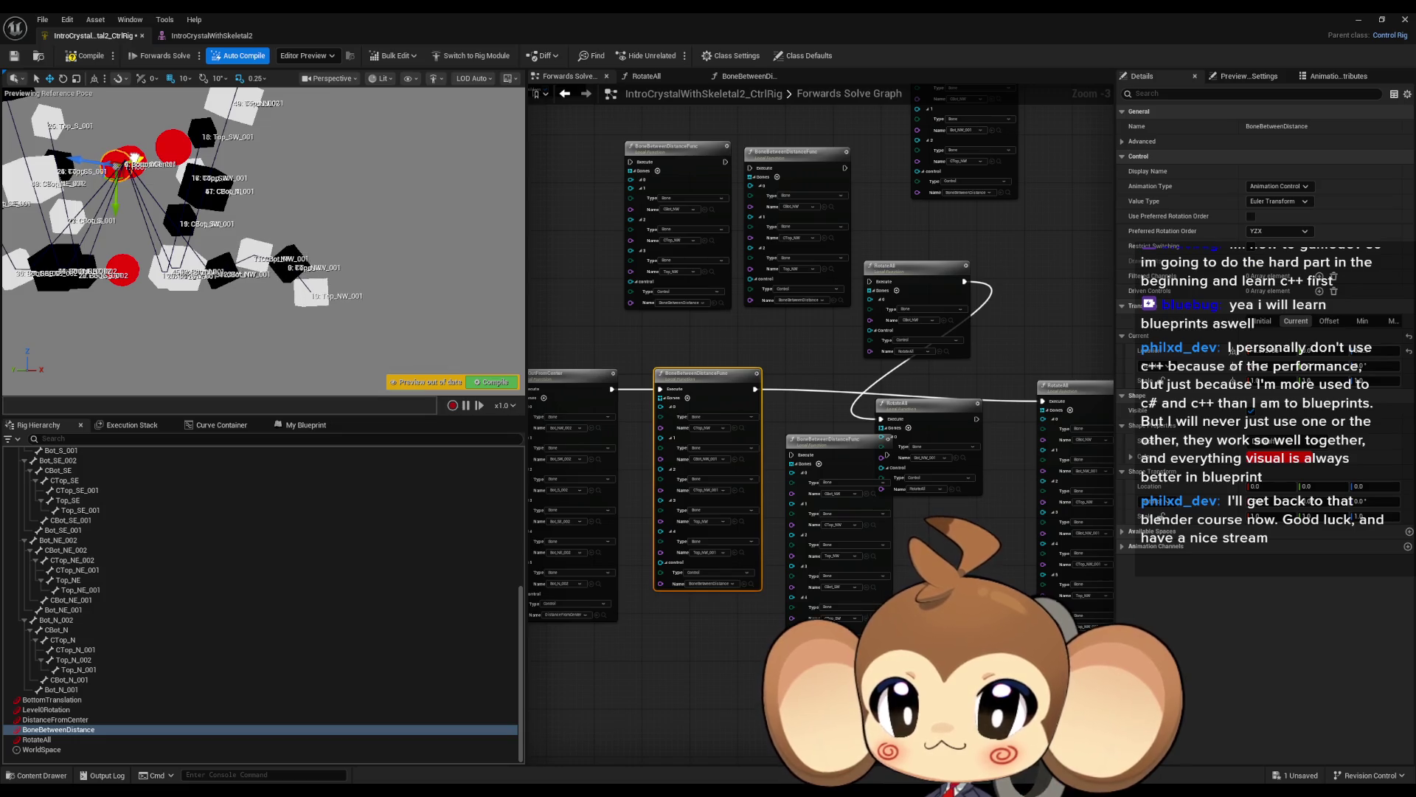
left_click(43, 739)
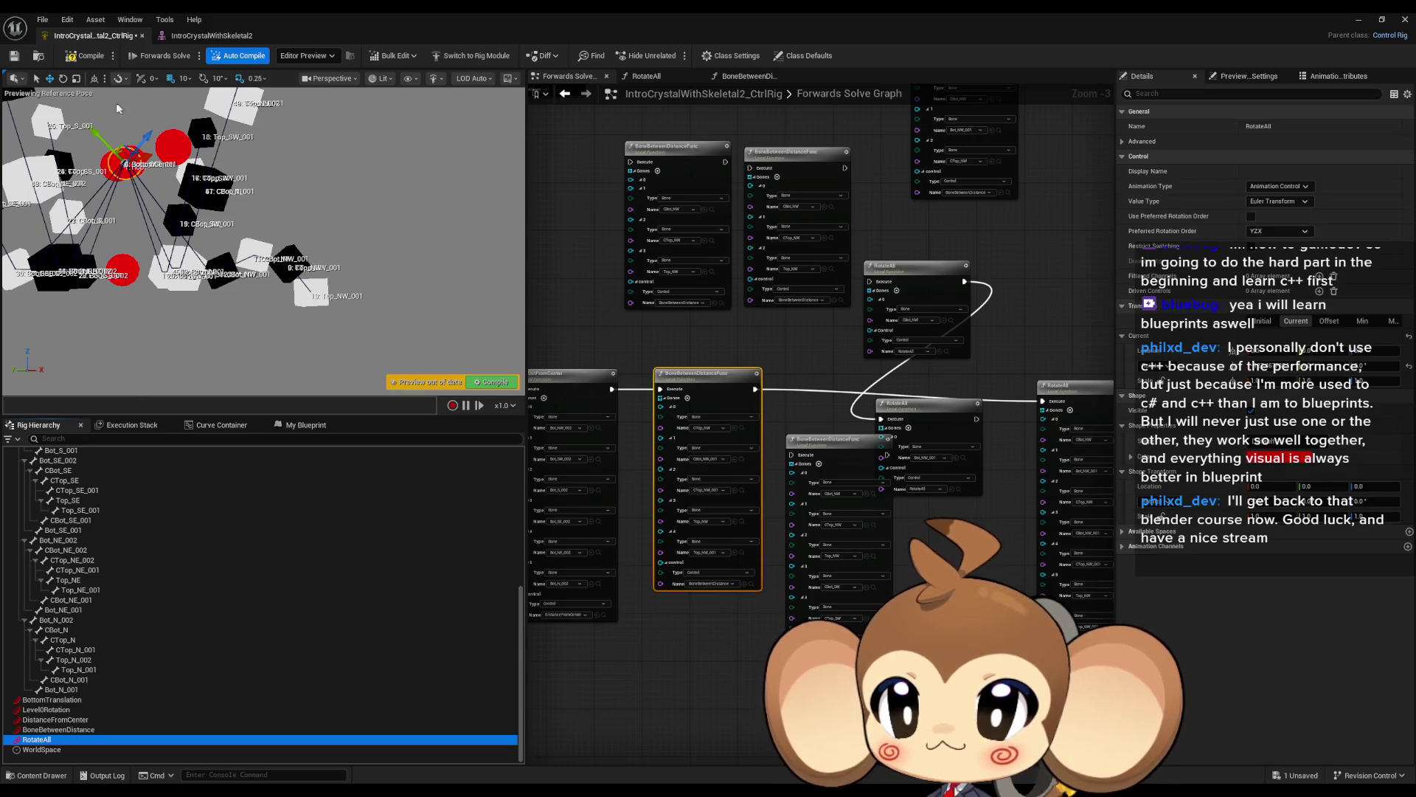
left_click(64, 79)
left_click_drag(72, 169, 45, 152)
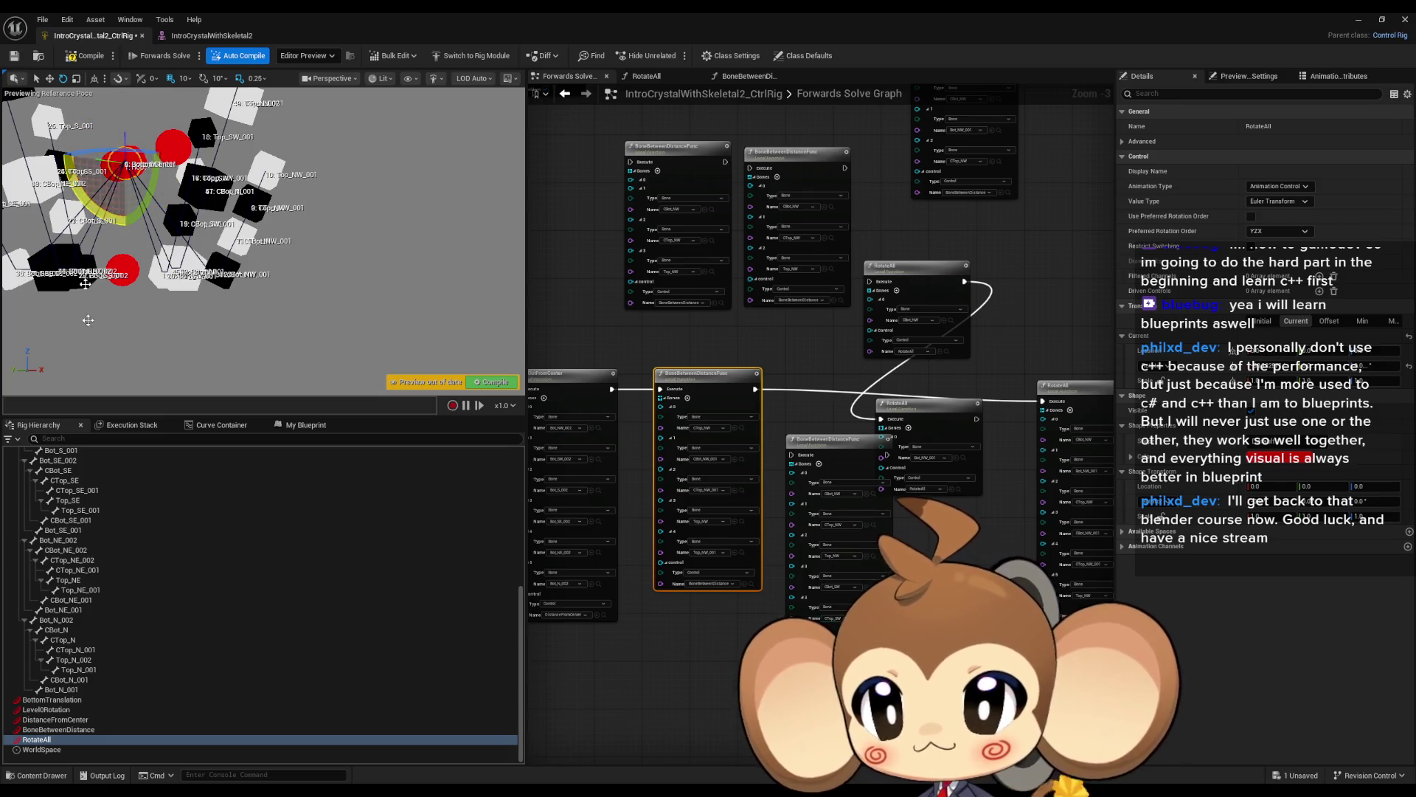
Move and nudge the BoneBetweenDistance control to test the chain.
left_click(53, 730)
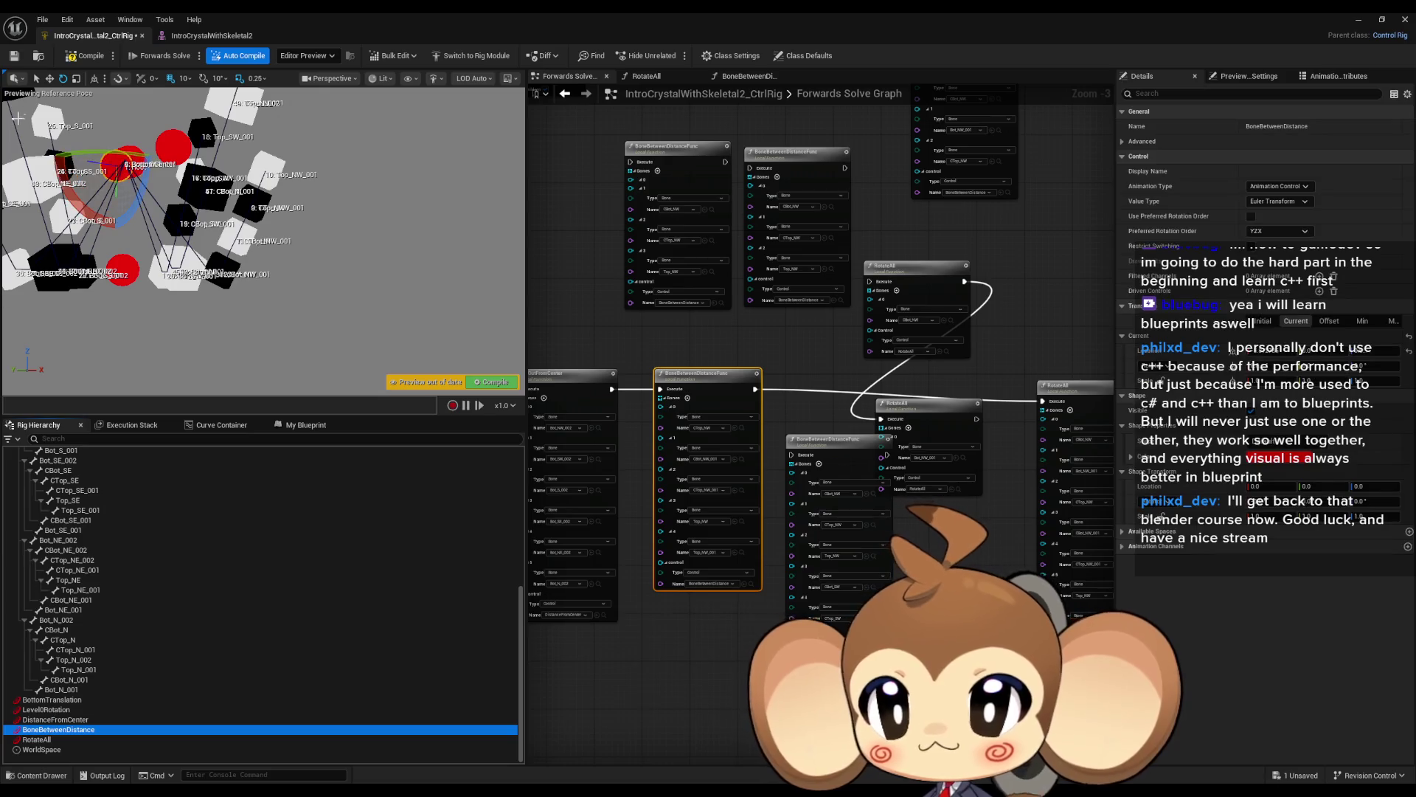
left_click(50, 79)
left_click_drag(130, 163, 125, 165)
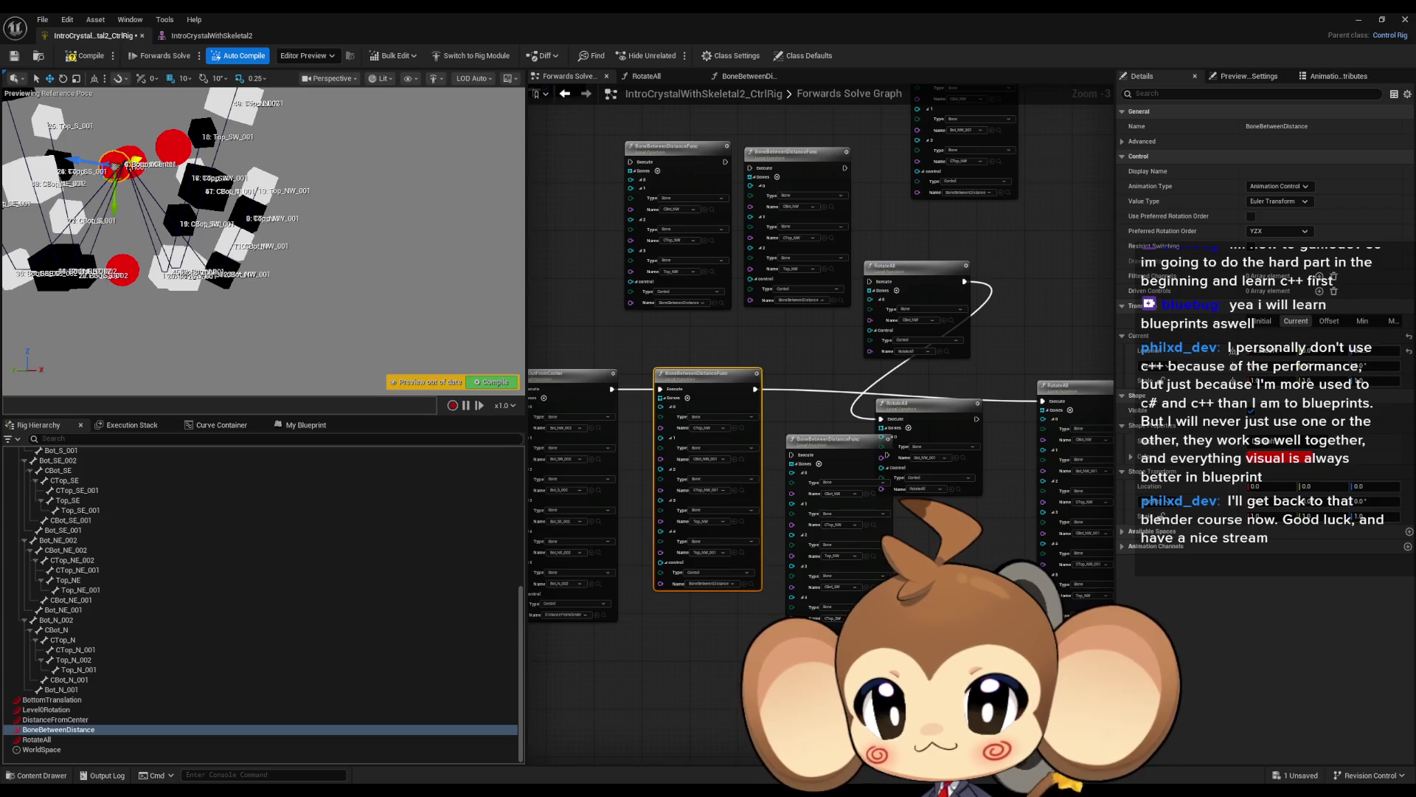
scroll(160, 175, "up", 10)
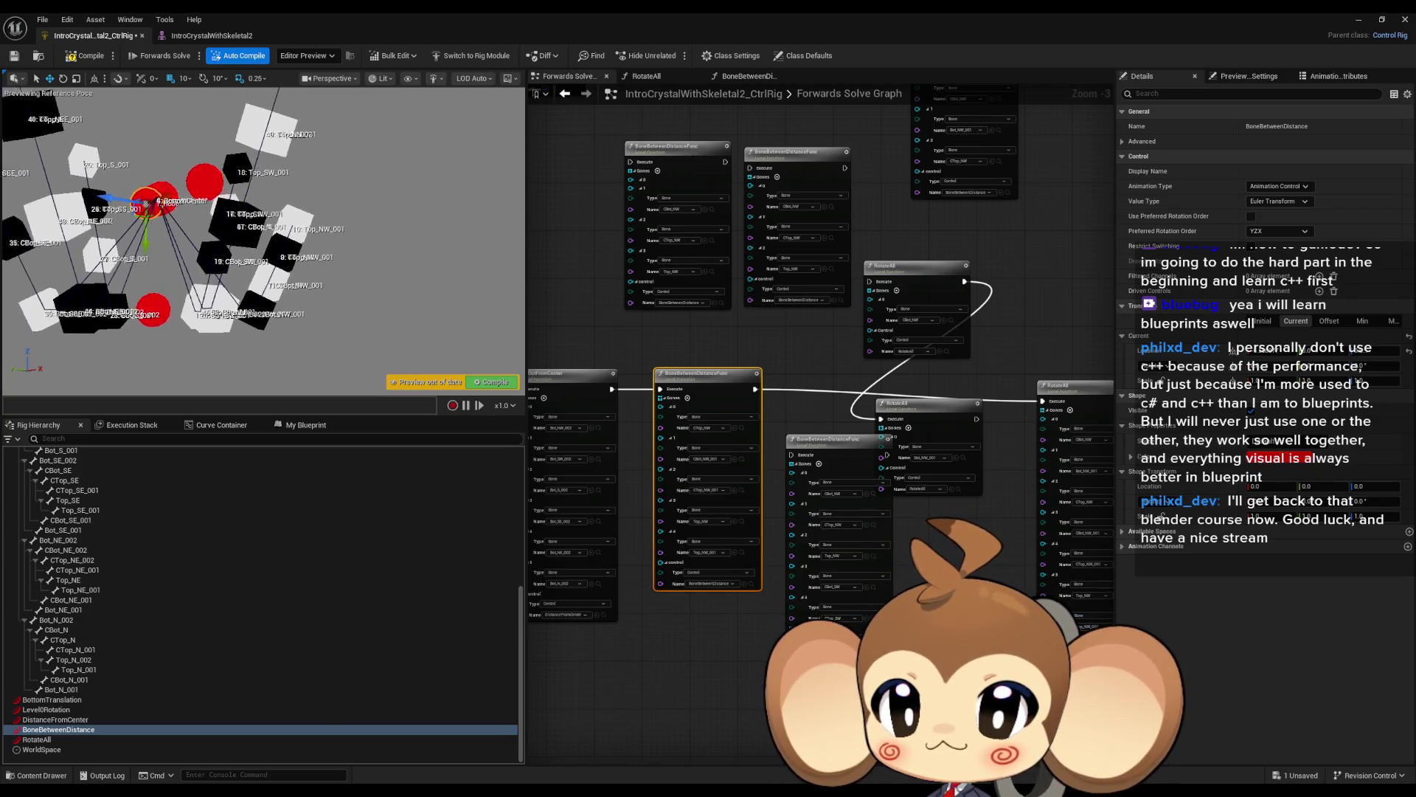
scroll(181, 186, "up", 10)
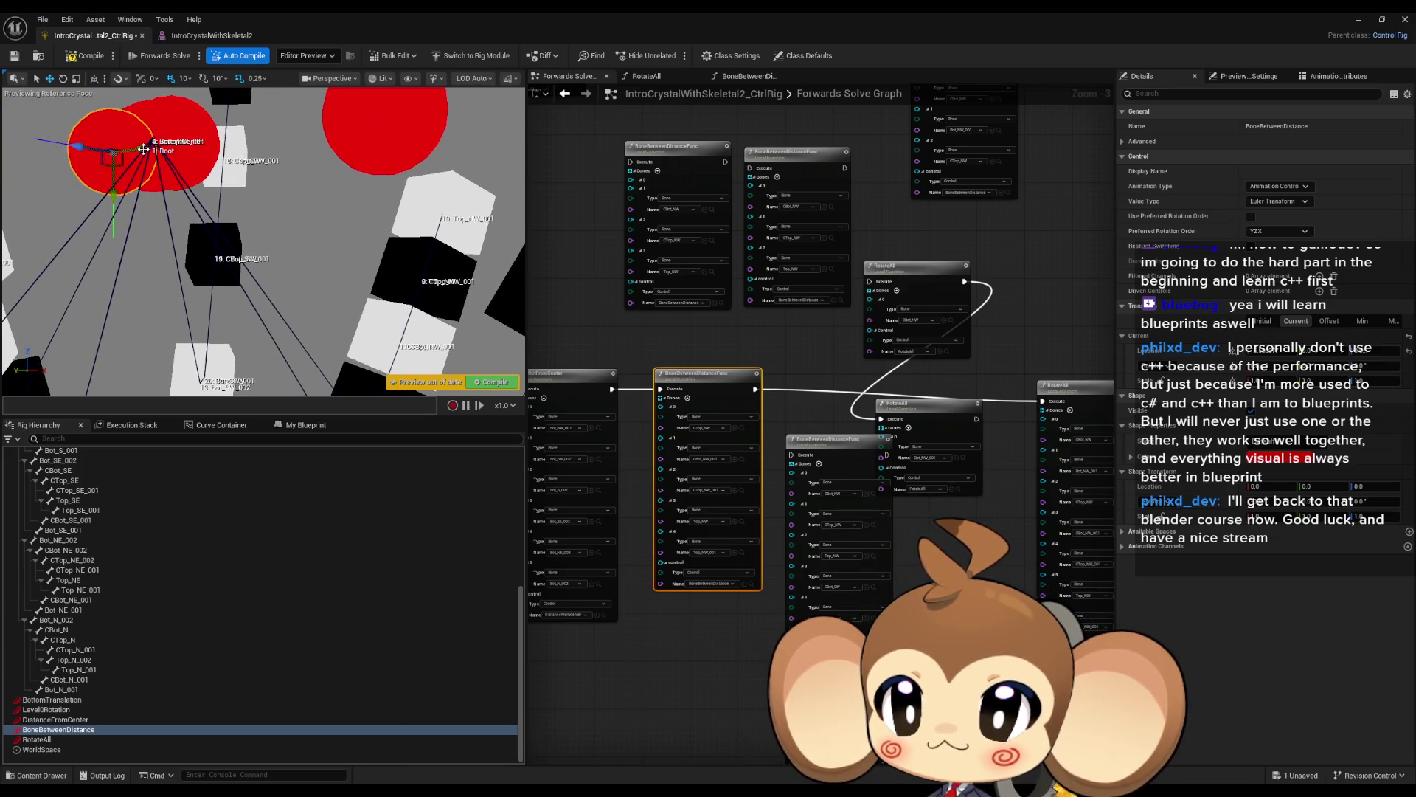
left_click_drag(141, 149, 142, 149)
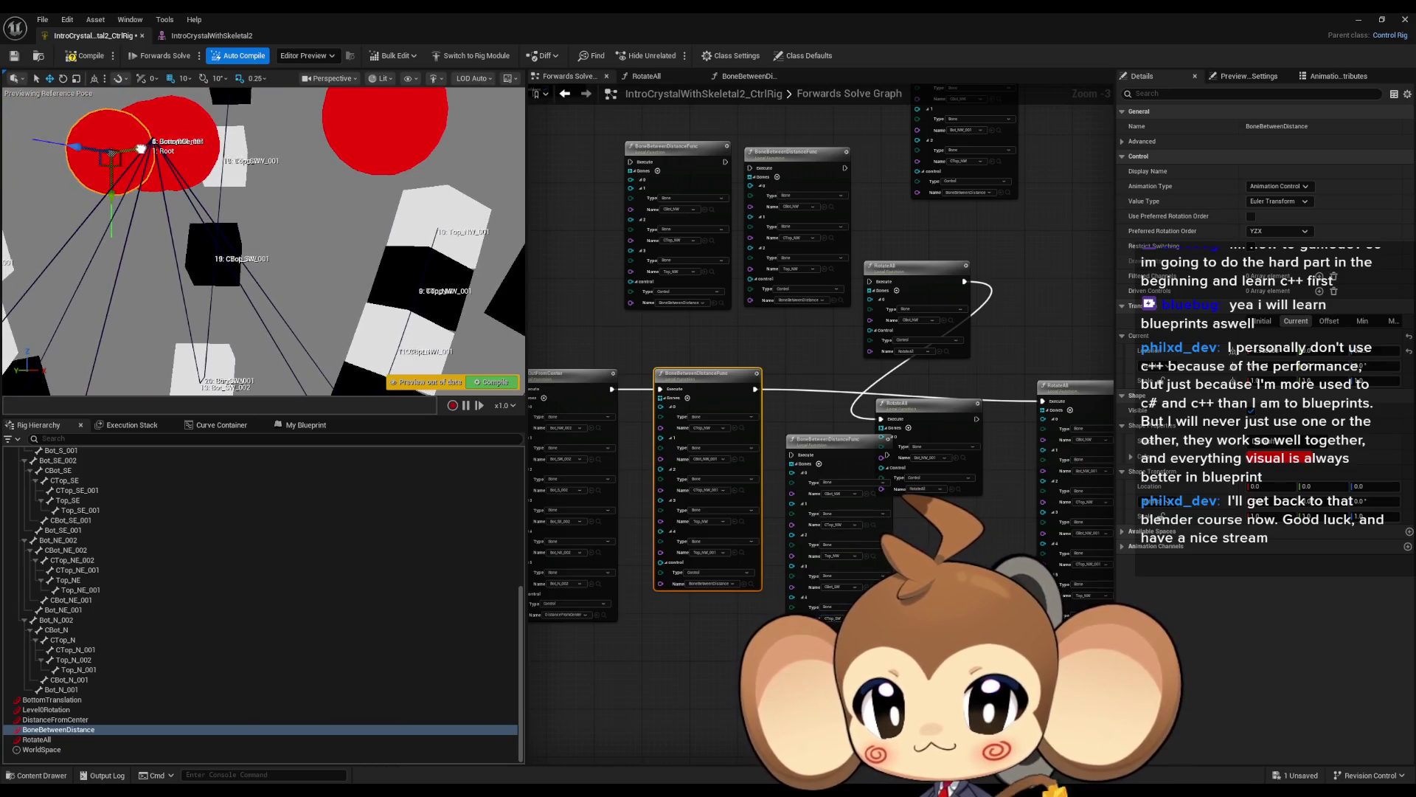
left_click_drag(266, 239, 192, 252)
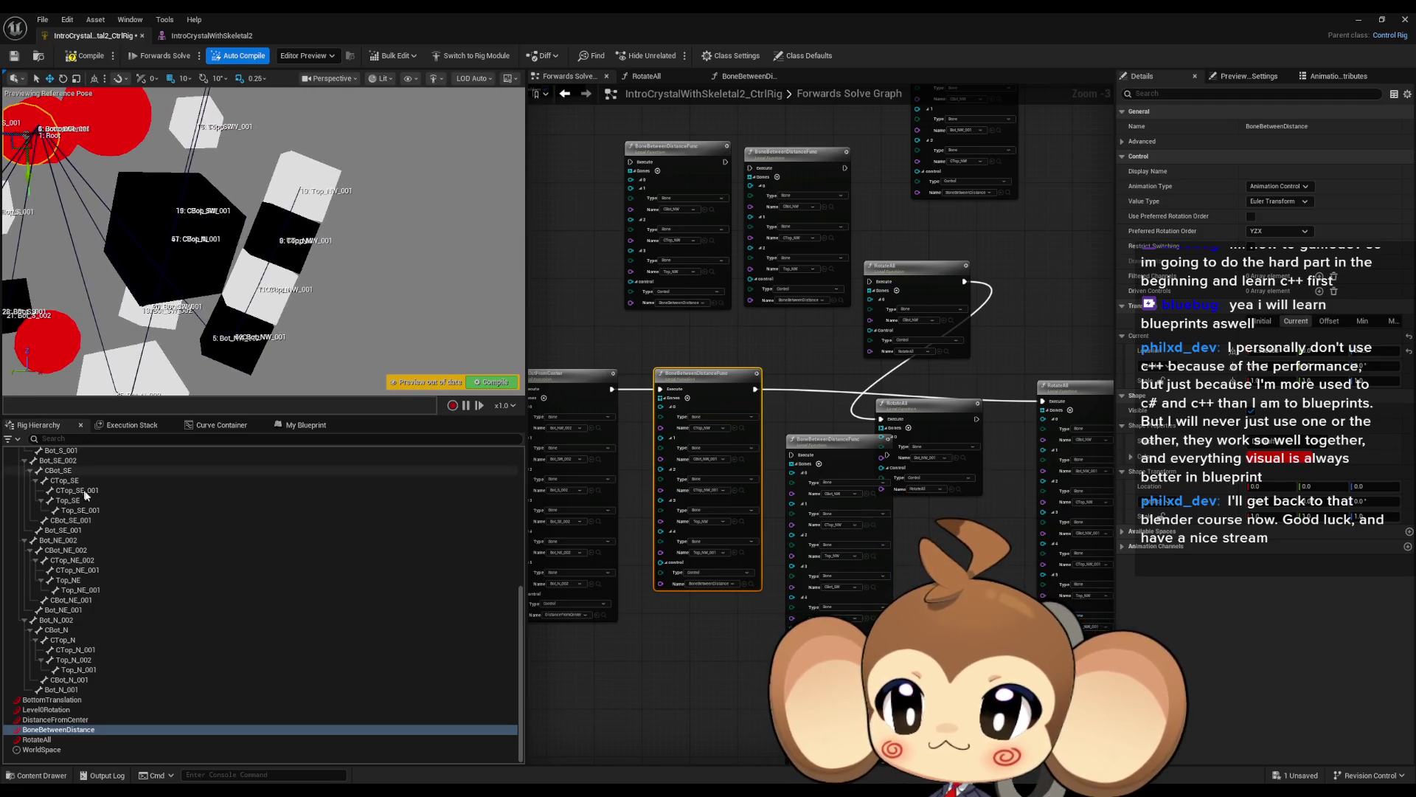
Rotate RotateAll around the root to about -177 degrees, and select the upper RotateAll node.
left_click(77, 739)
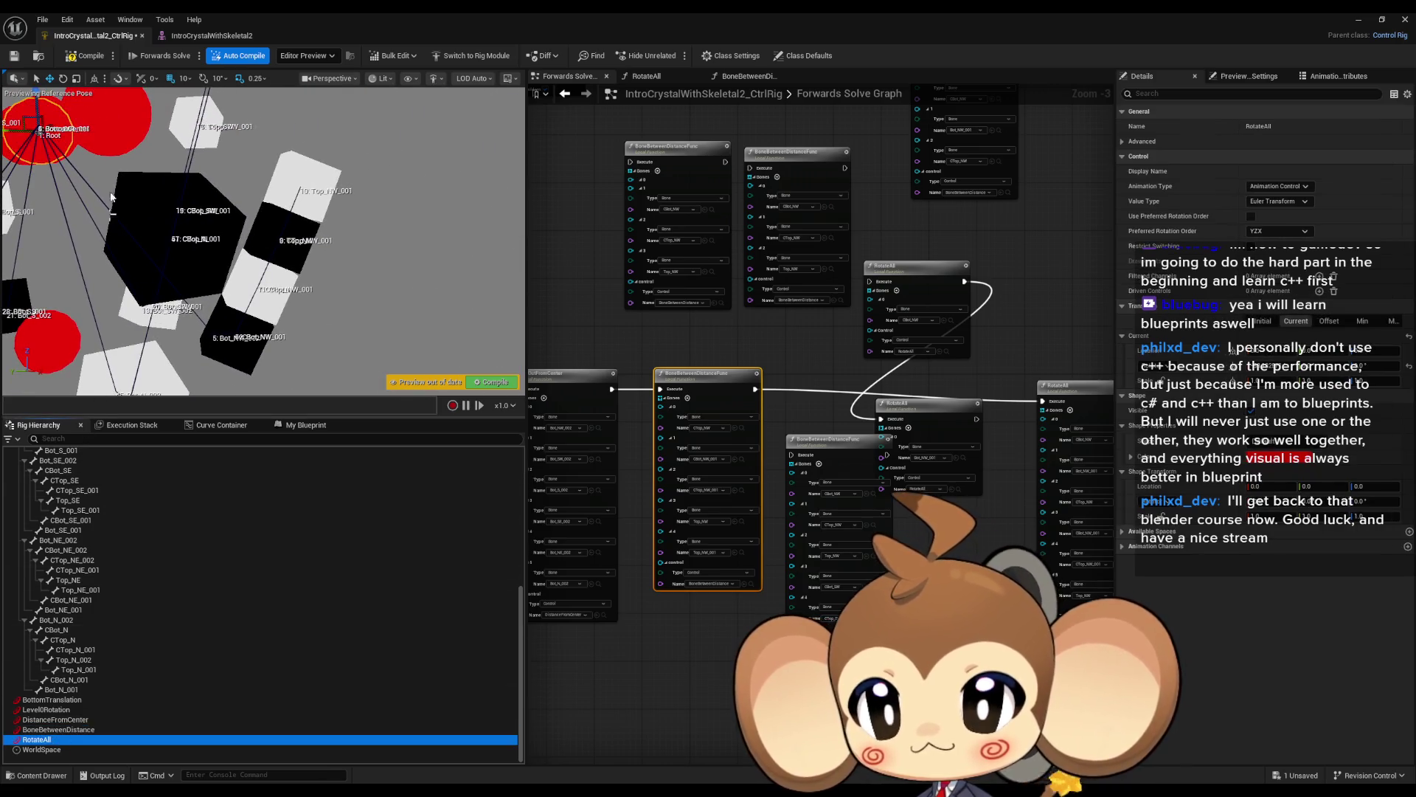
left_click_drag(33, 184, 67, 210)
mouse_move(103, 118)
left_mouse_down()
mouse_move(100, 181)
mouse_move(22, 212)
mouse_move(85, 194)
mouse_move(65, 214)
mouse_move(41, 217)
mouse_move(103, 187)
mouse_move(39, 218)
left_mouse_up()
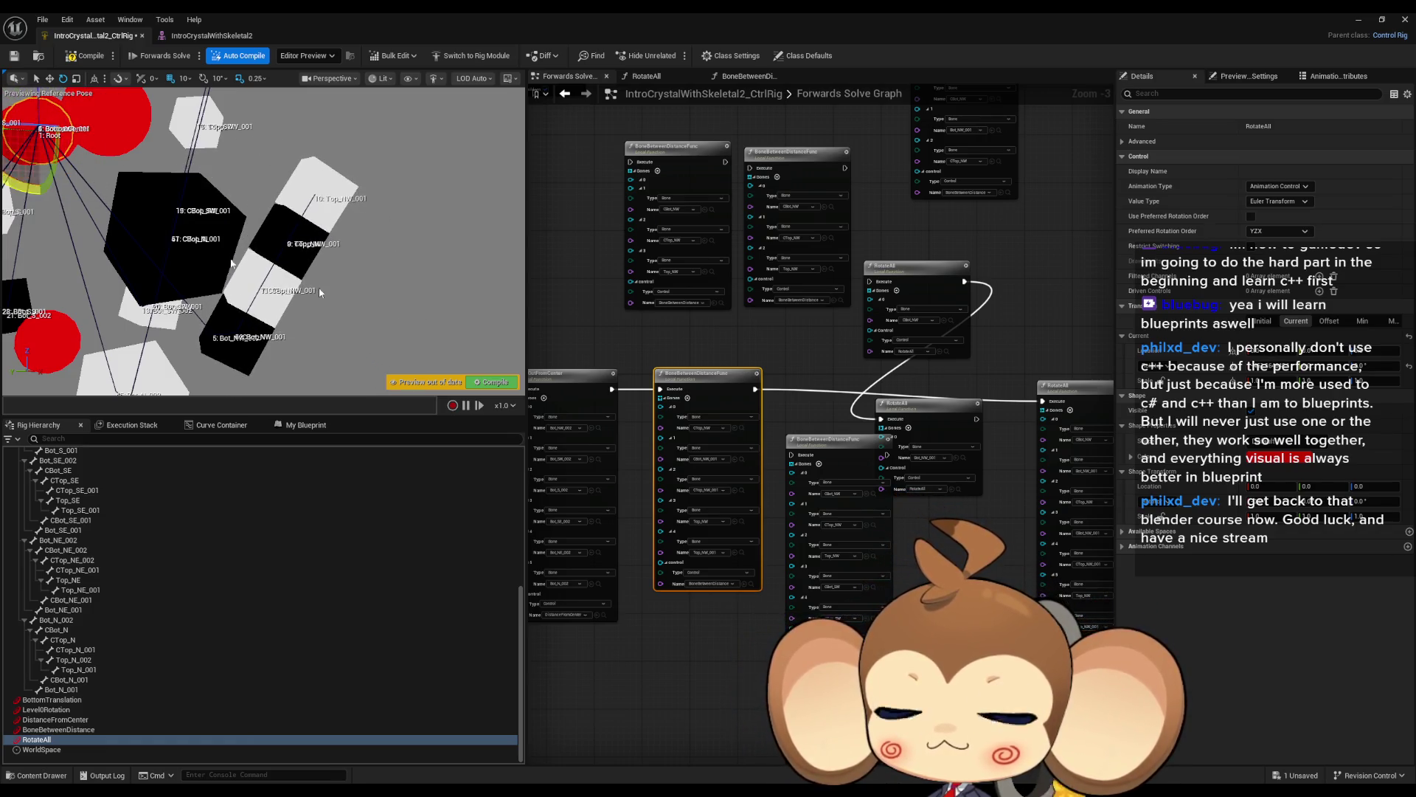
left_click_drag(1009, 585, 830, 535)
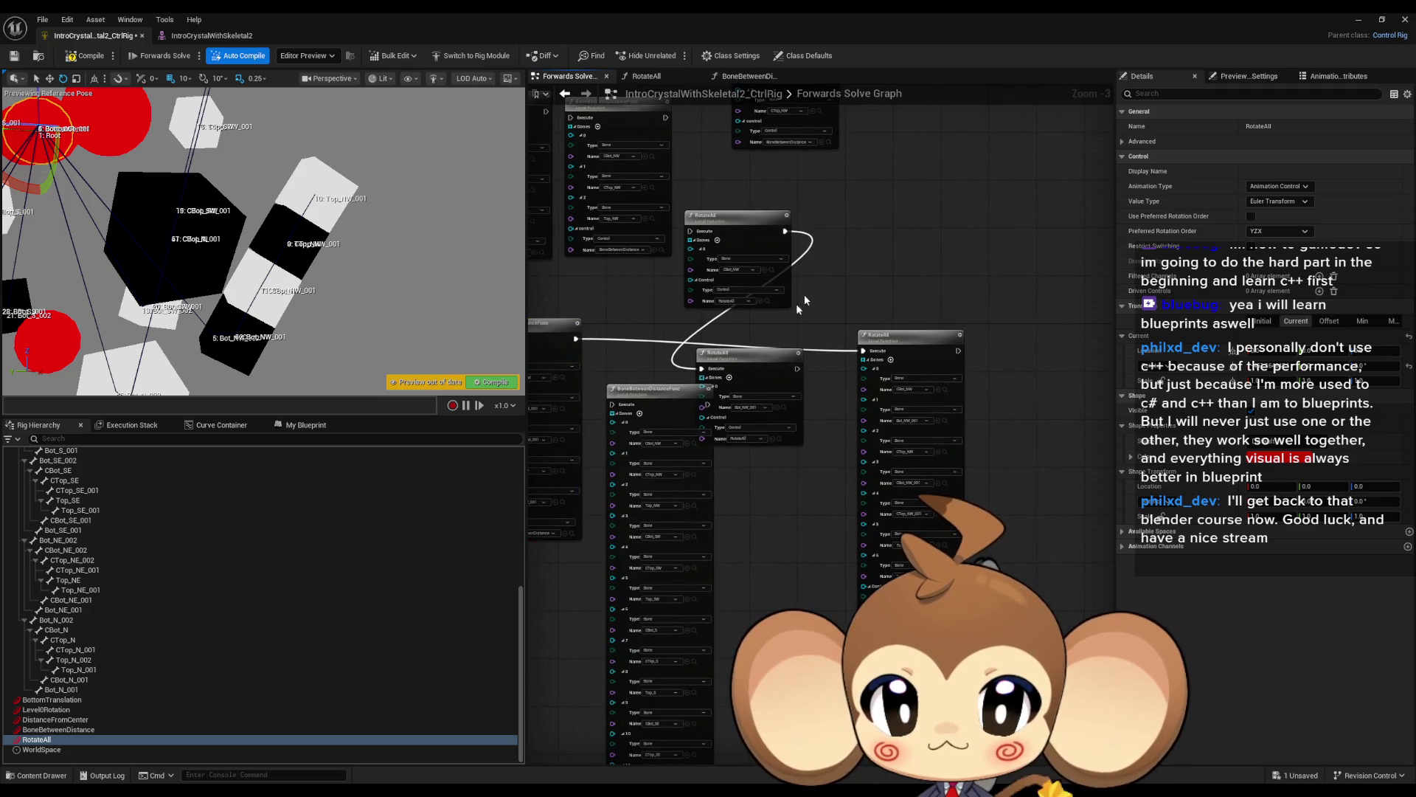
left_click(767, 259)
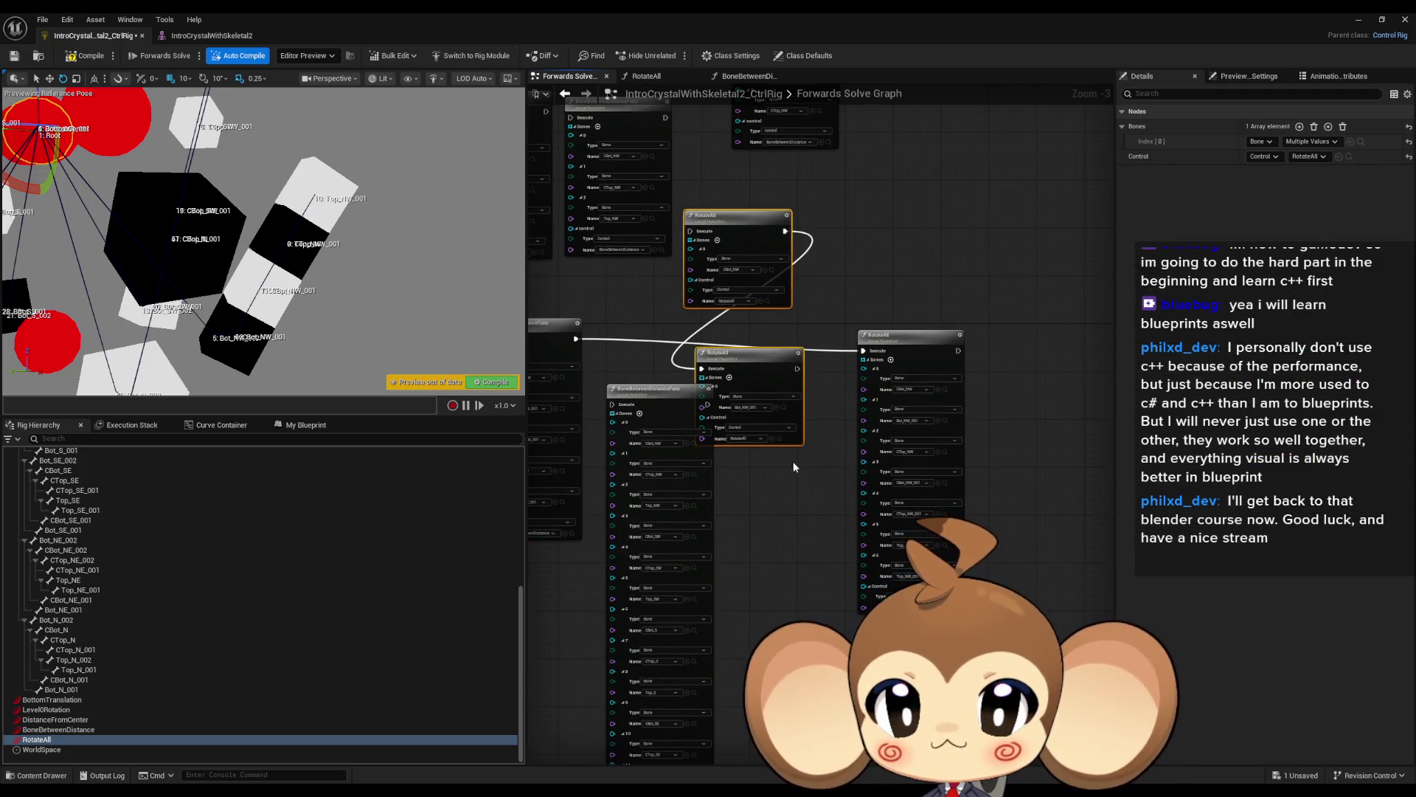
Move the RotateAll node into the execution chain and wire its execution input.
scroll(792, 472, "down", 3)
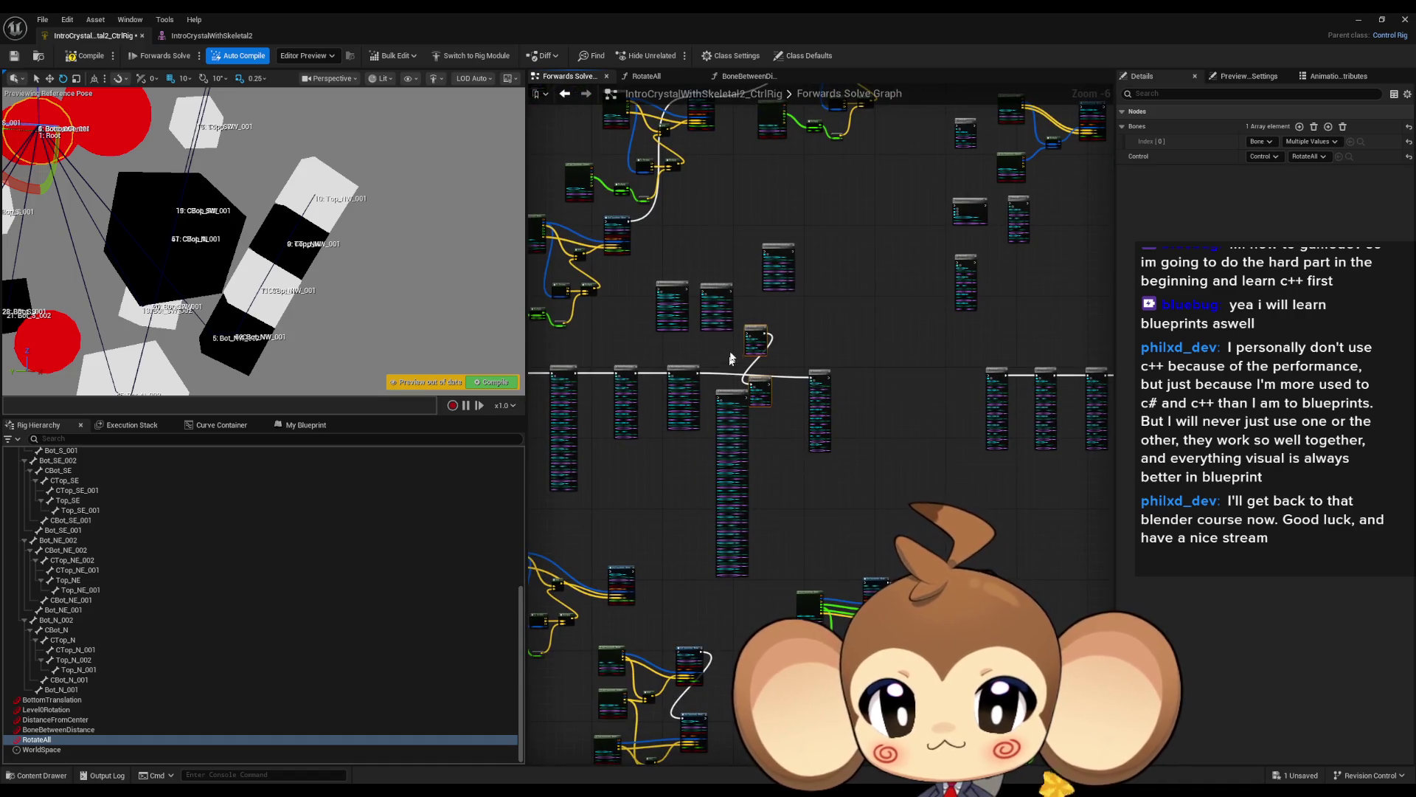
left_click(746, 420, "ctrl")
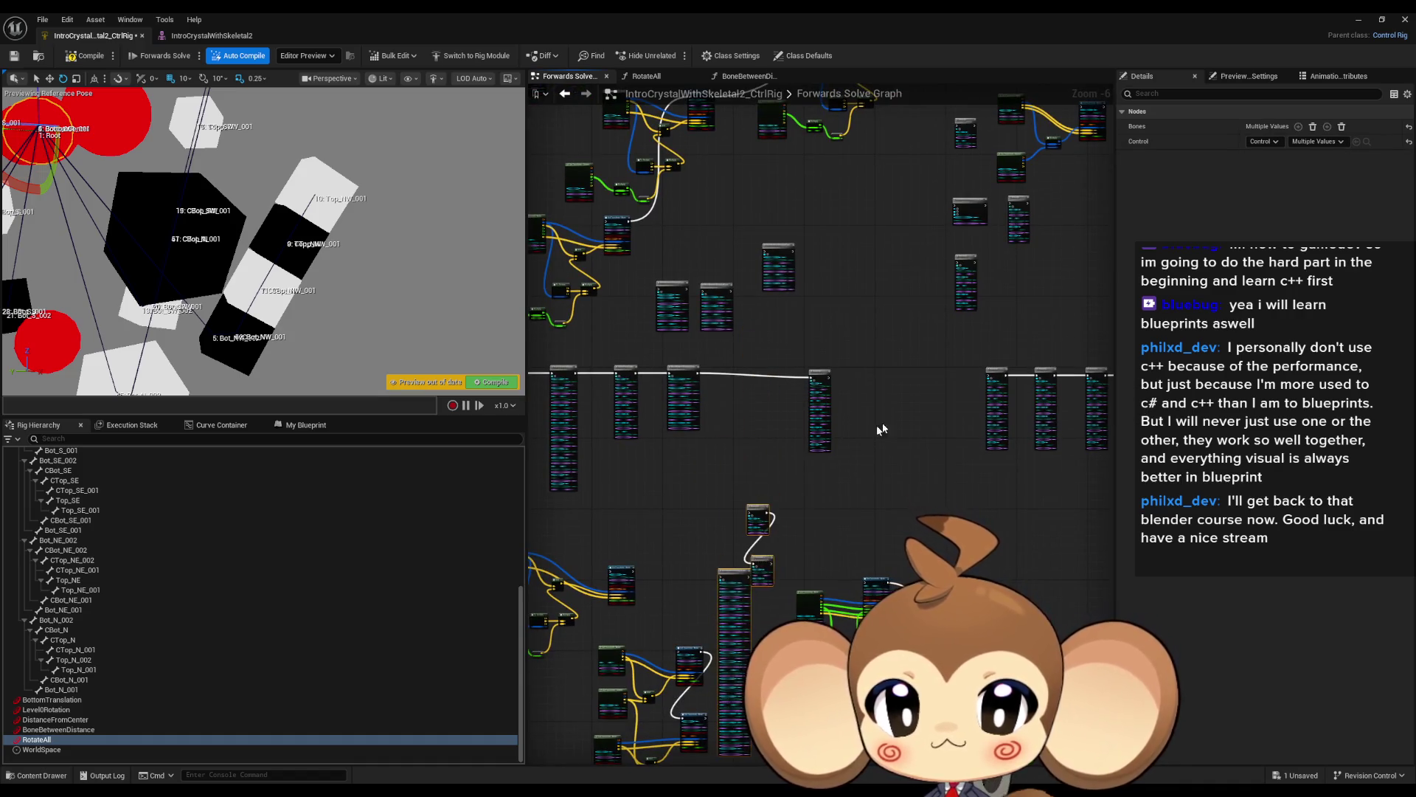
key("f")
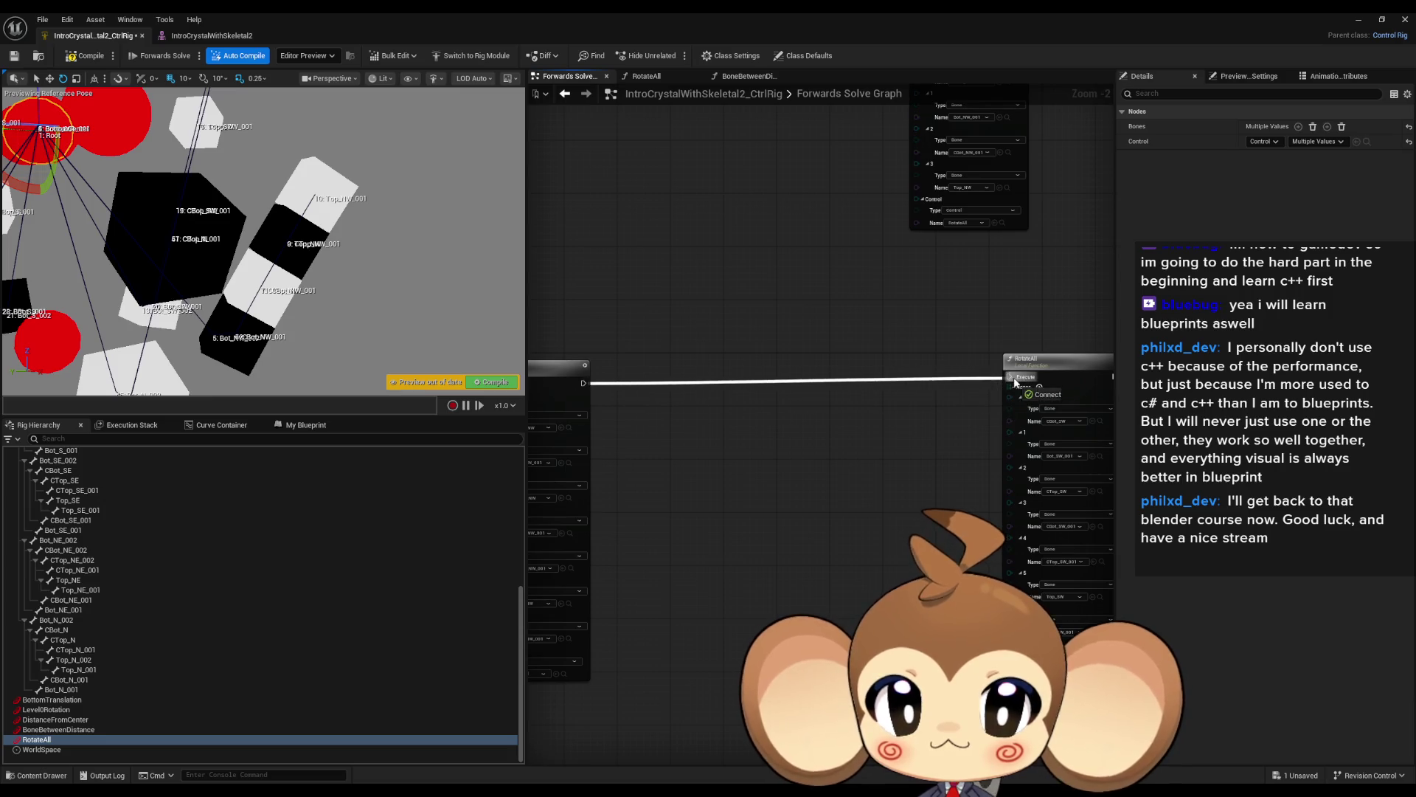
left_click_drag(1014, 381, 1014, 381)
left_click_drag(561, 366, 940, 363)
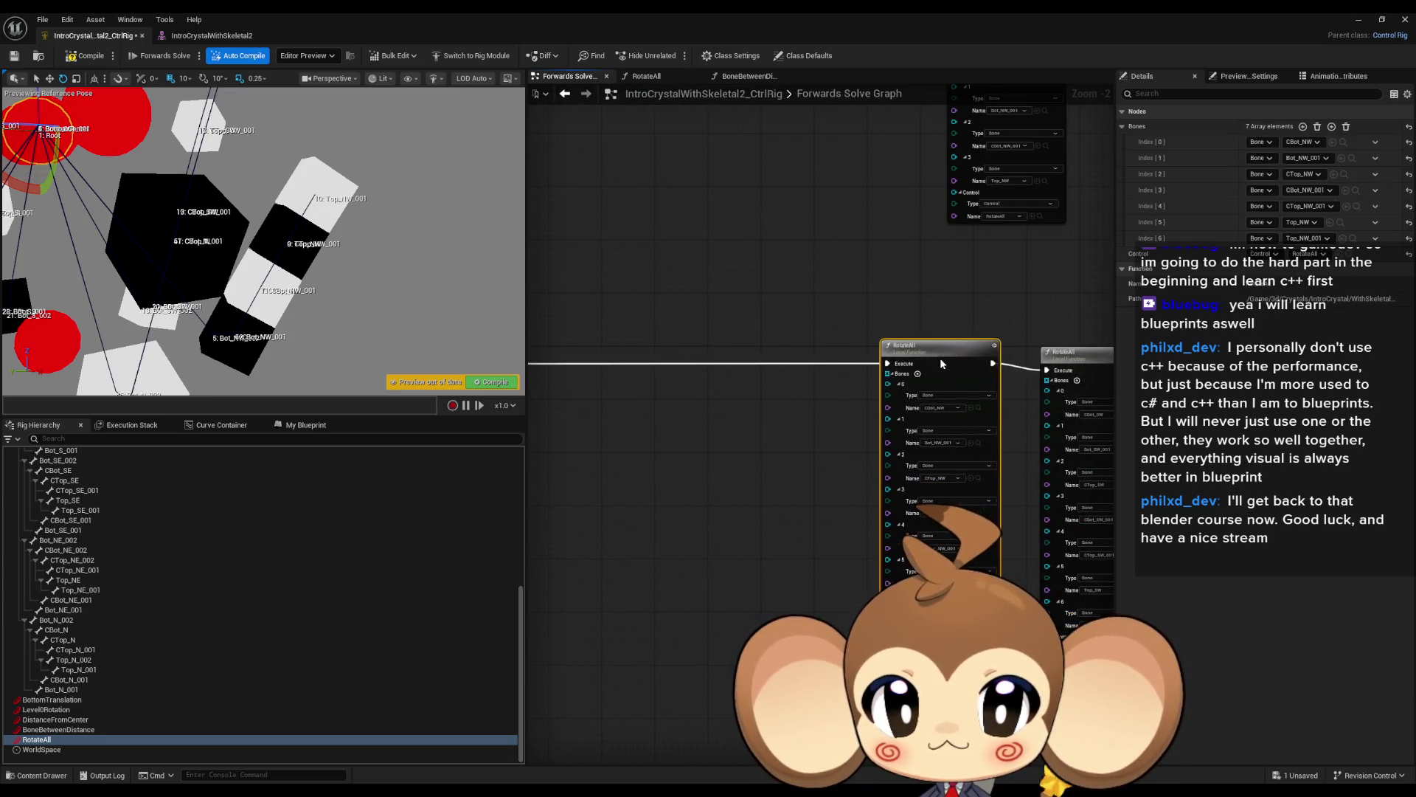
scroll(959, 360, "up", 3)
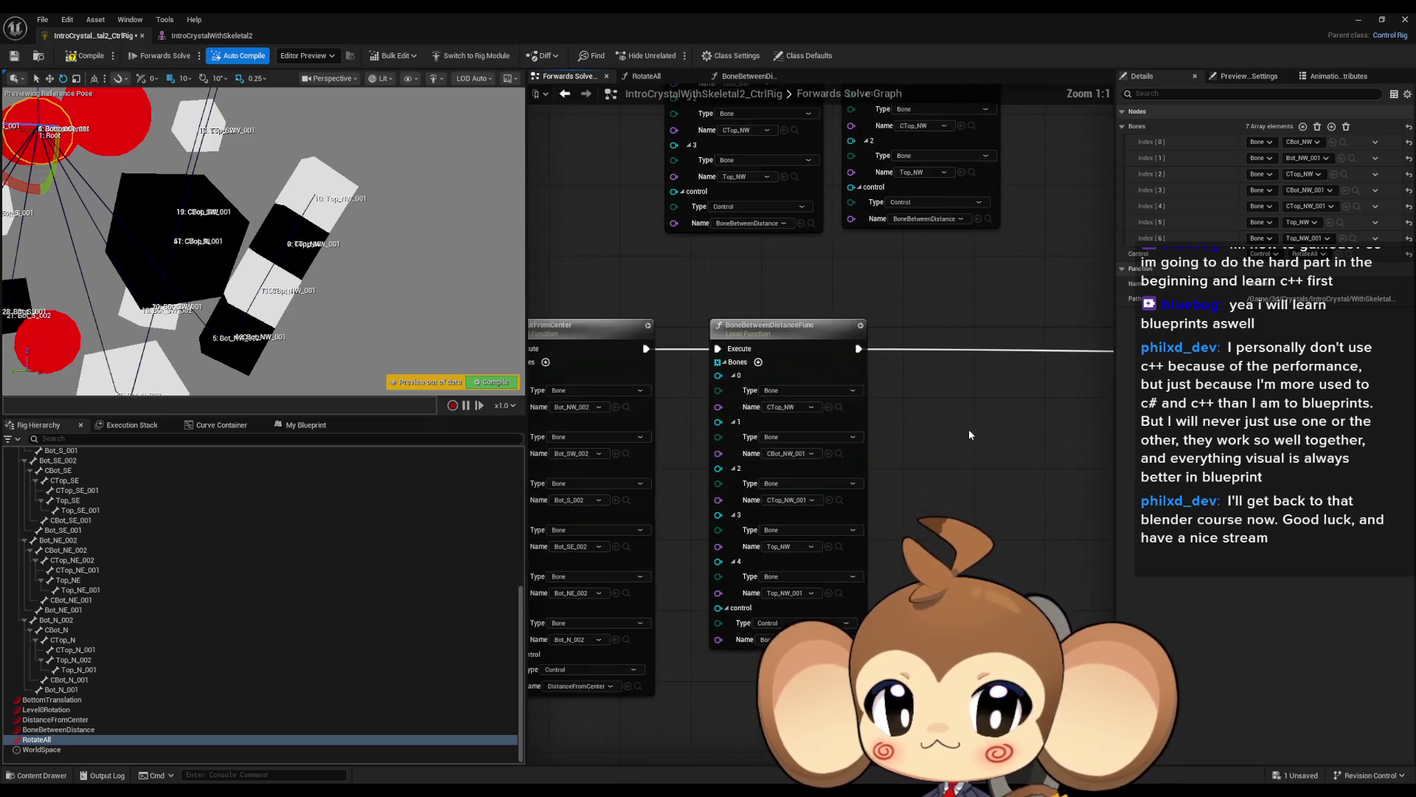
Copy and paste the BoneBetweenDistanceFunc node beside the original.
left_click(742, 335)
key("ctrl+c")
key("ctrl+v")
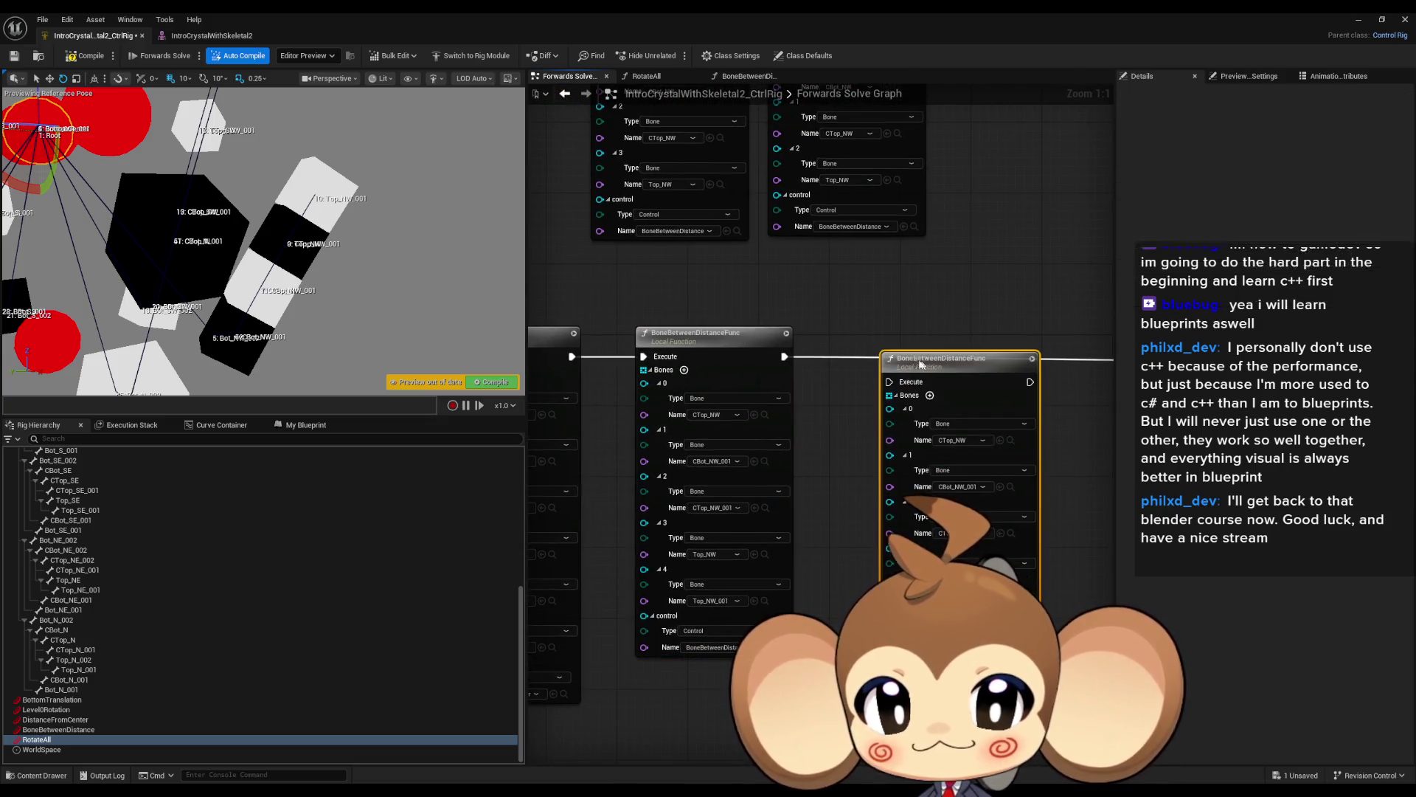
left_click_drag(920, 363, 872, 343)
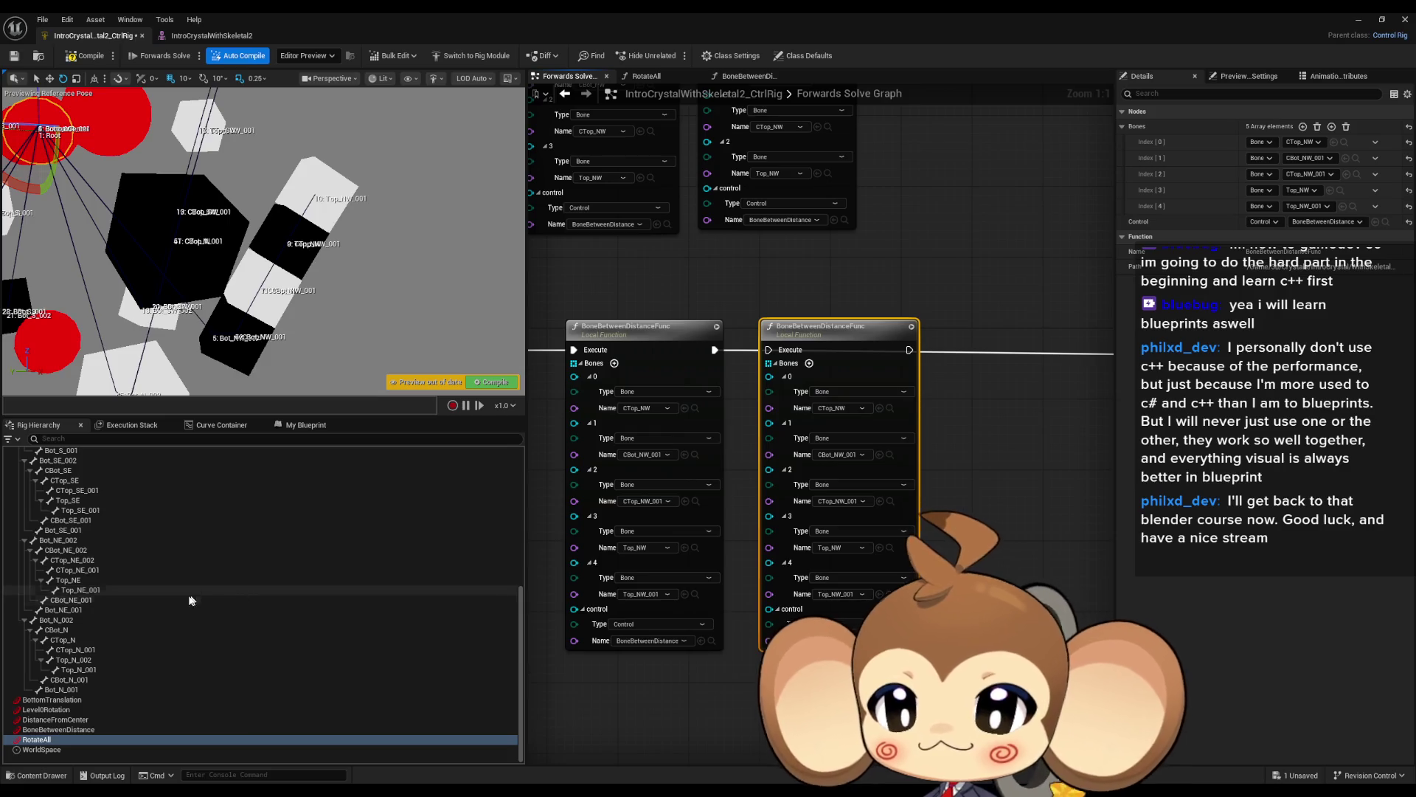
scroll(181, 628, "up", 10)
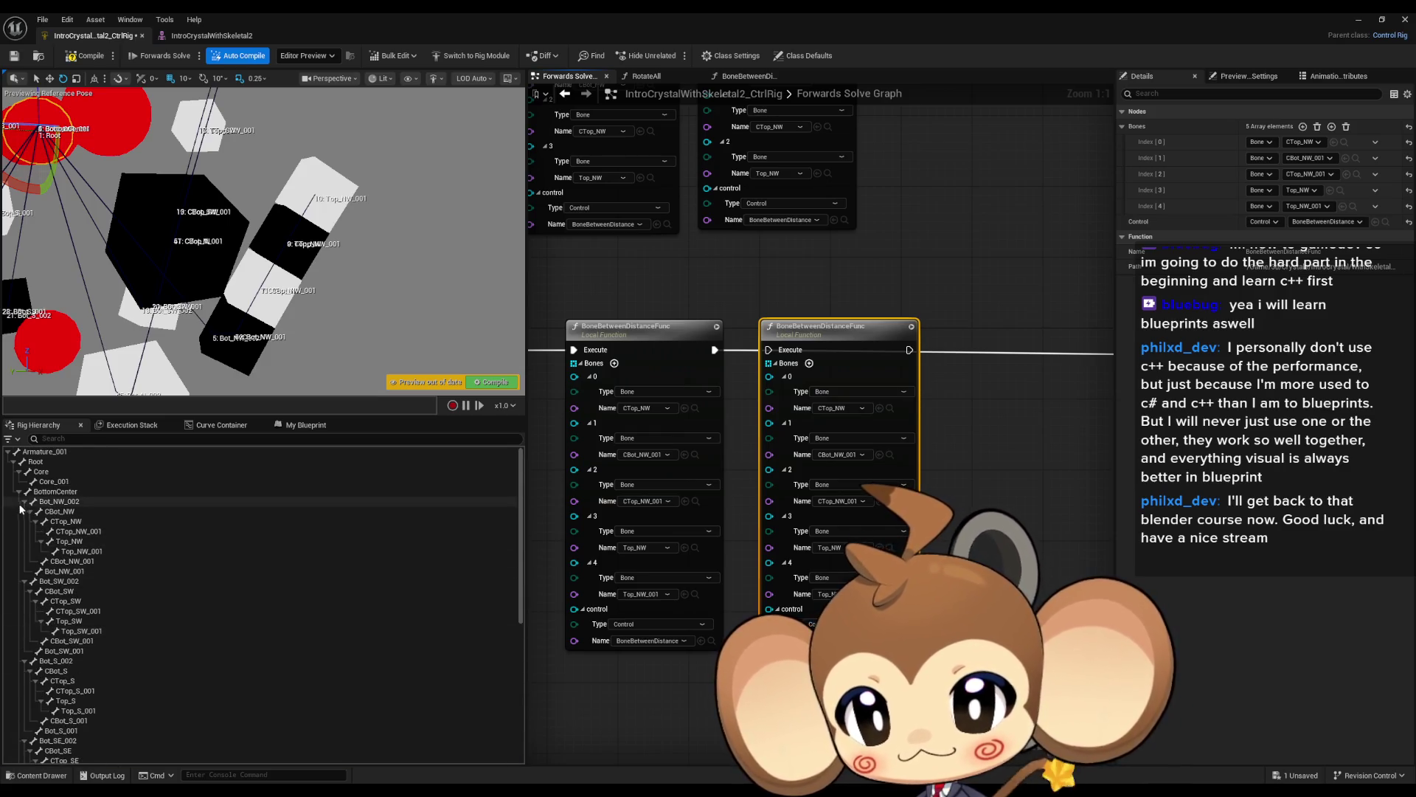
Set the copy's first three bone entries to CTop_SW, CBot_SW_001 and CTop_SW_001.
left_click(24, 501)
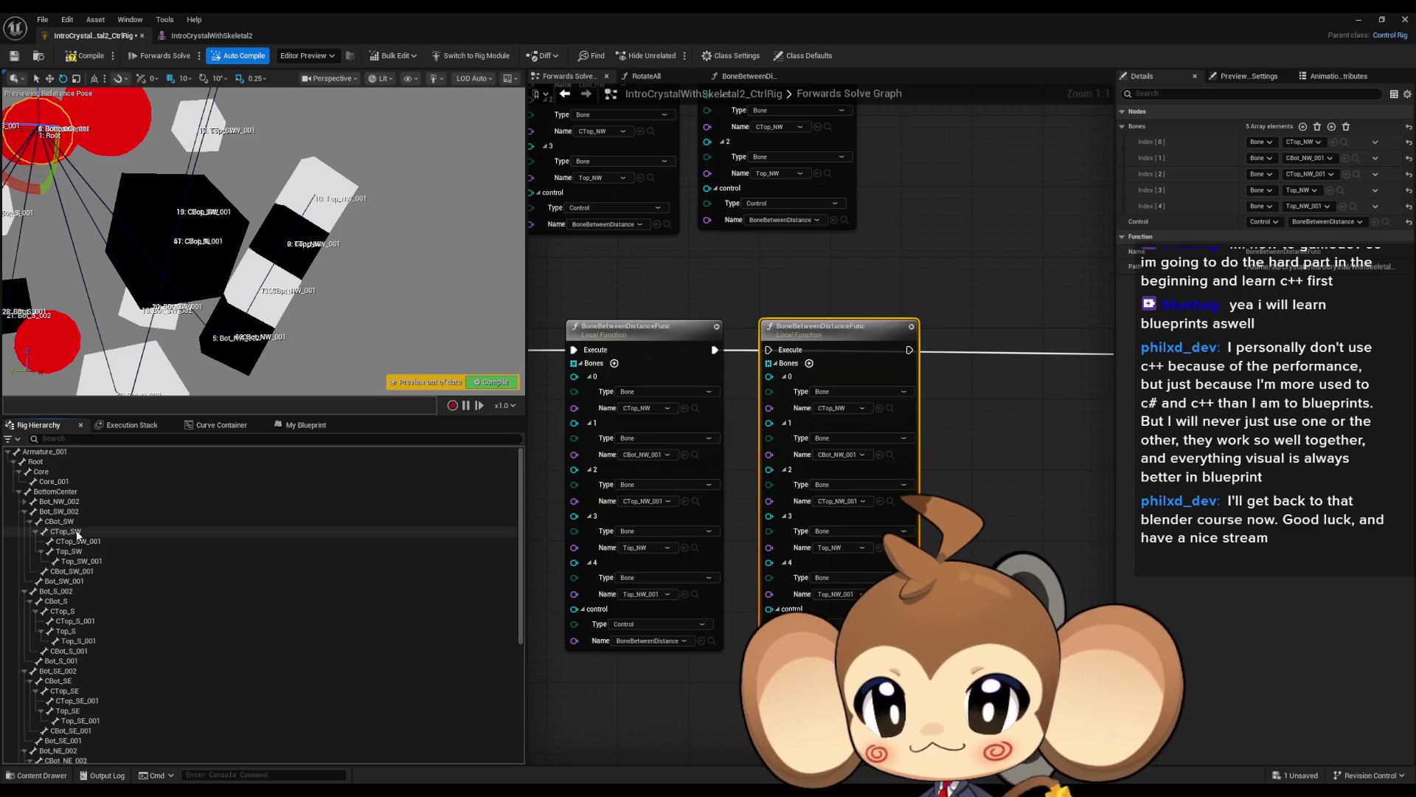
left_click(77, 532)
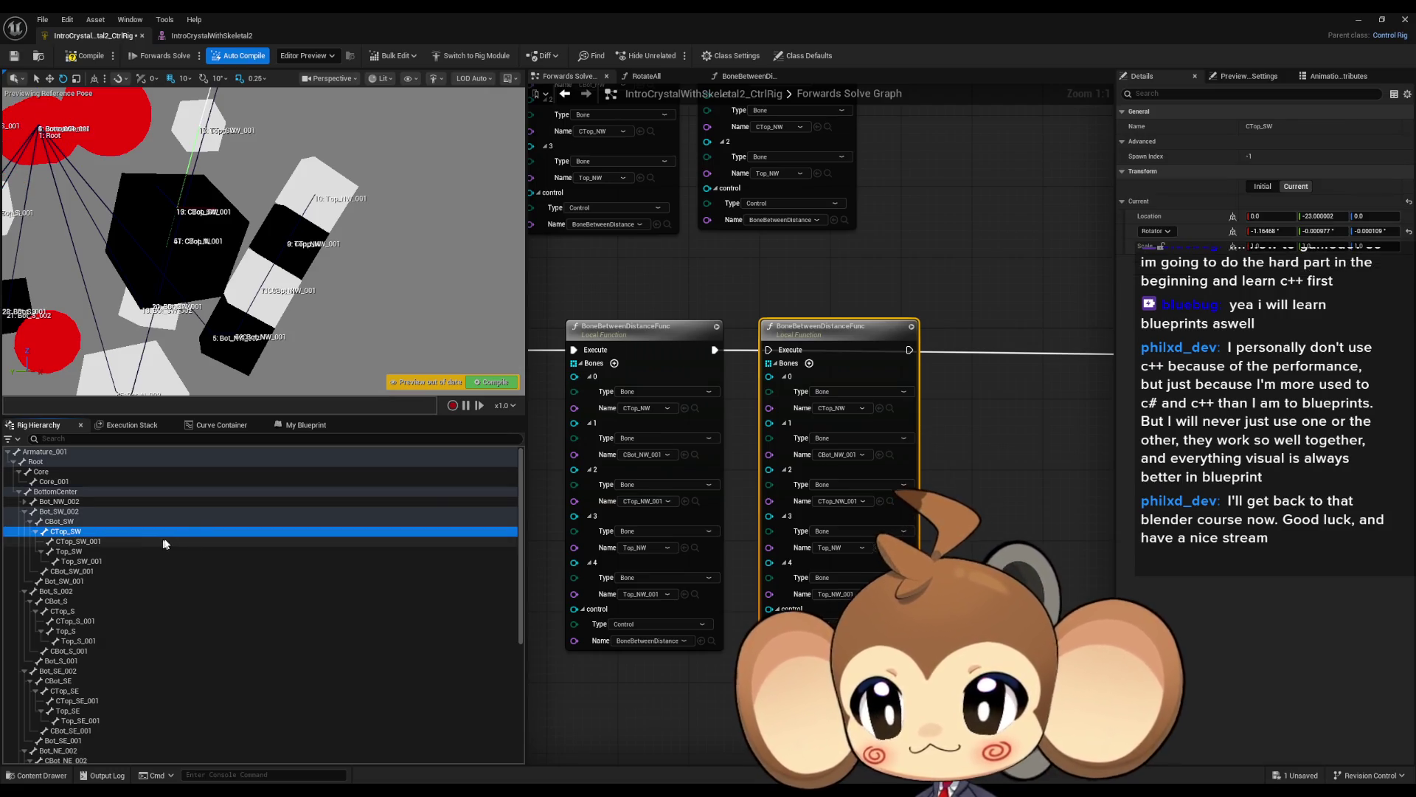
left_click(886, 408)
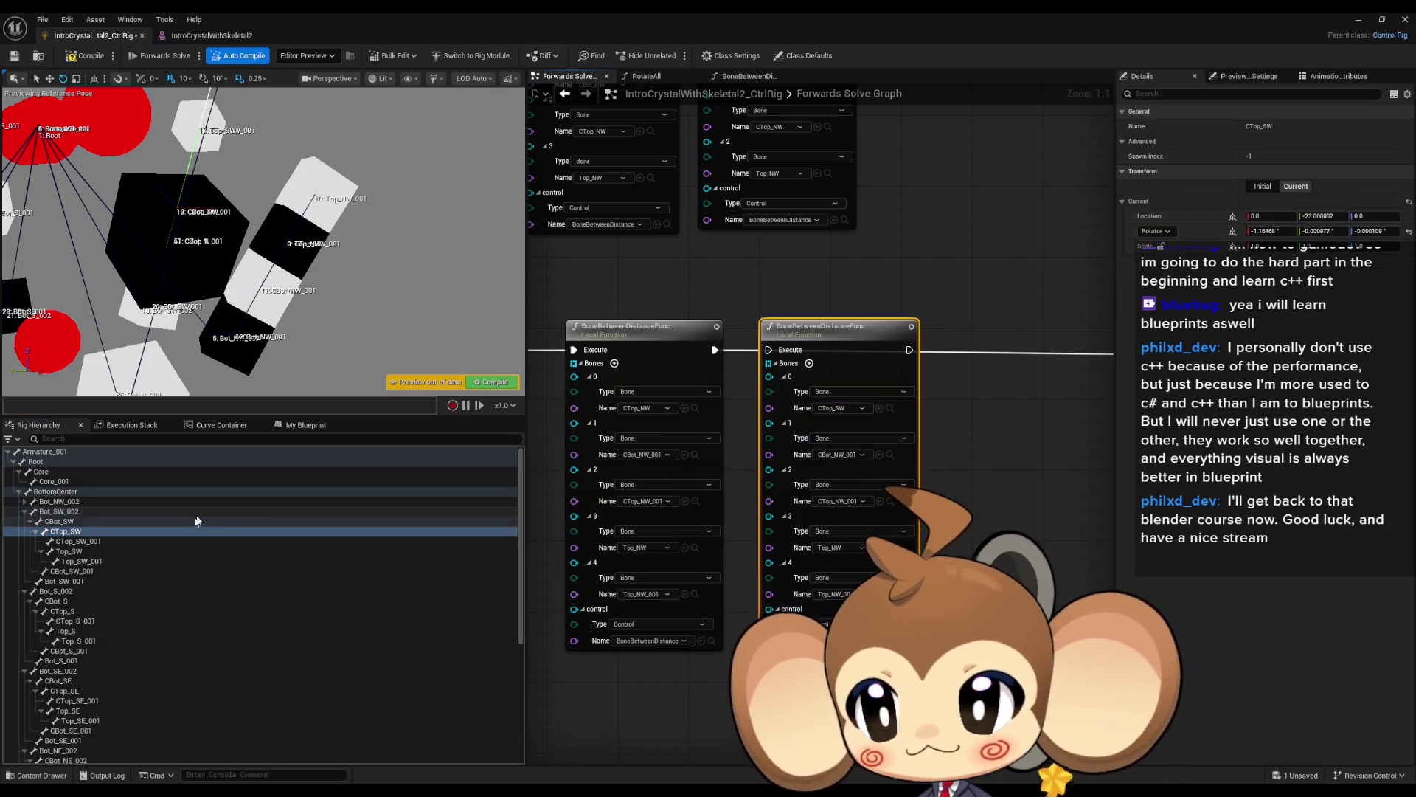
left_click(35, 532)
left_click(68, 541)
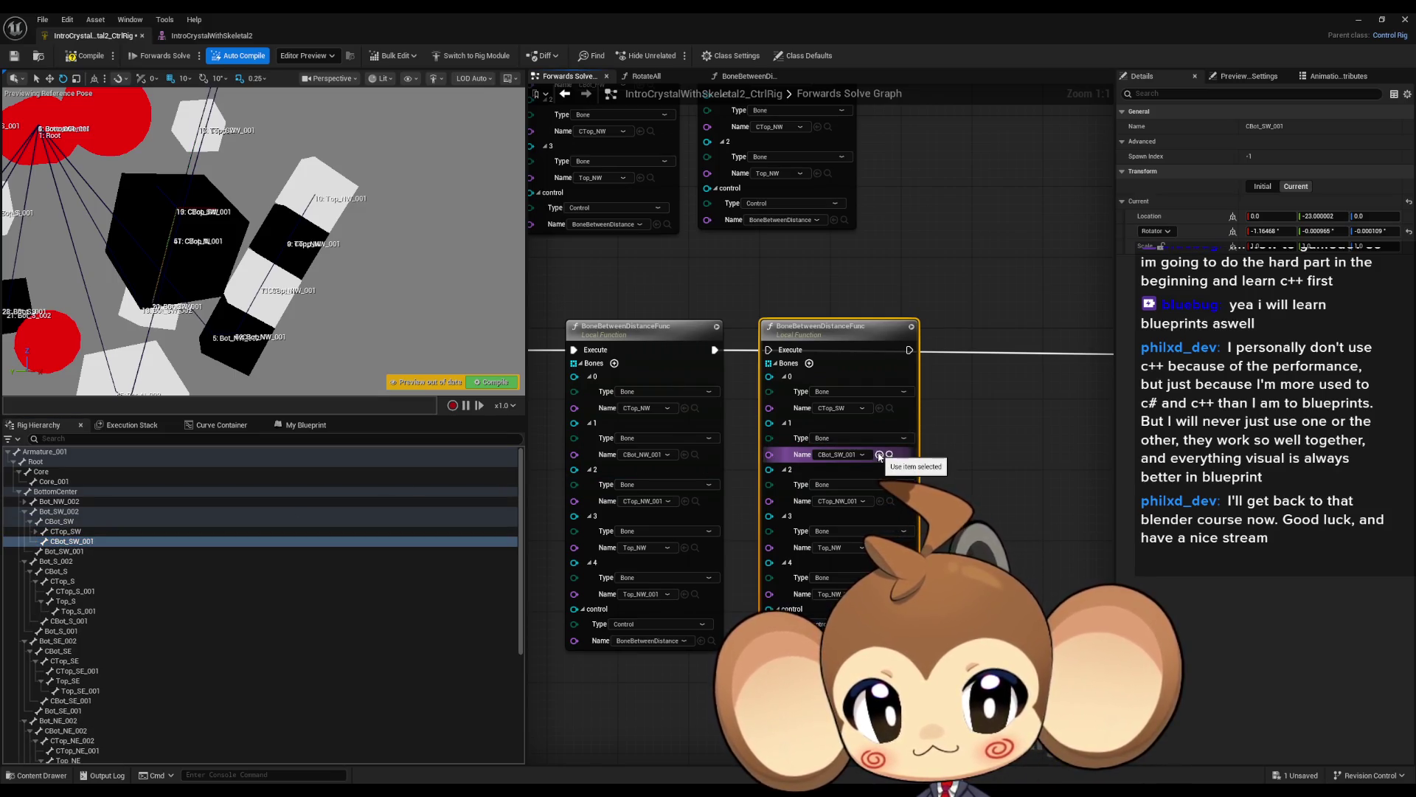
left_click(35, 532)
left_click(70, 542)
left_click(880, 501)
Set entries 4 and 5 to Top_SW and Top_SW_001, and duplicate the node.
left_click(81, 552)
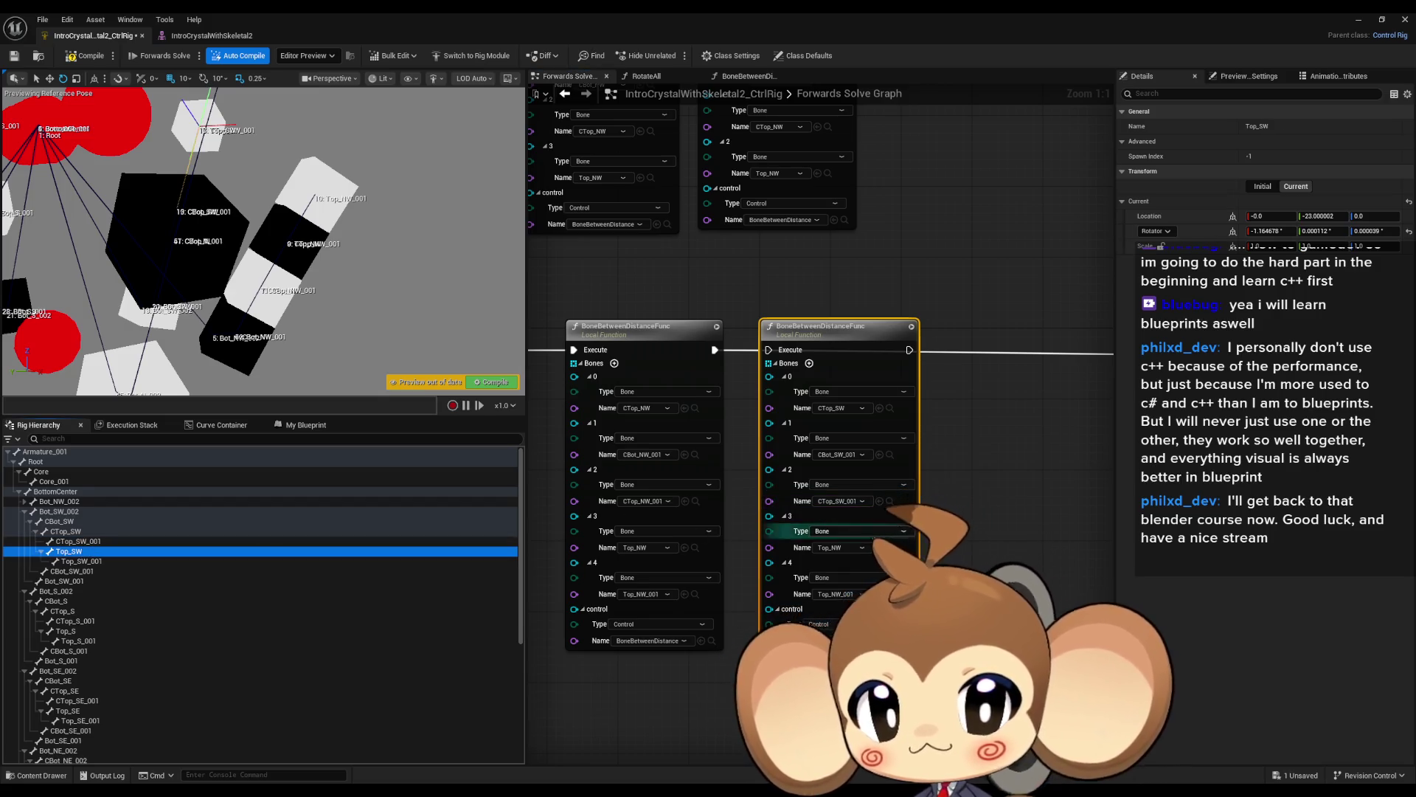
left_click(880, 547)
left_click(87, 561)
left_click_drag(978, 482, 913, 480)
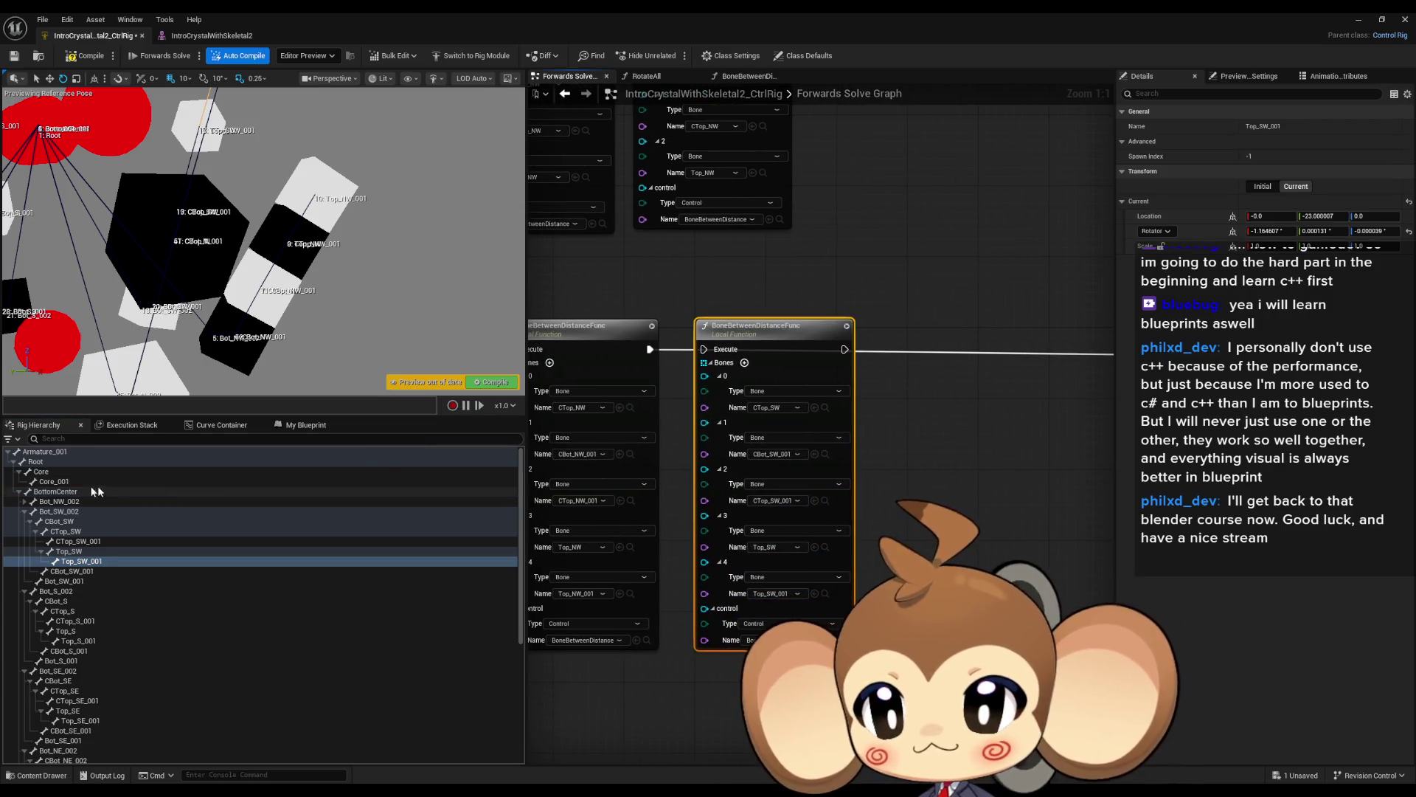
left_click(24, 511)
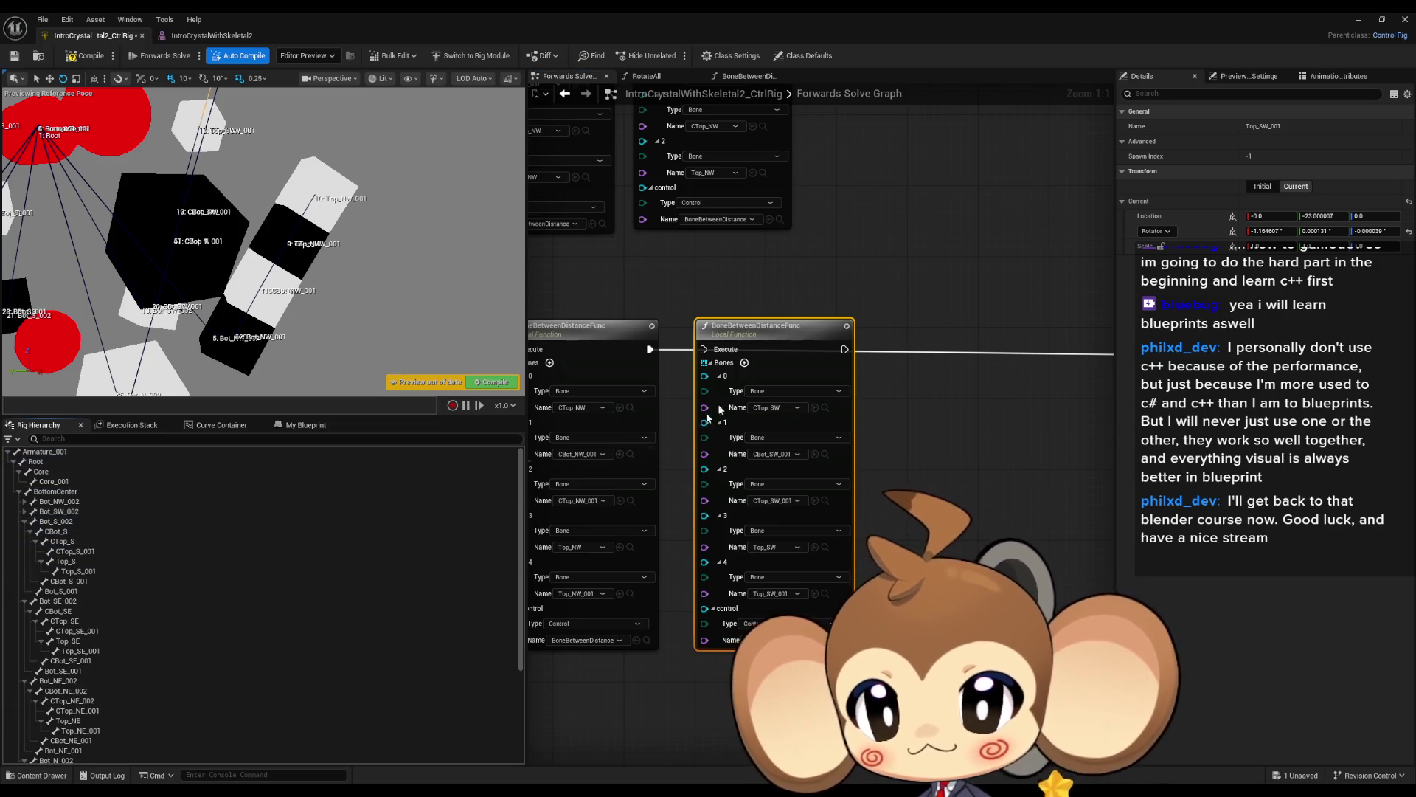
key("ctrl+d")
Place the duplicate to the right and set its first two bones to CTop_S and CBot_S_001.
left_click_drag(989, 338, 952, 347)
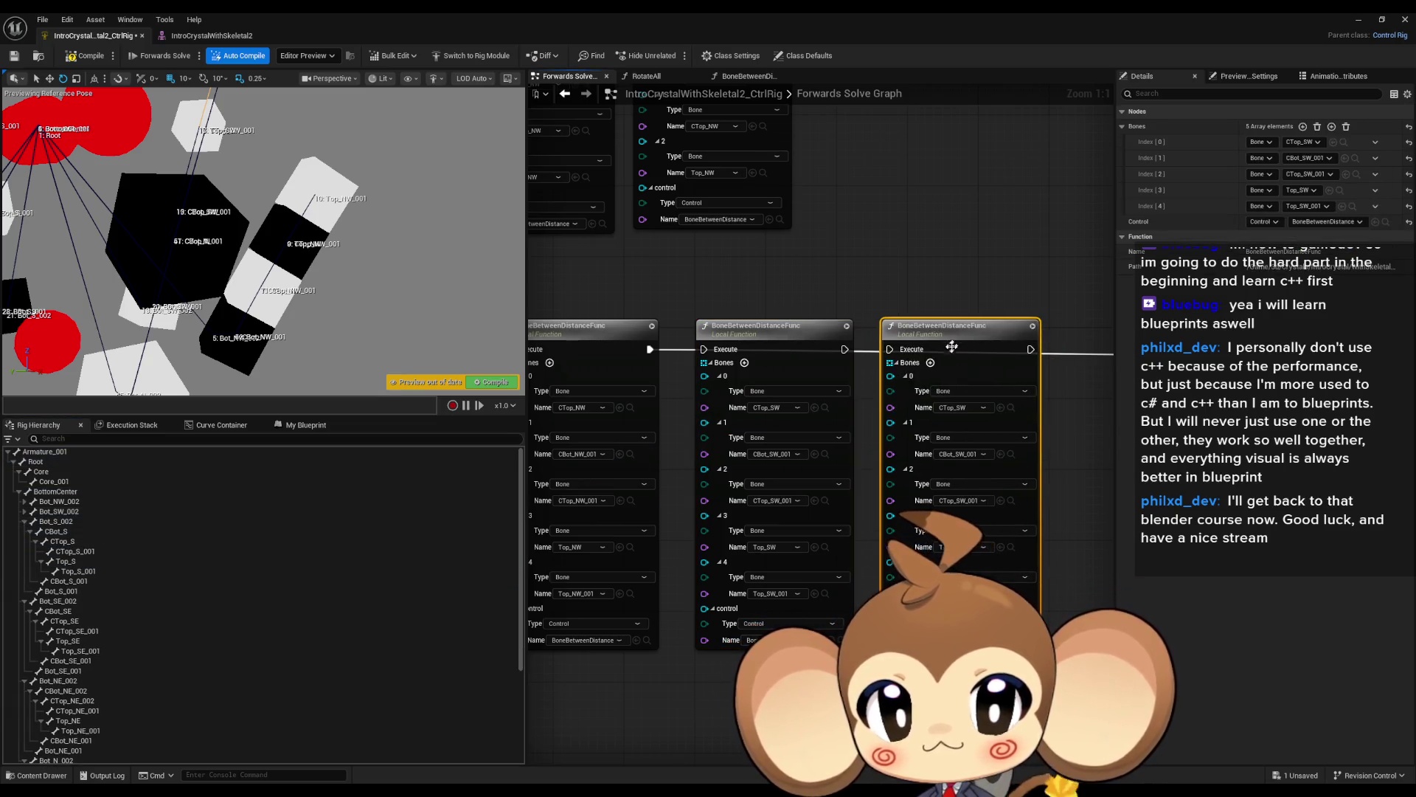
double_click(59, 533)
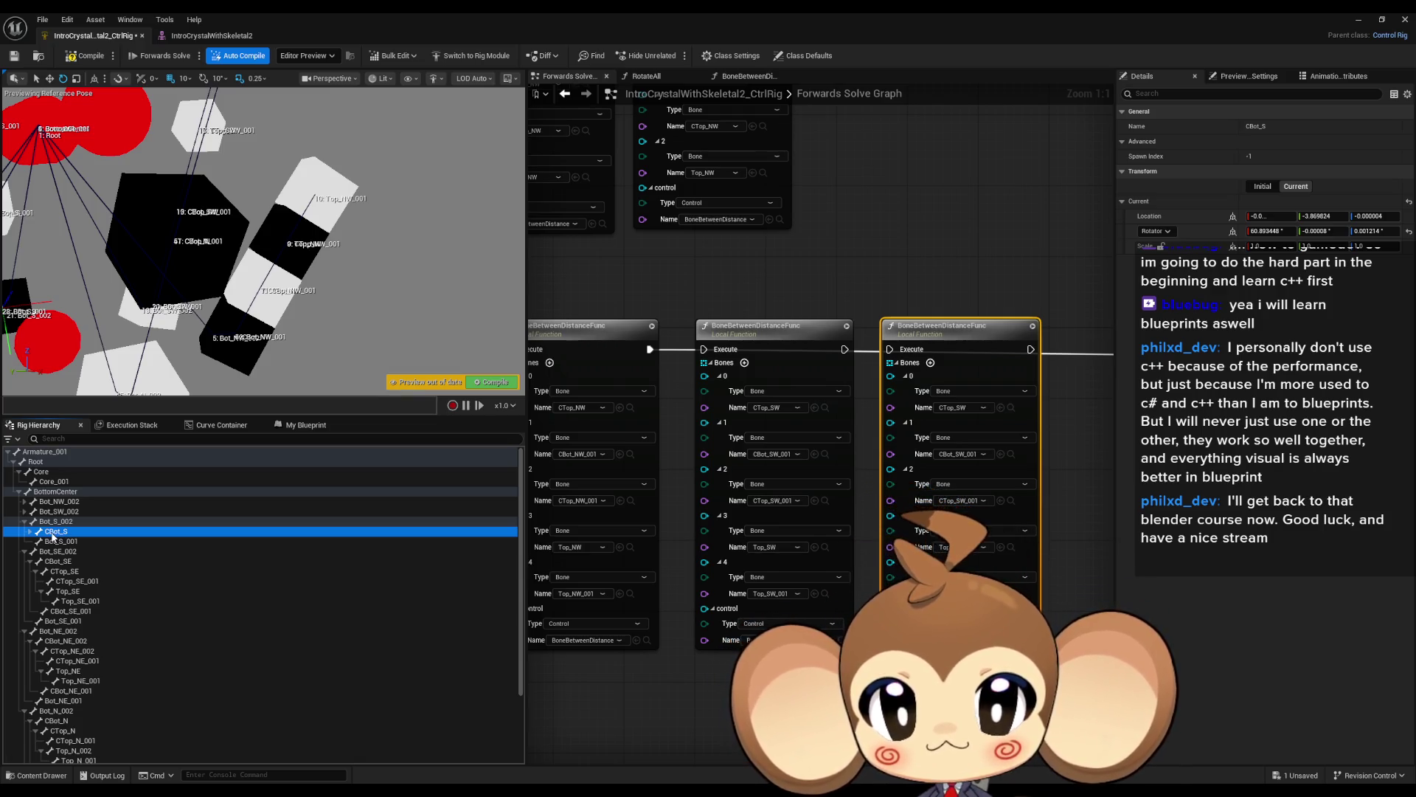
left_click(30, 532)
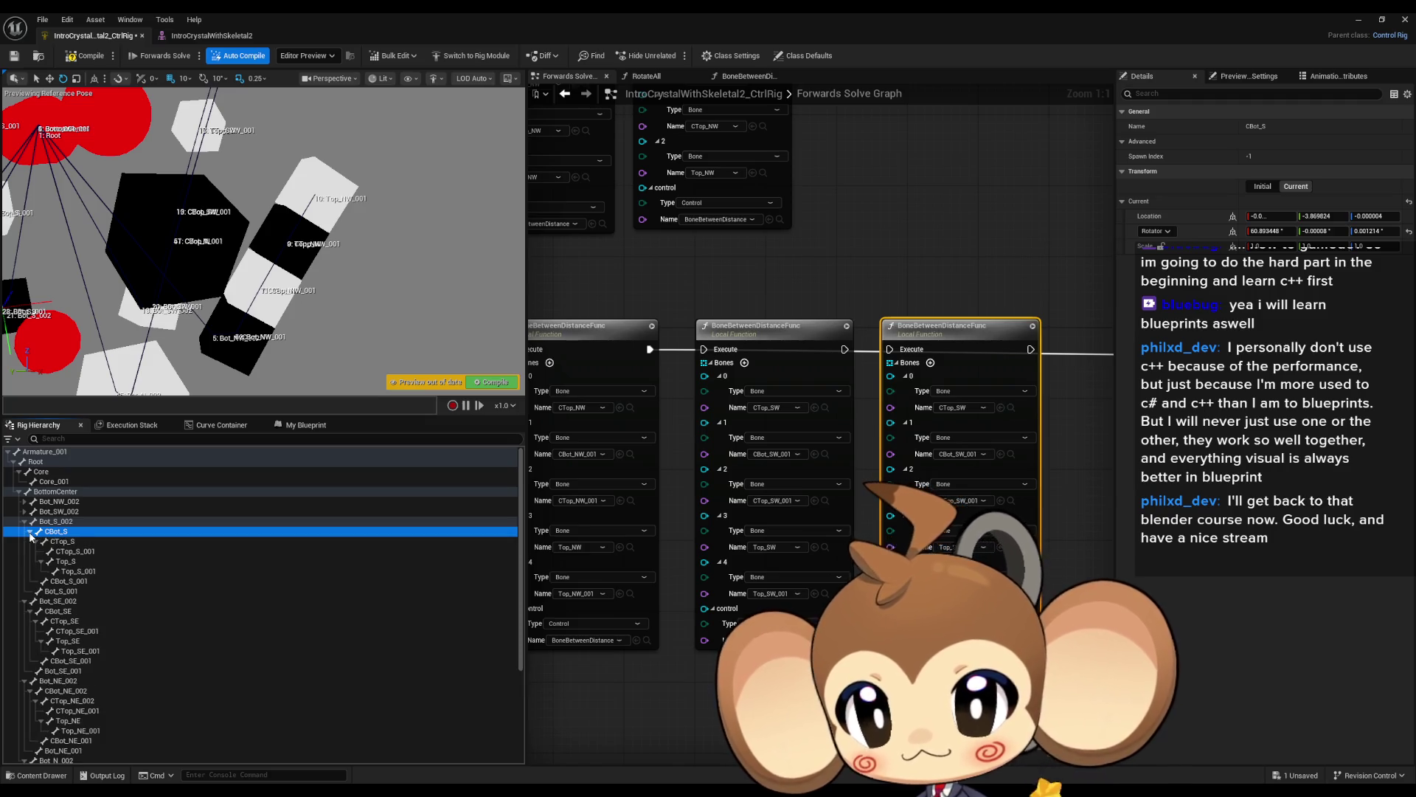
left_click(35, 543)
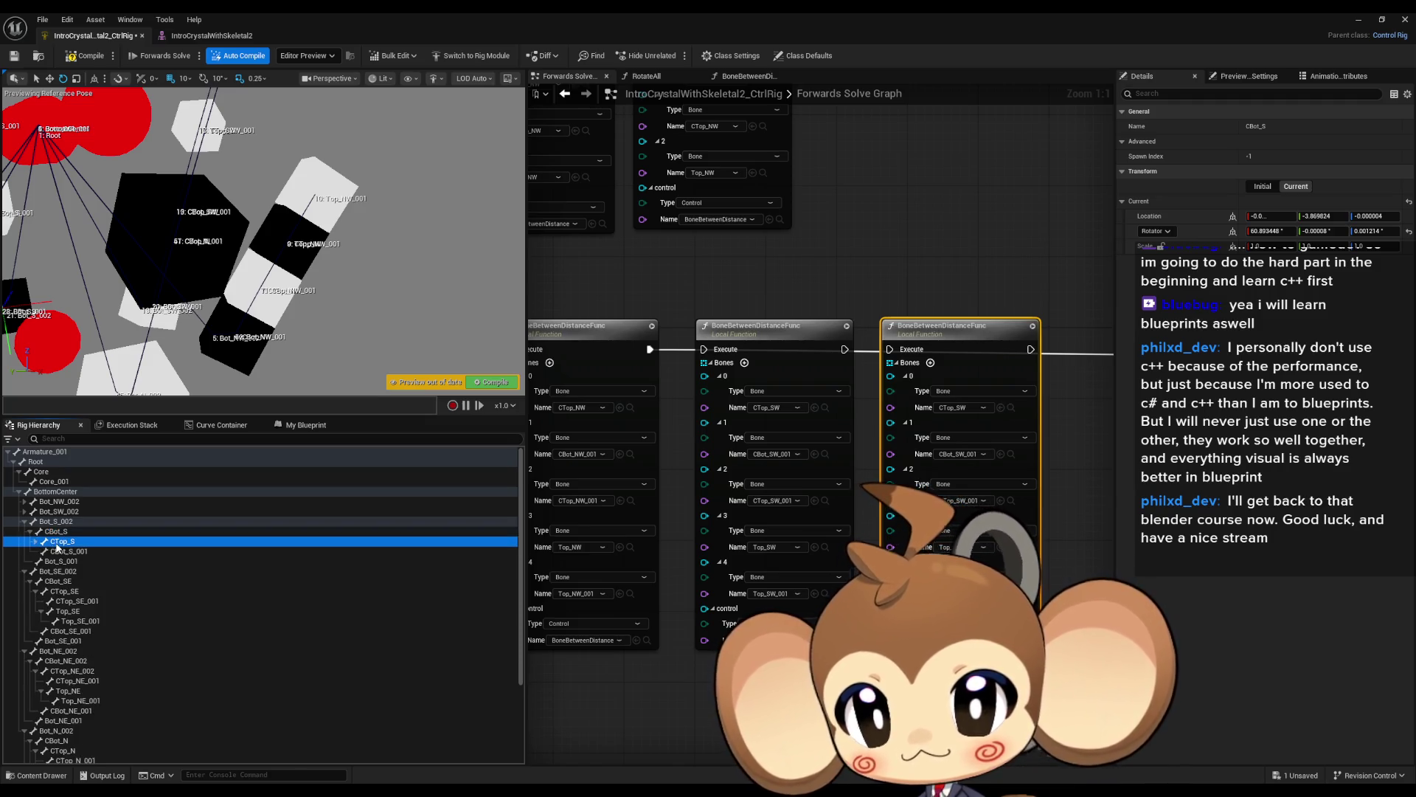
left_click(1000, 408)
left_click(119, 551)
left_click(1001, 454)
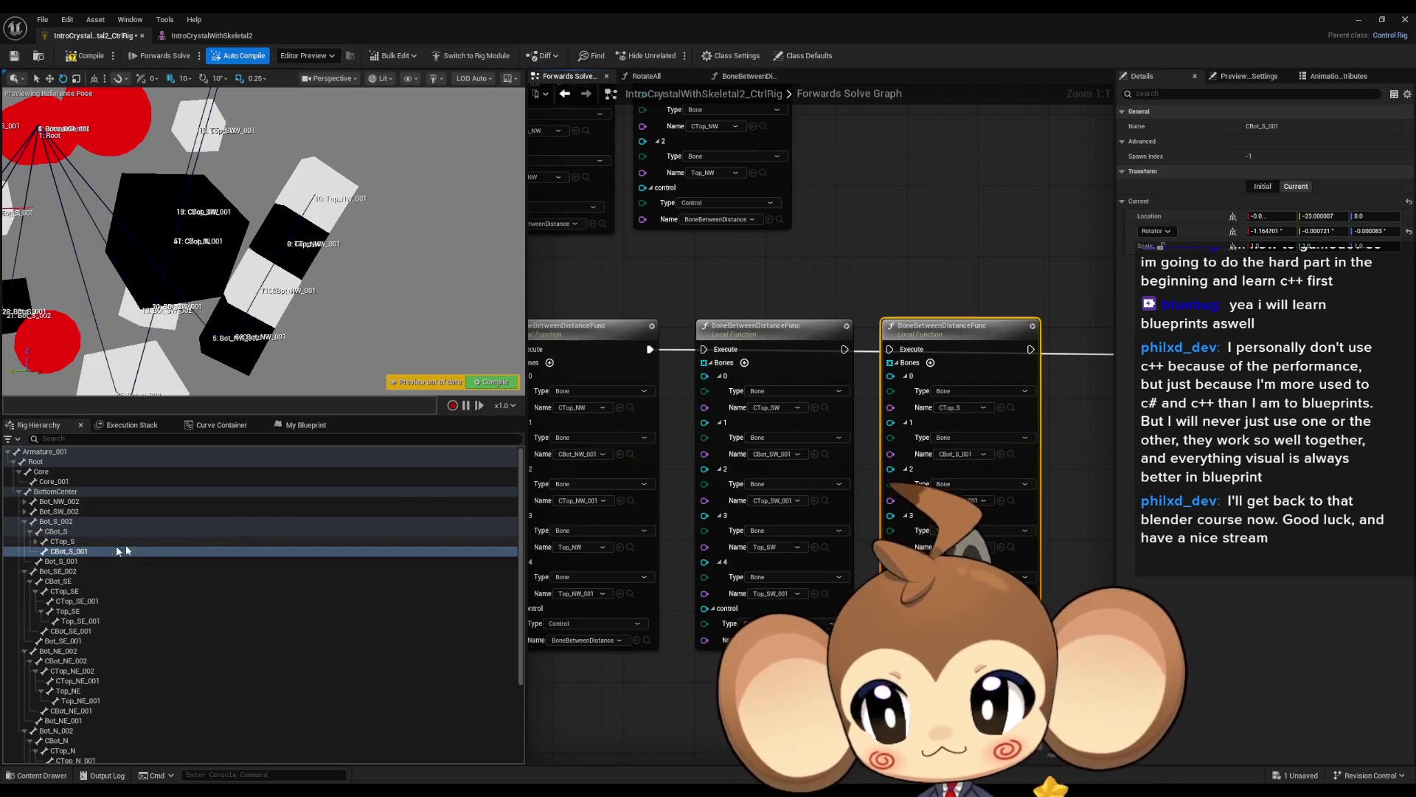
Set the remaining bone slots to CTop_S_001, Top_S and Top_S_001.
left_click(36, 542)
left_click(74, 551)
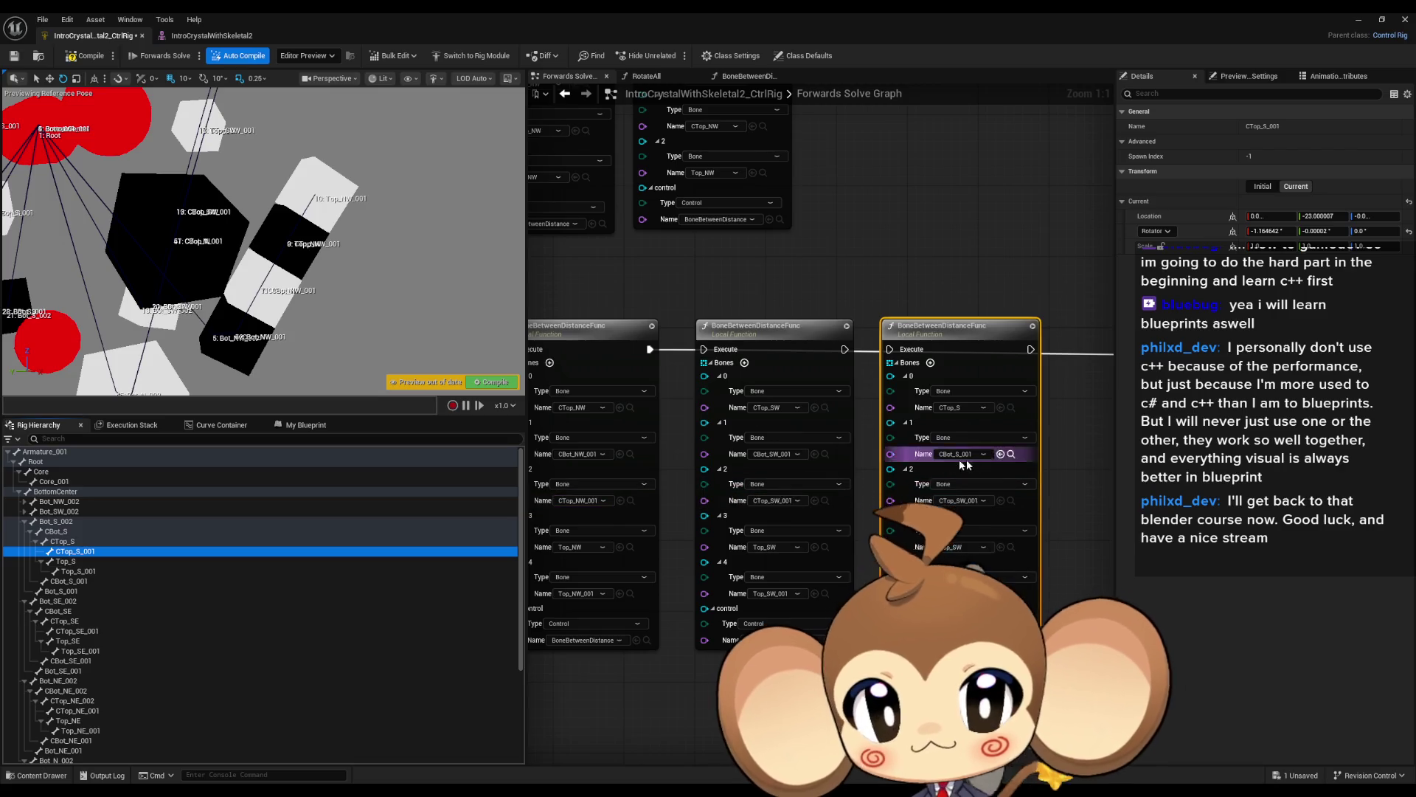
left_click(1001, 500)
left_click(66, 562)
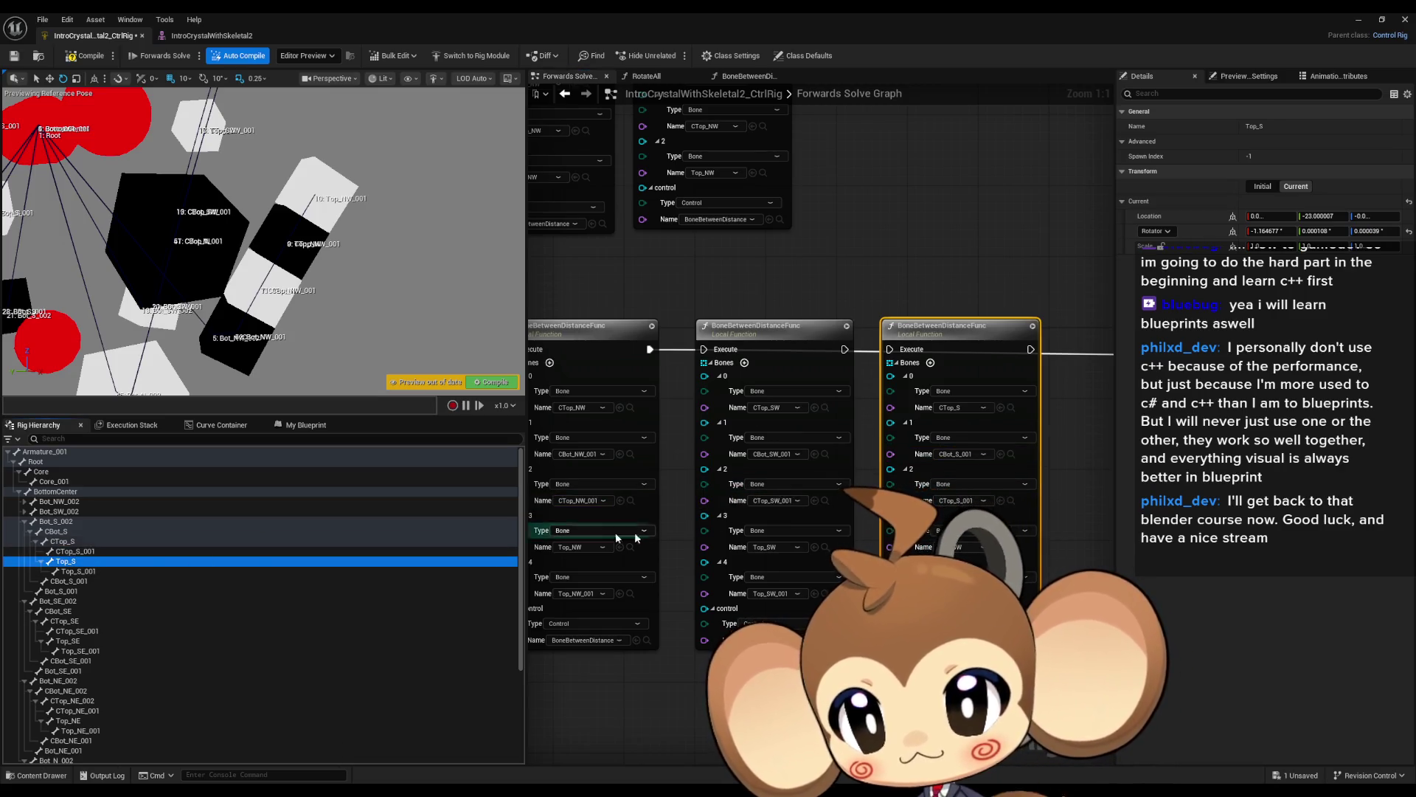
left_click(1007, 548)
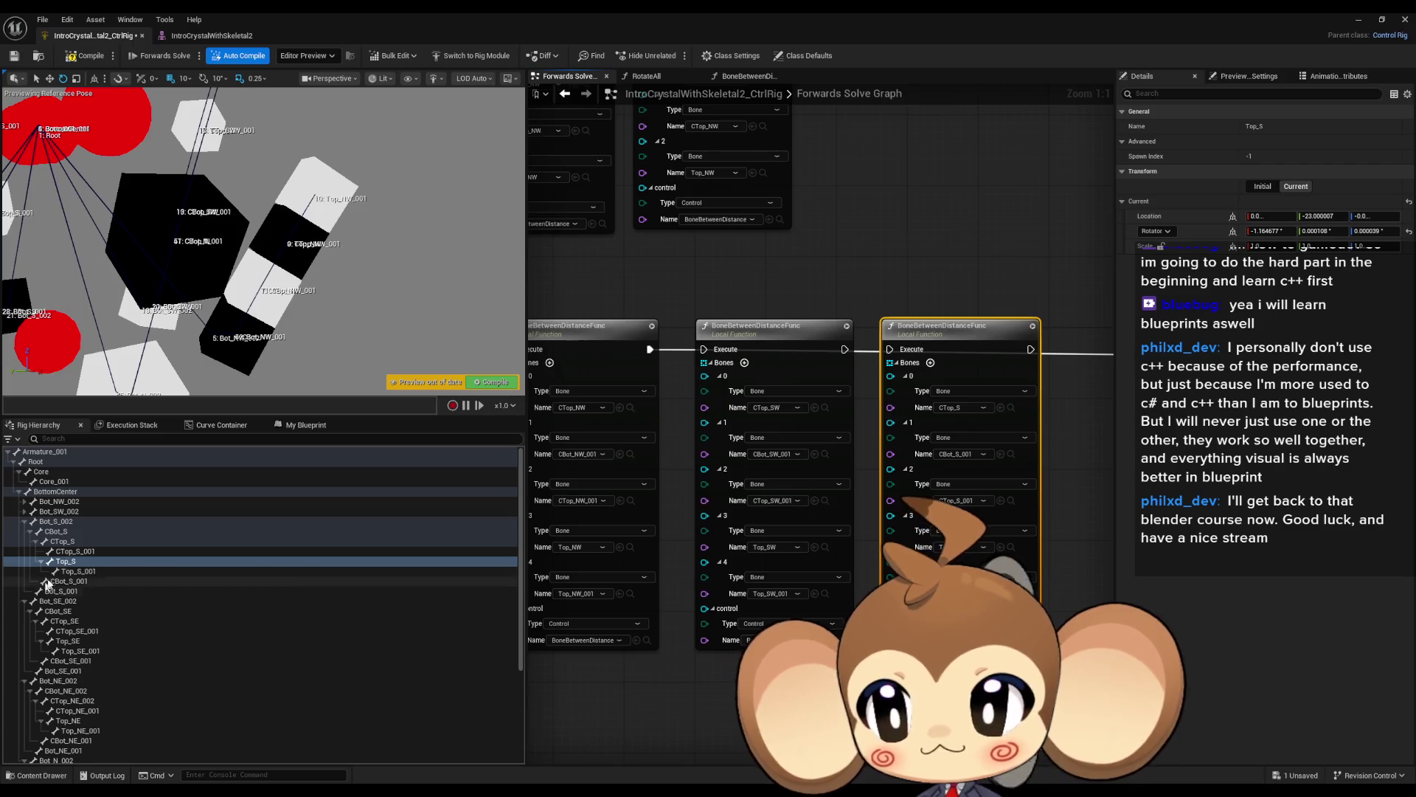
left_click(126, 573)
left_click(1001, 593)
left_click_drag(987, 328, 699, 344)
Copy and paste the S-direction node beside the previous one.
key("ctrl+c")
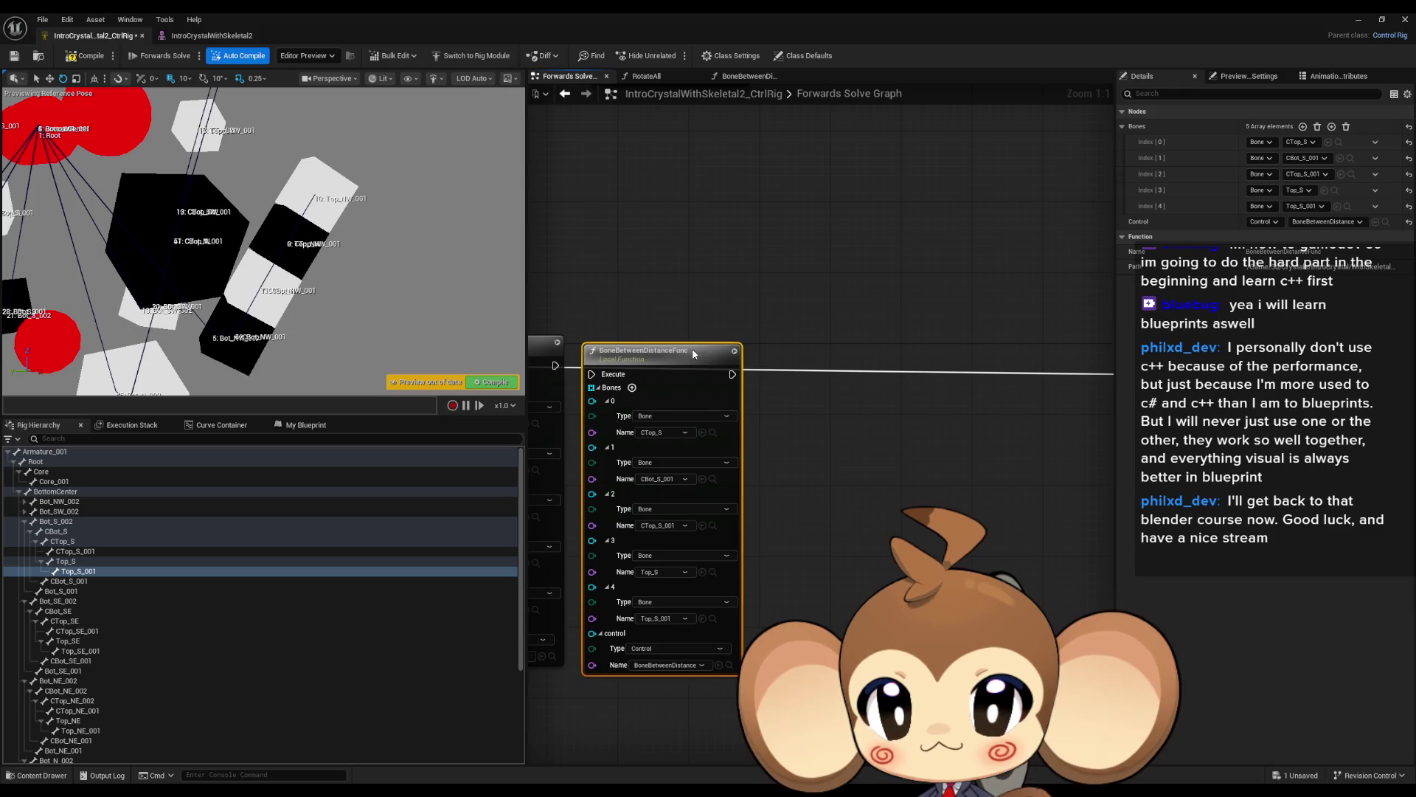
key("ctrl+v")
left_click_drag(845, 387, 833, 358)
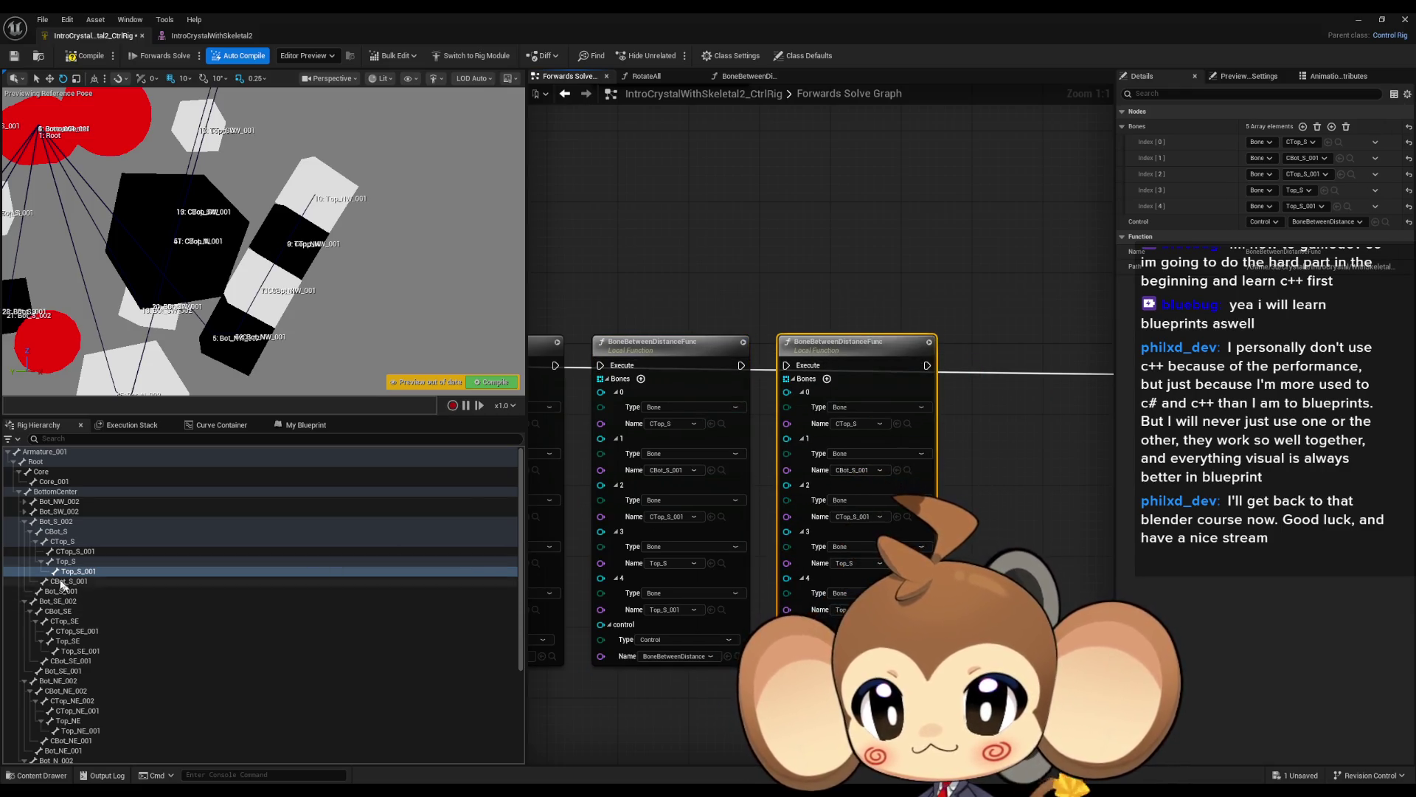
Set the new node's first two bones to CTop_SE and CBot_SE_001.
left_click(25, 522)
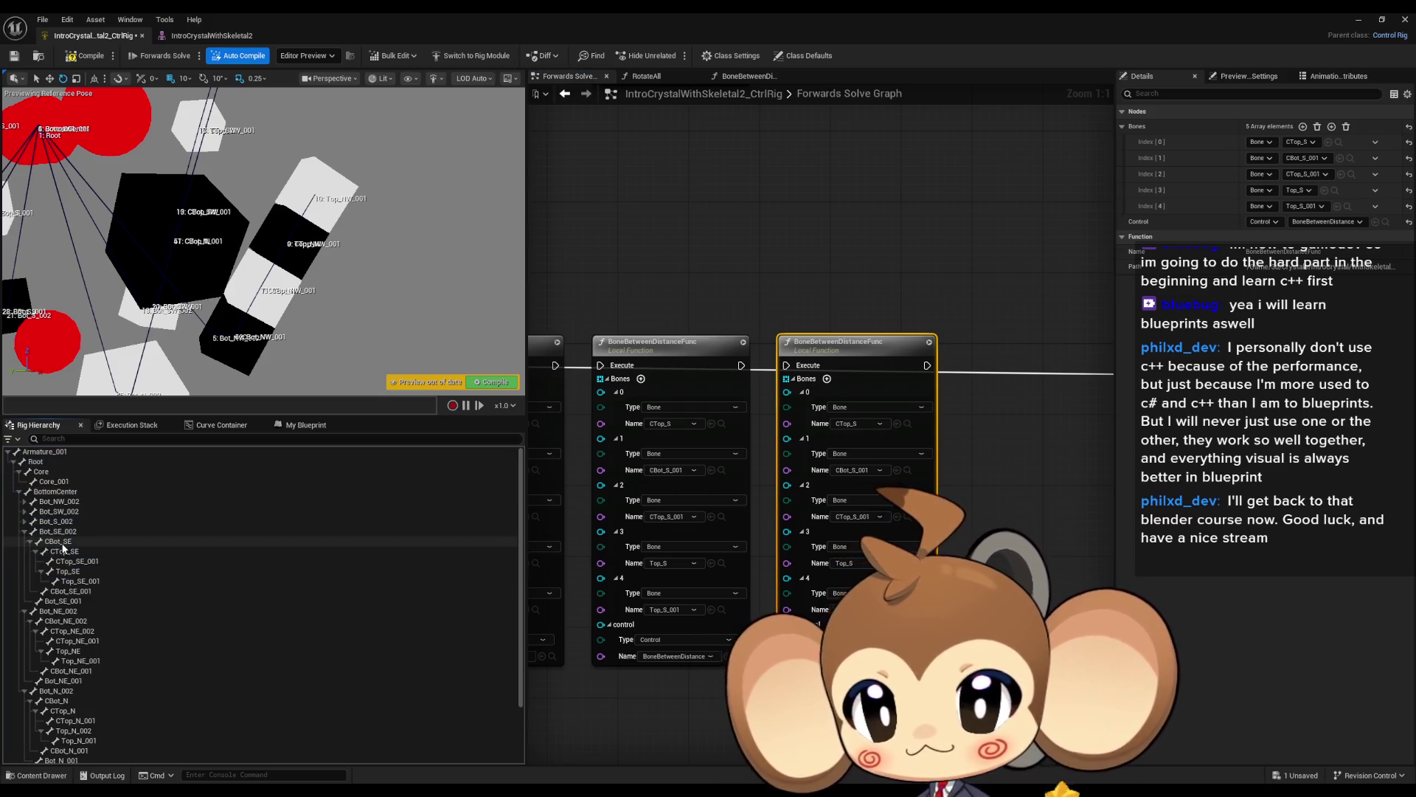
left_click(59, 543)
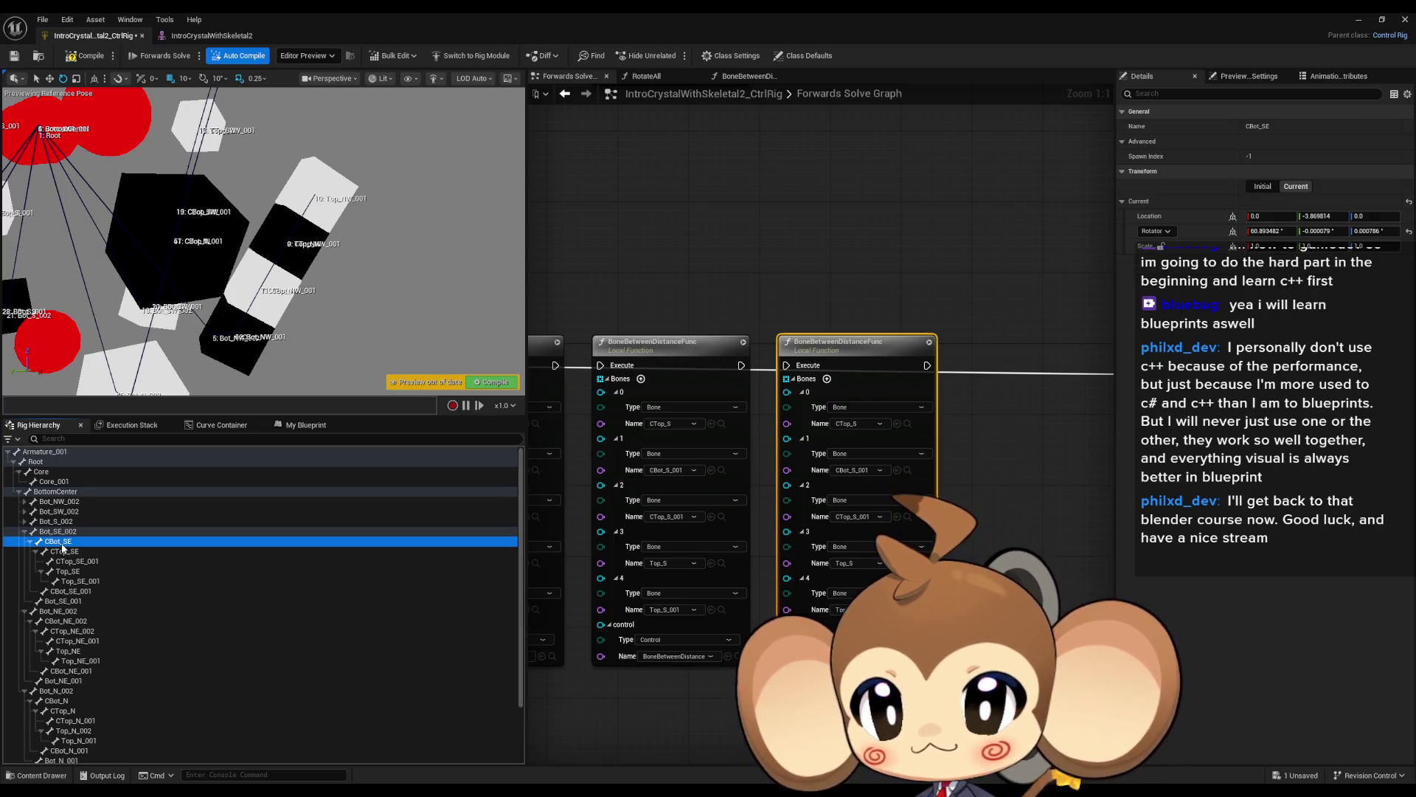
left_click(30, 542)
left_click(31, 542)
left_click(64, 551)
left_click(35, 552)
left_click(897, 423)
left_click(82, 563)
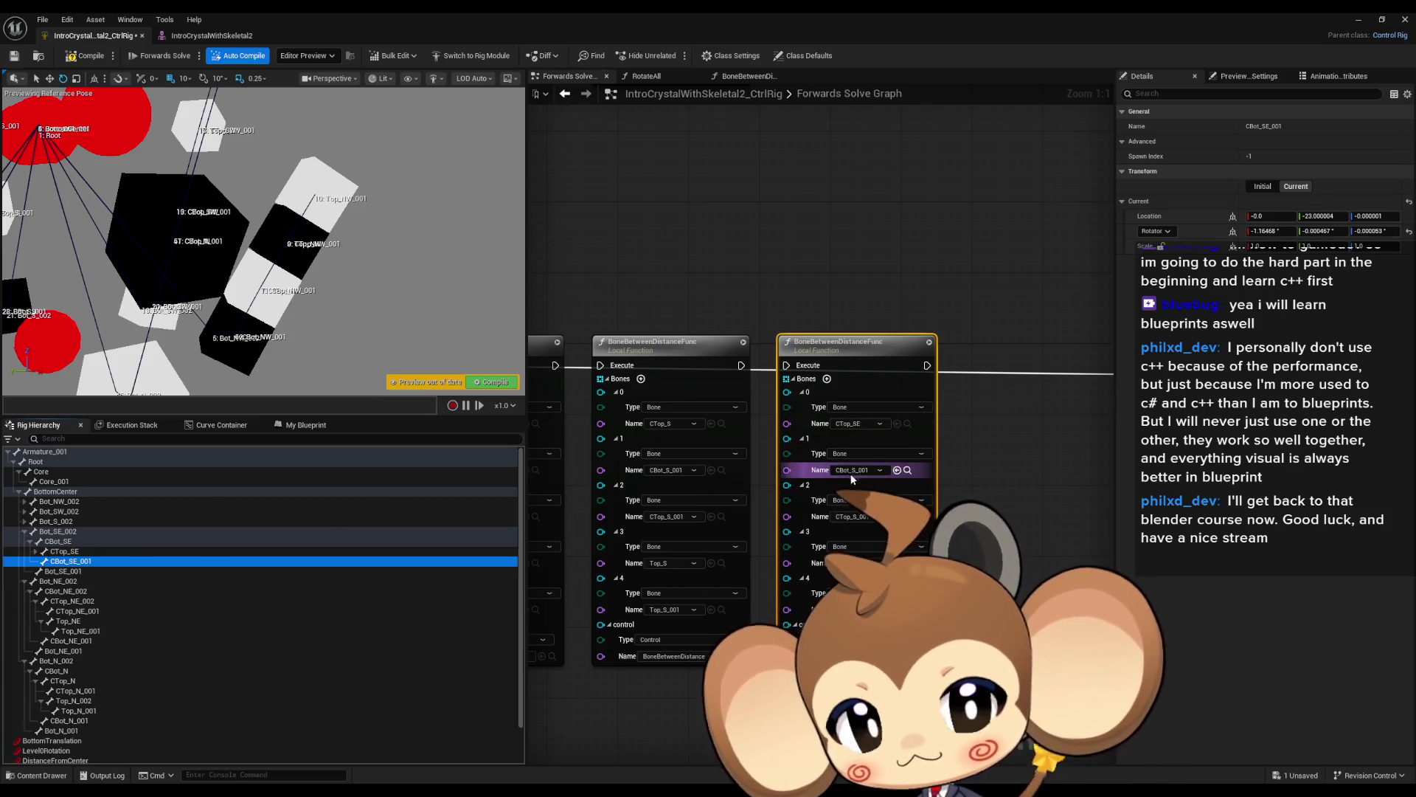
left_click(897, 470)
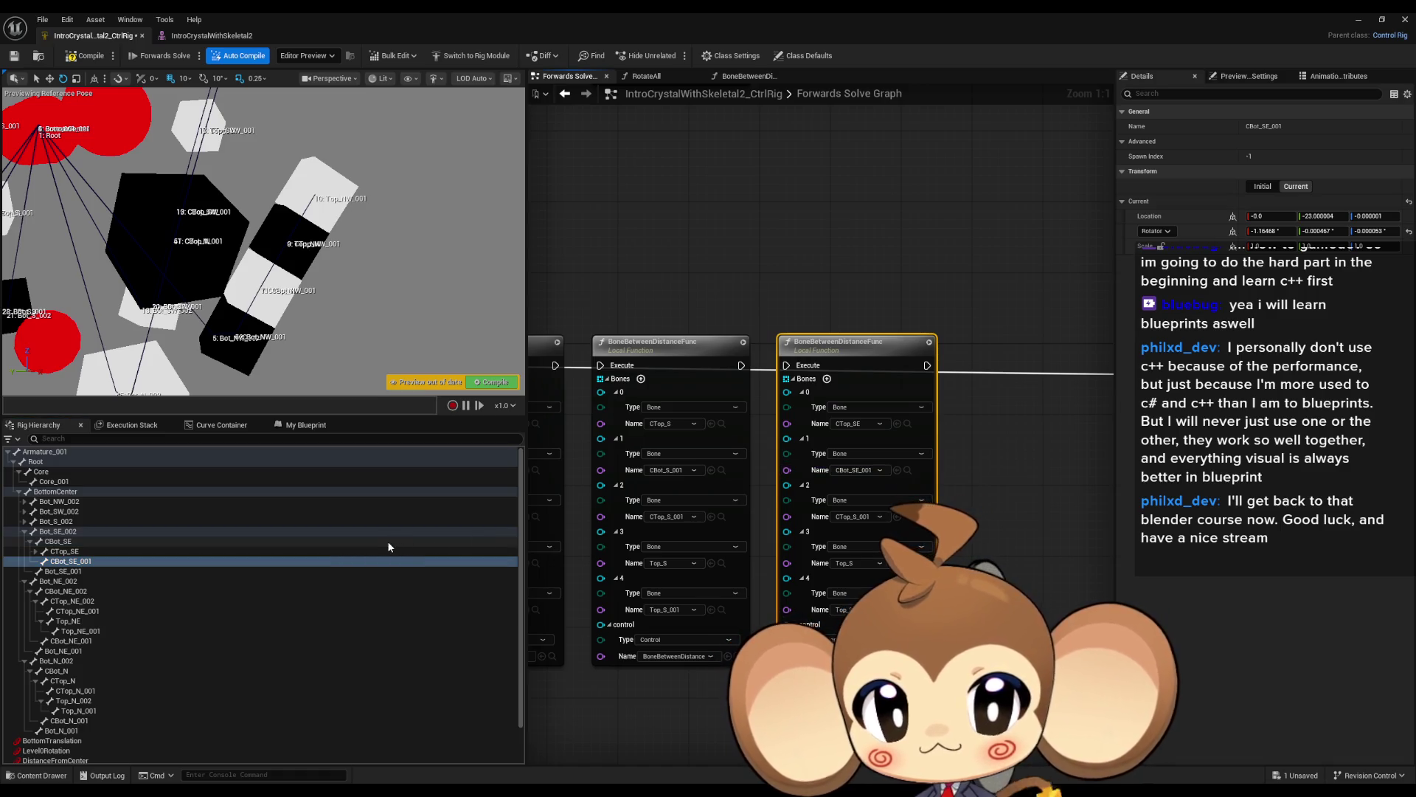
Set bones 3-5 to CTop_SE_001, Top_SE and Top_SE_001, and duplicate the node to the right.
left_click(35, 551)
left_click(74, 561)
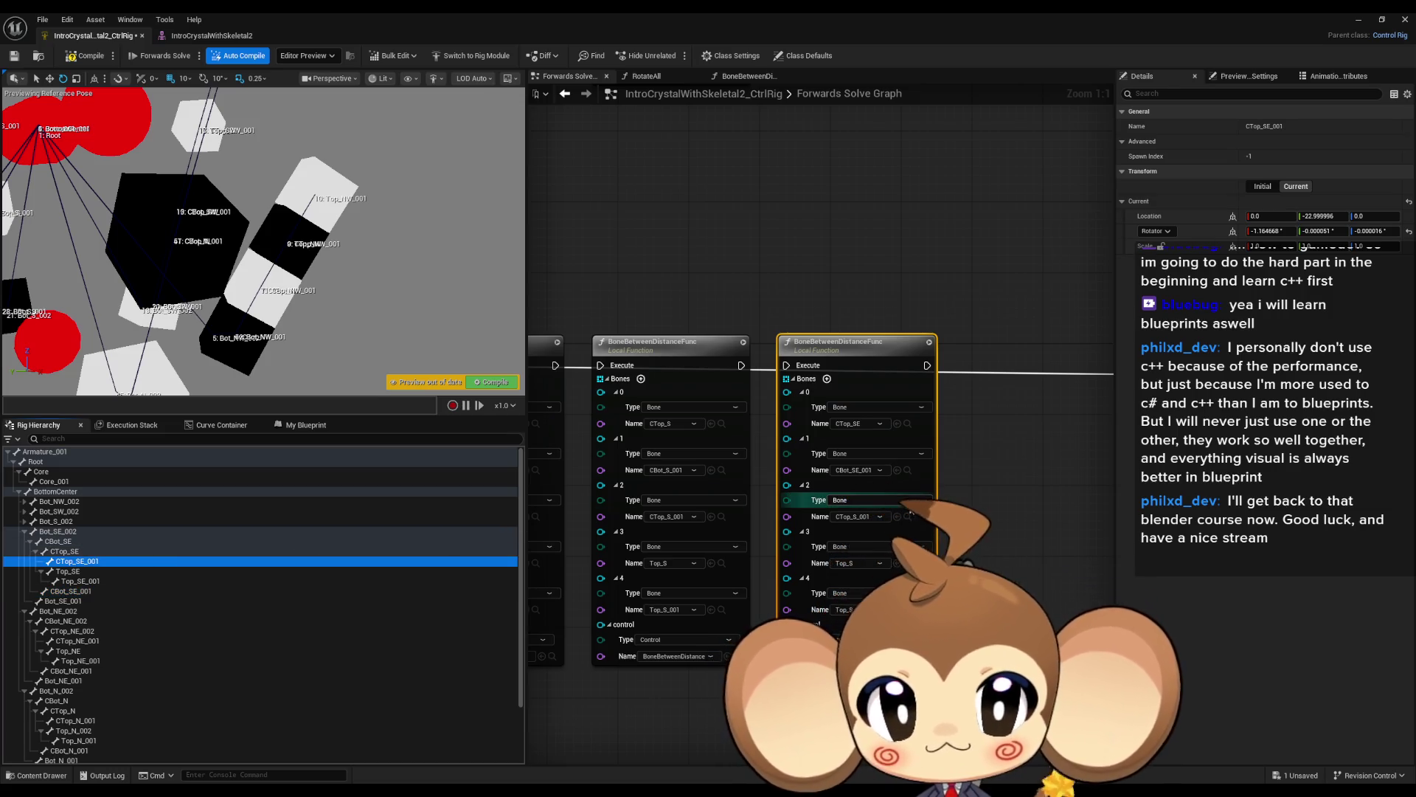
left_click(898, 517)
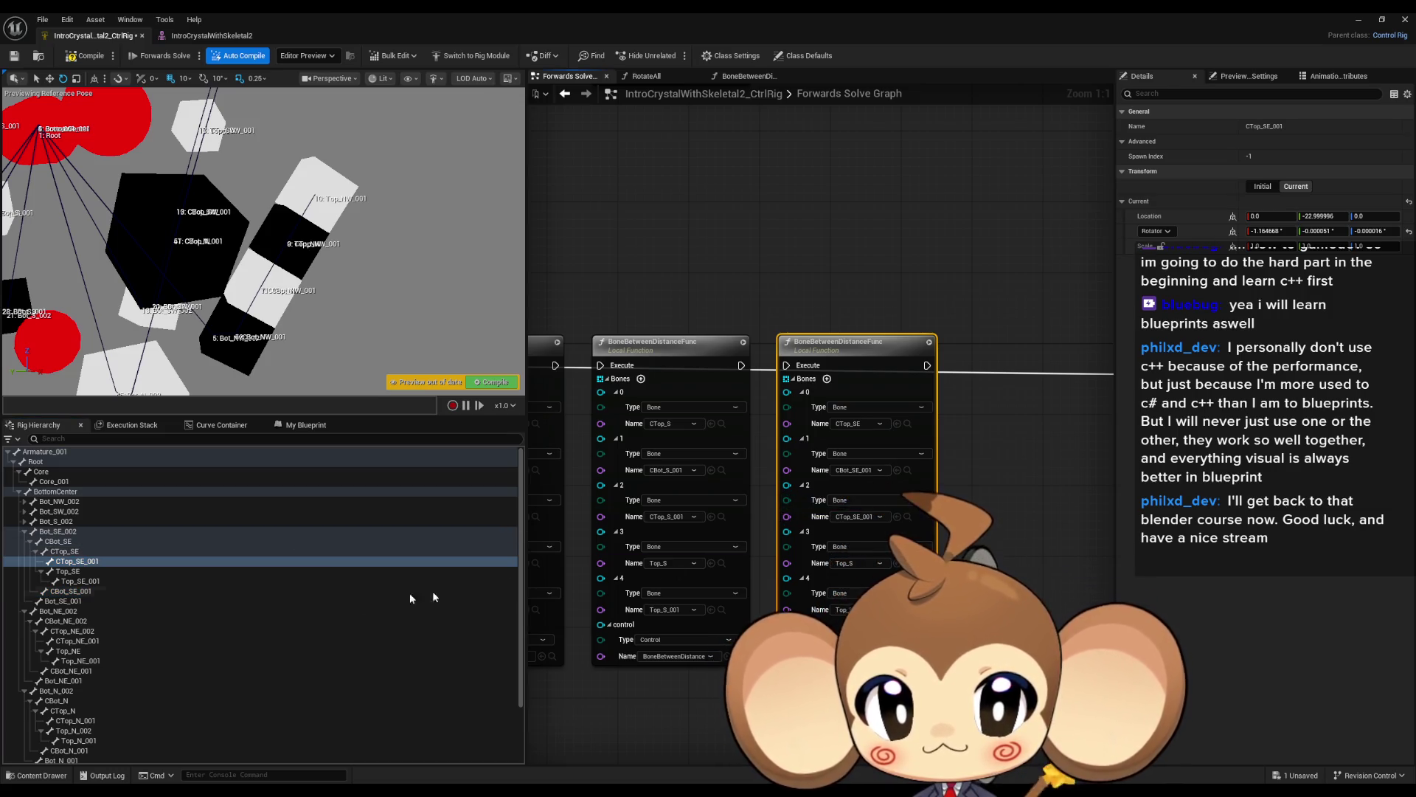
left_click(68, 571)
left_click(898, 563)
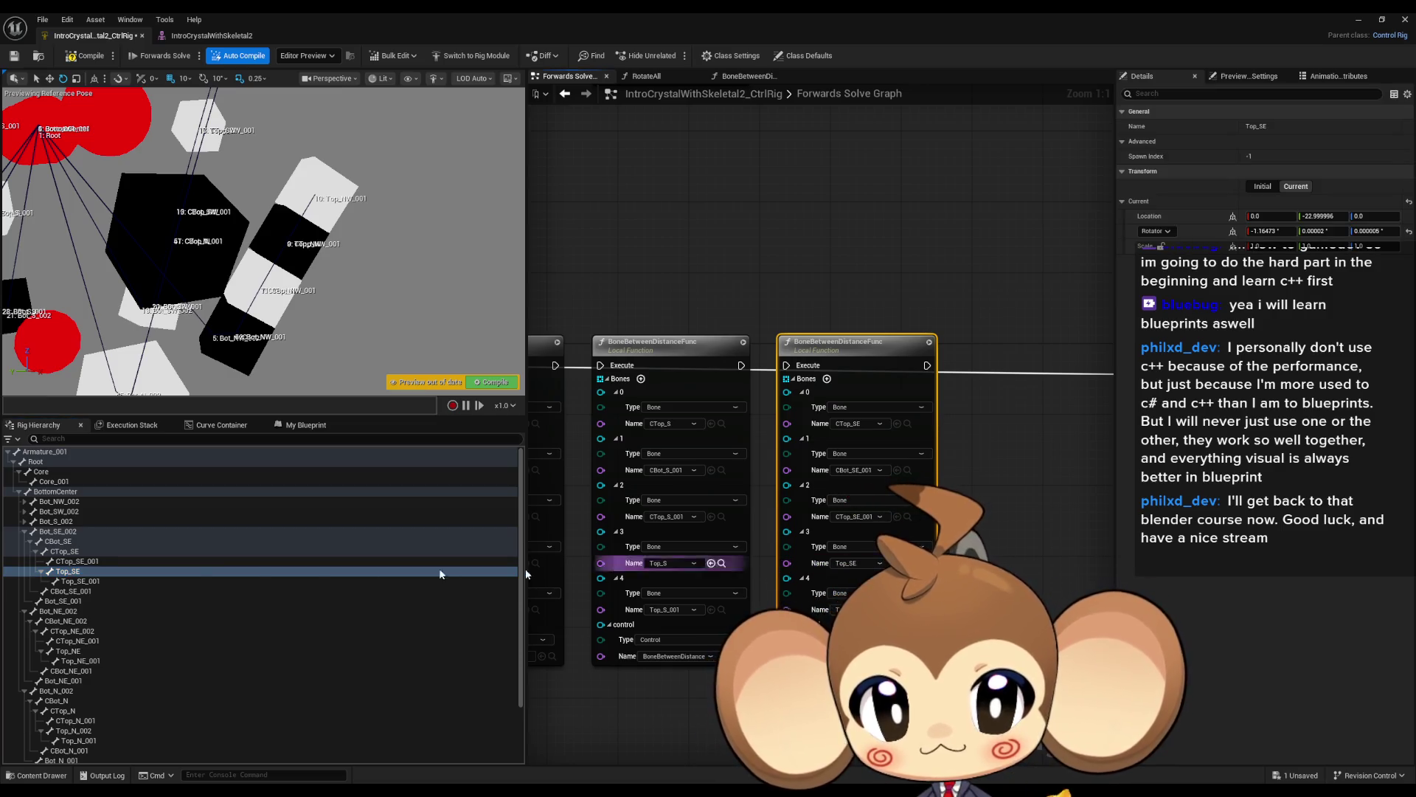
left_click(81, 582)
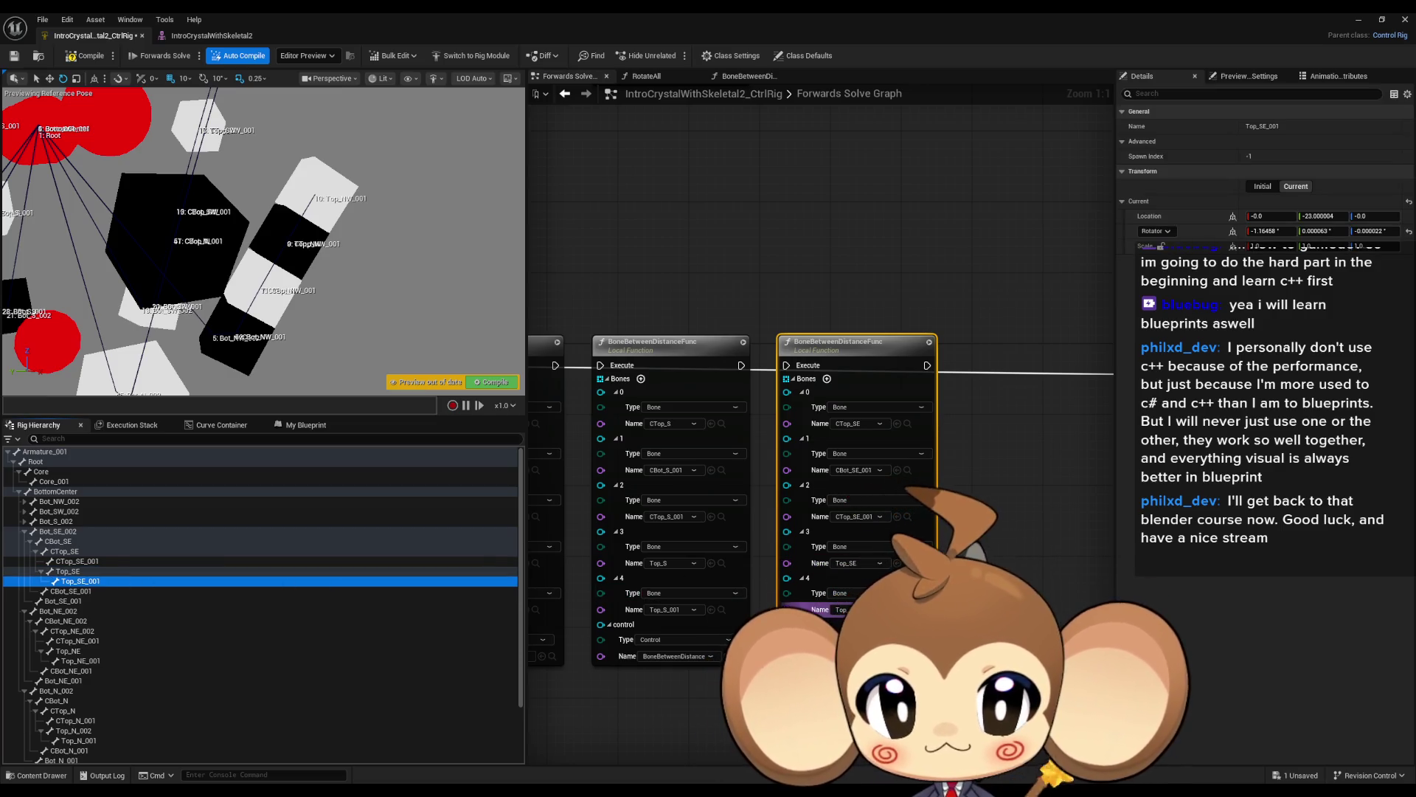
mouse_move(811, 610)
left_mouse_down()
mouse_move(1328, 611)
mouse_move(599, 506)
left_mouse_up()
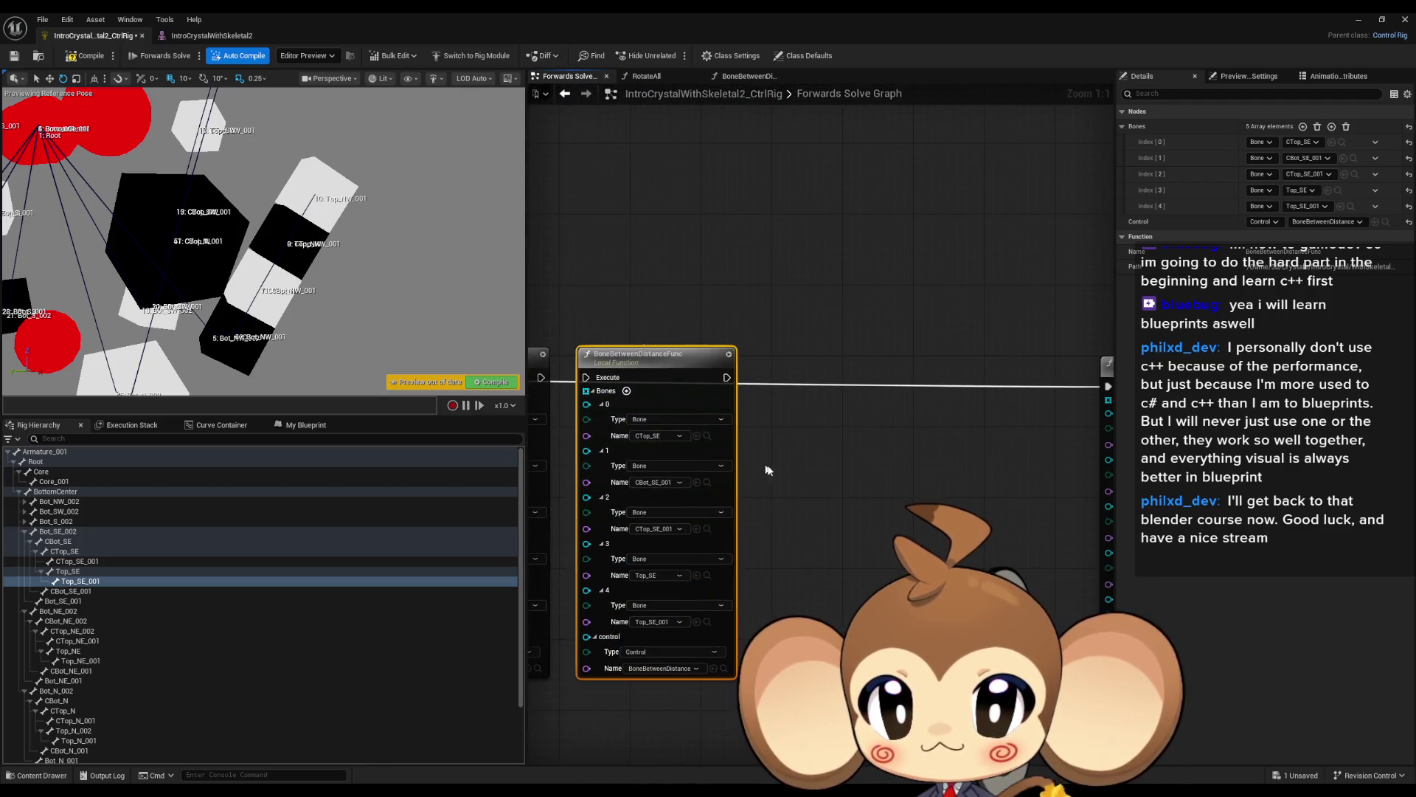
key("ctrl+d")
left_click_drag(855, 394, 834, 377)
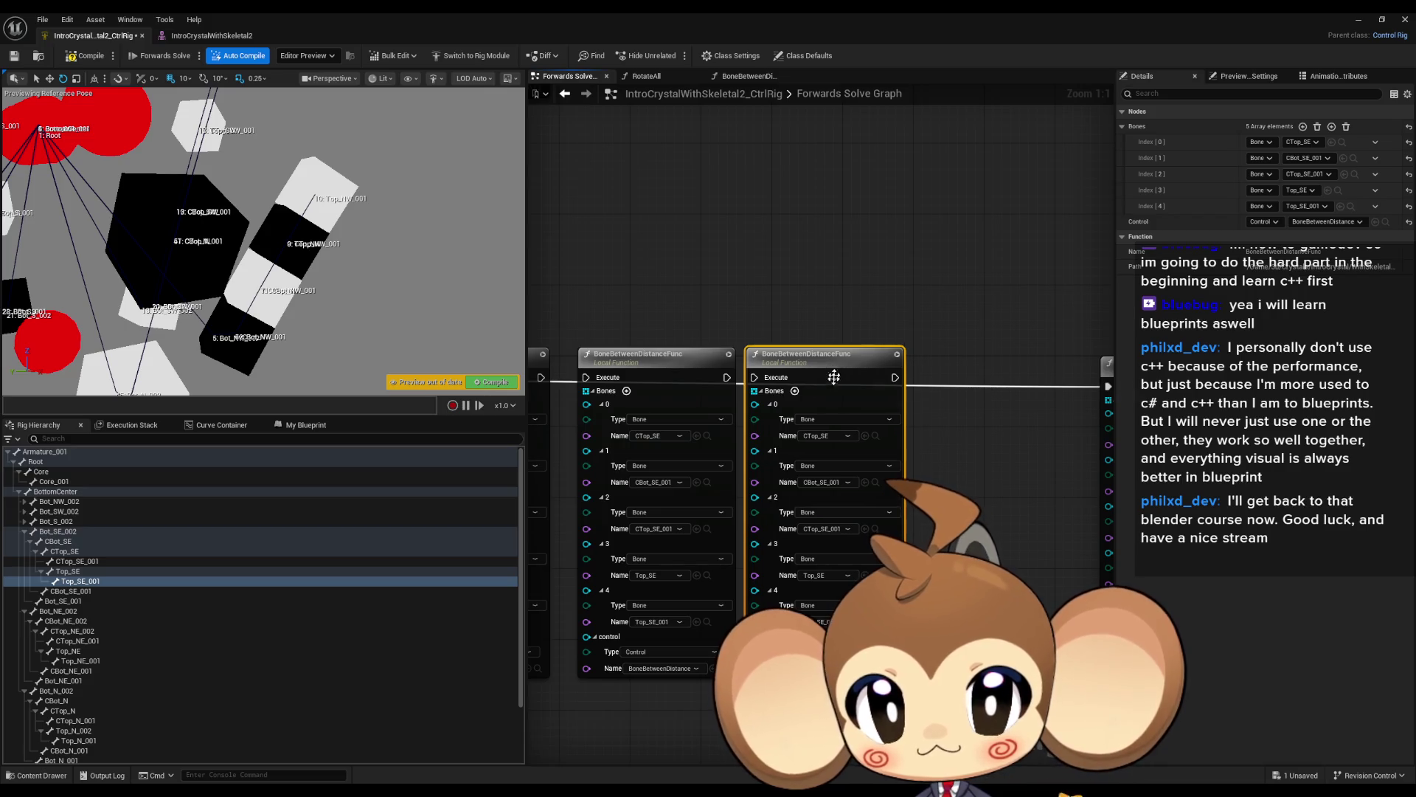
Drag CTop_NE_002 and CBot_NE_001 onto the copy's first two bone slots.
left_click(30, 541)
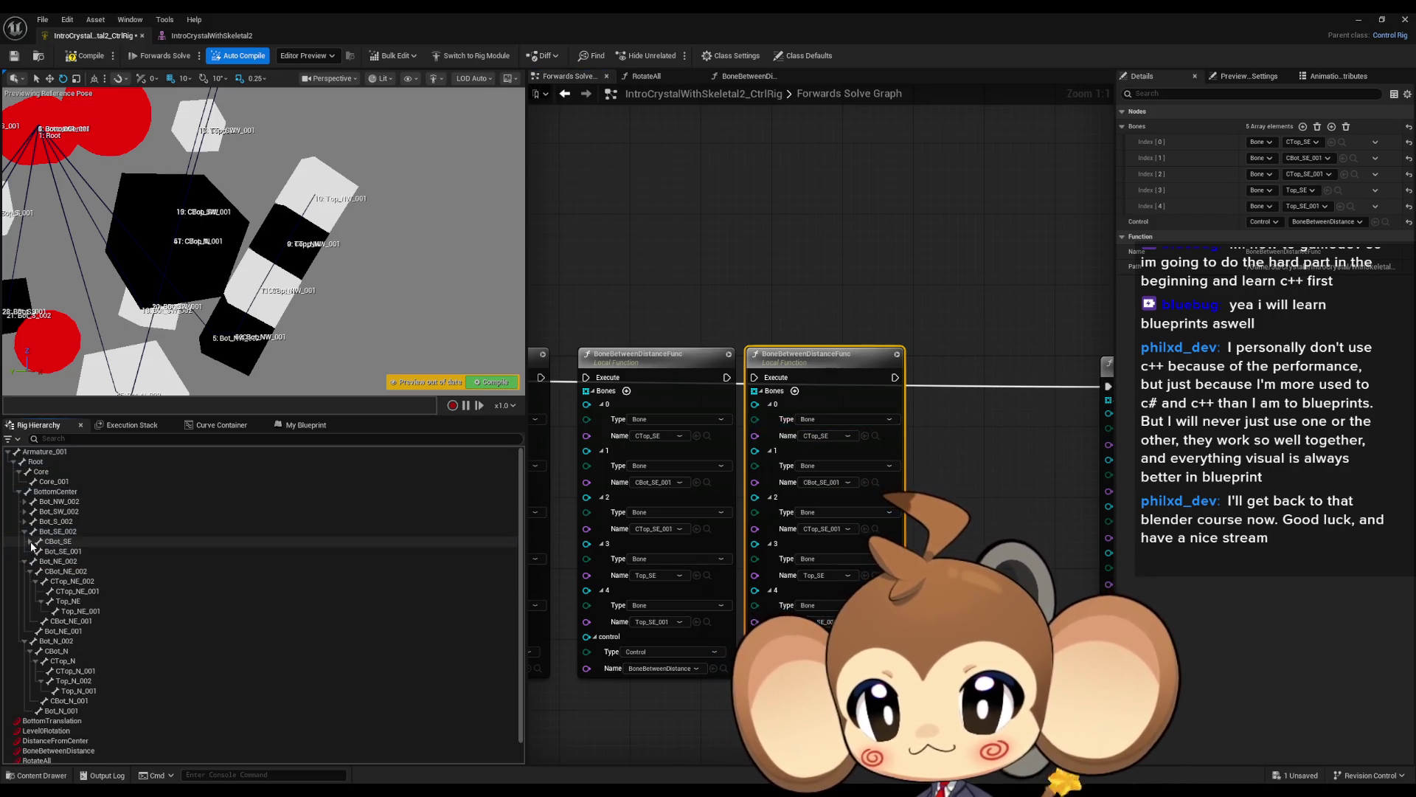
left_click(36, 582)
left_click(65, 584)
mouse_move(368, 590)
left_mouse_down()
mouse_move(686, 509)
mouse_move(818, 436)
left_mouse_up()
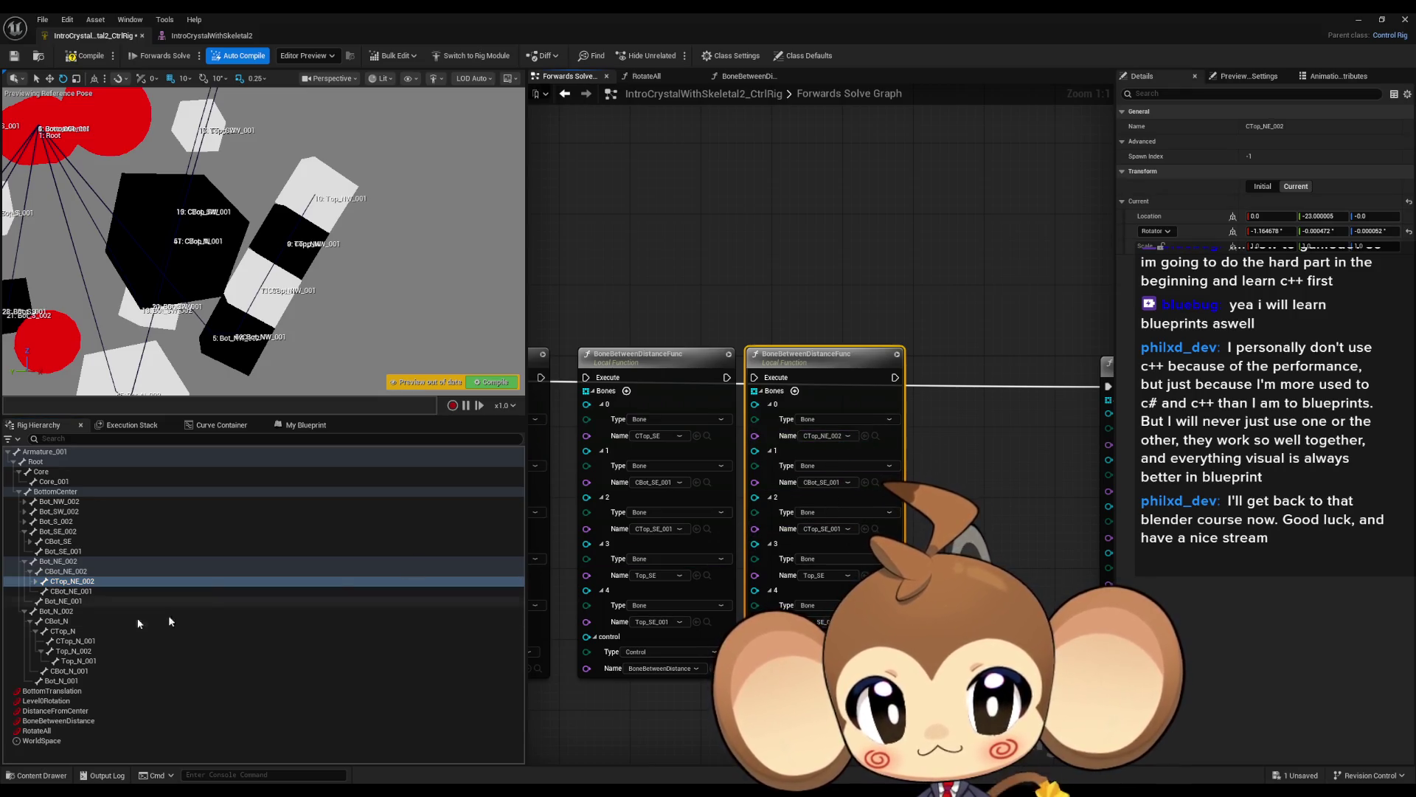
mouse_move(71, 591)
left_mouse_down()
mouse_move(881, 471)
mouse_move(853, 485)
left_mouse_up()
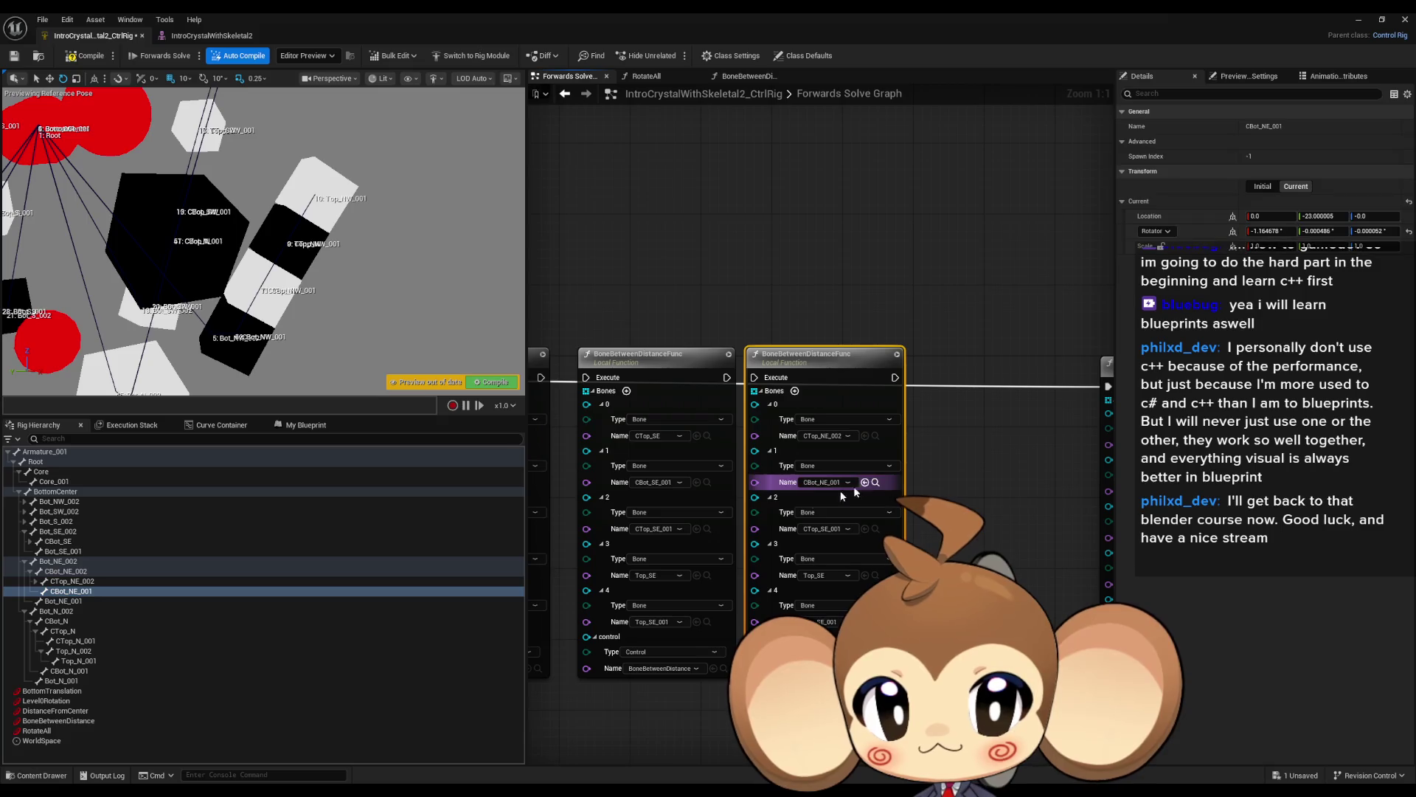
Assign CTop_NE_001 and Top_NE to slots 3 and 4, and duplicate the NE node.
left_click(35, 581)
left_click_drag(74, 590, 819, 529)
mouse_move(68, 601)
left_mouse_down()
mouse_move(625, 602)
mouse_move(814, 575)
left_mouse_up()
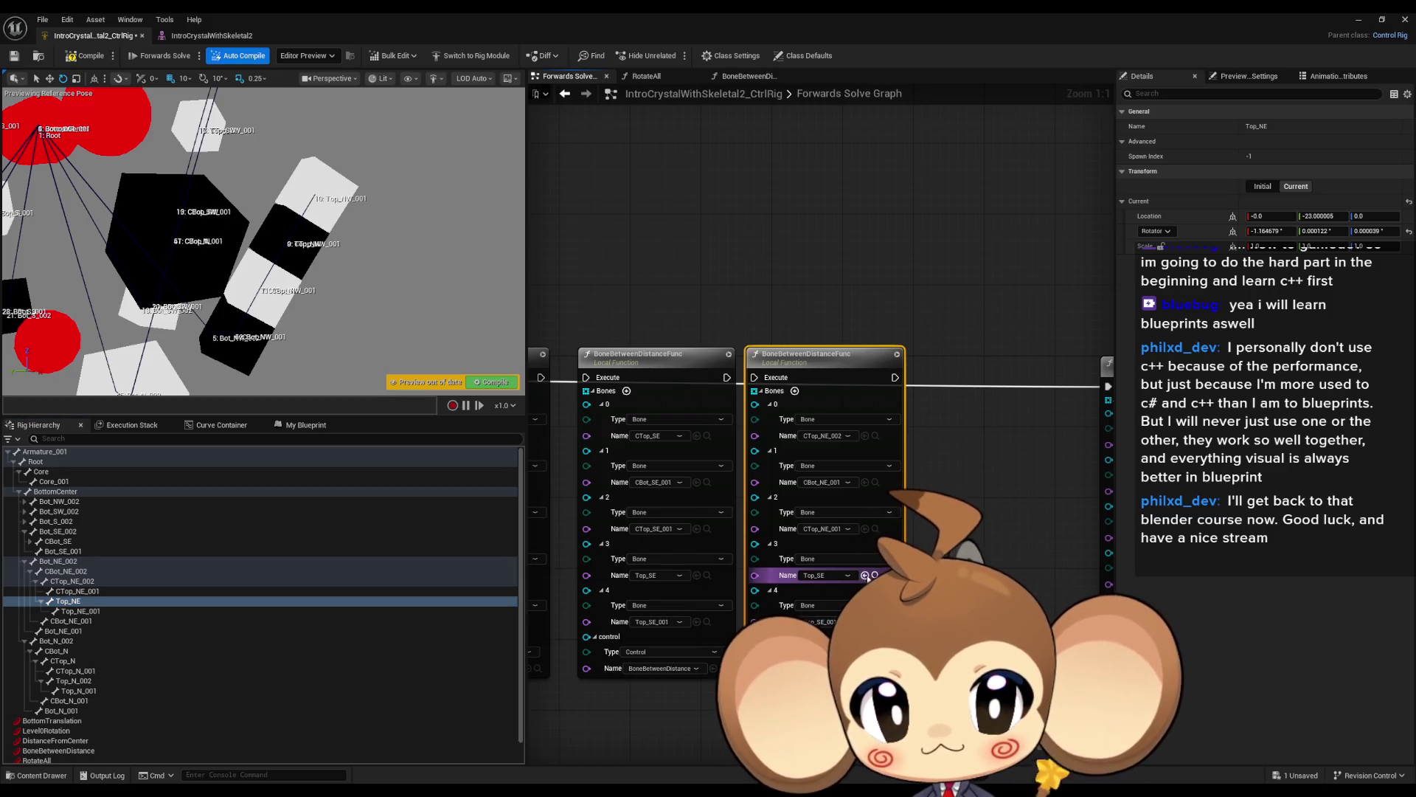
left_click(93, 615)
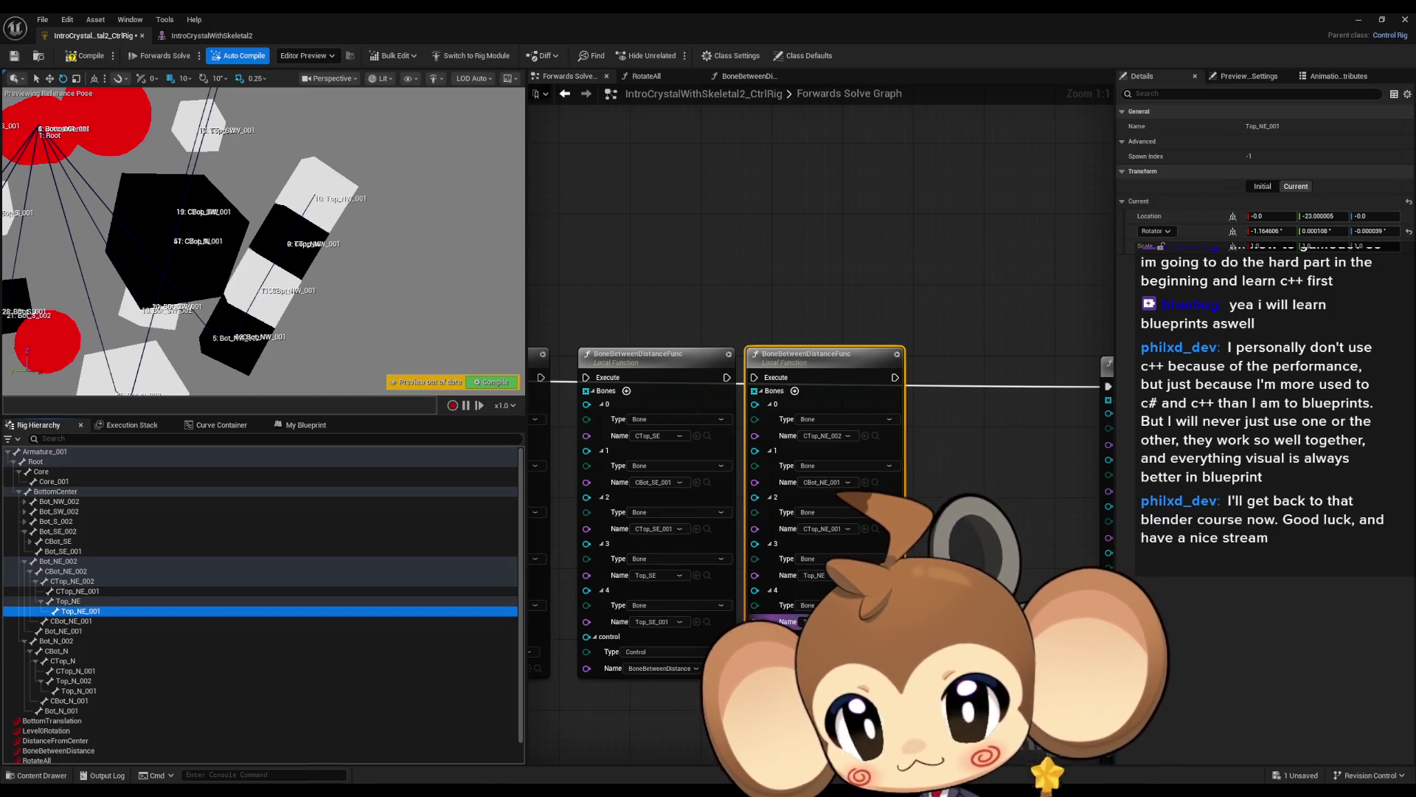
left_click(846, 352)
key("ctrl+d")
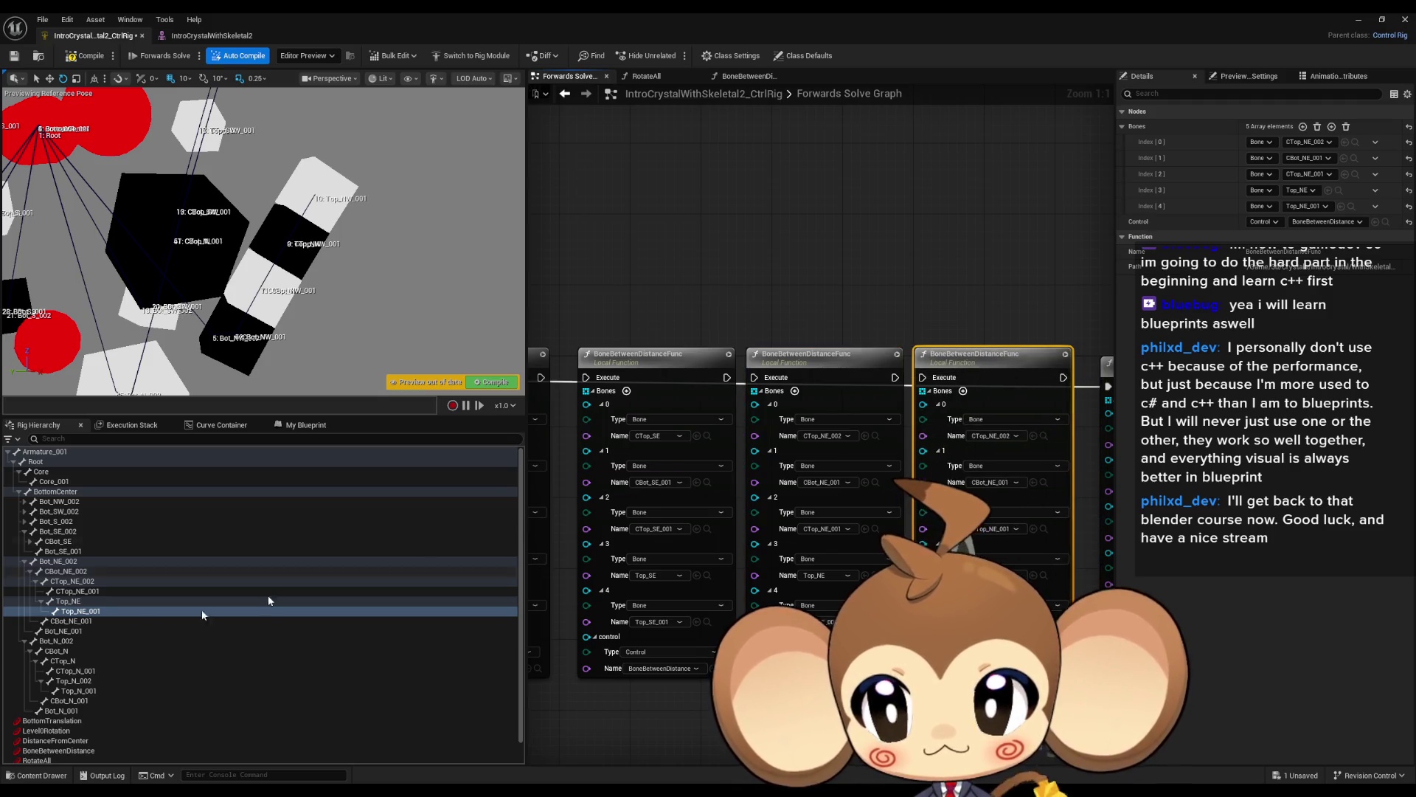
Assign CTop_N, CBot_N_001, Top_N_002 and Top_N_001 to the node's bone slots.
left_click(31, 571)
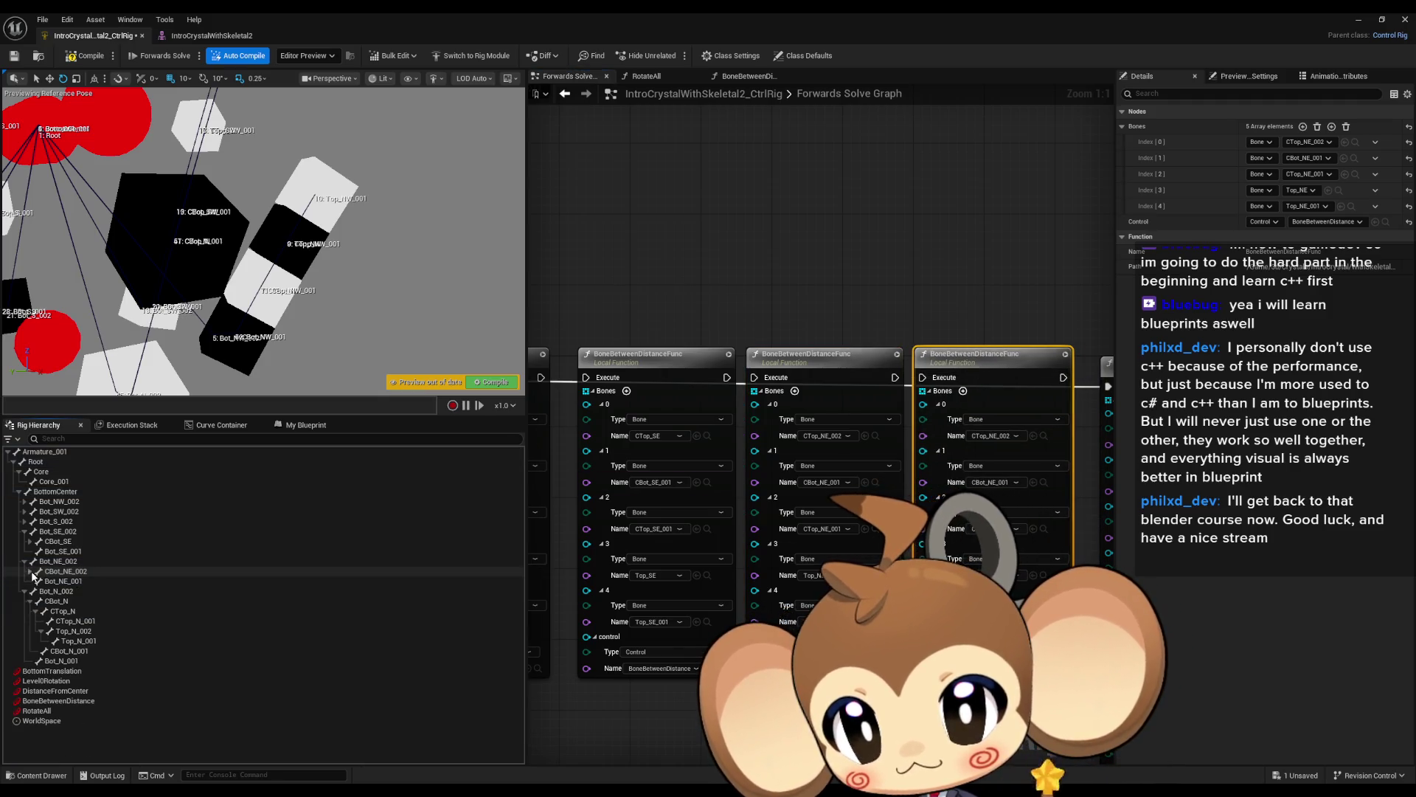
left_click(35, 612)
left_click(63, 612)
left_click_drag(999, 468, 981, 436)
left_click(69, 620)
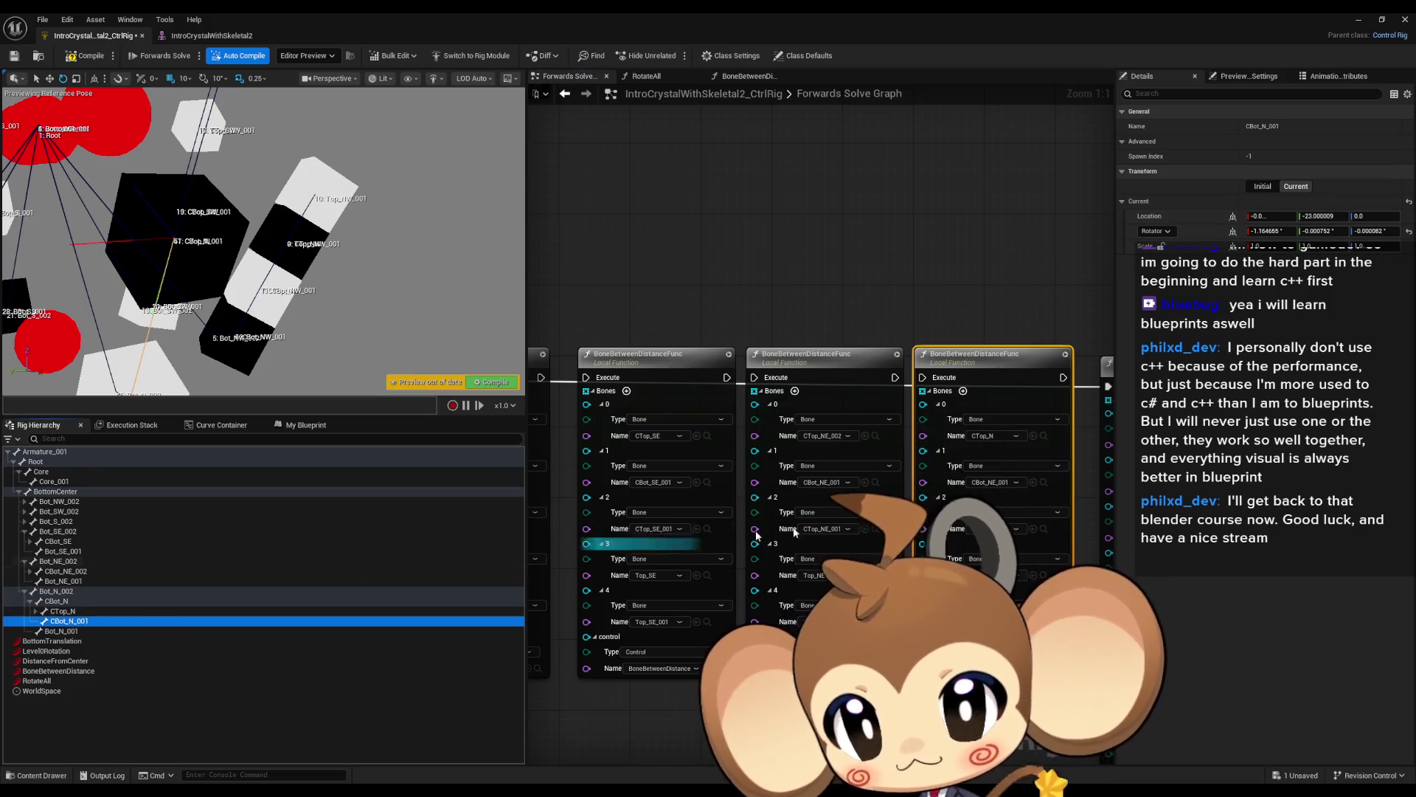
left_click_drag(795, 532, 981, 528)
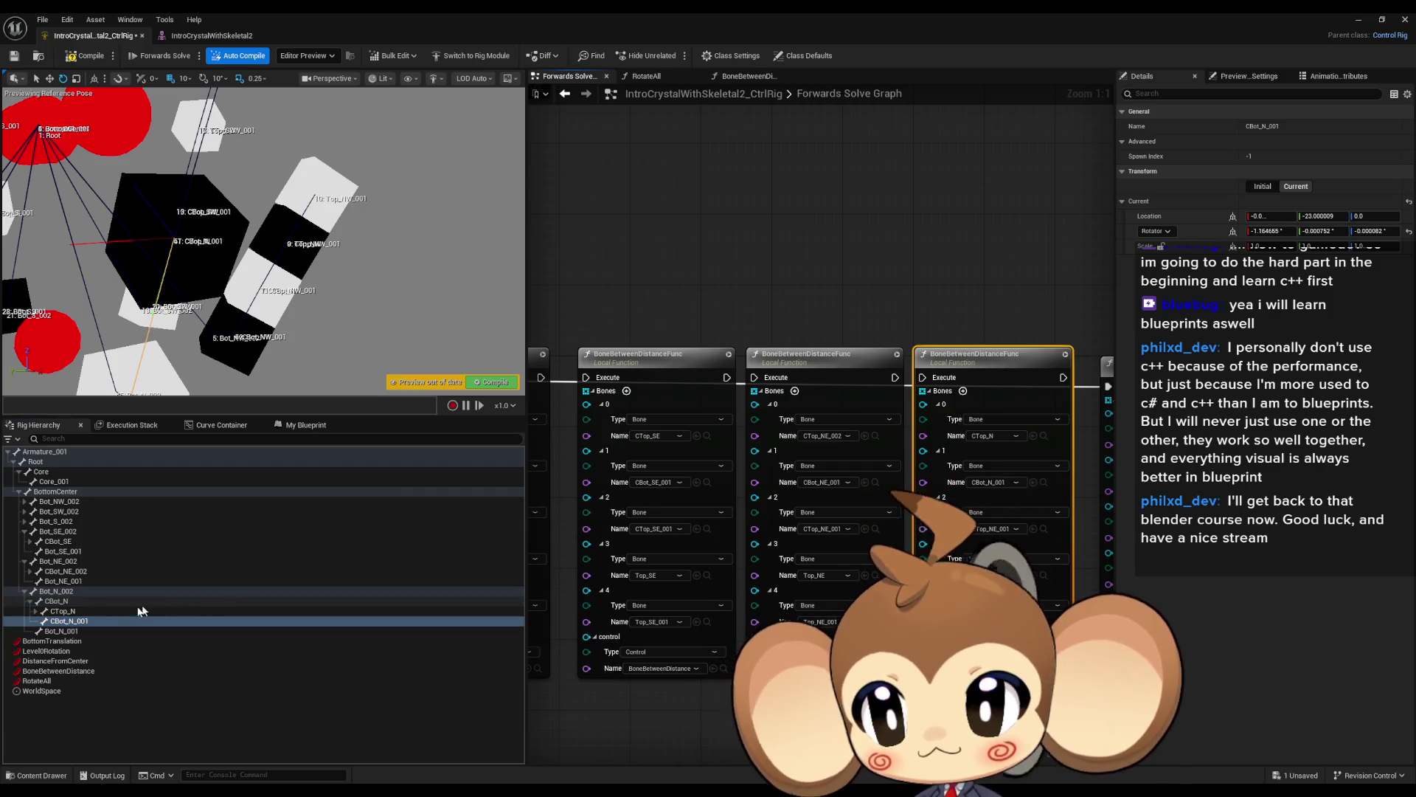
left_click(34, 611)
left_click(74, 621)
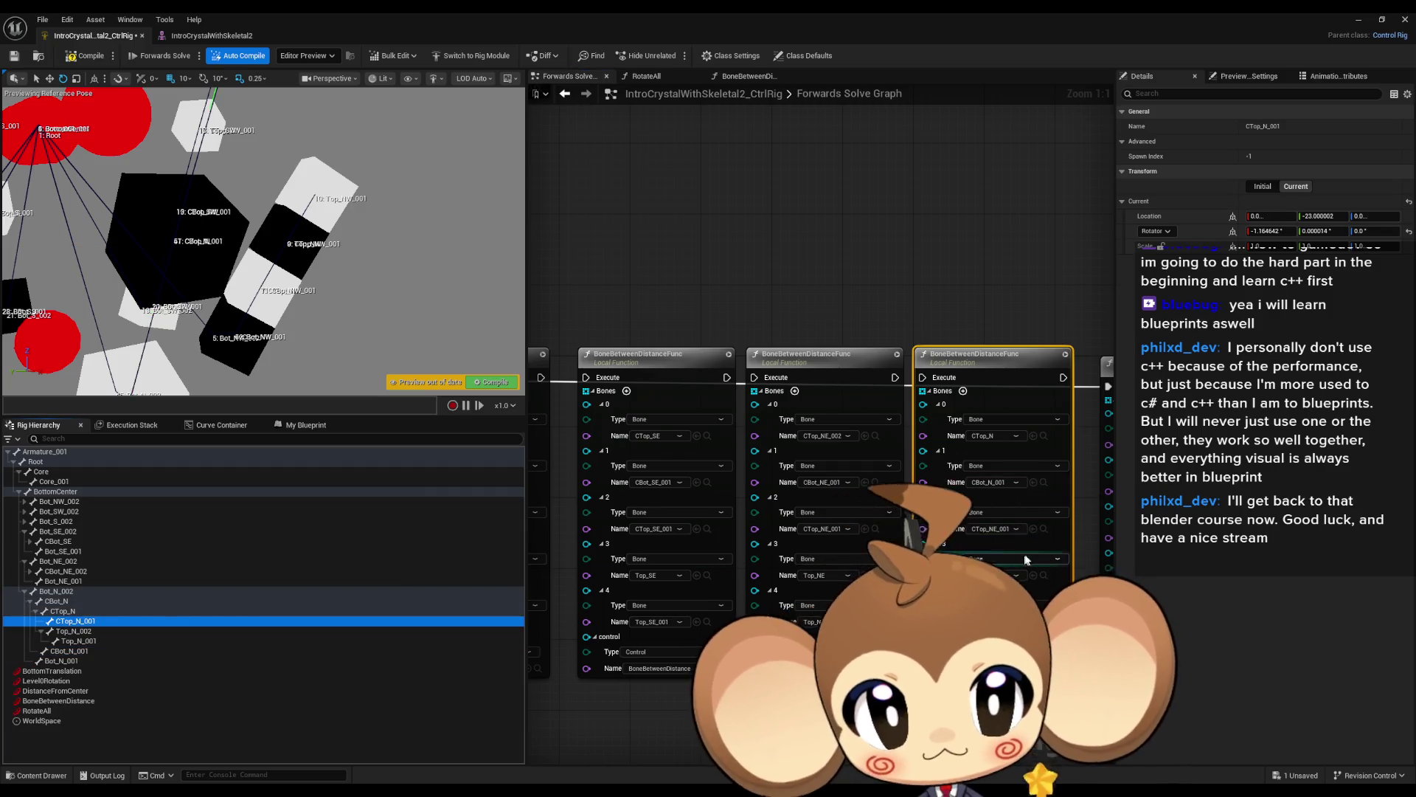
left_click(74, 631)
left_click_drag(74, 631, 756, 575)
left_click(79, 642)
left_click_drag(192, 644, 923, 529)
Chain the execution pins through the neighbouring BoneBetweenDistance nodes, including CTop_S into CTop_SE.
left_click_drag(1100, 386, 1053, 378)
left_click_drag(911, 377, 883, 377)
mouse_move(574, 377)
left_mouse_down()
mouse_move(535, 380)
mouse_move(795, 389)
left_mouse_up()
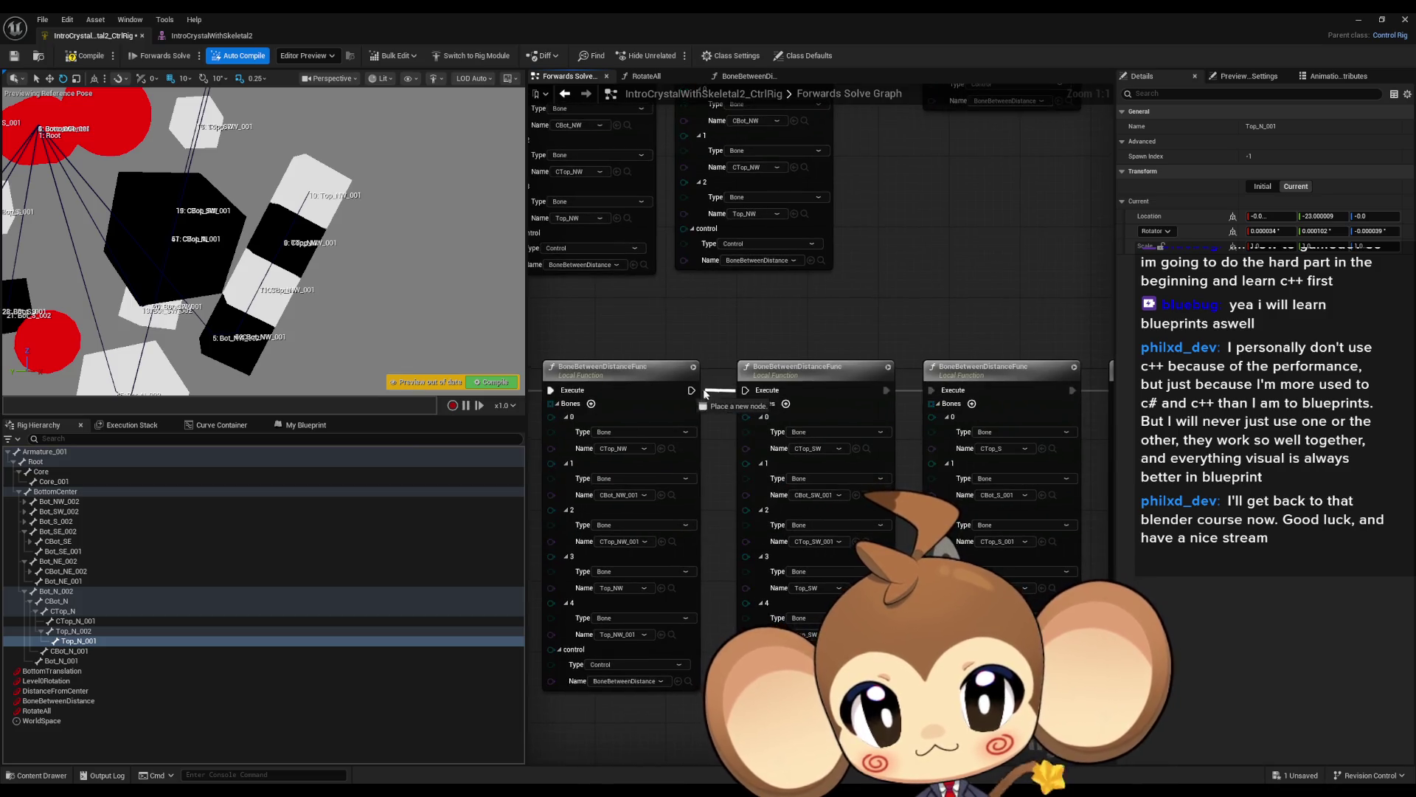
Compile the rig, spin the whole crystal with the RotateAll control, and save the rig.
left_click_drag(338, 289, 280, 266)
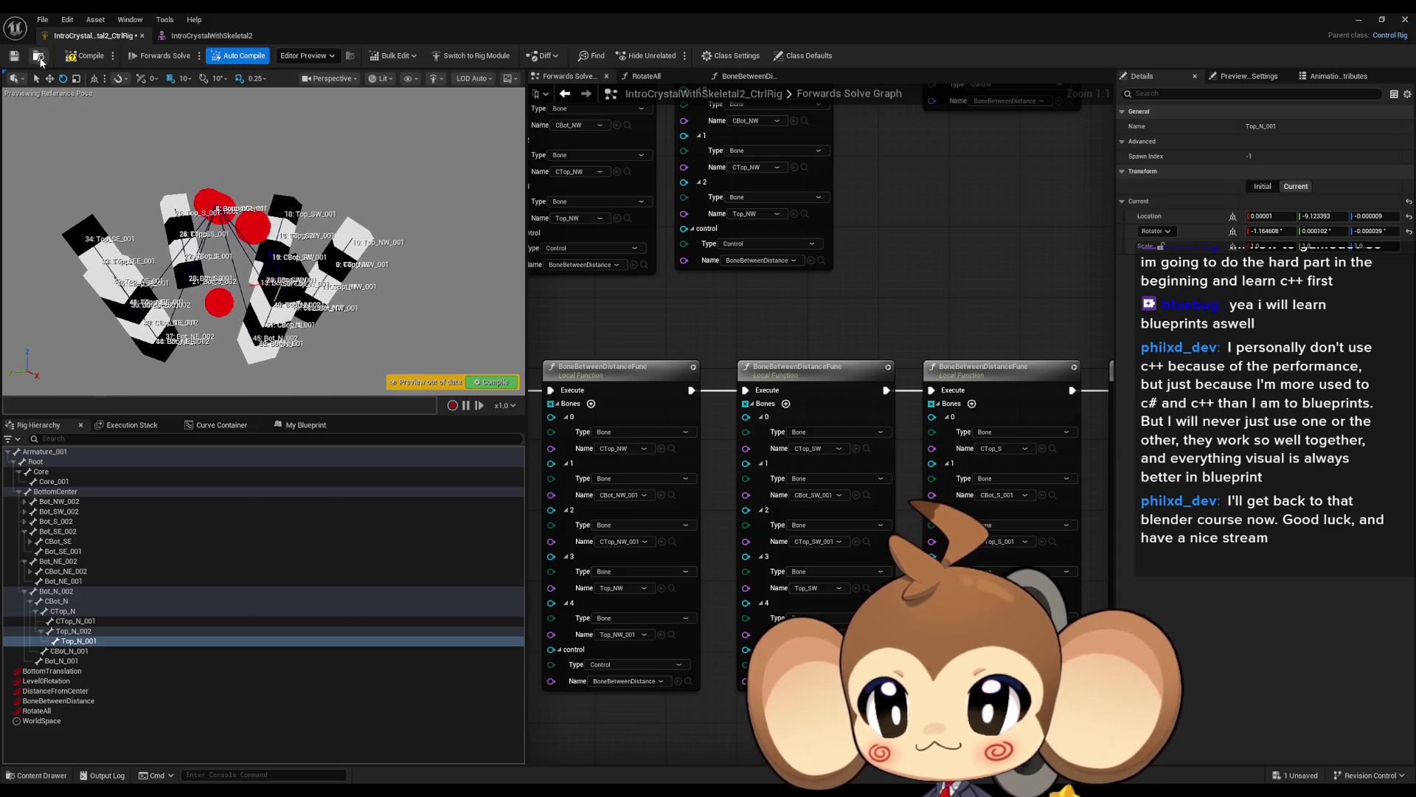
left_click(84, 62)
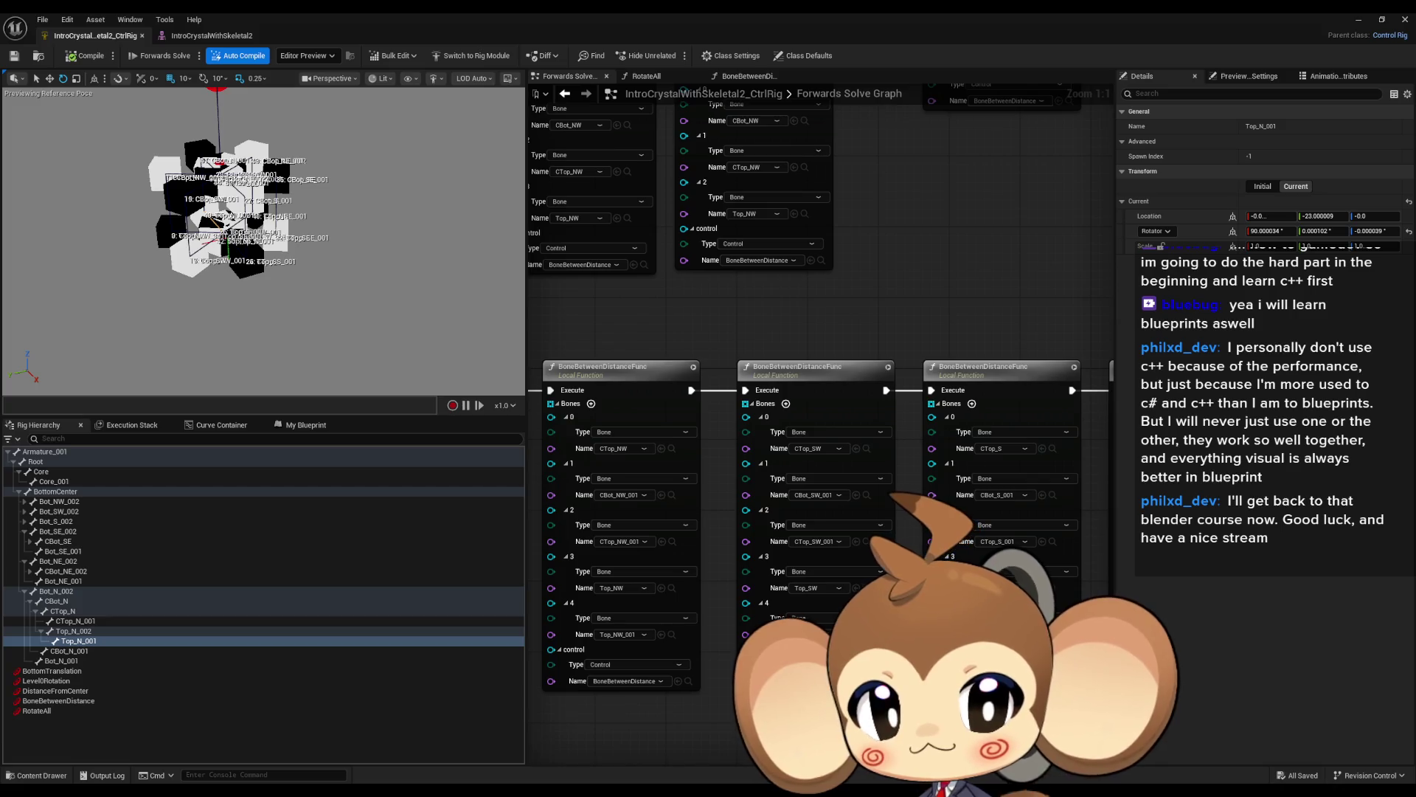
scroll(740, 362, "down", 1)
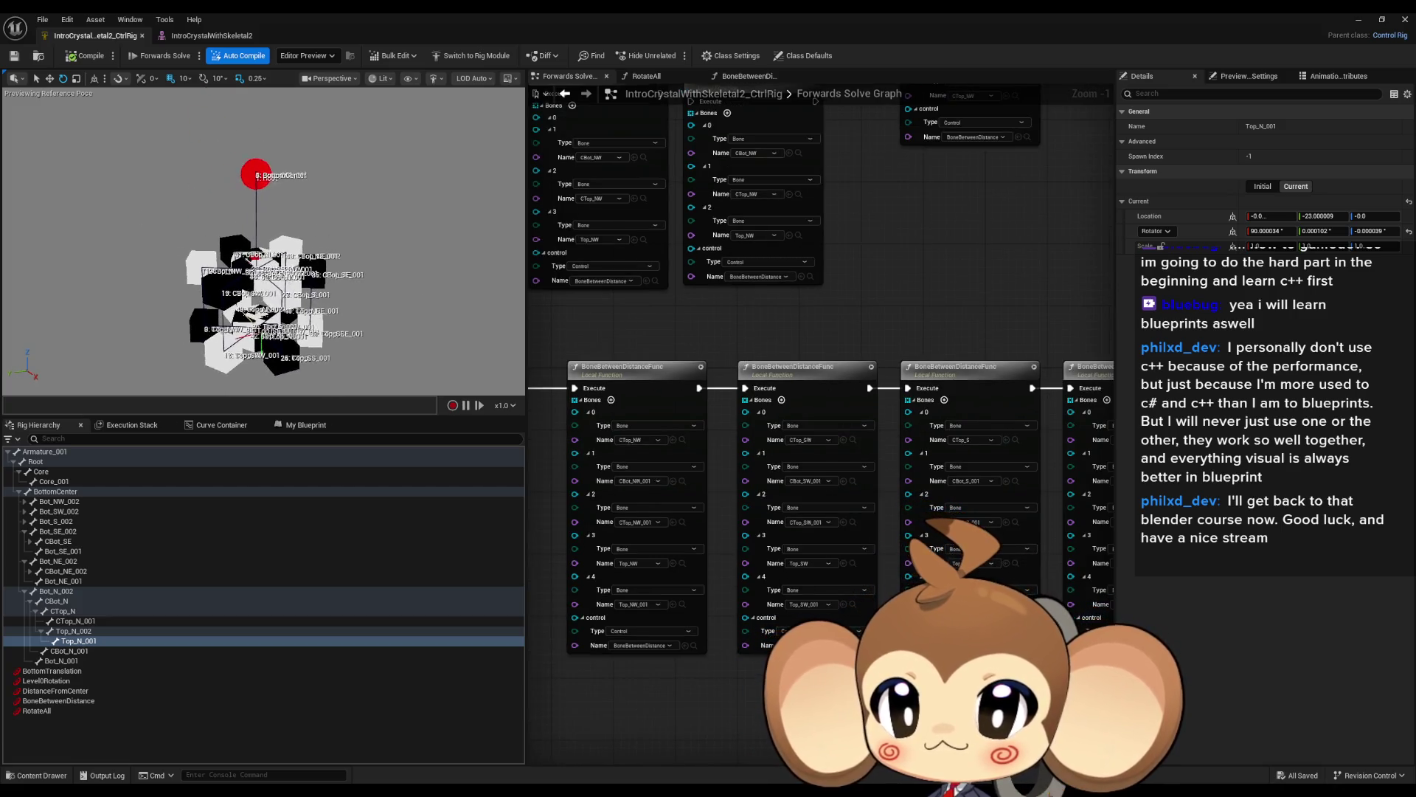
left_click(37, 710)
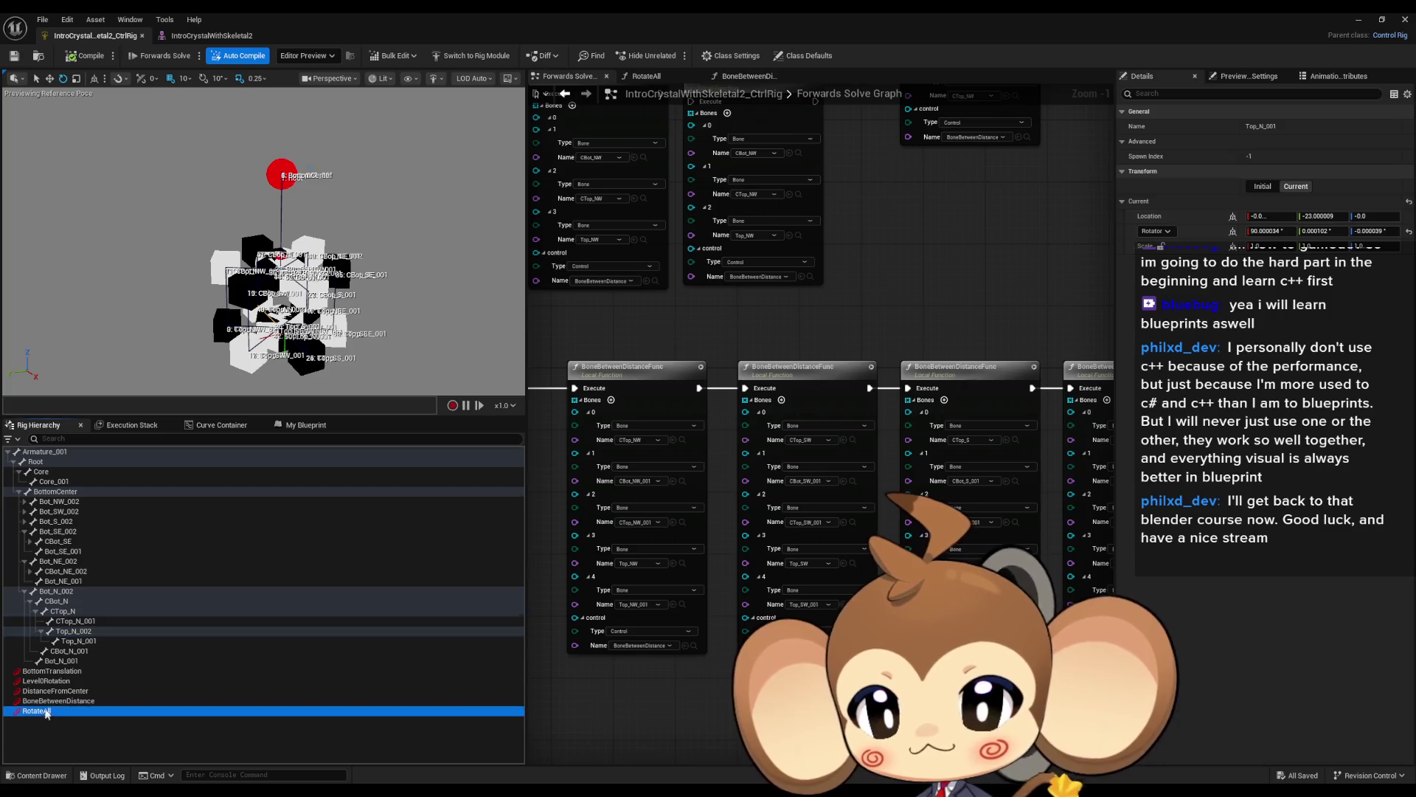
mouse_move(237, 148)
left_mouse_down()
mouse_move(220, 183)
mouse_move(263, 156)
left_mouse_up()
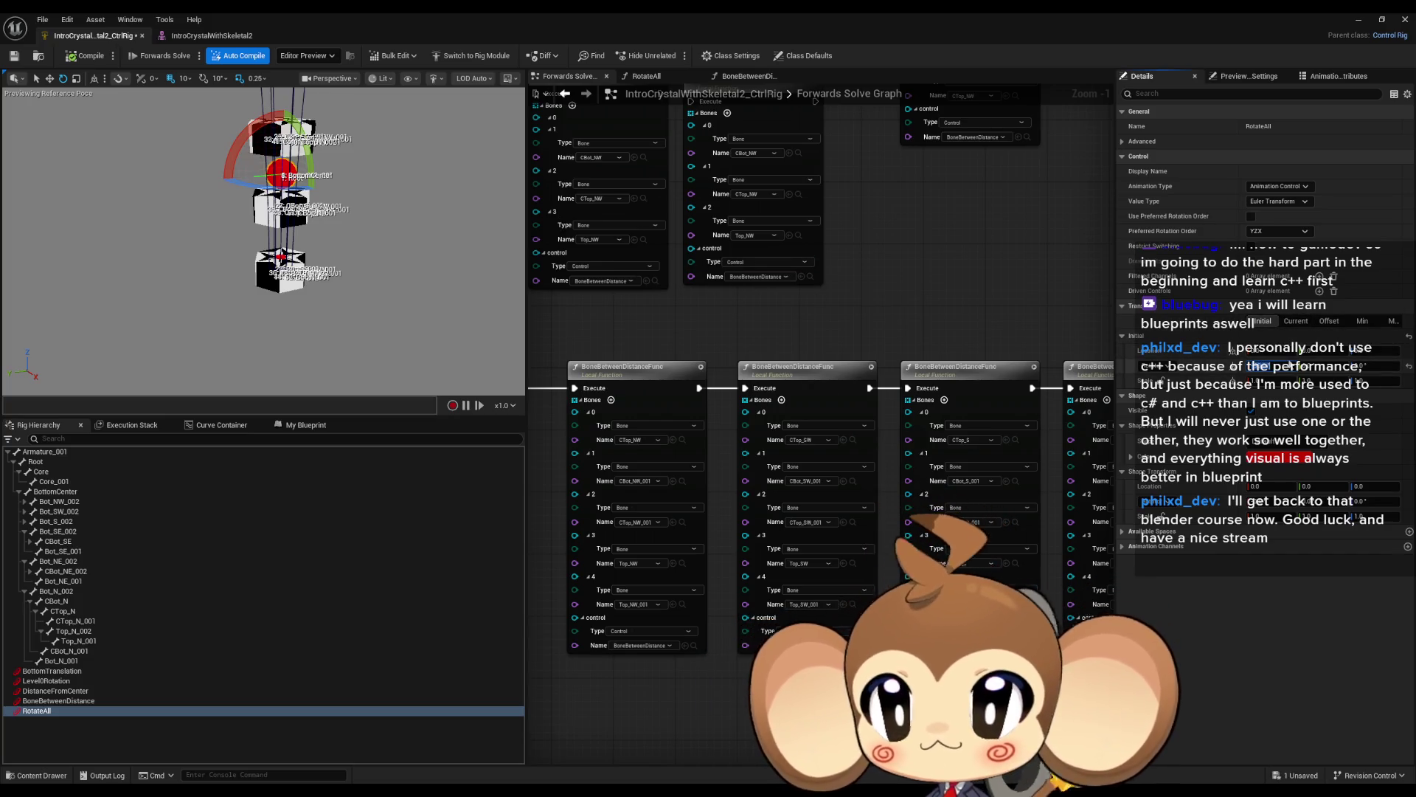
key("ctrl+s")
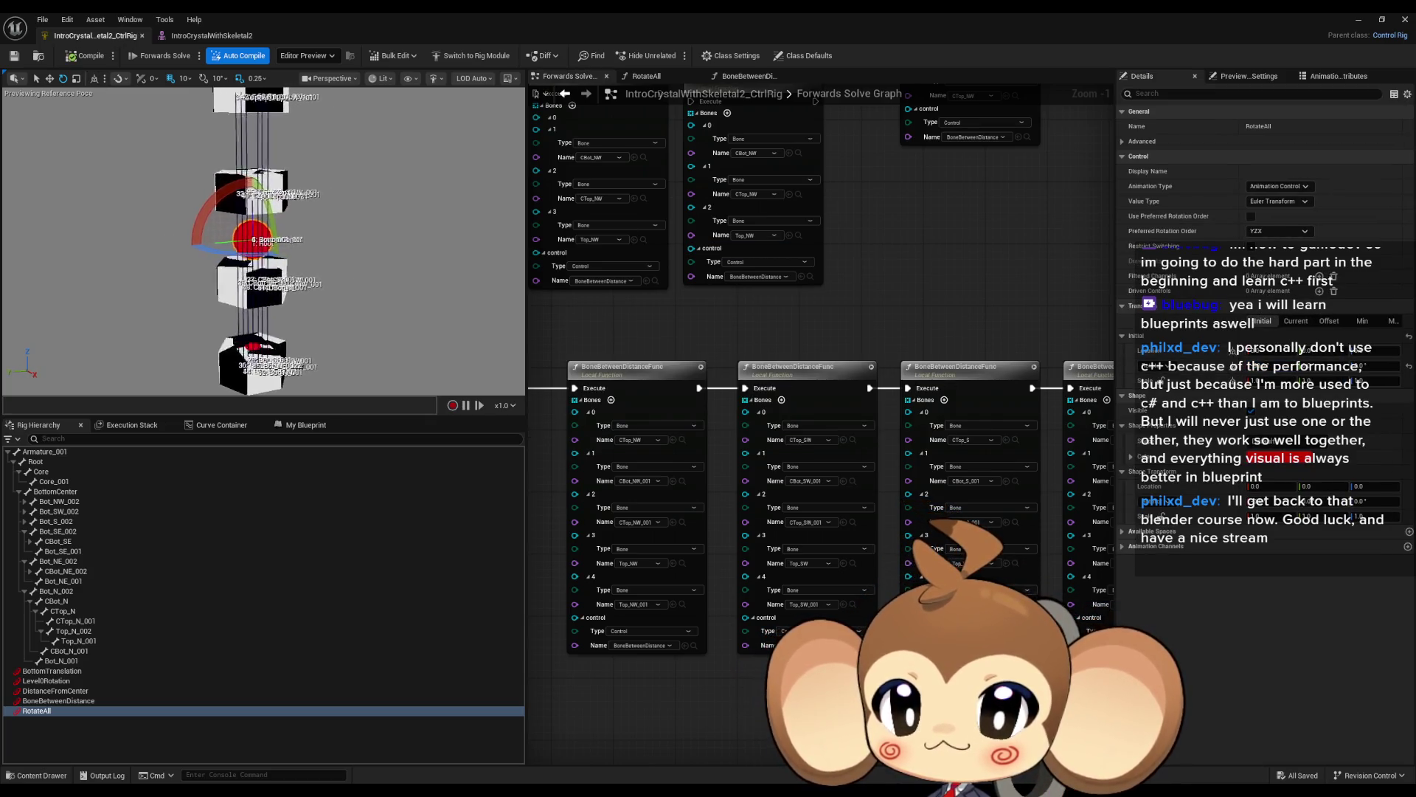
Rotate Level0Rotation to fan out the cubes, then select BottomTranslation with the move gizmo.
left_click(62, 681)
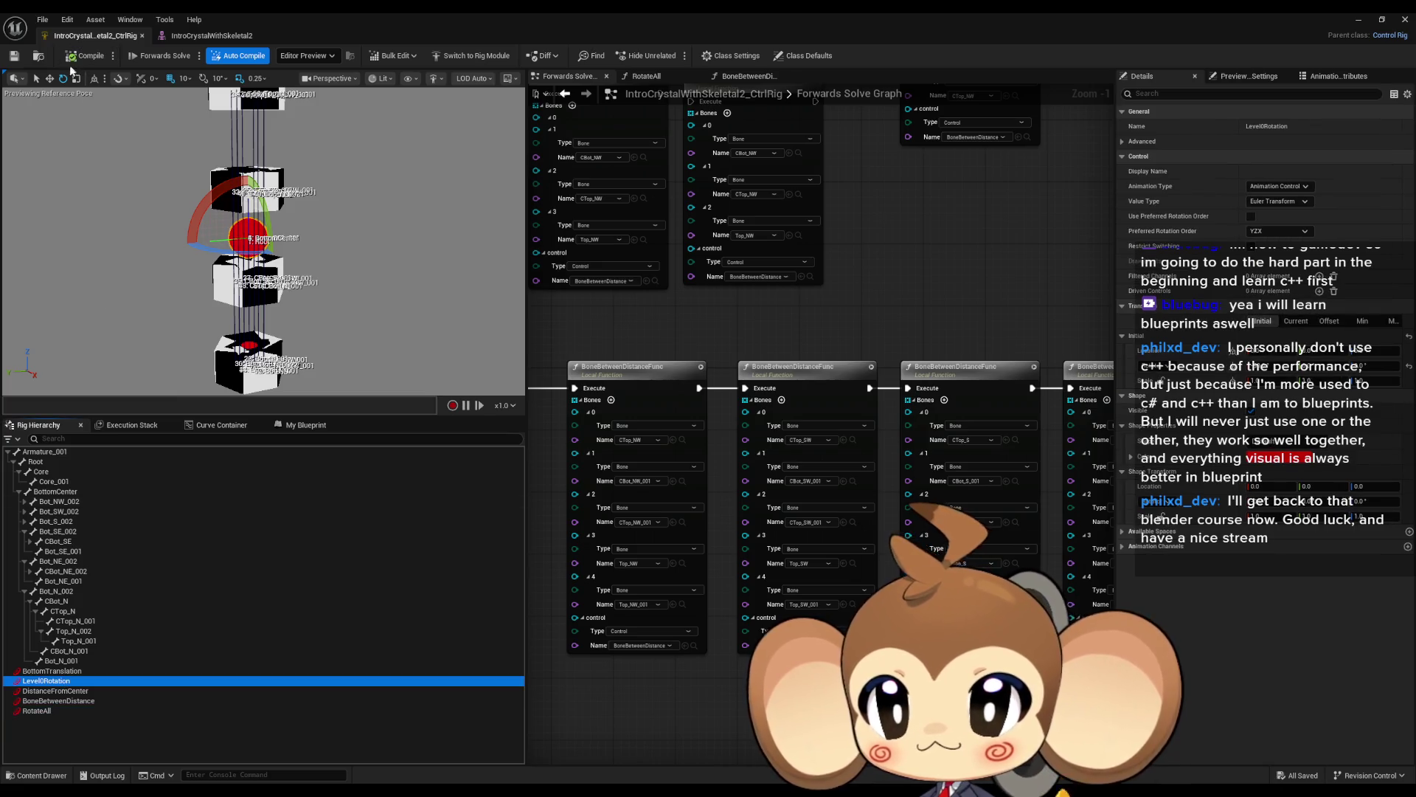
left_click_drag(207, 219, 238, 294)
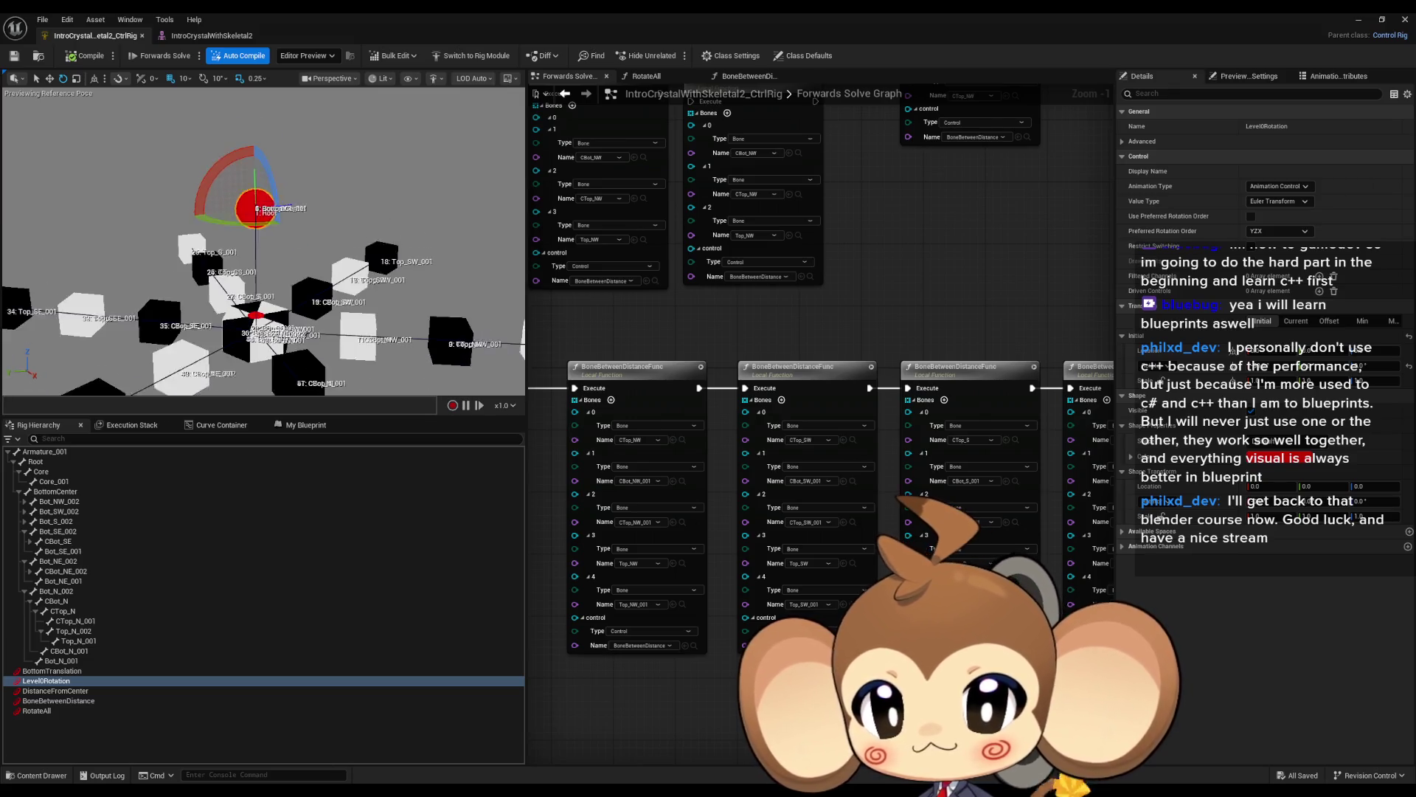
left_click(53, 671)
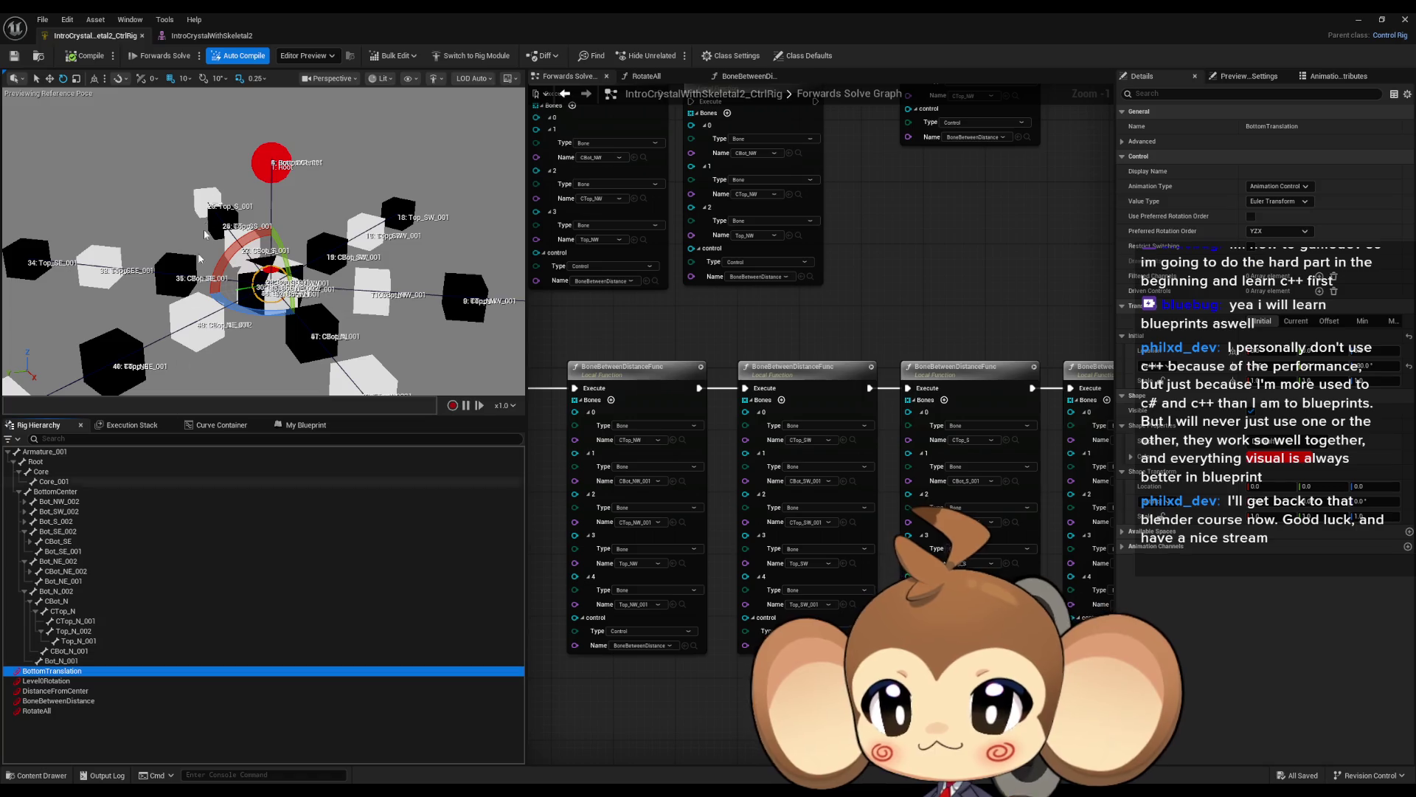
left_click(49, 78)
left_click_drag(100, 87, 100, 86)
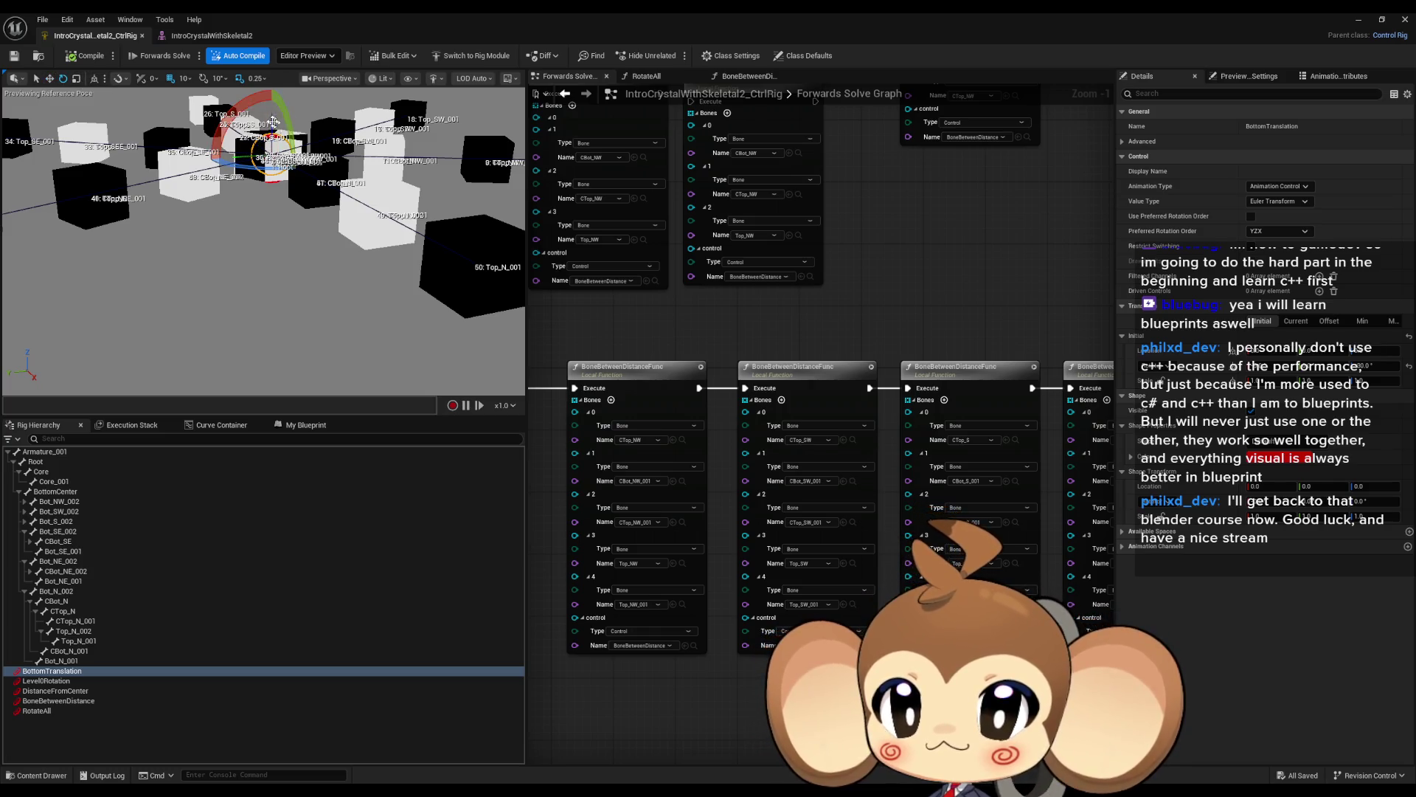
left_click_drag(233, 156, 255, 211)
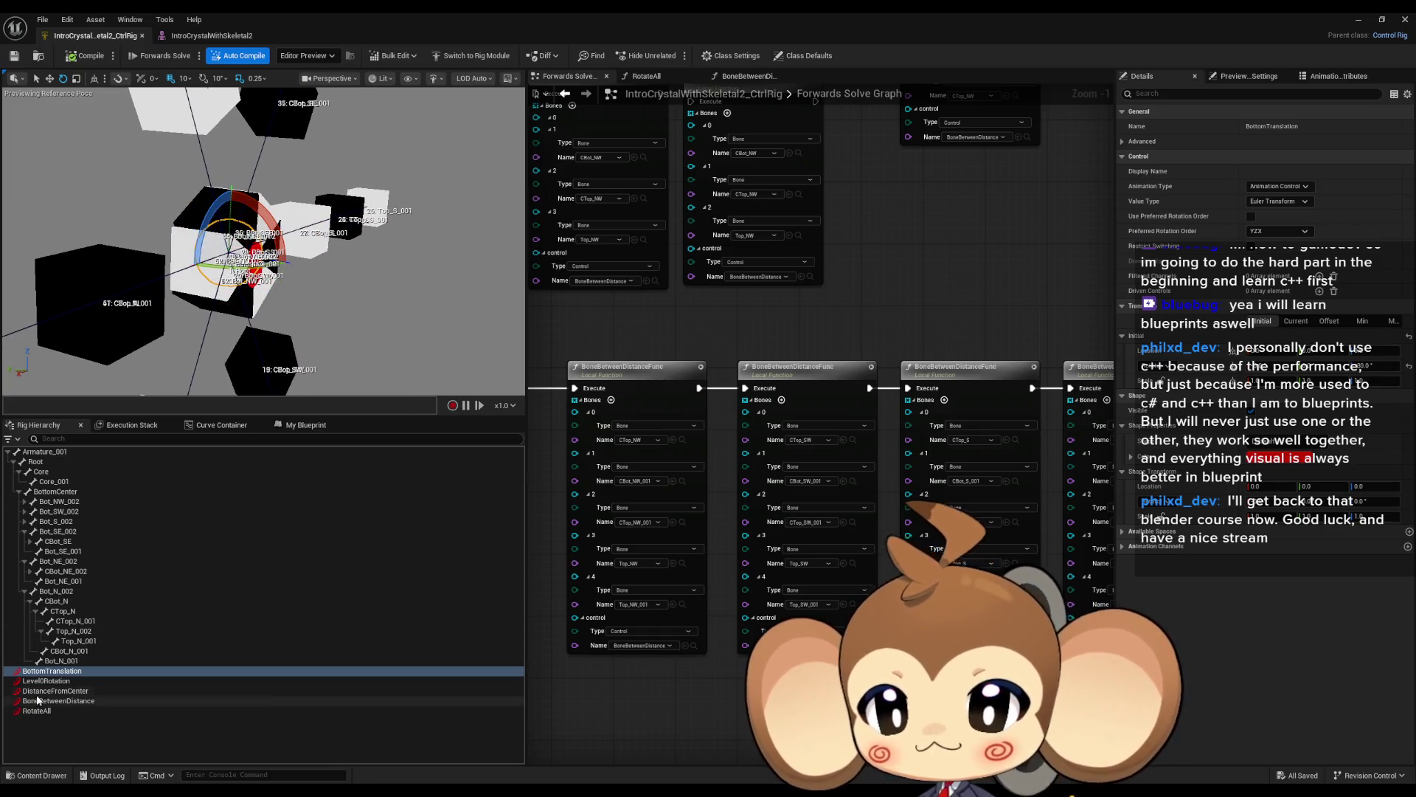
Push DistanceFromCenter outward so the crystal cubes spread into long radiating arms.
left_click(169, 690)
key("w")
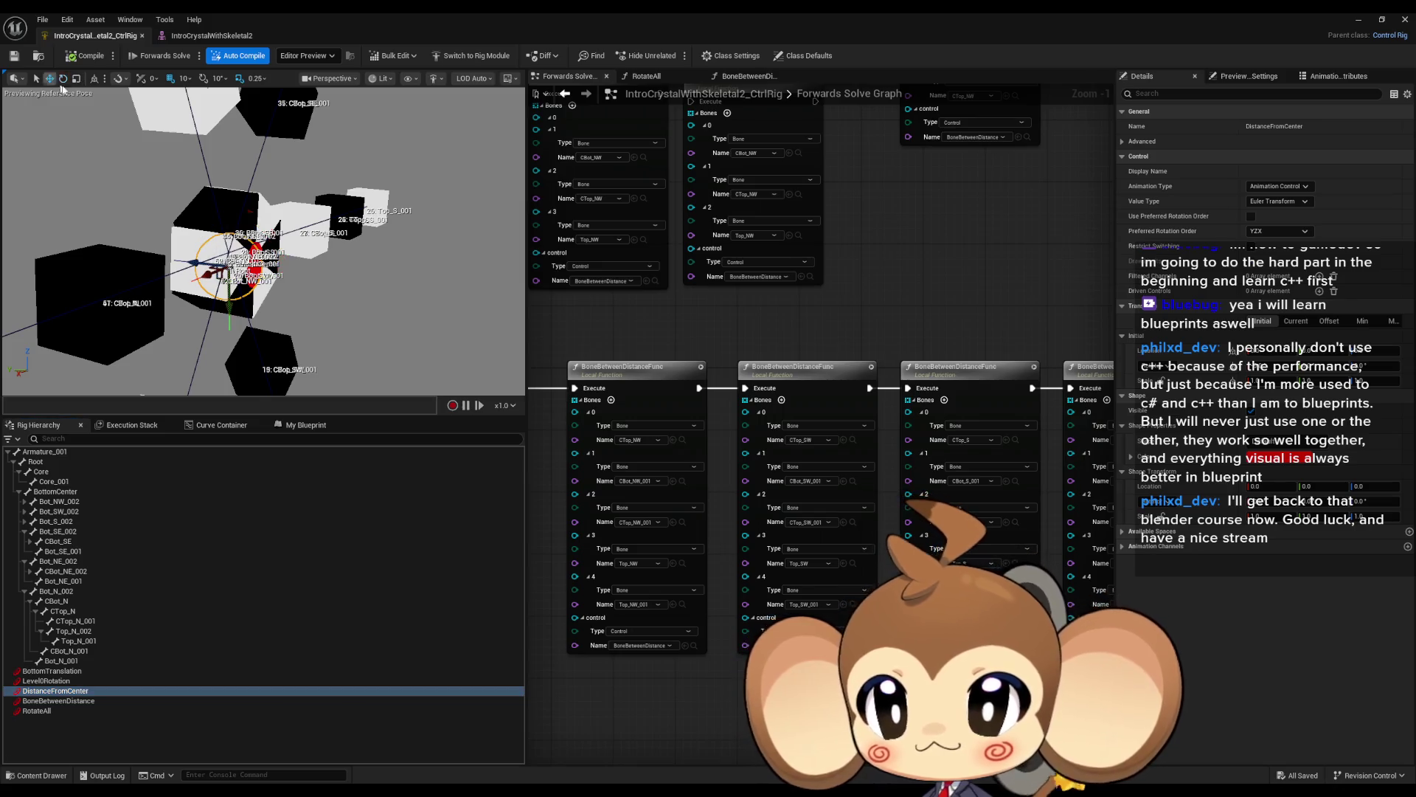
left_click_drag(209, 274, 171, 289)
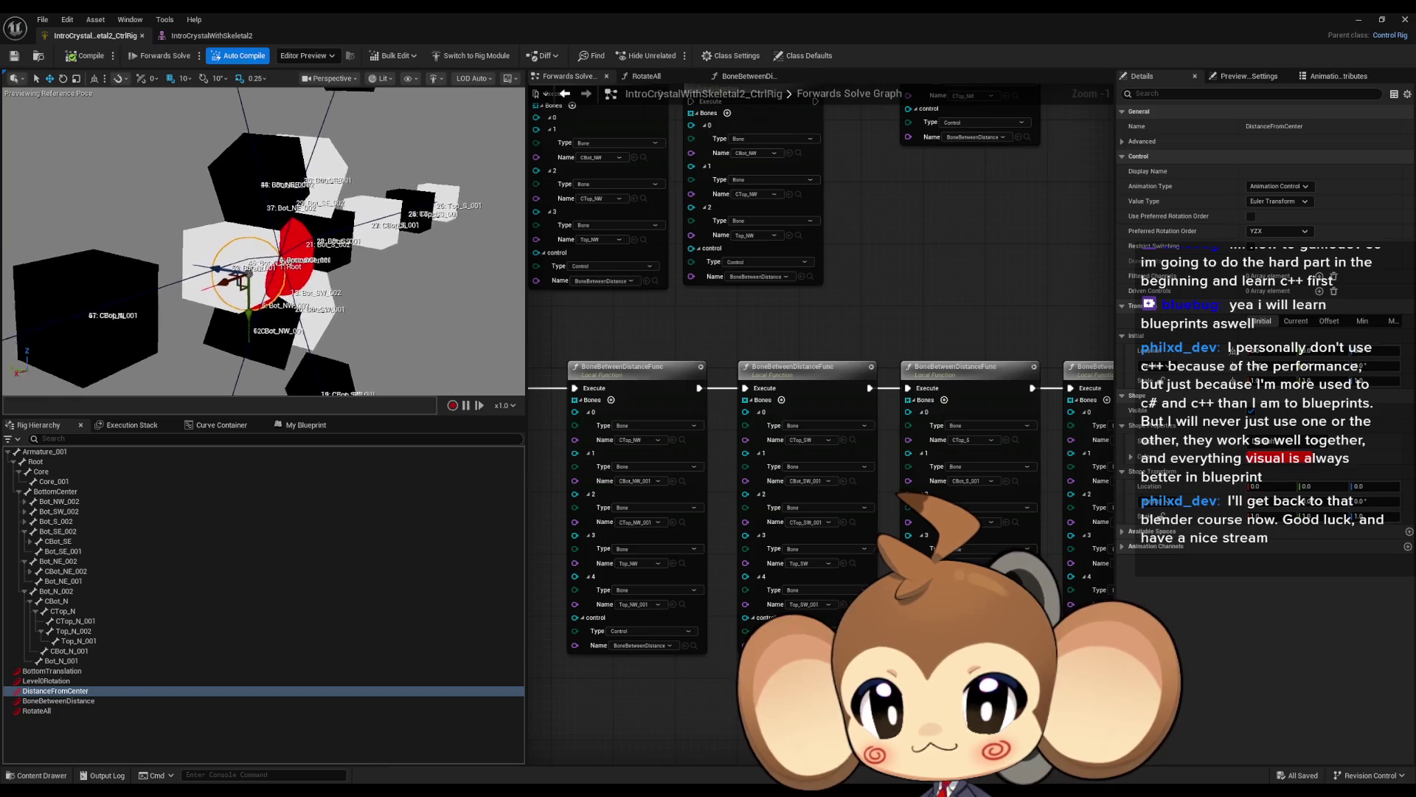
left_click(59, 701)
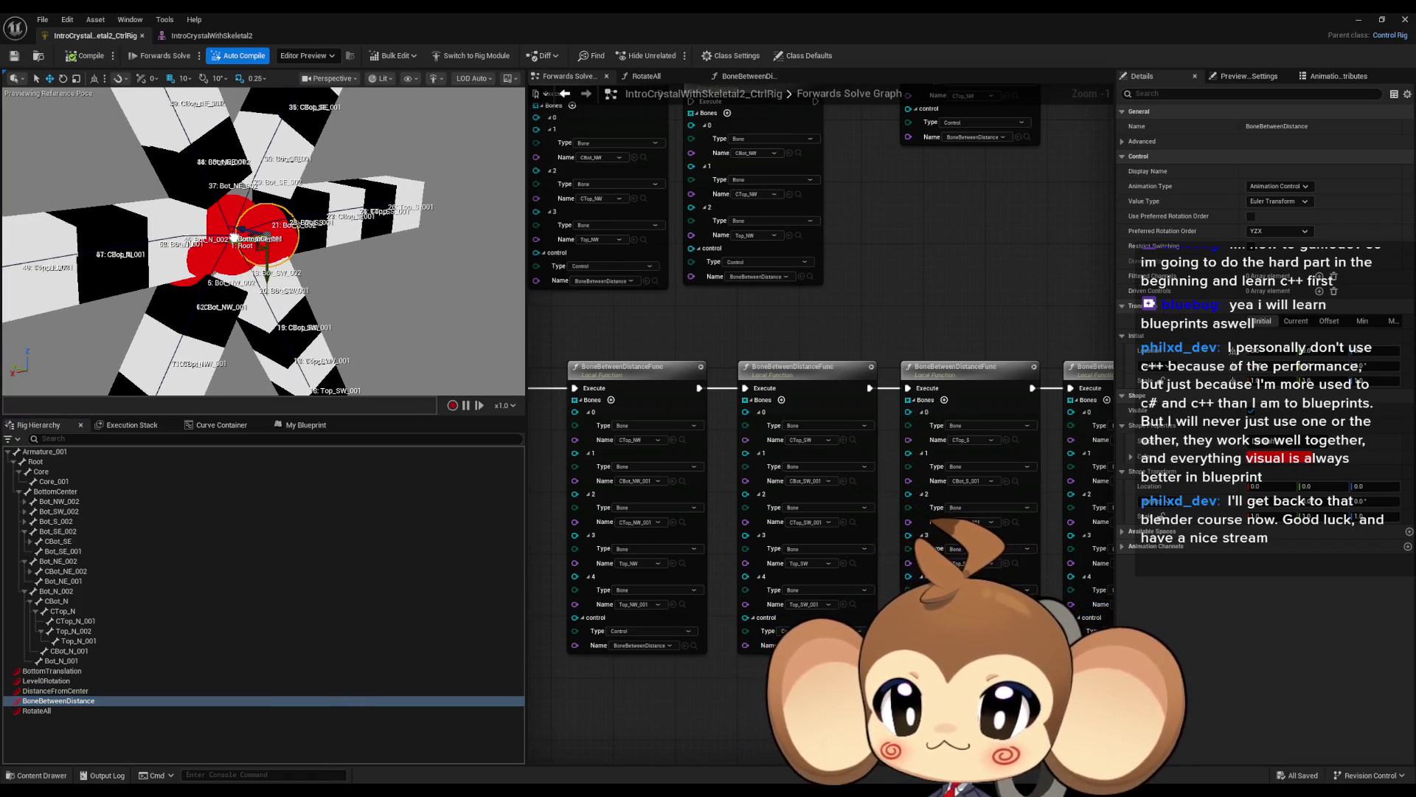
left_click(37, 710)
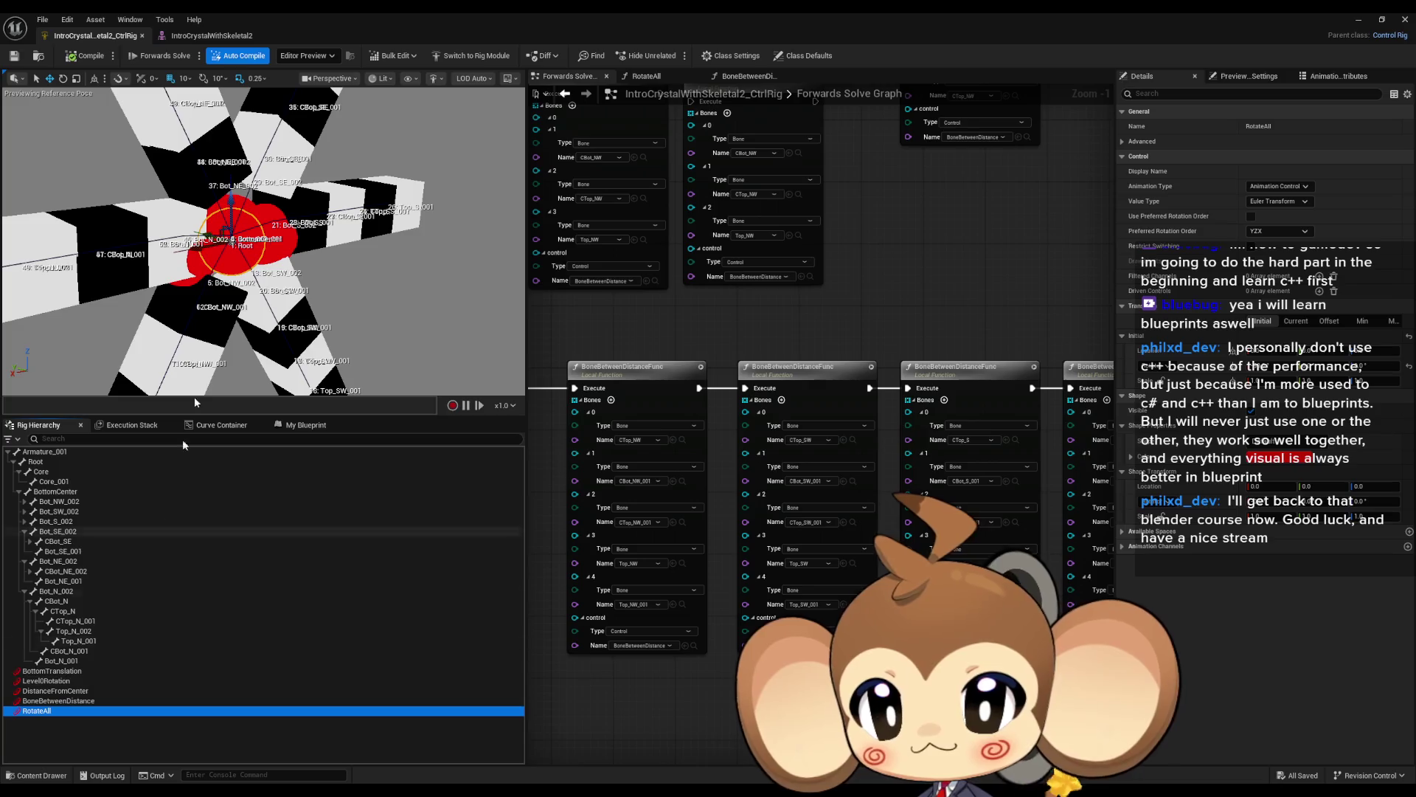
Rotate RotateAll into a six-armed star and zoom the Forwards Solve Graph out to -6.
left_click(63, 78)
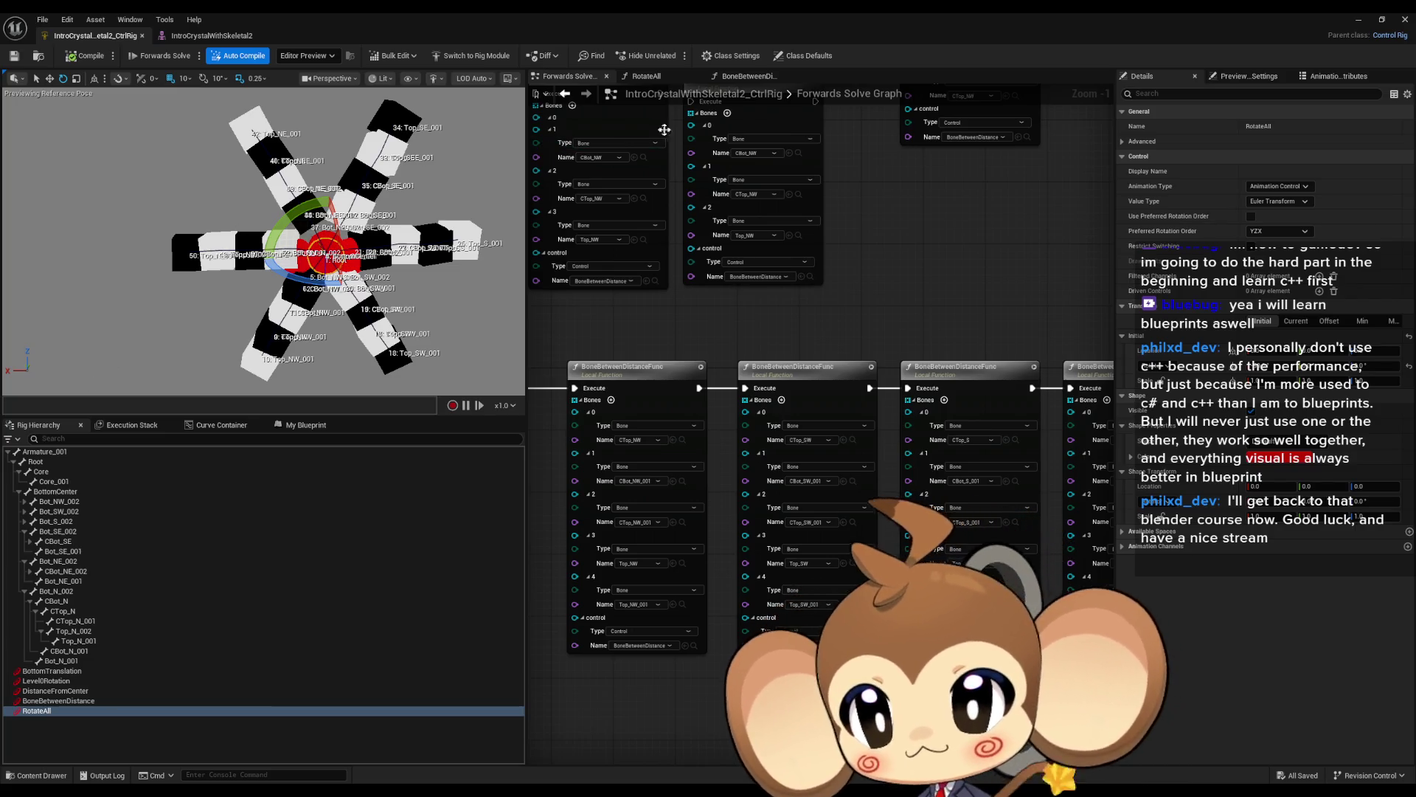
scroll(922, 260, "down", 5)
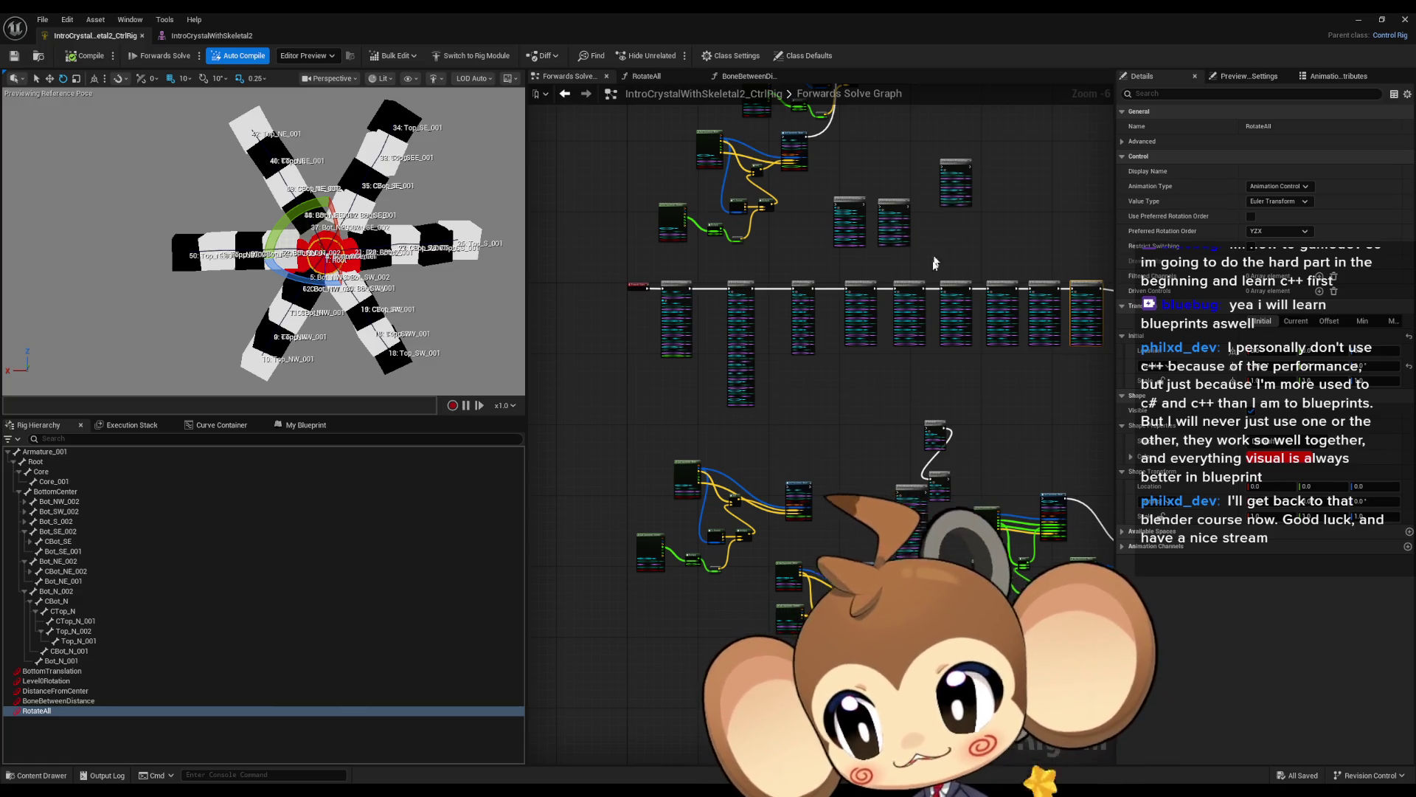
scroll(835, 397, "down", 1)
mouse_move(835, 397)
left_mouse_down()
mouse_move(821, 415)
mouse_move(730, 338)
mouse_move(790, 377)
left_mouse_up()
scroll(745, 354, "up", 7)
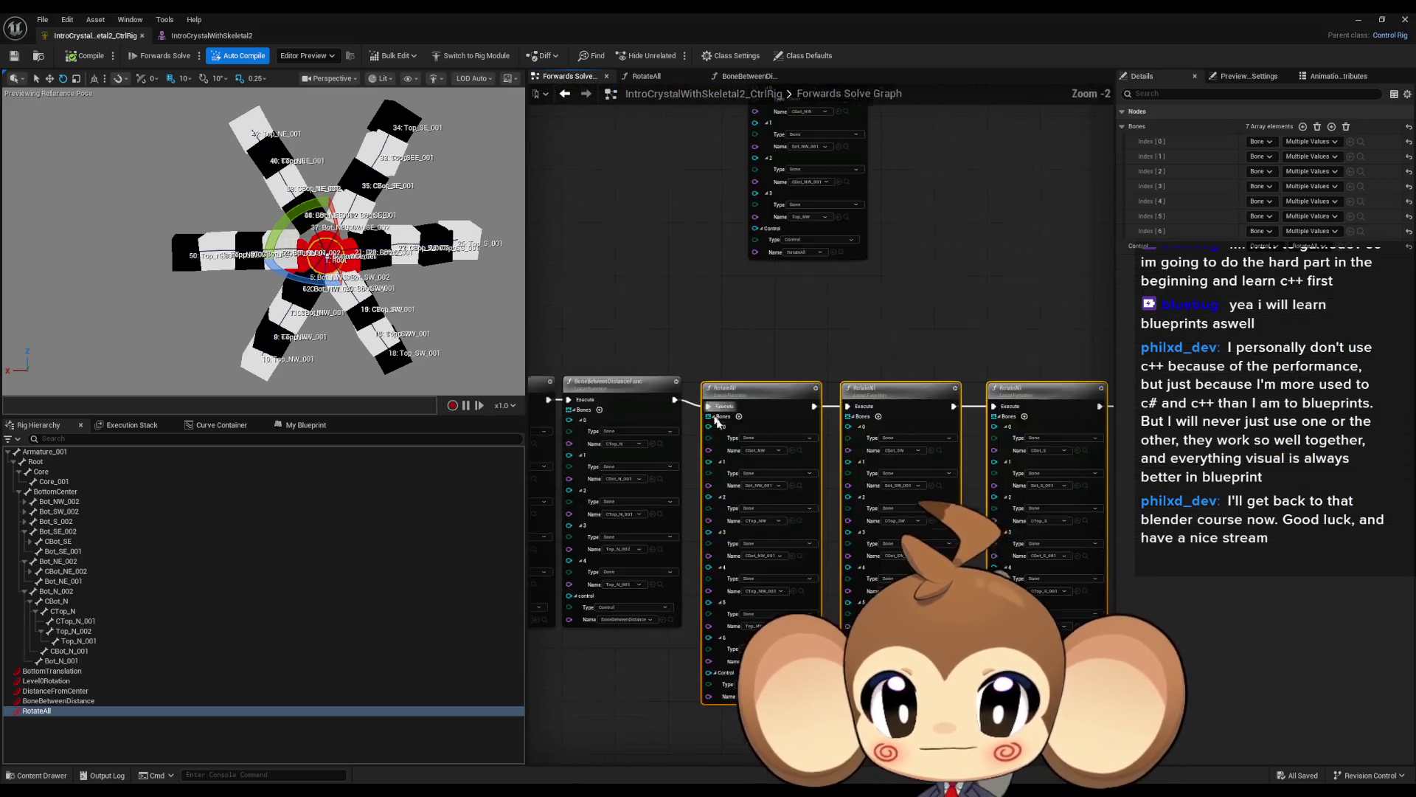
scroll(756, 347, "down", 5)
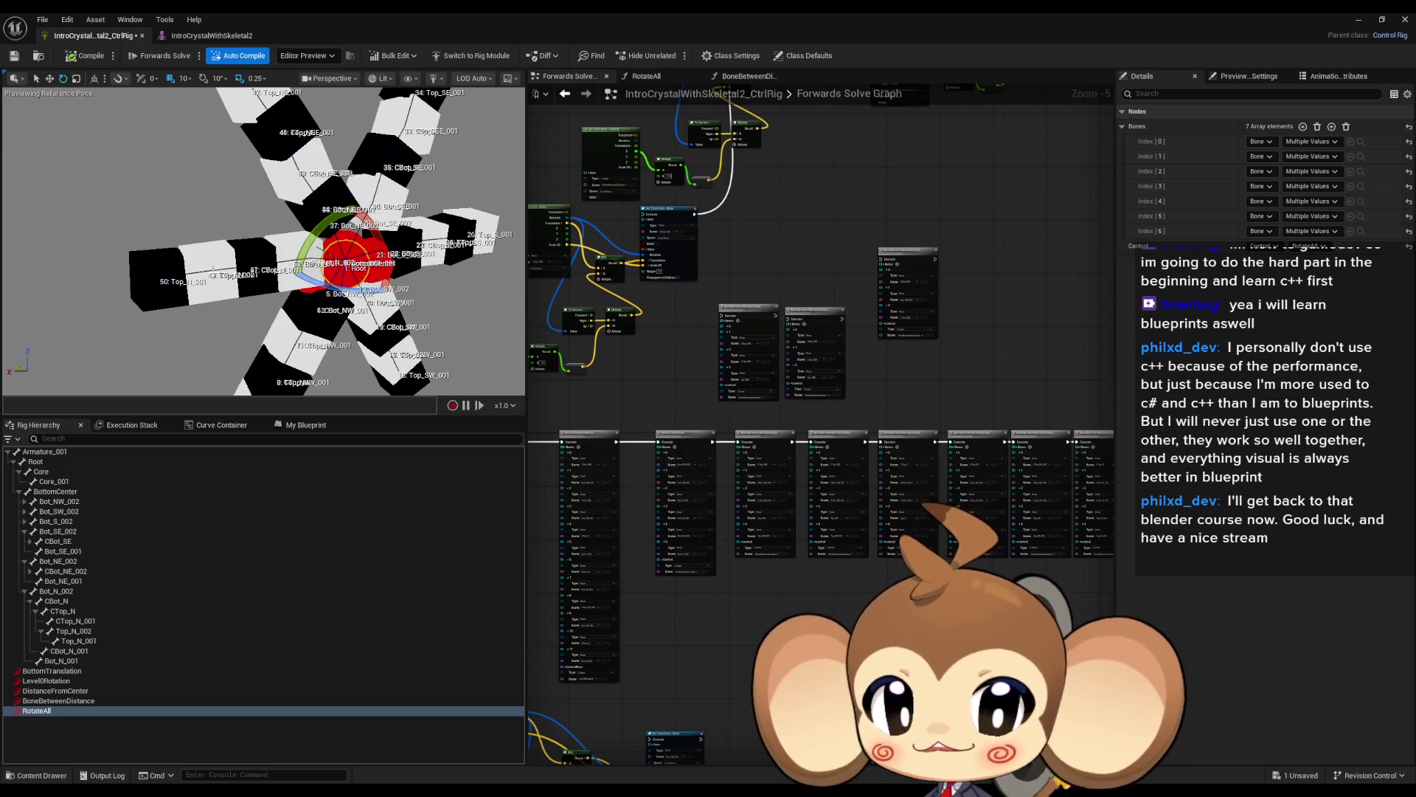
scroll(863, 313, "down", 2)
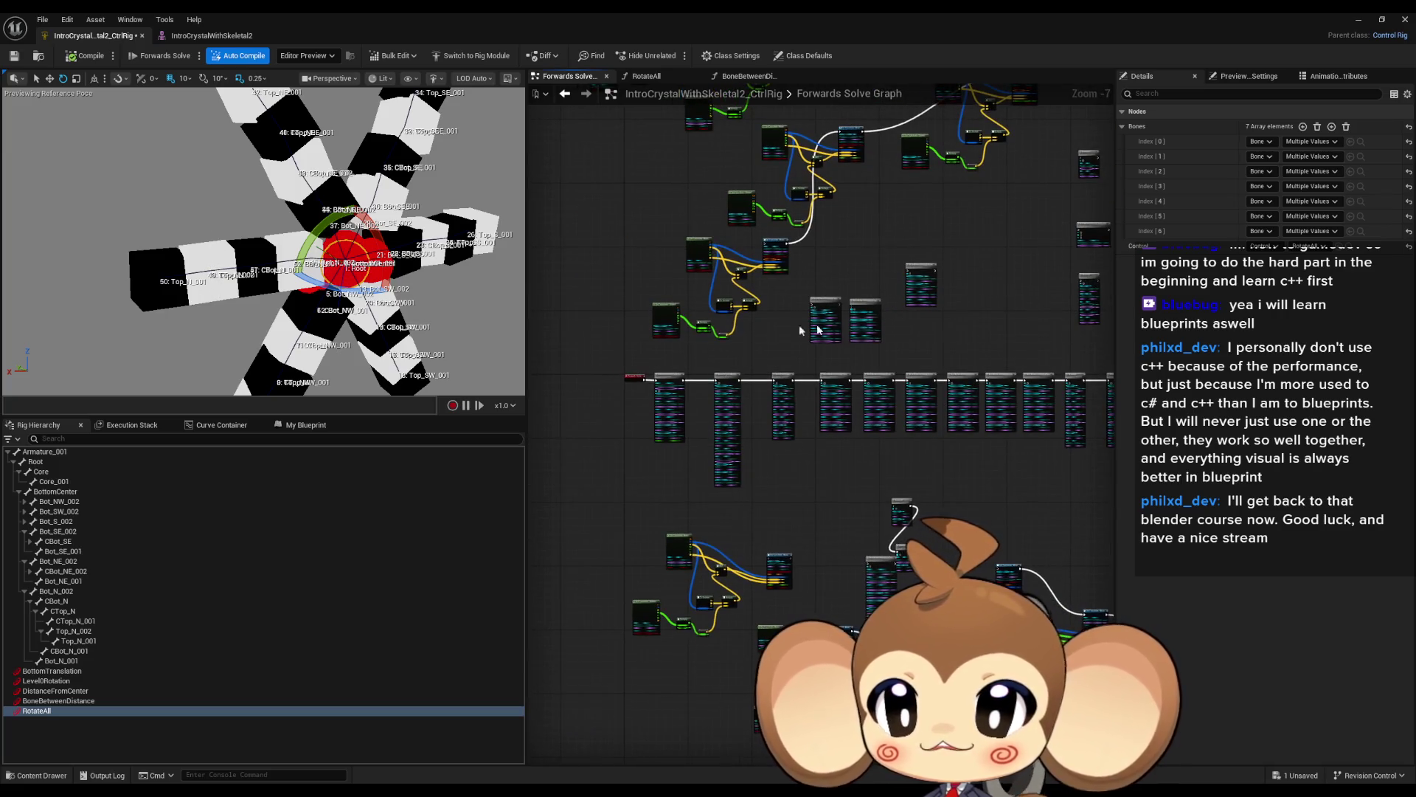
left_click_drag(380, 364, 372, 332)
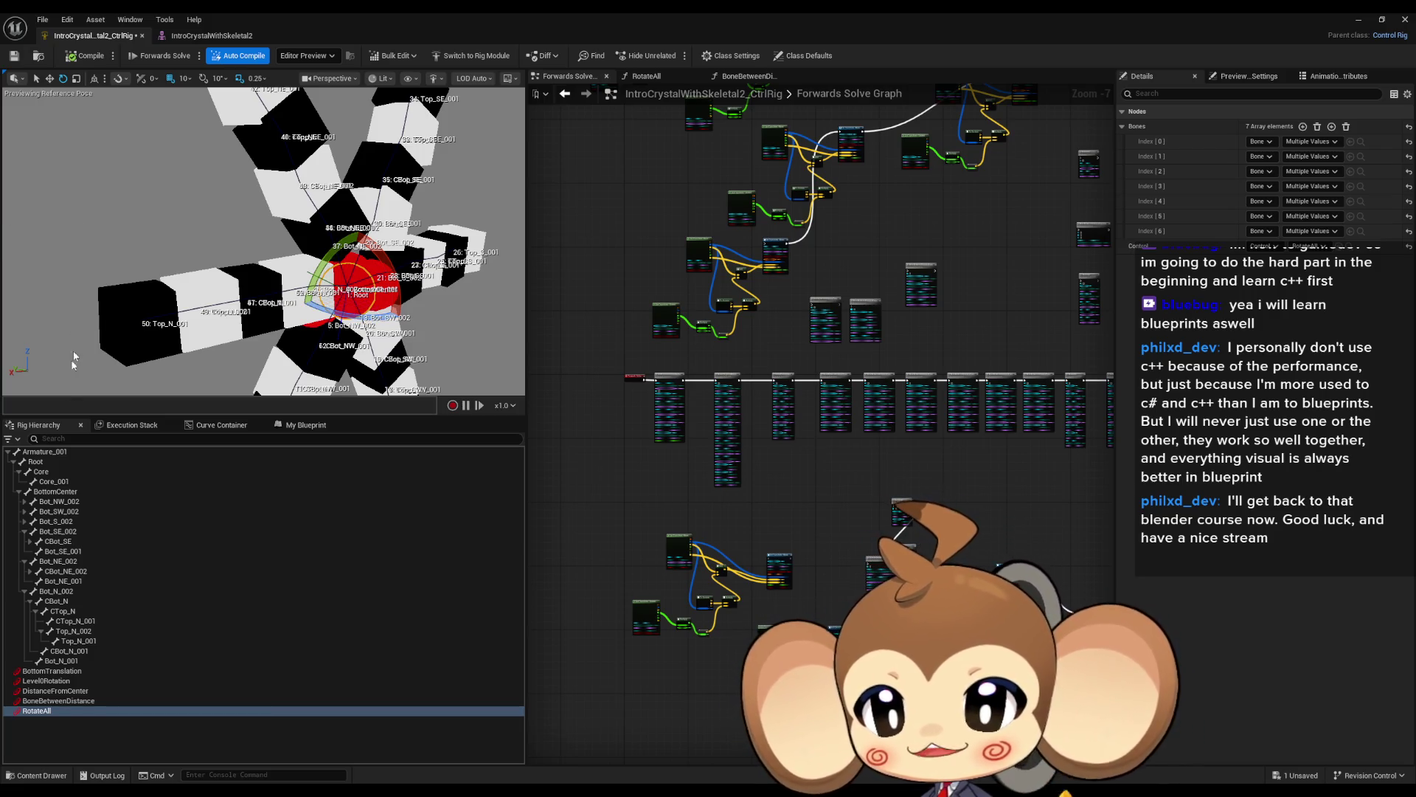
left_click(50, 470)
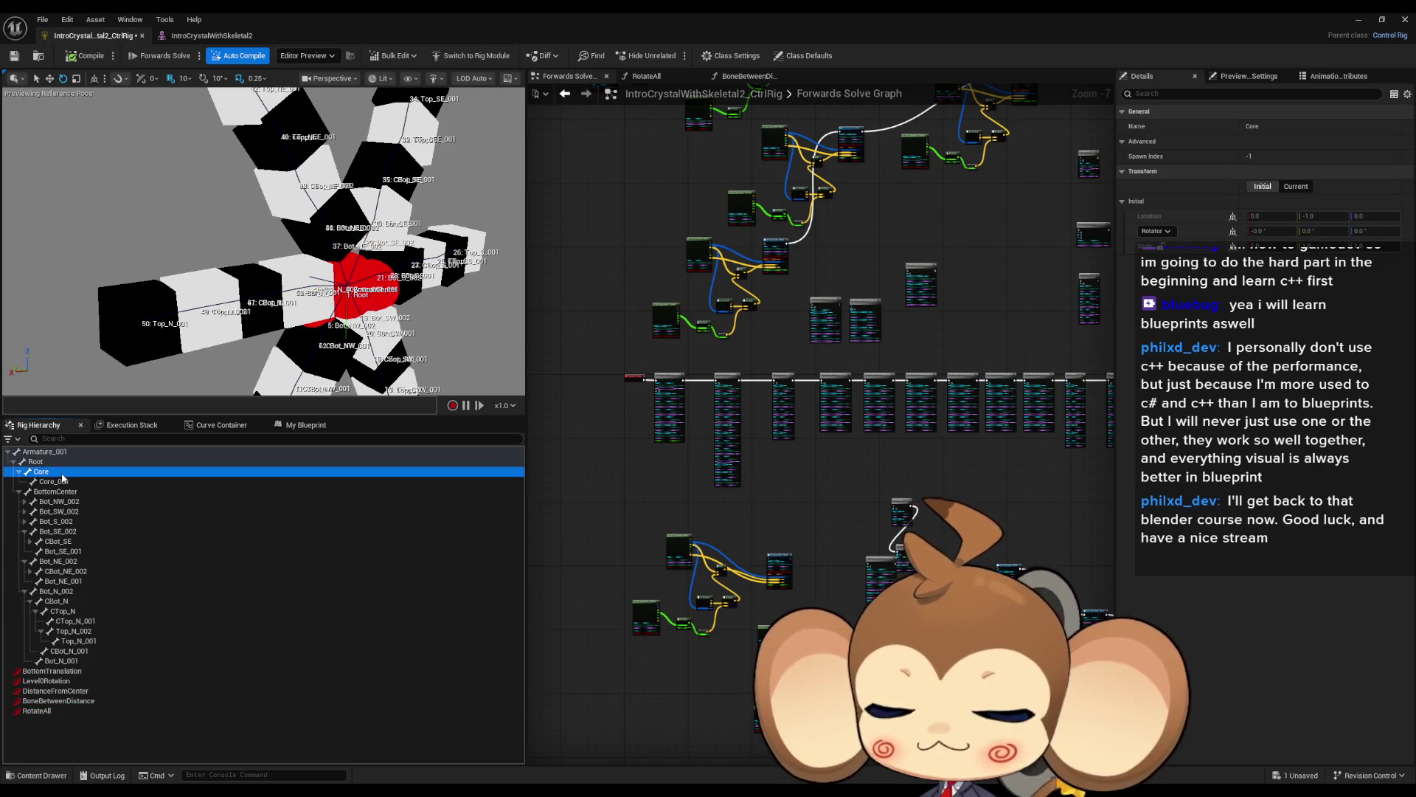